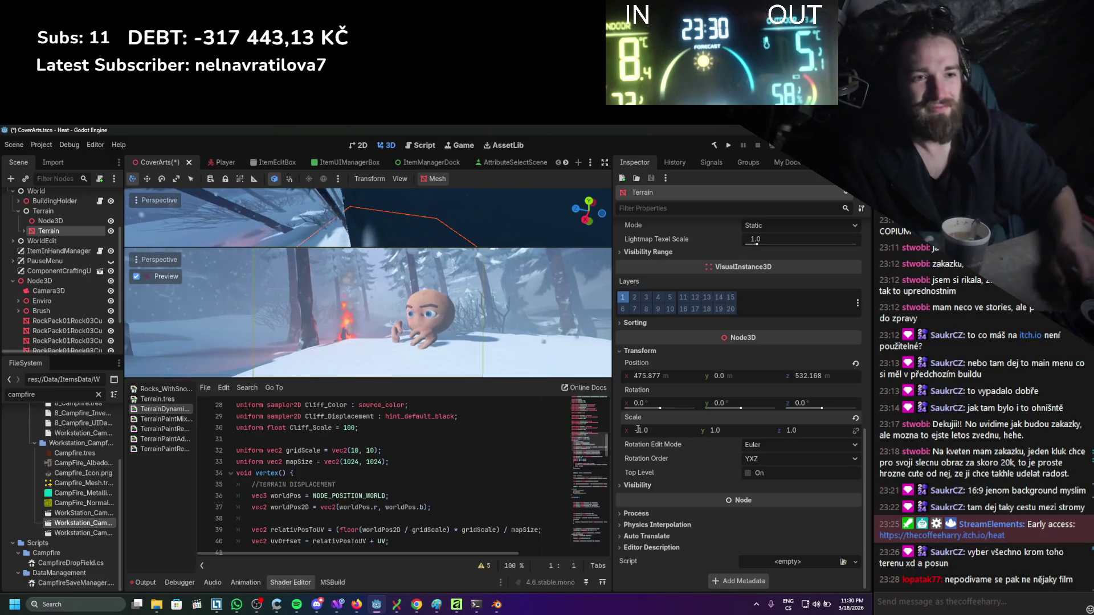
Lower the Node3D camera rig to Y -8.34 and tilt its rotation slightly.
left_click(39, 281)
left_click_drag(821, 272, 800, 272)
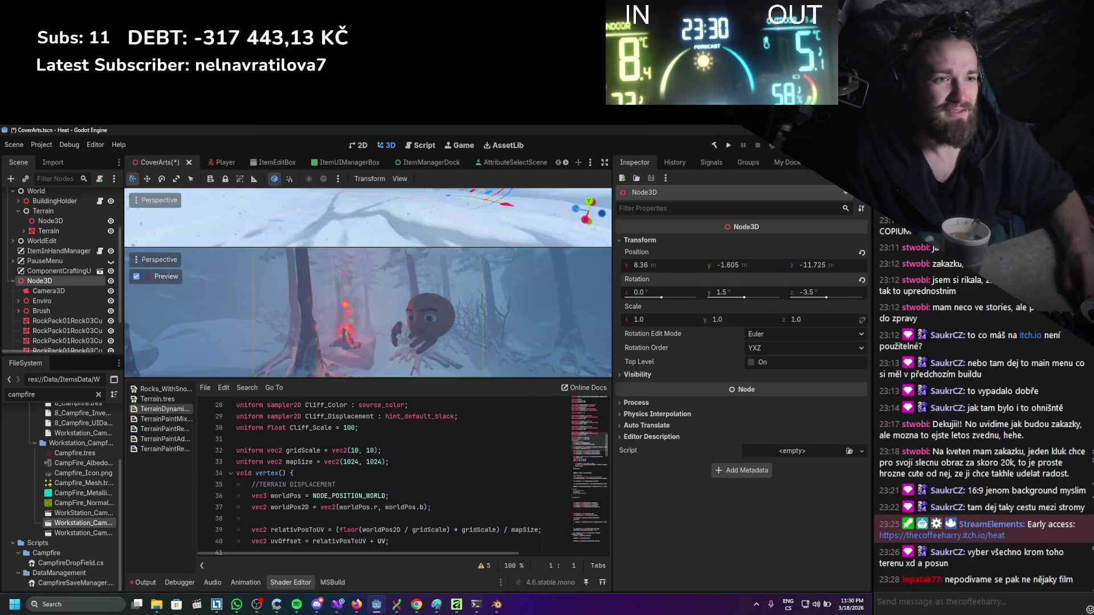
mouse_move(804, 292)
left_mouse_down()
mouse_move(818, 292)
mouse_move(750, 265)
mouse_move(760, 264)
left_mouse_up()
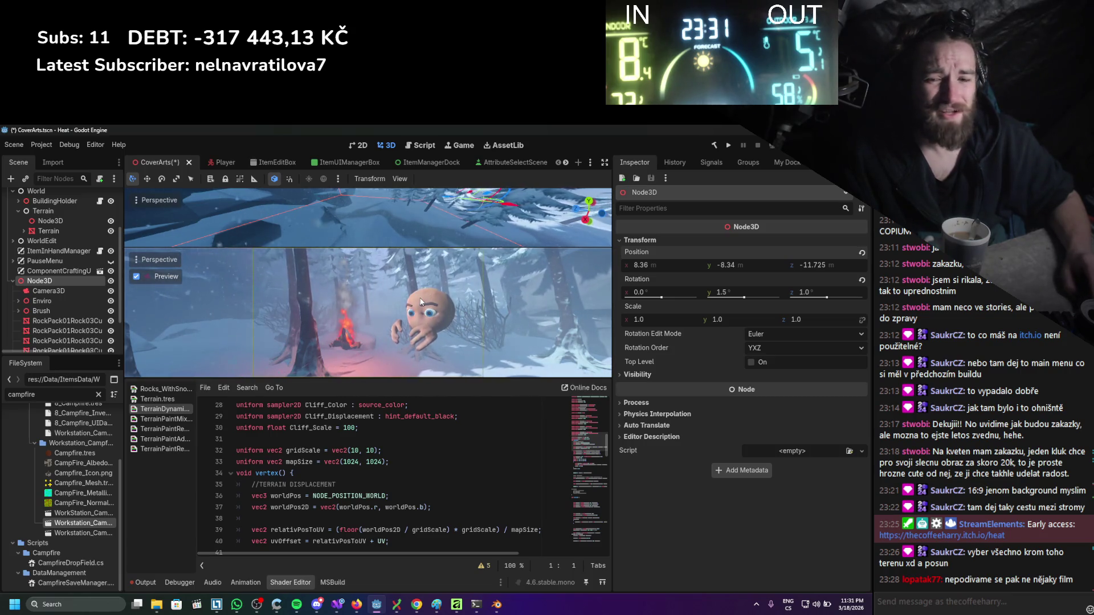
Select Camera3D, Player and the campfire, then bring the enlarged top view down onto the campfire.
left_click(39, 292)
scroll(42, 289, "down", 2)
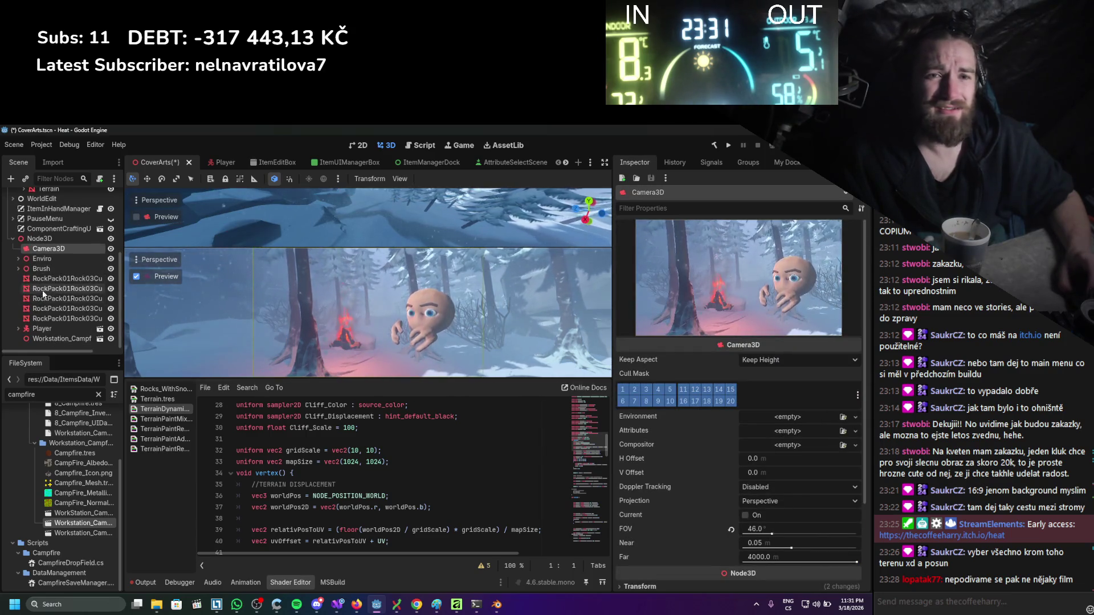
left_click(42, 328, "ctrl")
left_click_drag(391, 224, 391, 224)
mouse_move(434, 195)
left_mouse_down()
mouse_move(398, 211)
mouse_move(420, 231)
mouse_move(405, 227)
left_mouse_up()
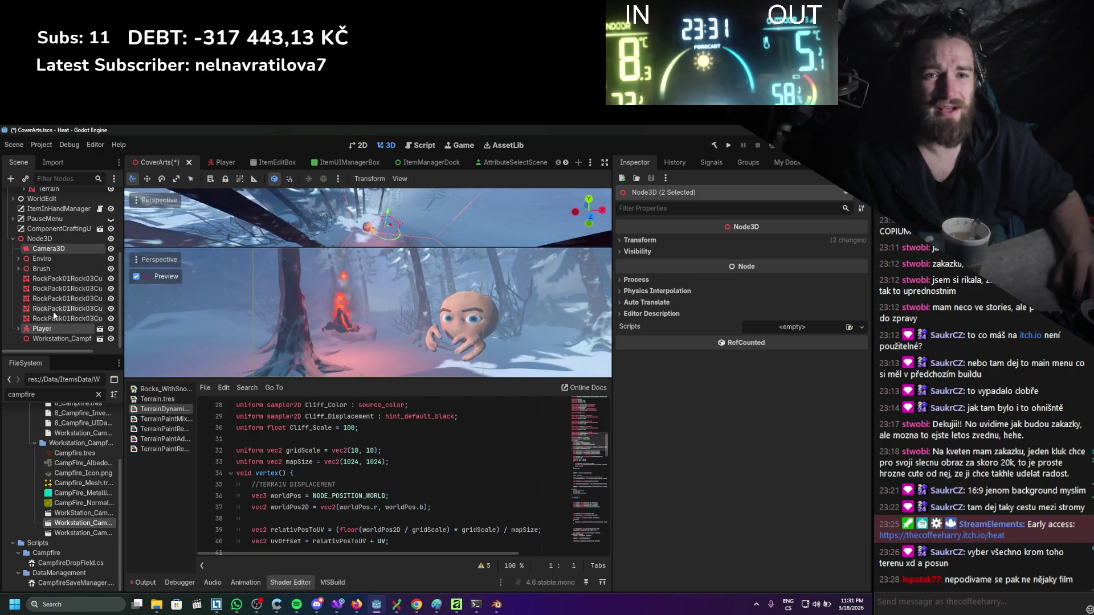
left_click(54, 339)
mouse_move(378, 211)
left_mouse_down()
mouse_move(343, 218)
mouse_move(375, 209)
mouse_move(383, 231)
left_mouse_up()
left_click_drag(440, 377, 438, 414)
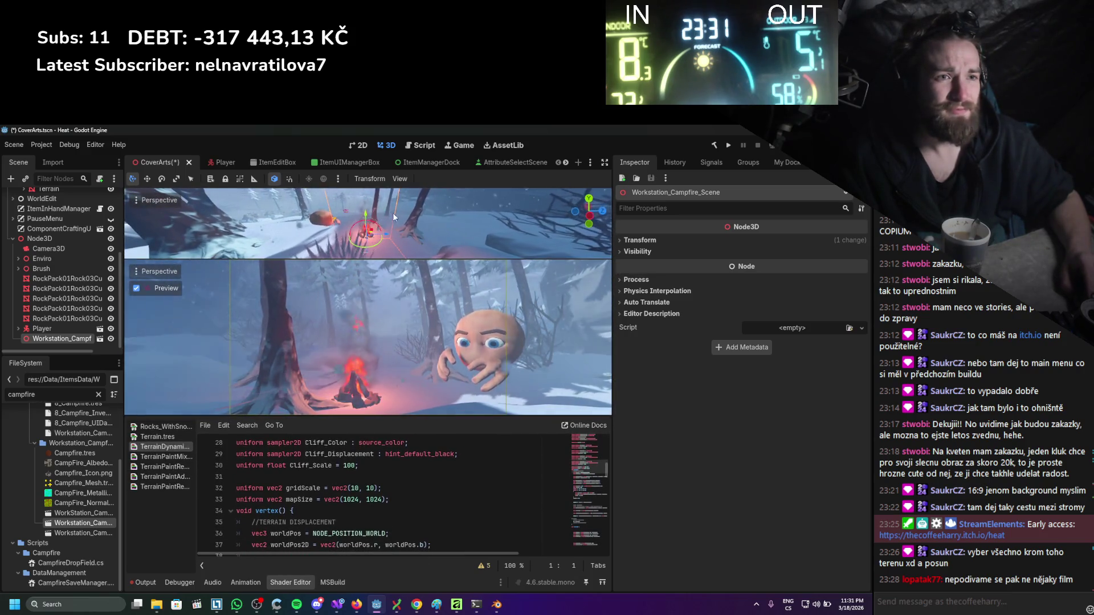
Move Tree_Pine_01_Scene4 to X 472.847, Z 567.706 and save the CoverArts scene.
left_click(374, 207)
left_click_drag(342, 244, 383, 221)
key("ctrl+s")
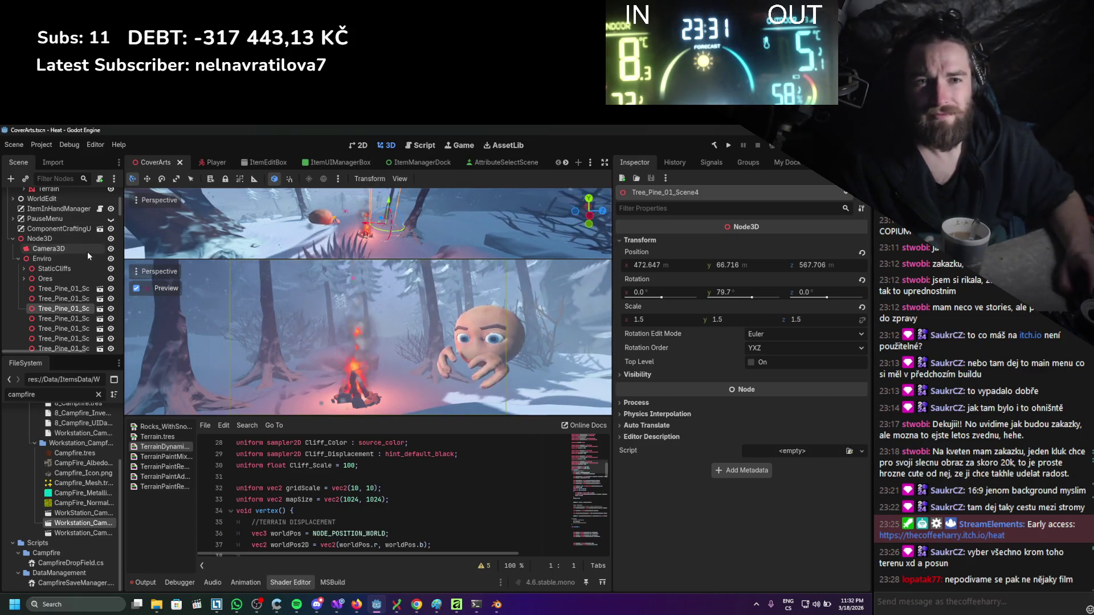
Expand the Systems branch of the scene tree and select its World node.
scroll(88, 251, "up", 5)
double_click(36, 238)
left_click(24, 248)
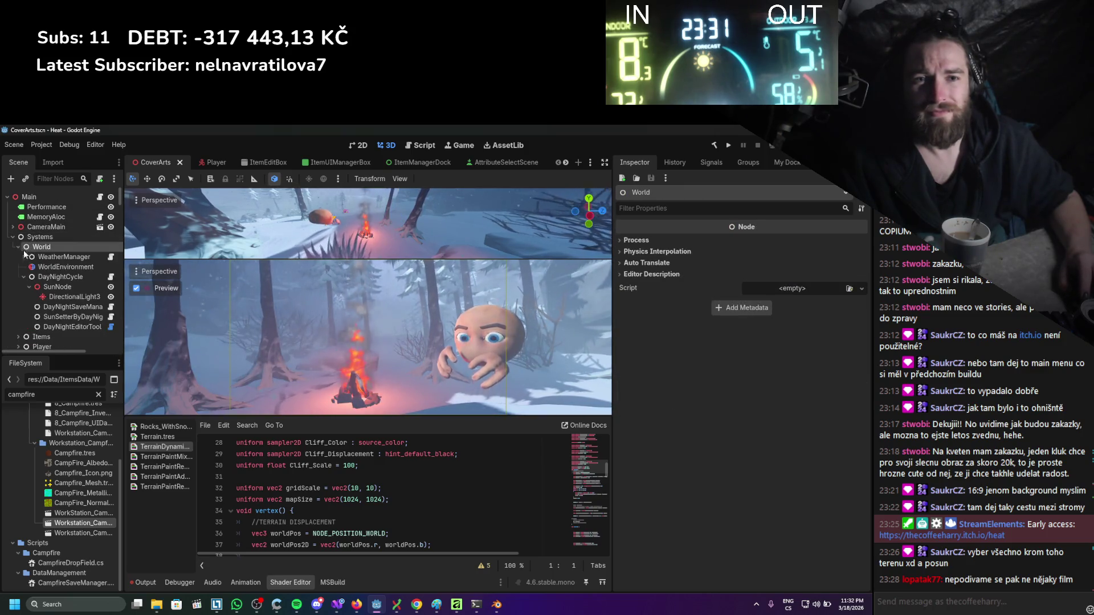
Rotate the SunNode to X -27.5°, Y 49.5°, Z 40.0° to relight the scene.
left_click(53, 288)
mouse_move(825, 303)
left_mouse_down()
mouse_move(841, 302)
mouse_move(821, 292)
mouse_move(735, 297)
left_mouse_up()
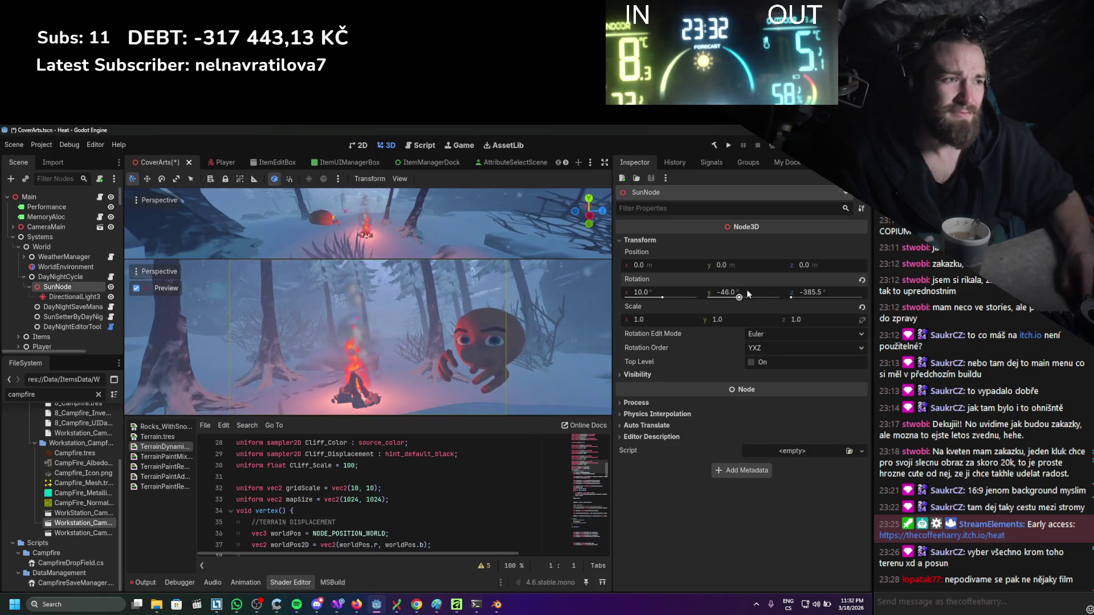
mouse_move(792, 296)
left_mouse_down()
mouse_move(824, 297)
mouse_move(805, 297)
left_mouse_up()
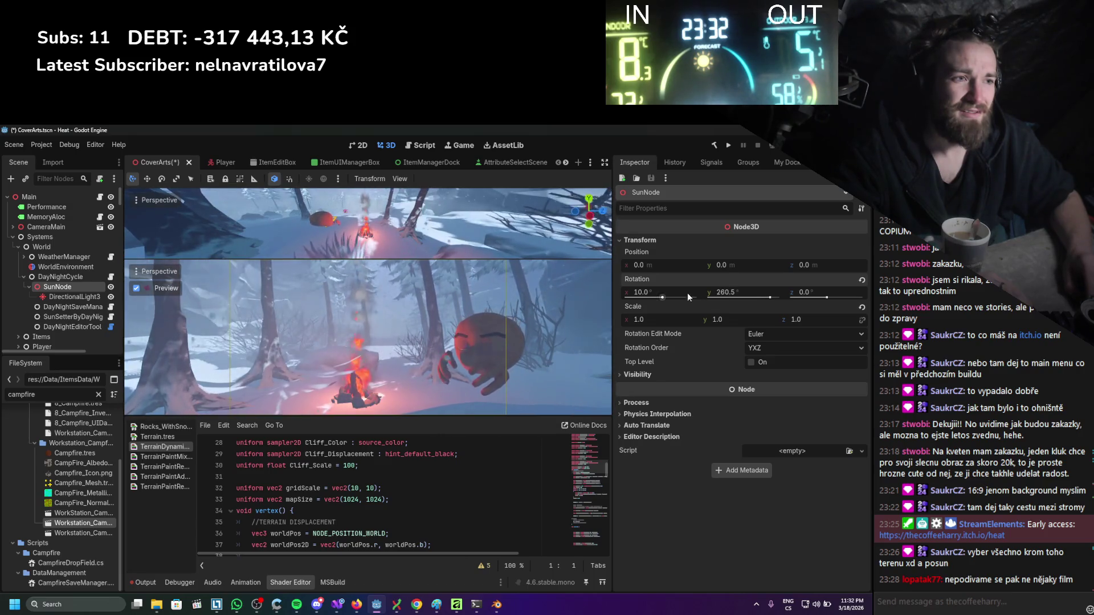
mouse_move(663, 294)
left_mouse_down()
mouse_move(720, 301)
mouse_move(673, 293)
left_mouse_up()
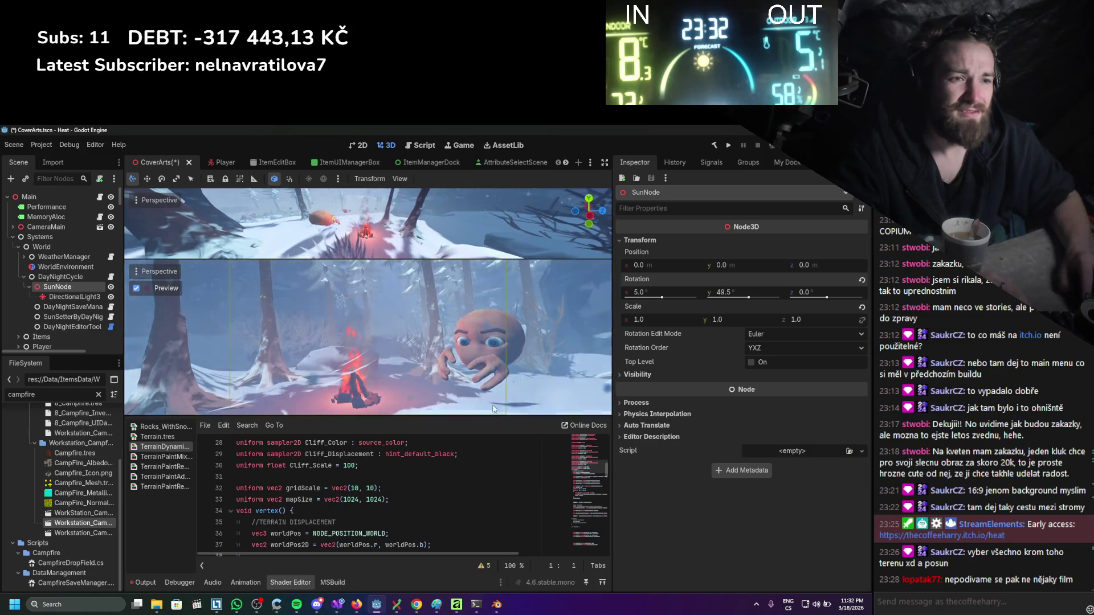
left_click_drag(482, 419, 482, 437)
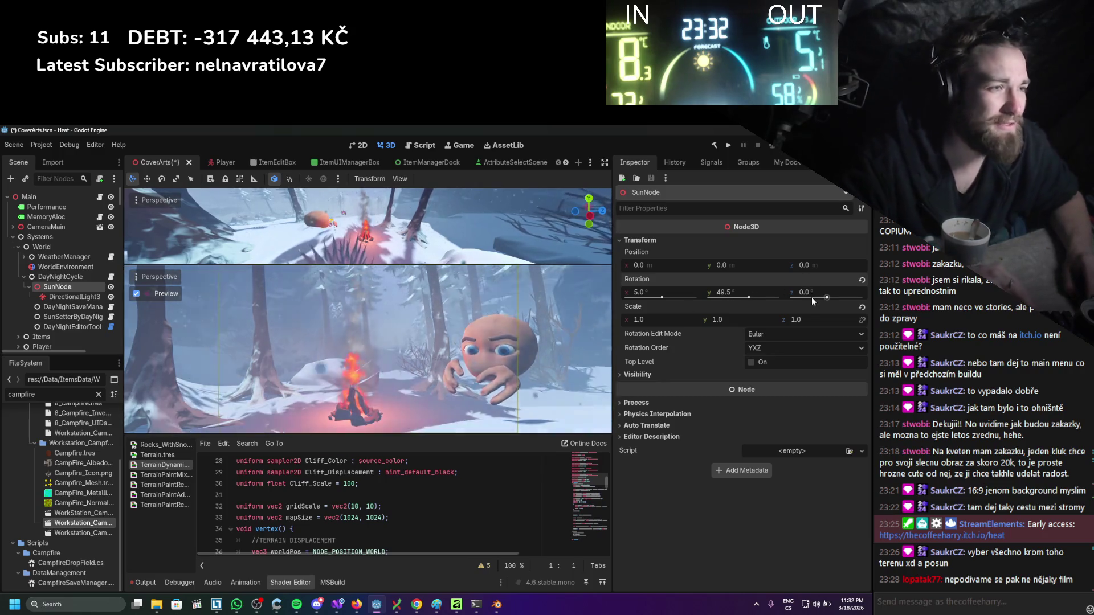
left_click_drag(813, 293, 855, 292)
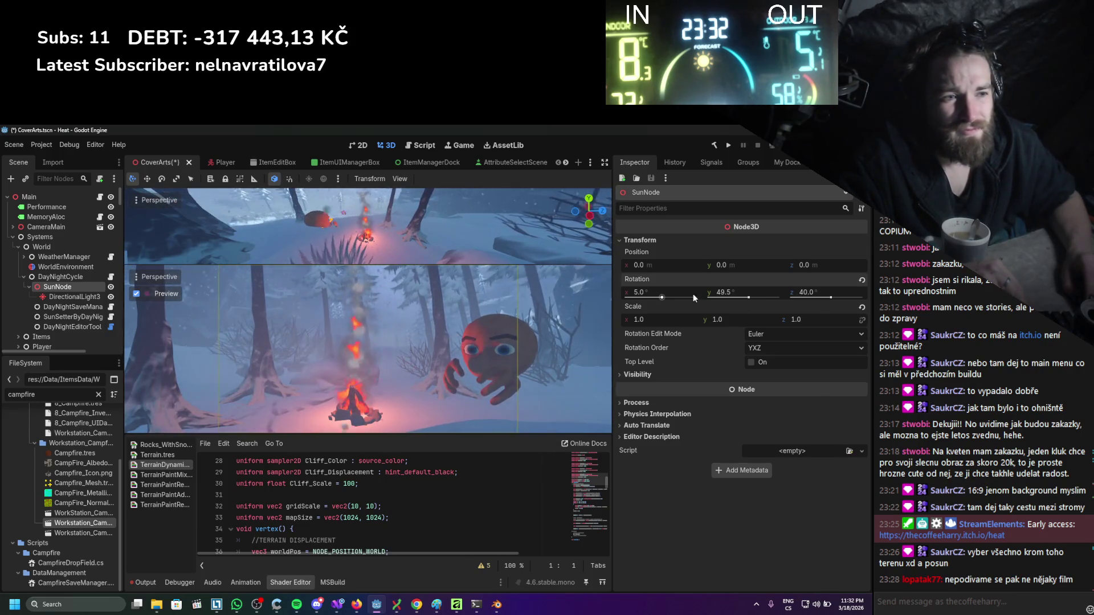
left_click_drag(679, 292, 660, 292)
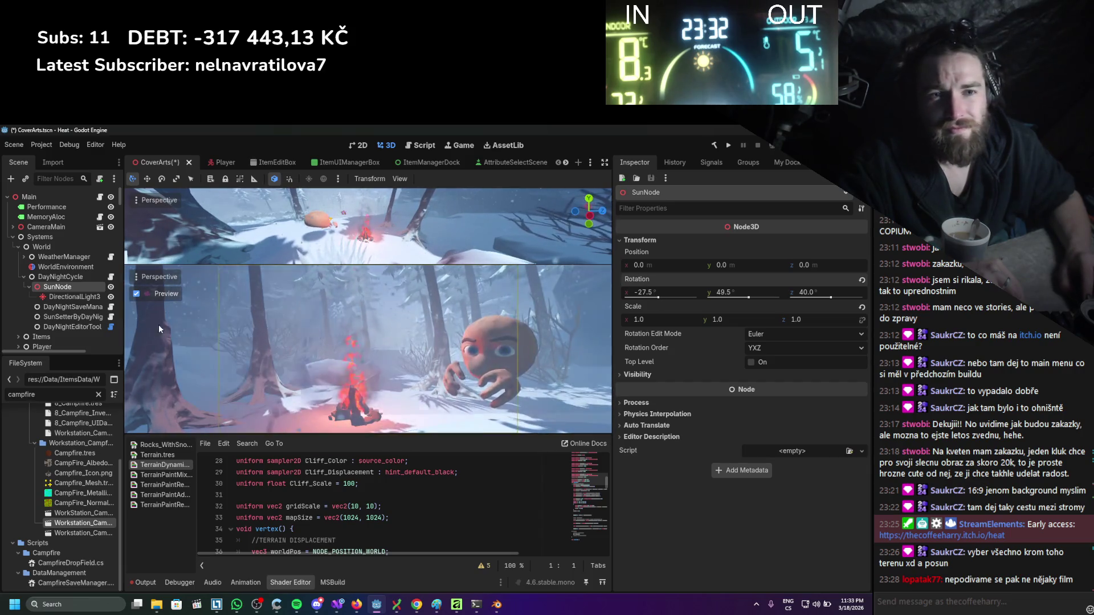
left_click(84, 299)
left_click(801, 378)
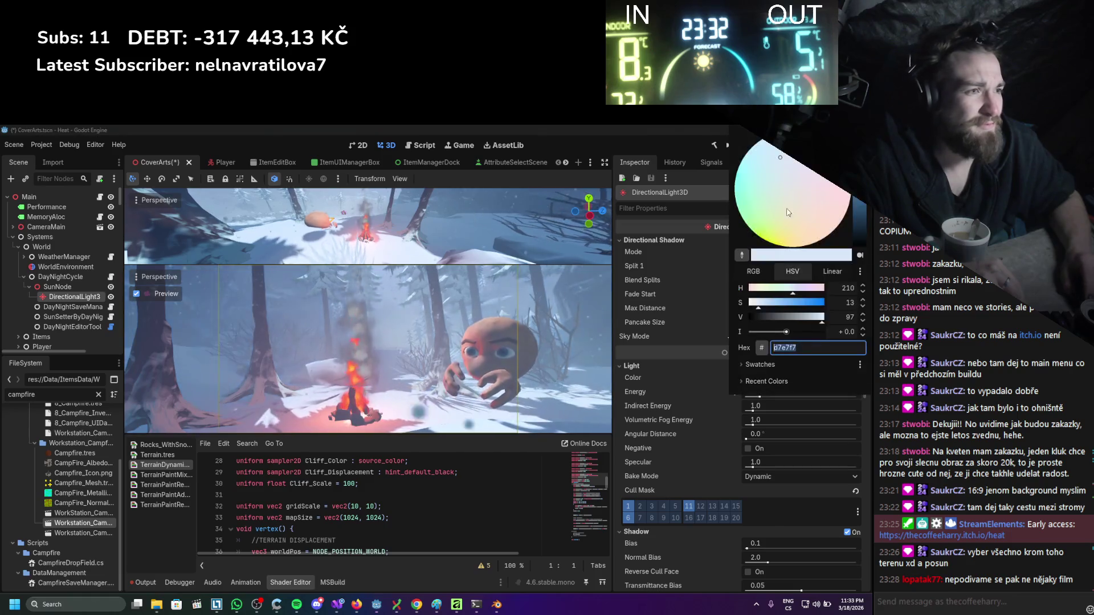
Tint the DirectionalLight3D sunlight a dusty reddish pink, hex 986e66.
left_click_drag(819, 193, 807, 197)
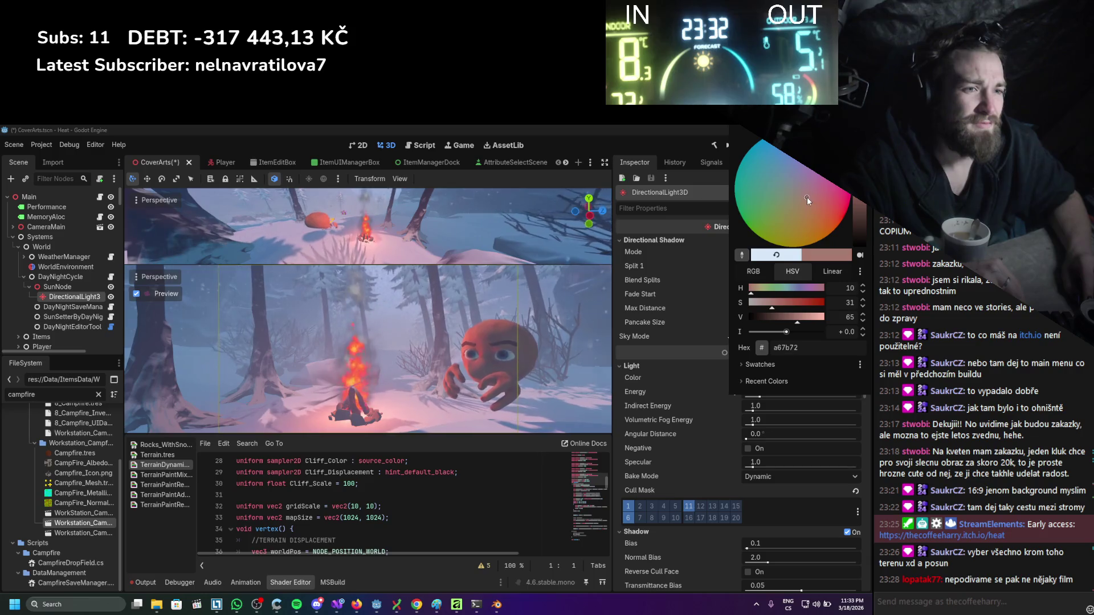
mouse_move(857, 228)
left_mouse_down()
mouse_move(857, 182)
mouse_move(867, 257)
mouse_move(859, 219)
left_mouse_up()
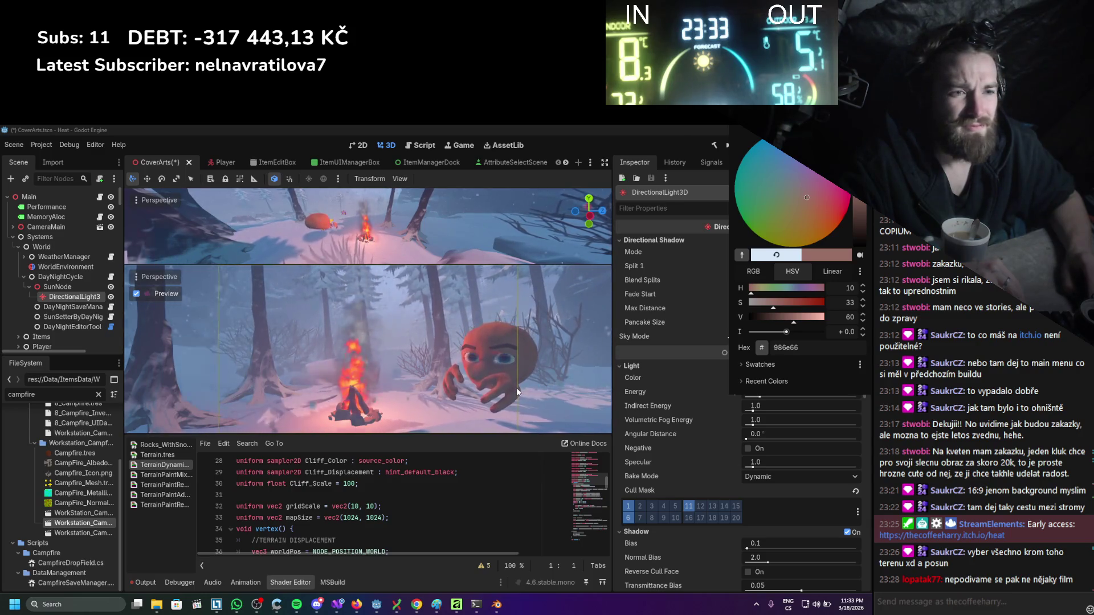
left_click(556, 330)
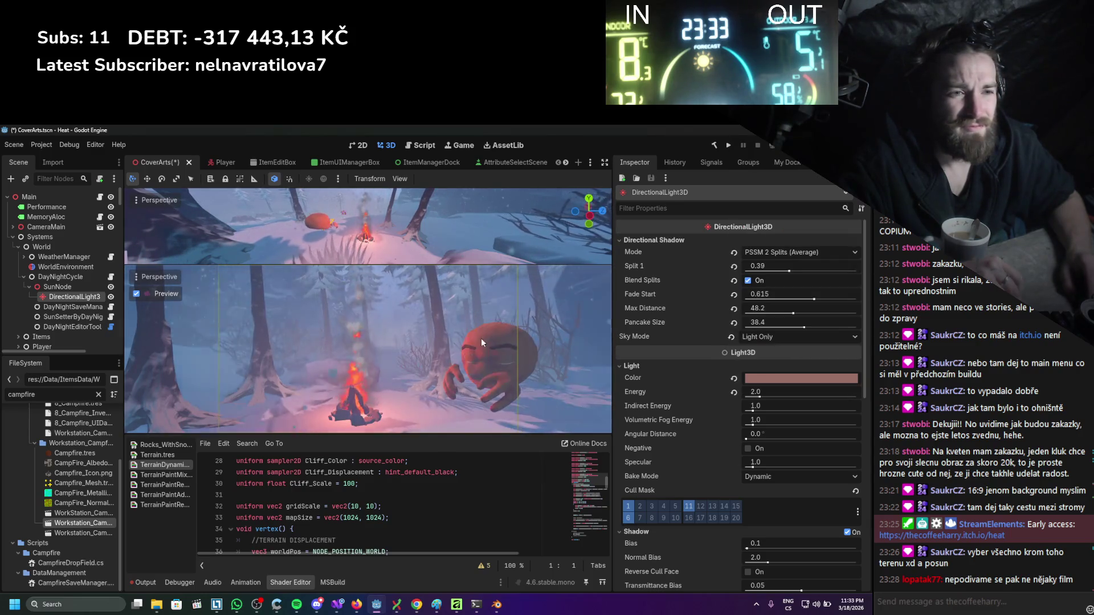
left_click(365, 237)
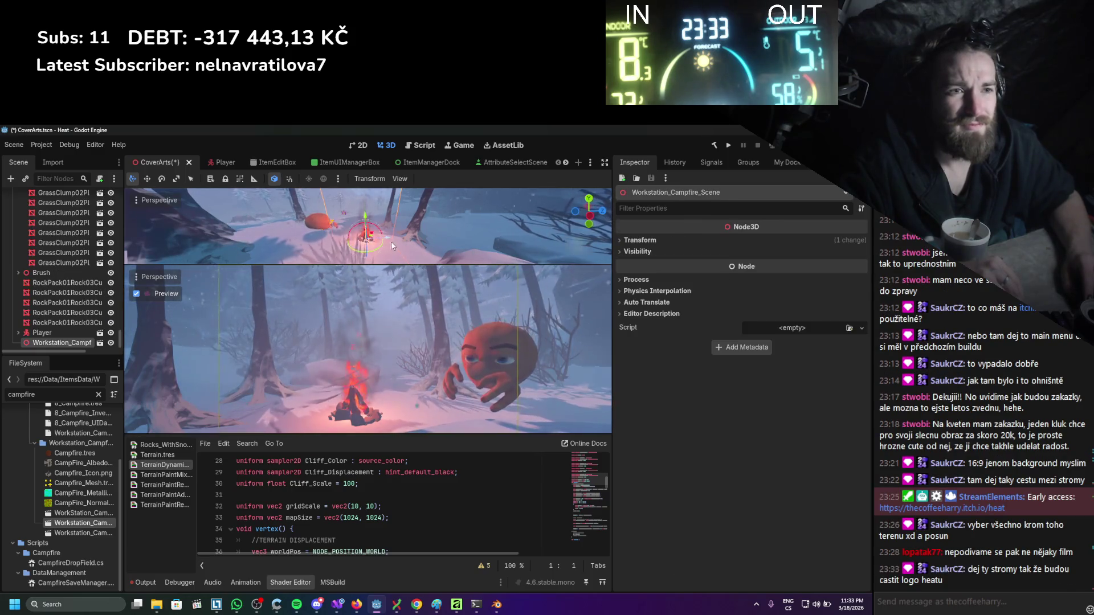
Shift the campfire slightly and move the nearby pine tree to a new spot.
key("g")
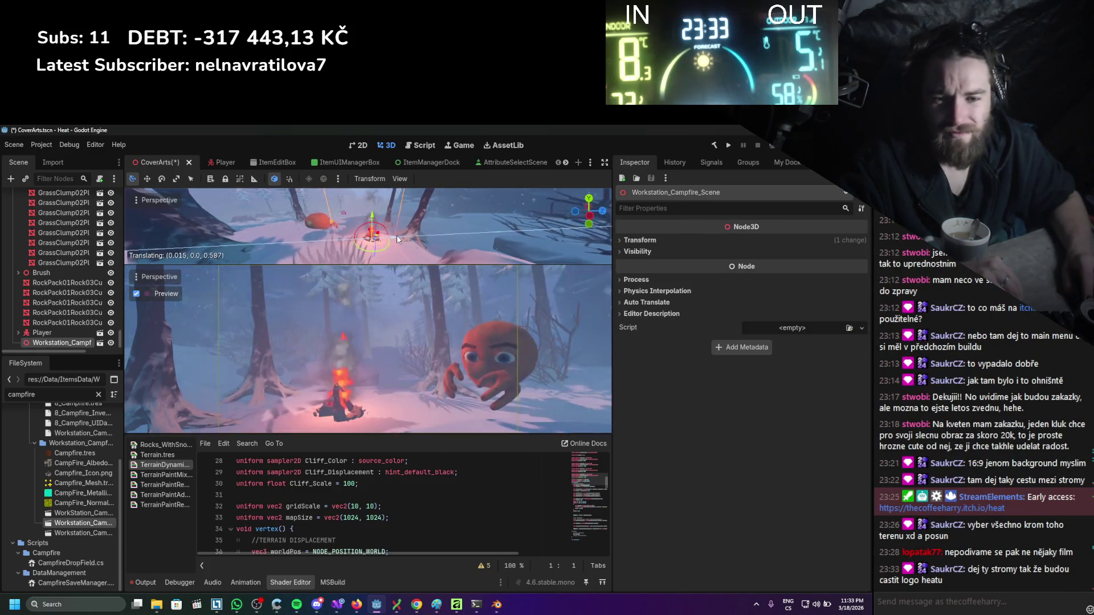
left_click(397, 239)
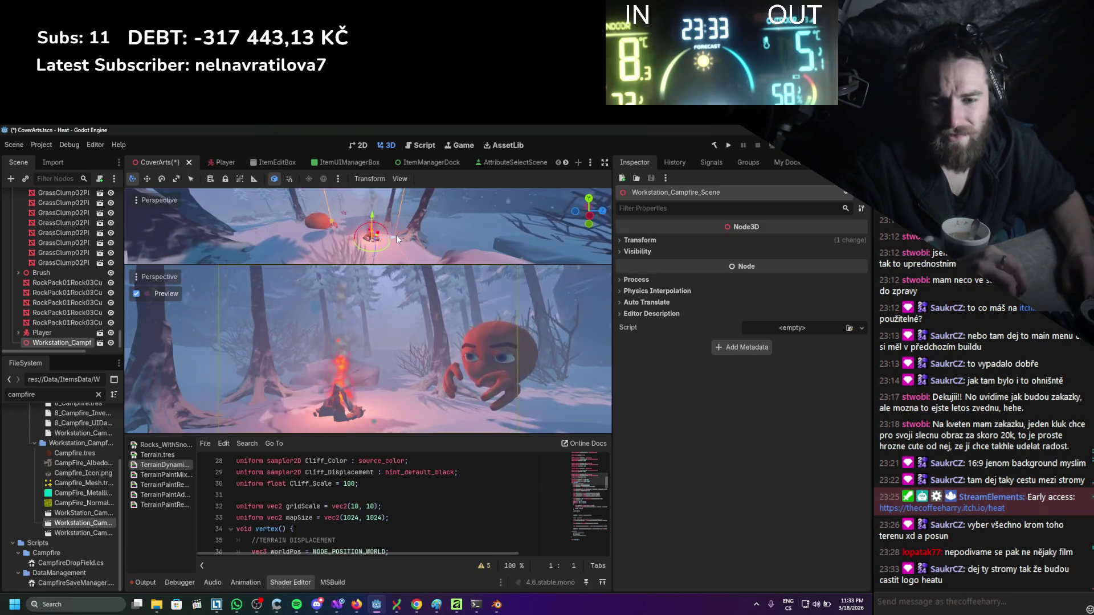
left_click(409, 235)
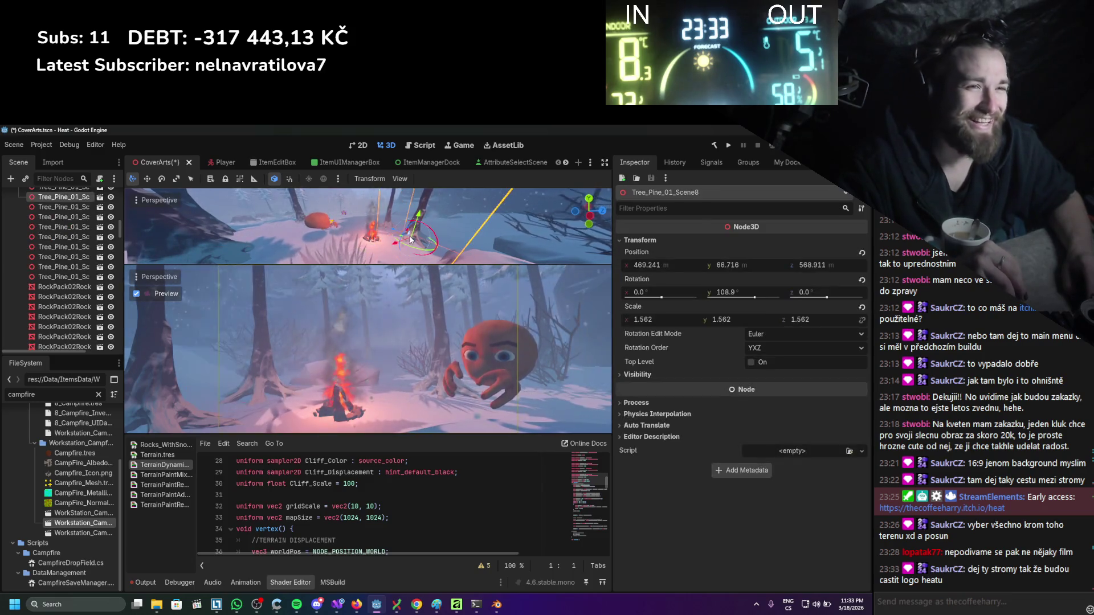
key("g")
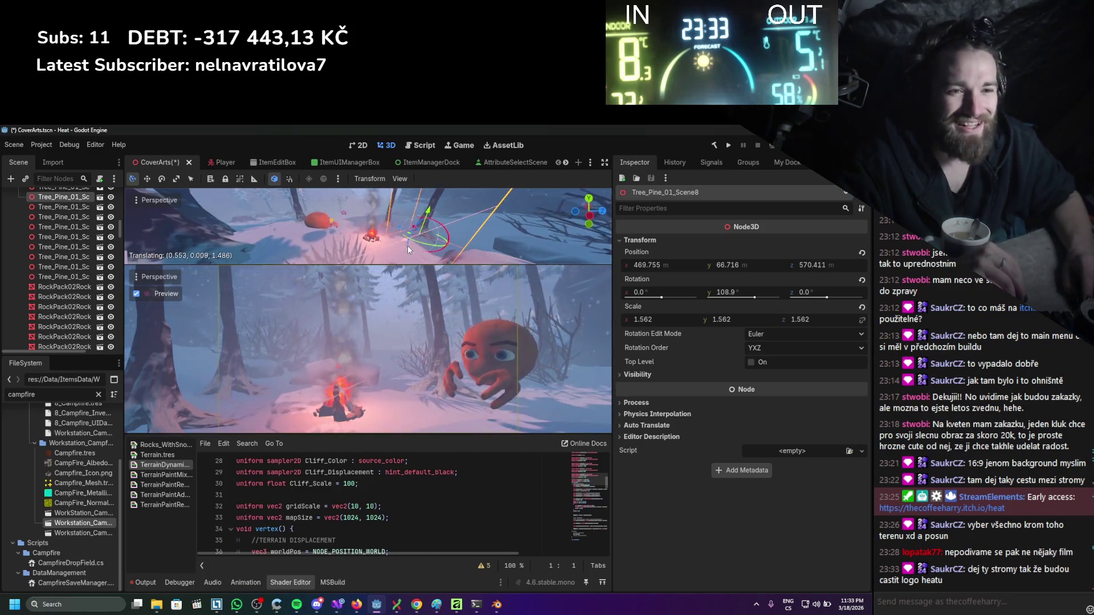
left_click(409, 245)
Move Tree_Pine_01_Scene4 closer to the fire, to X 472.865, Z 567.147.
left_click(390, 230)
key("g")
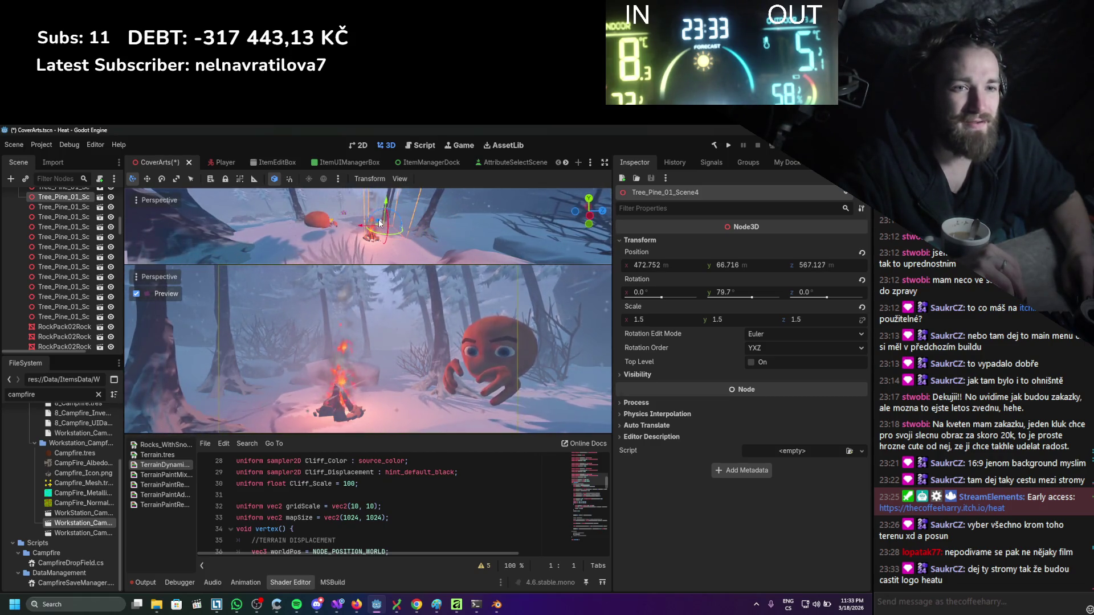
key("g")
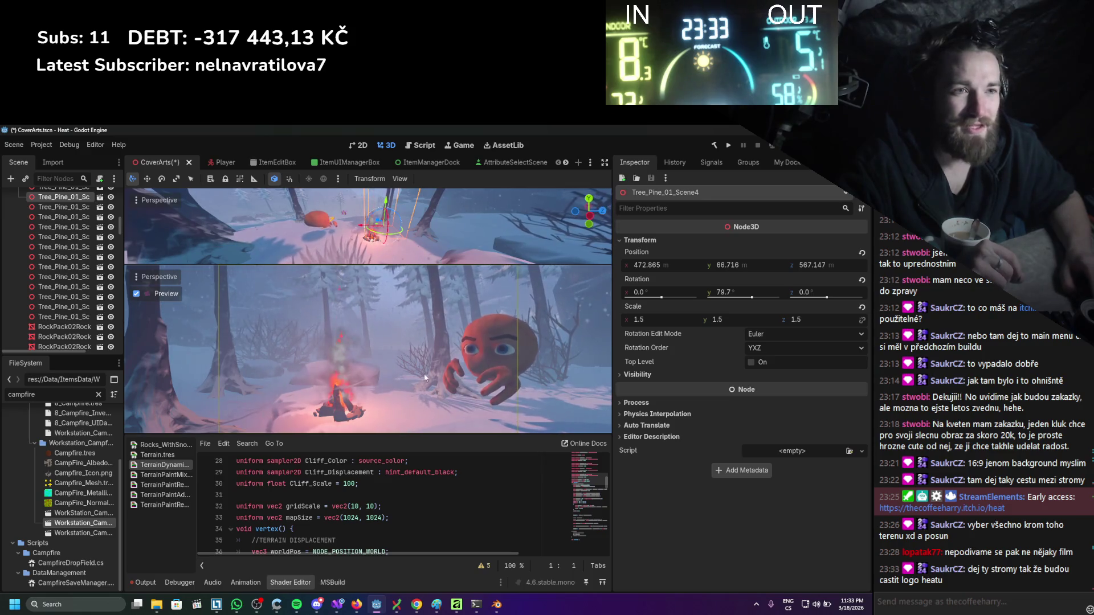
scroll(370, 231, "up", 3)
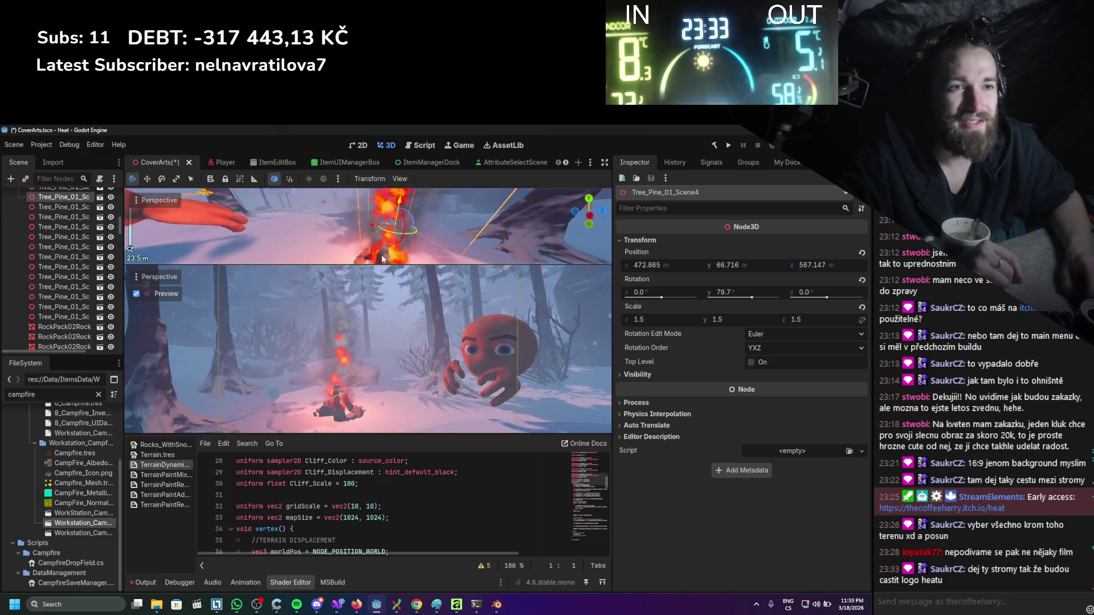
left_click(370, 231)
scroll(385, 245, "down", 3)
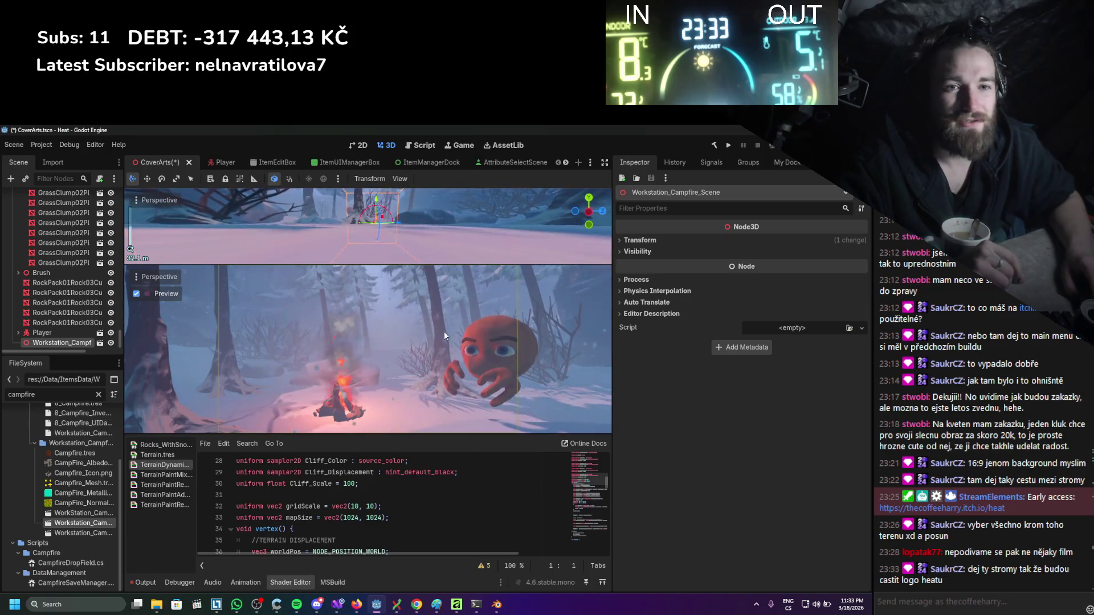
right_click(73, 343)
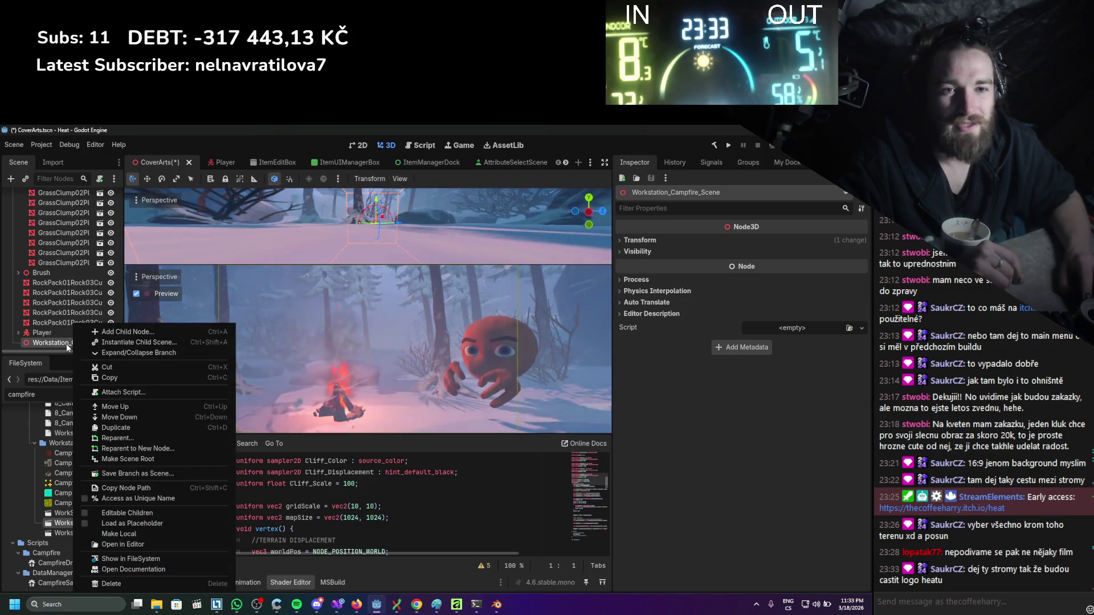
Make the campfire's OmniLight3D colour a paler salmon pink.
scroll(67, 297, "down", 5)
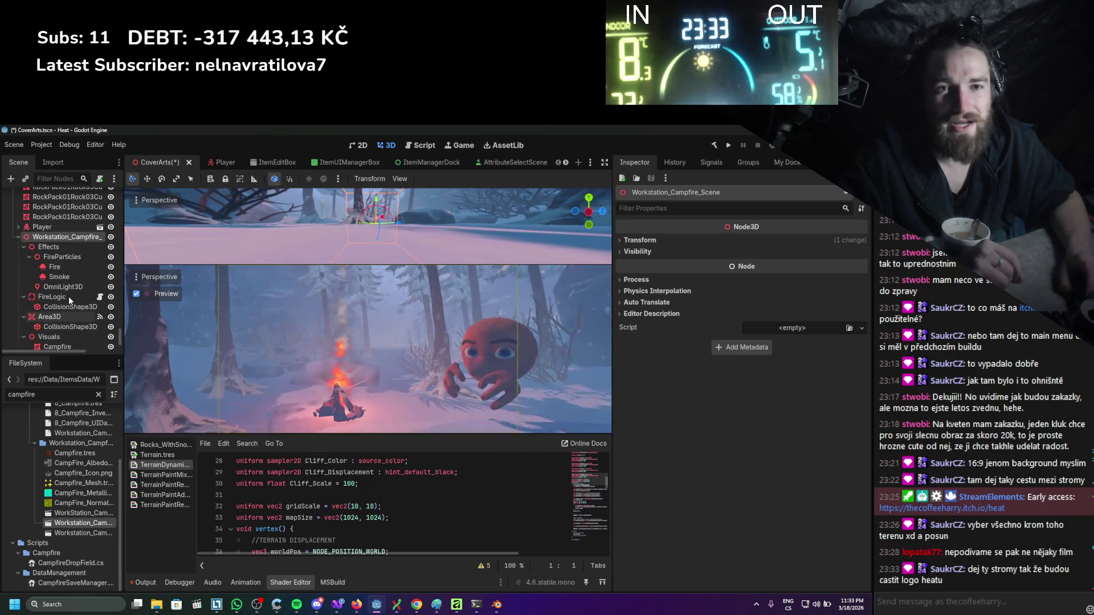
scroll(48, 288, "up", 2)
left_click(49, 289)
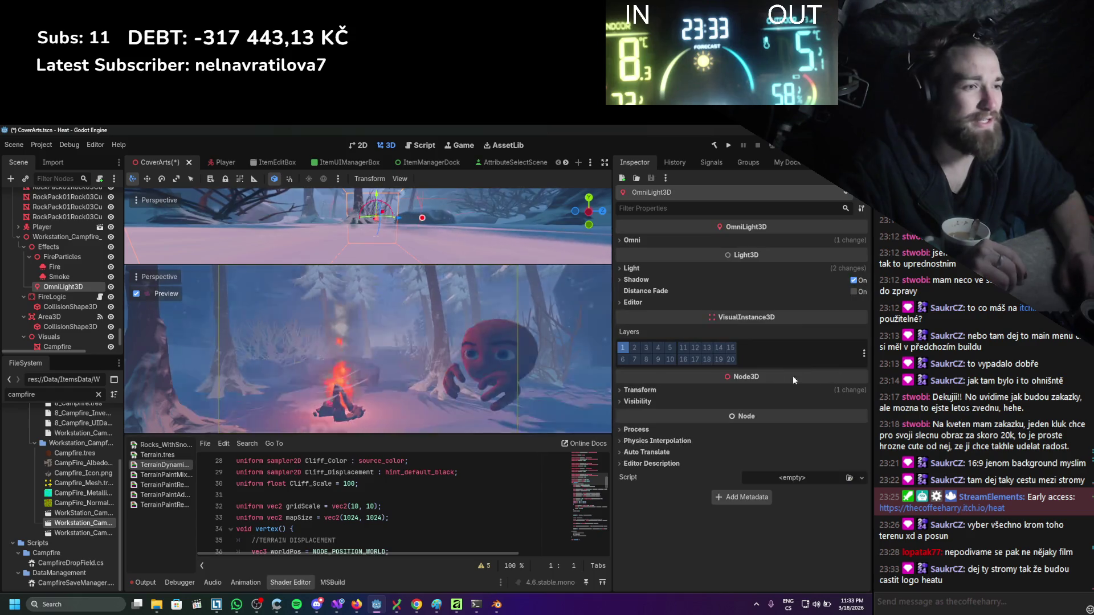
left_click(650, 271)
left_click(787, 282)
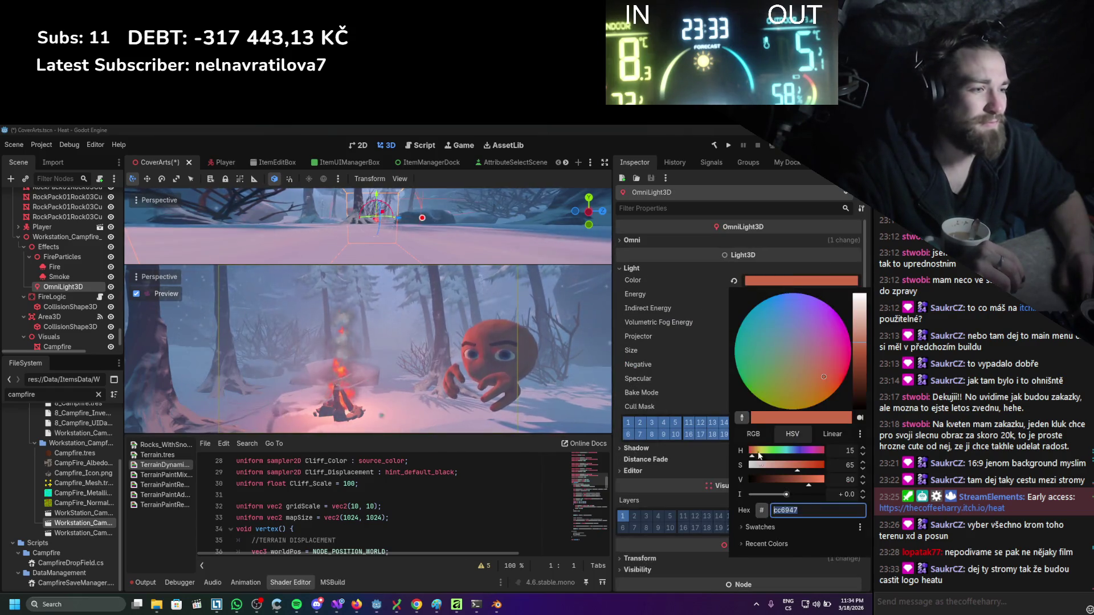
mouse_move(799, 469)
left_mouse_down()
mouse_move(754, 468)
mouse_move(782, 473)
left_mouse_up()
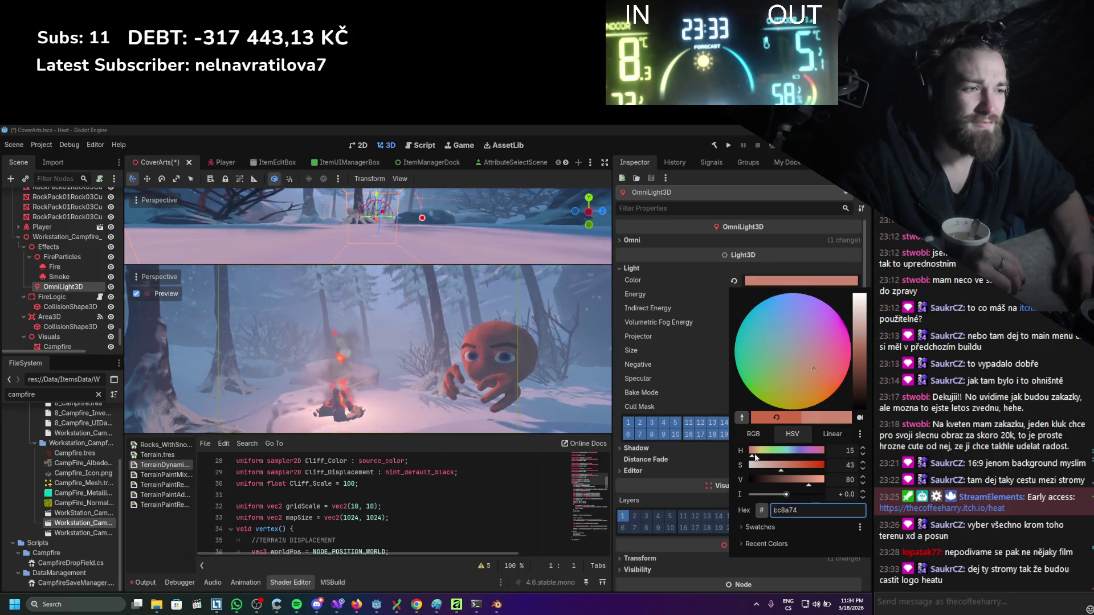
left_click(677, 399)
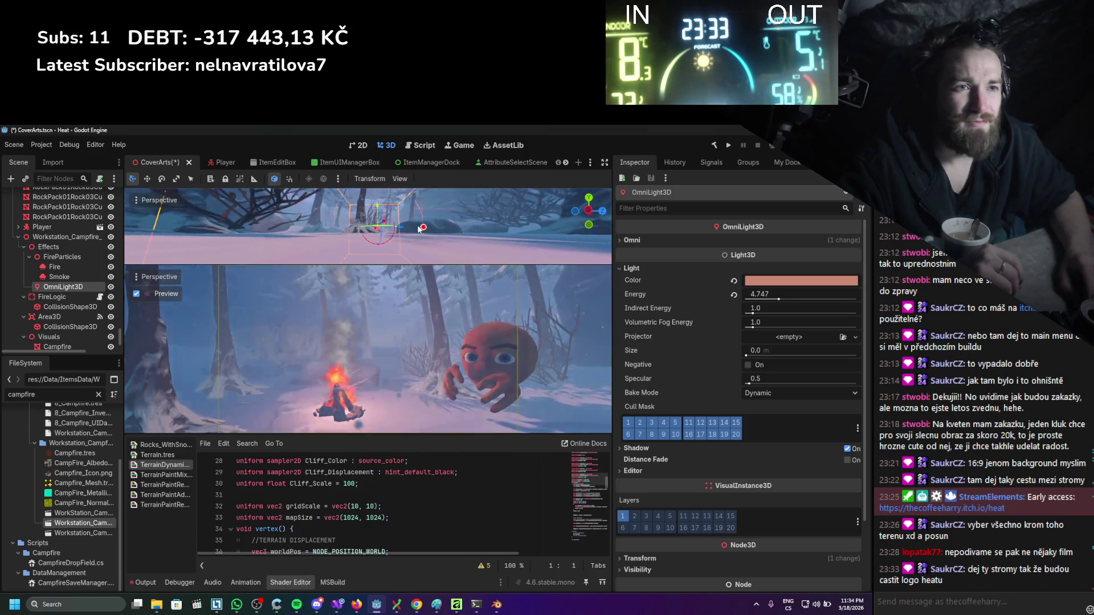
Zoom the top view onto the fire and light gizmo and enlarge the shader code panel.
scroll(415, 250, "up", 3)
scroll(422, 234, "up", 5)
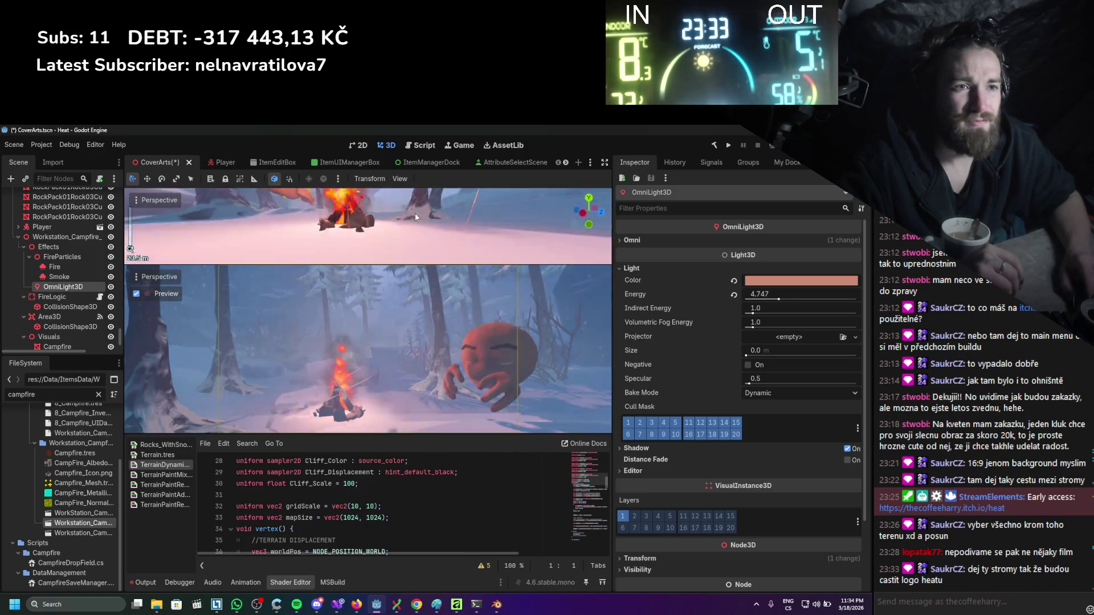
scroll(429, 224, "up", 4)
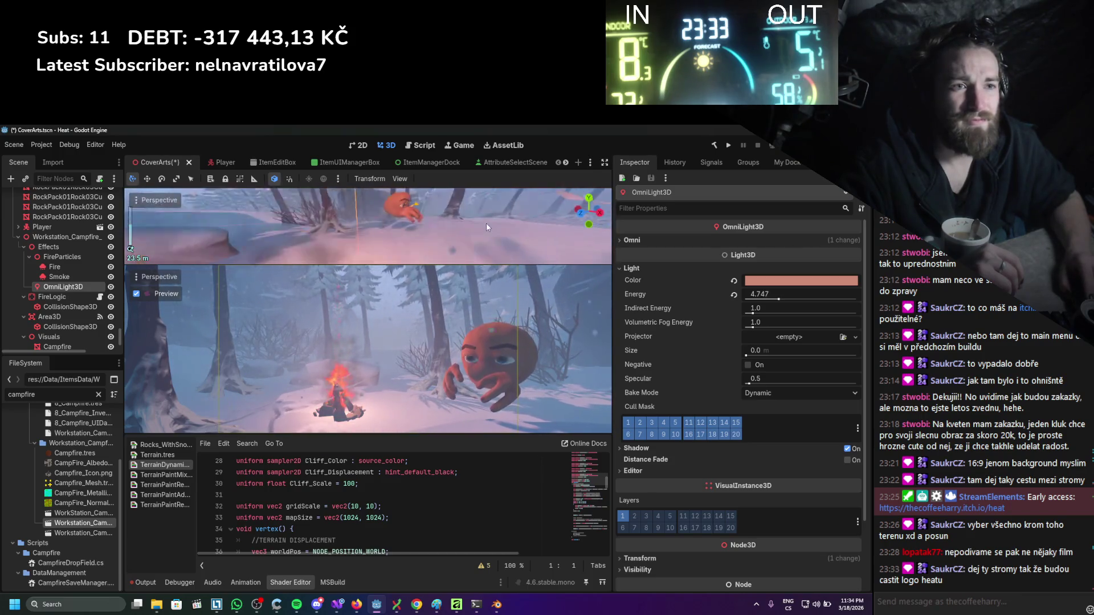
scroll(483, 224, "down", 3)
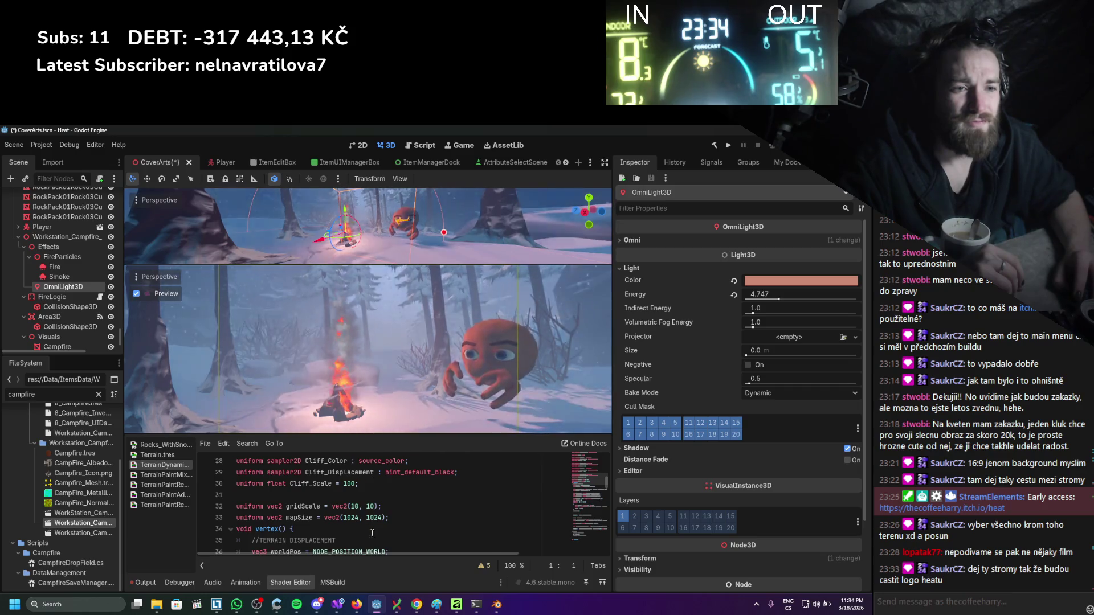
mouse_move(374, 446)
left_mouse_down()
mouse_move(371, 392)
mouse_move(370, 421)
left_mouse_up()
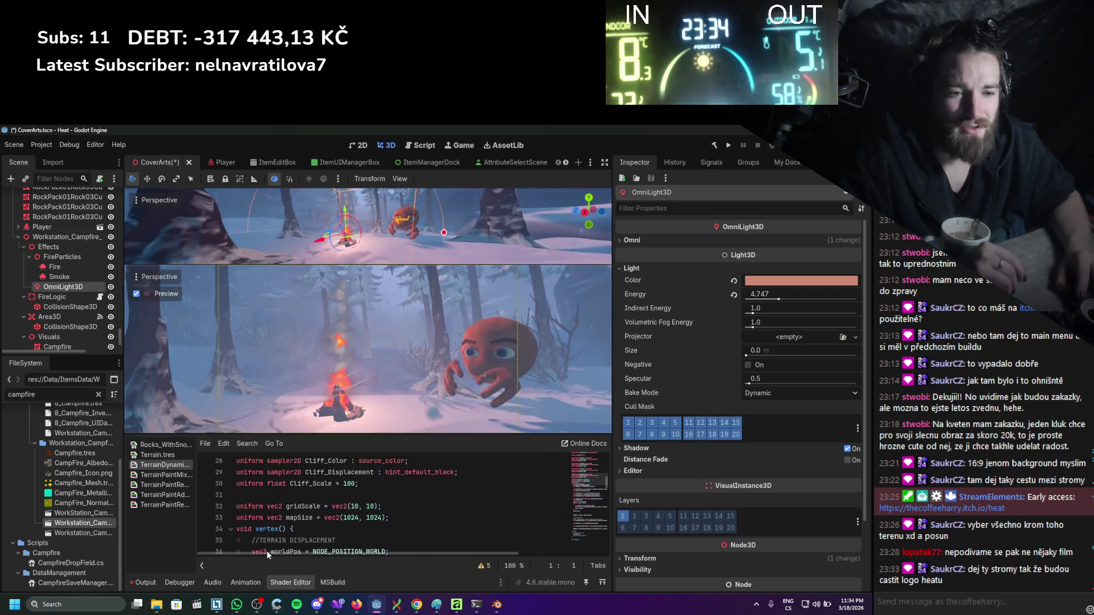
left_click(146, 583)
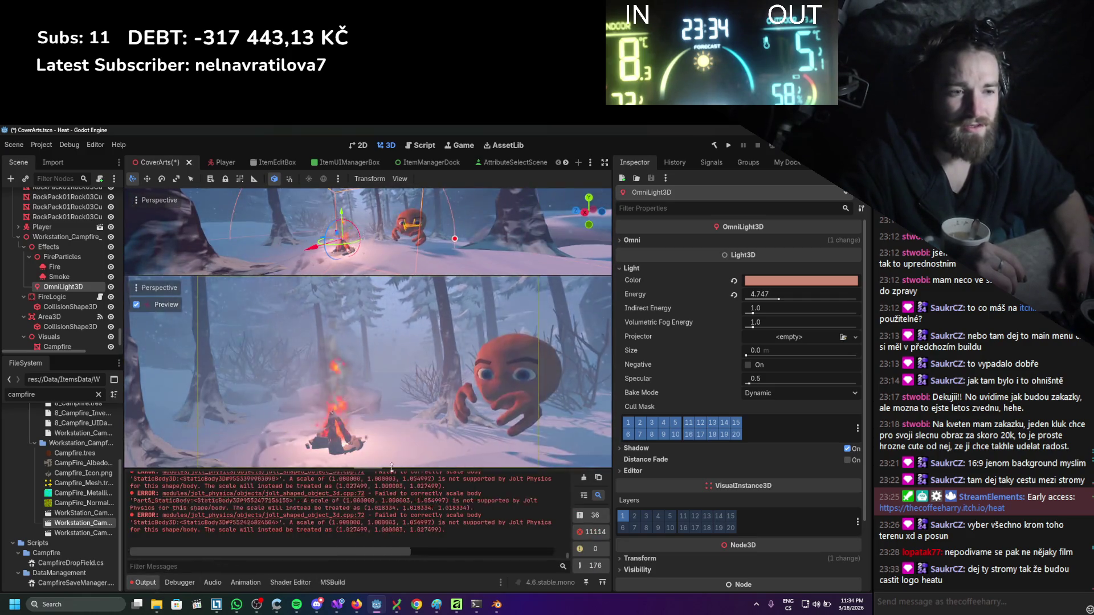
Hide the physics errors, clear the Output log, and select the WorldEnvironment node.
left_click(591, 532)
left_click(583, 478)
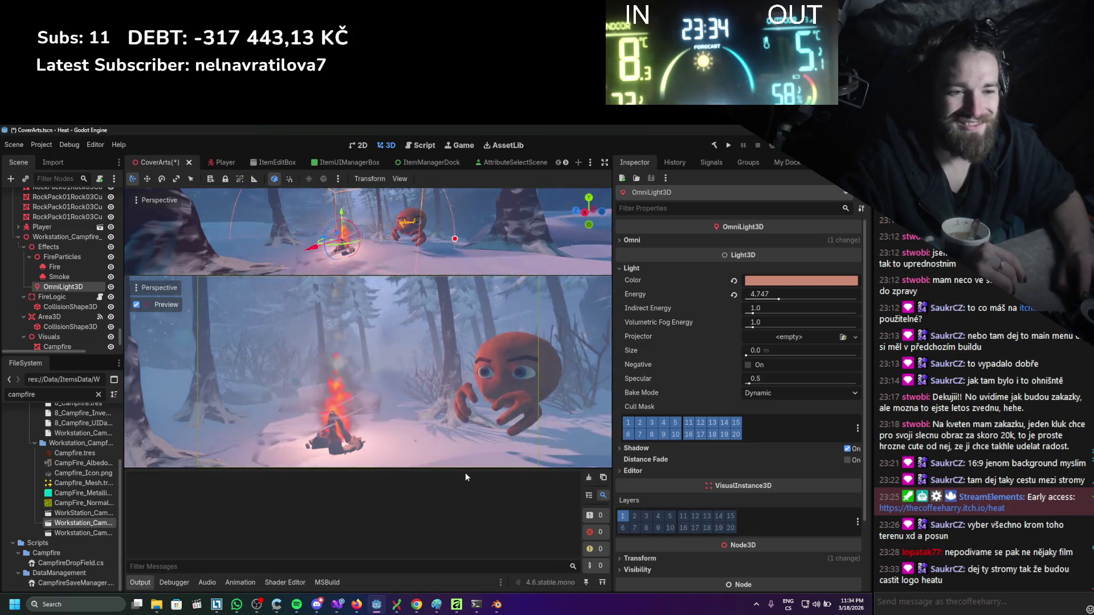
left_click(412, 274)
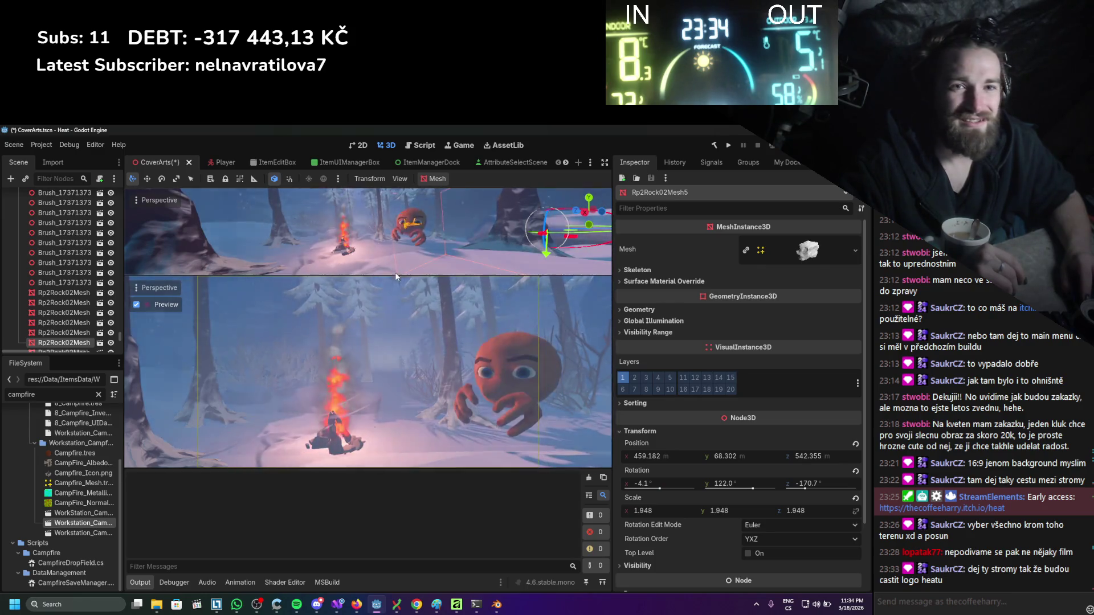
scroll(78, 239, "up", 10)
left_click(57, 266)
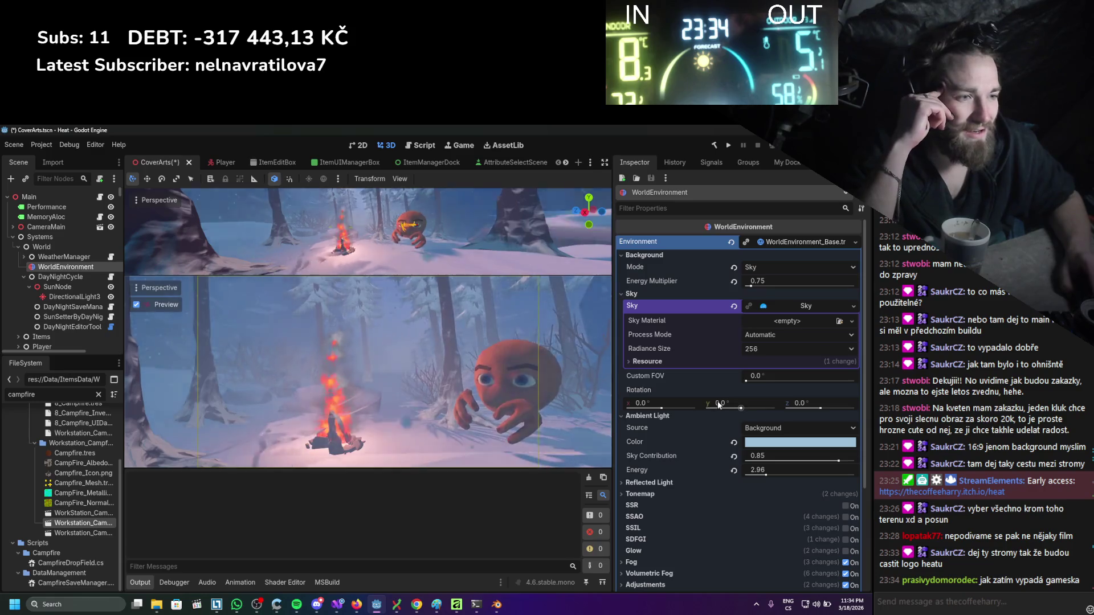
Keep reflected light source on Background after trying Sky, and lower tonemap exposure to 0.71.
scroll(718, 388, "down", 5)
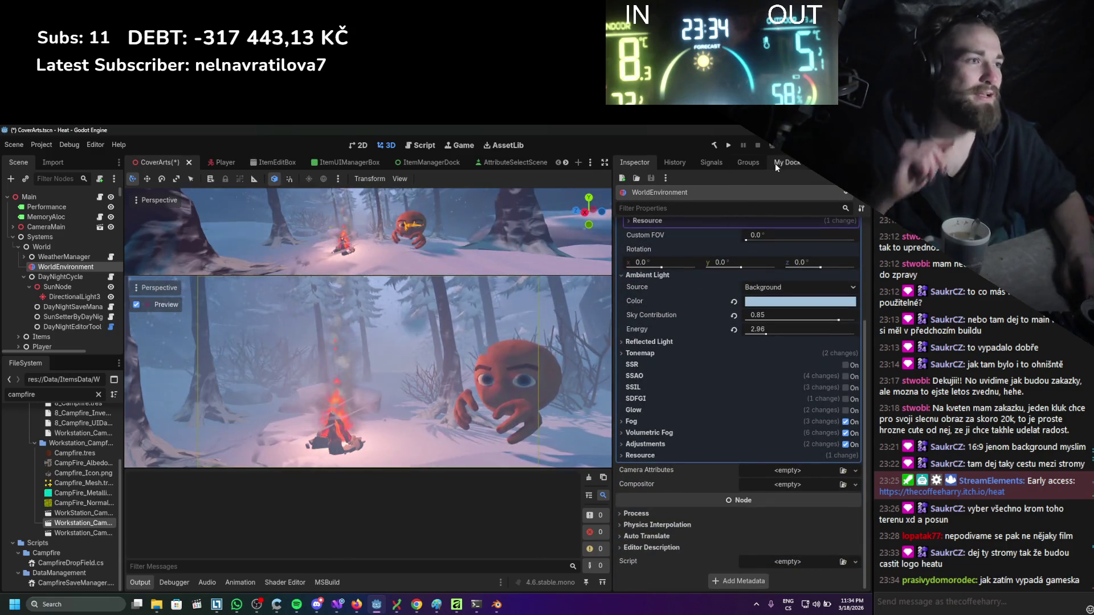
left_click(781, 163)
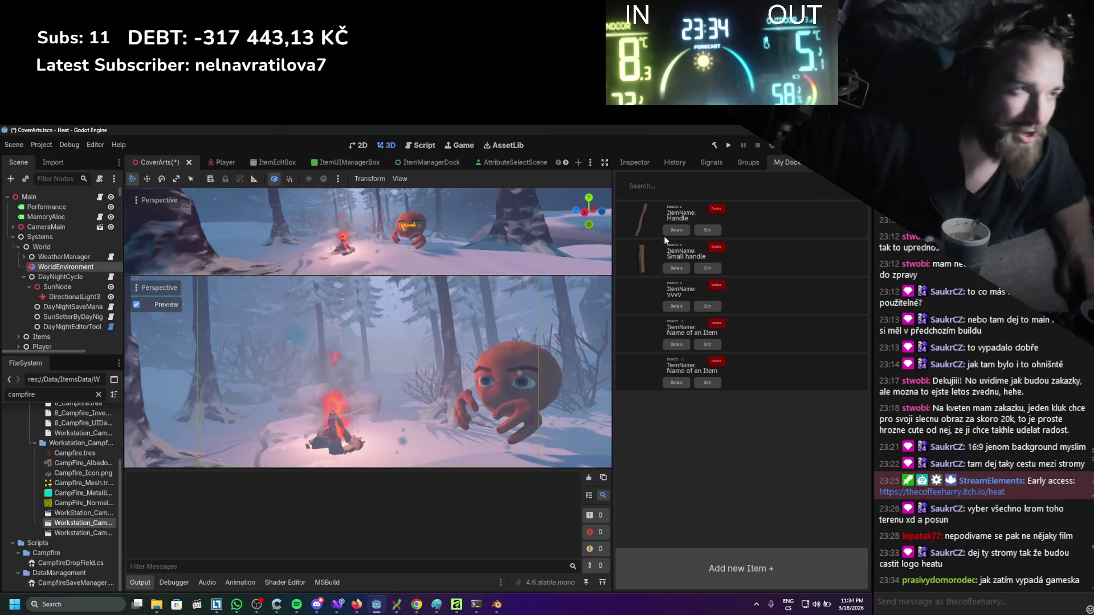
left_click(644, 162)
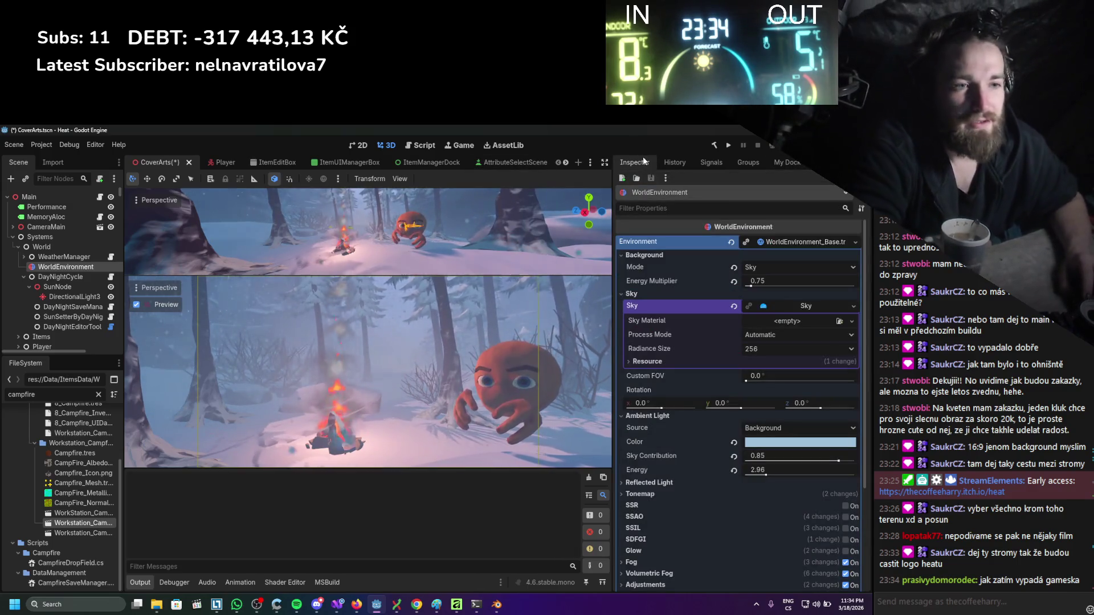
scroll(672, 308, "down", 5)
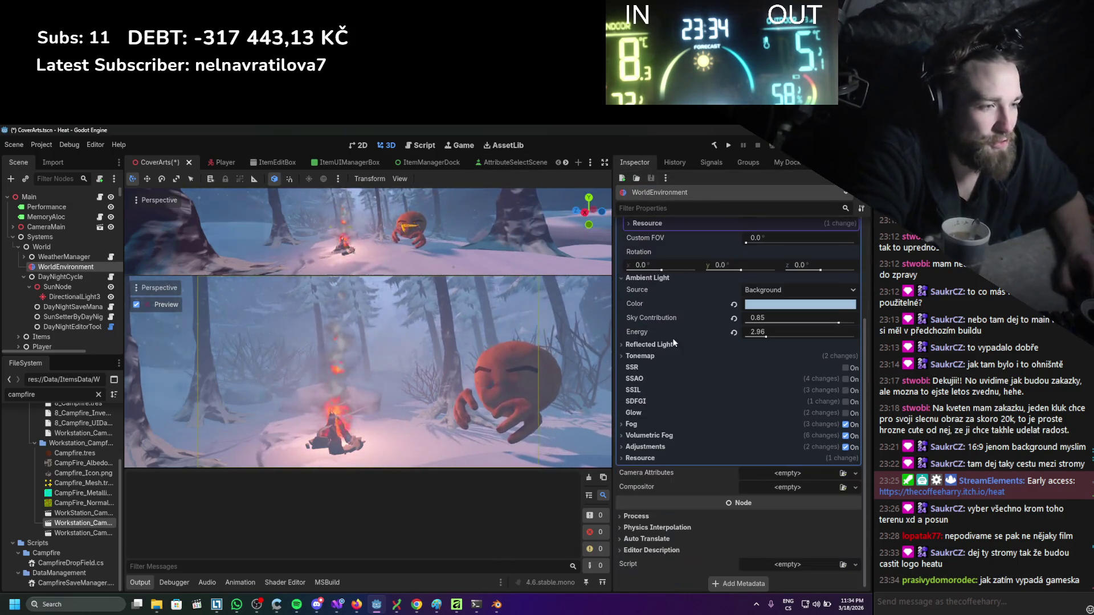
left_click(663, 345)
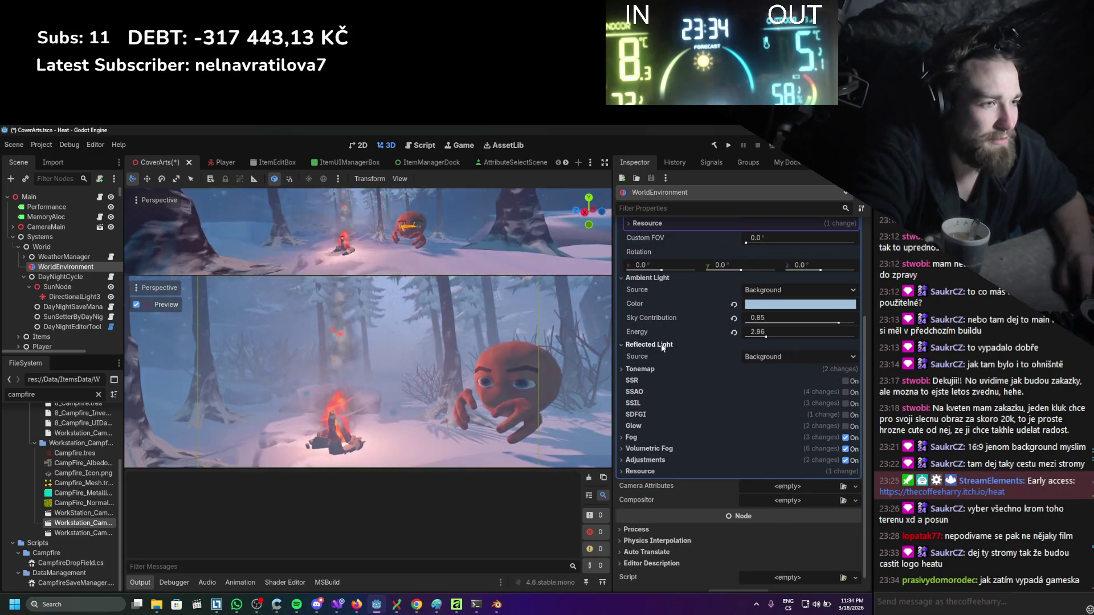
left_click(769, 358)
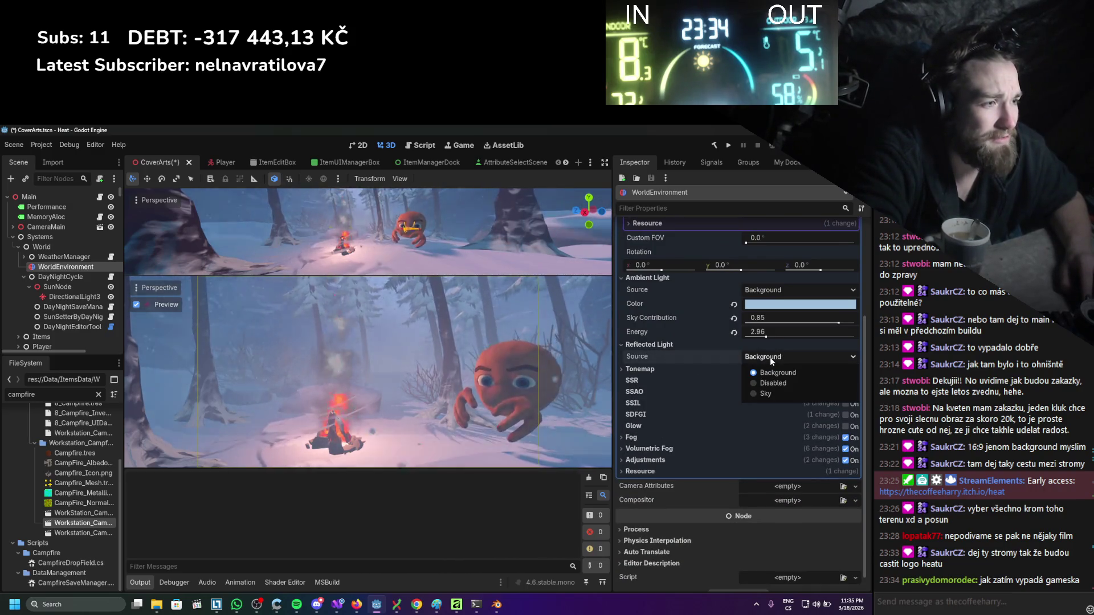
left_click(774, 394)
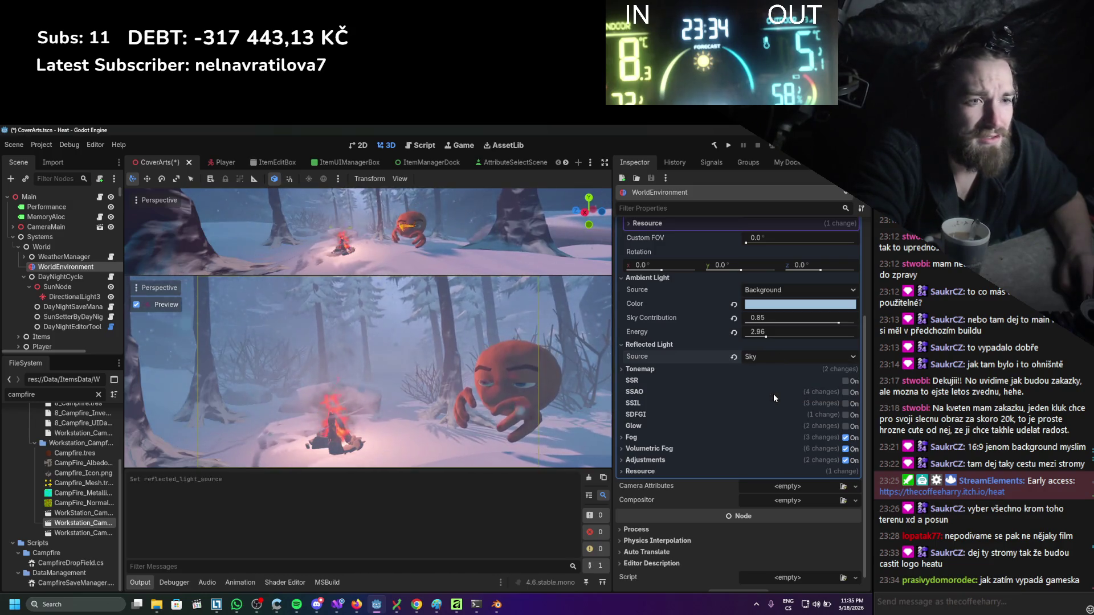
left_click(776, 356)
left_click(778, 370)
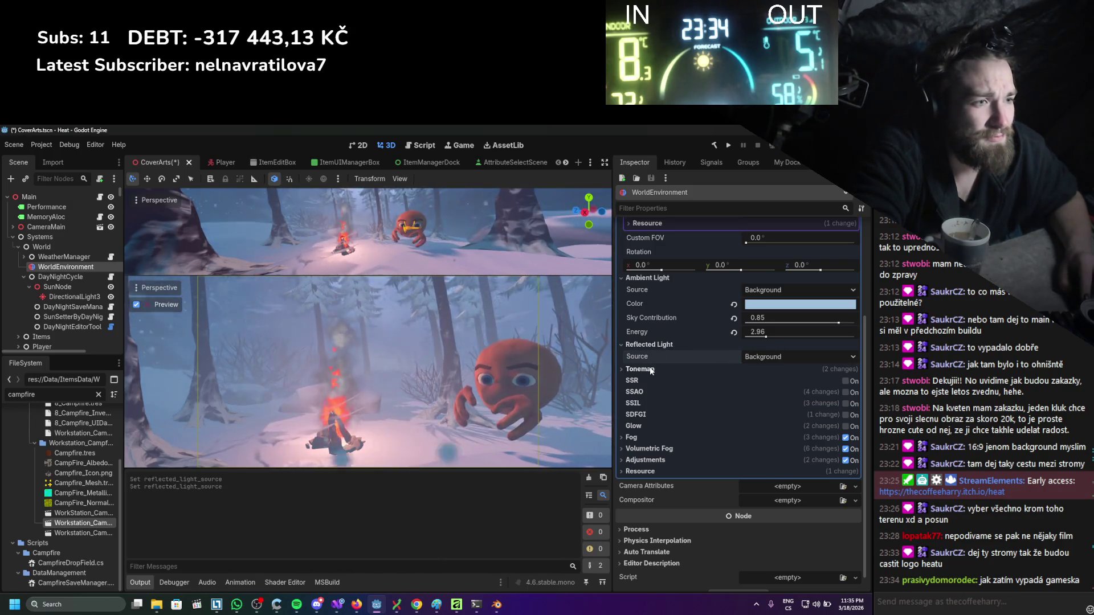
left_click(652, 369)
mouse_move(762, 401)
left_mouse_down()
mouse_move(753, 400)
mouse_move(764, 400)
left_mouse_up()
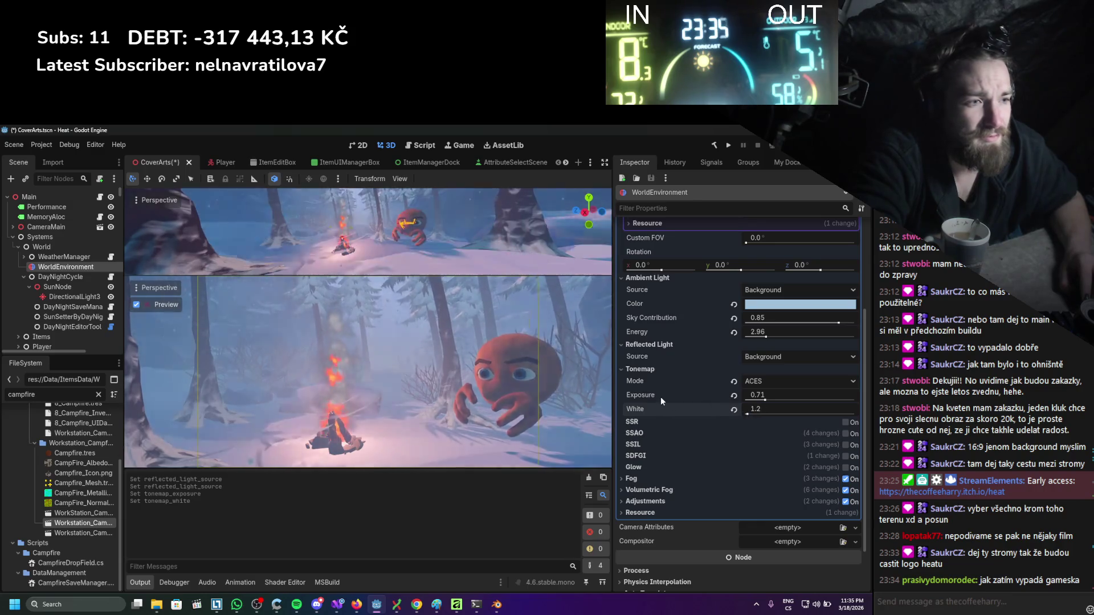
Enable SSR and SSAO, with occlusion radius 3.77 and intensity 7.9.
left_click(846, 422)
scroll(735, 439, "down", 3)
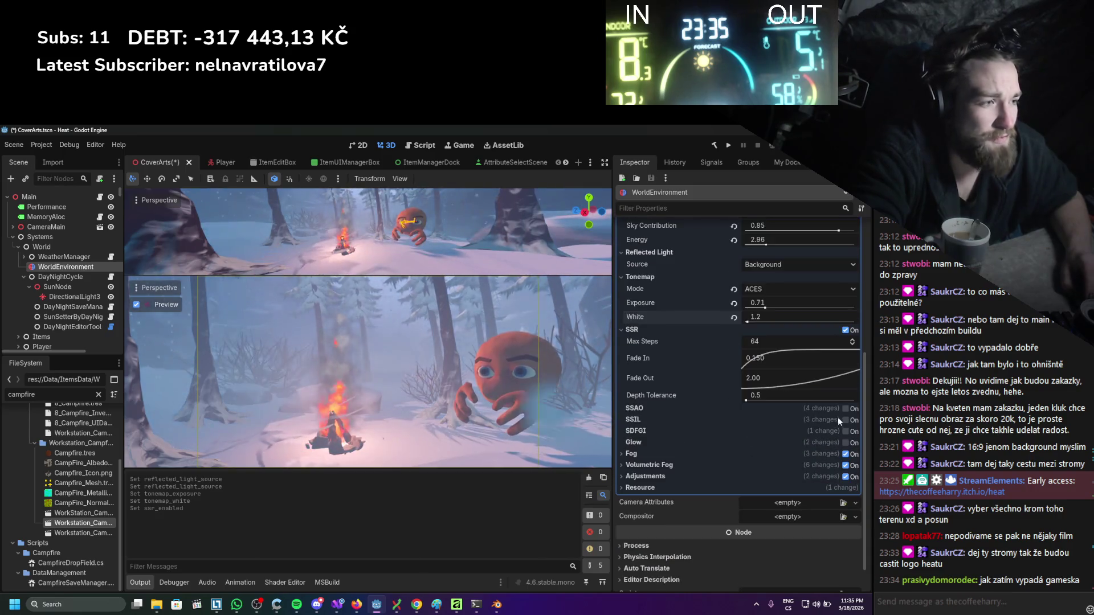
left_click(846, 409)
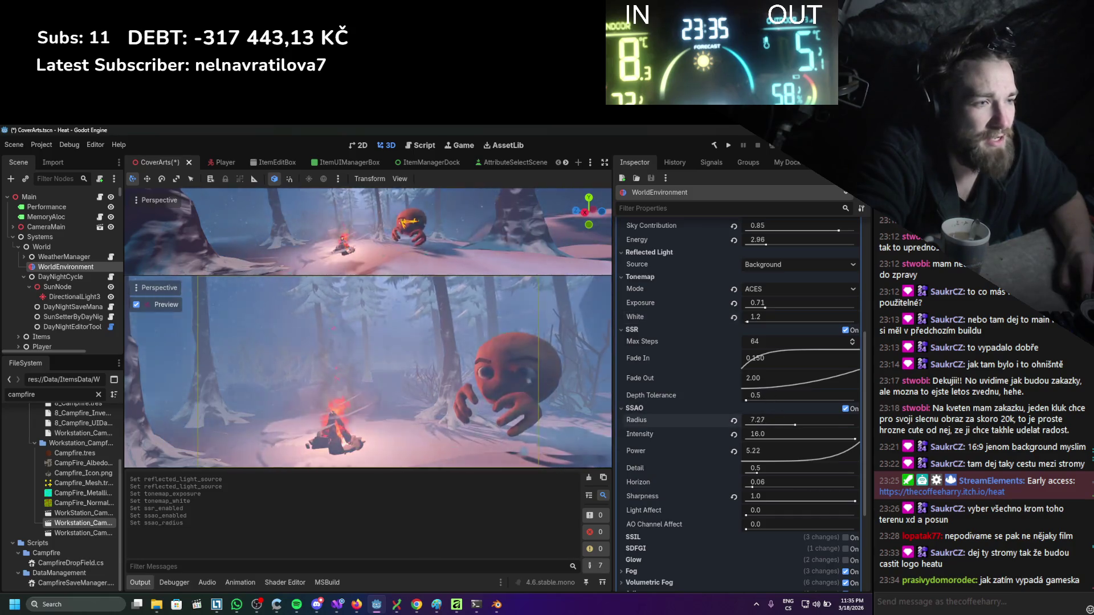
left_click_drag(771, 434, 781, 434)
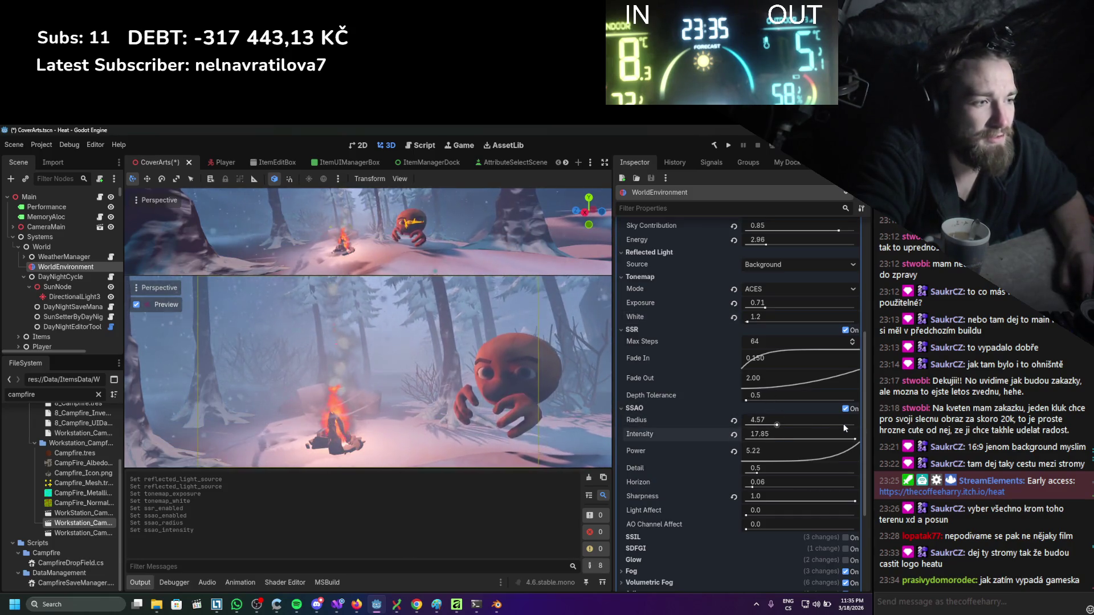
mouse_move(761, 510)
left_mouse_down()
mouse_move(809, 510)
mouse_move(760, 525)
left_mouse_up()
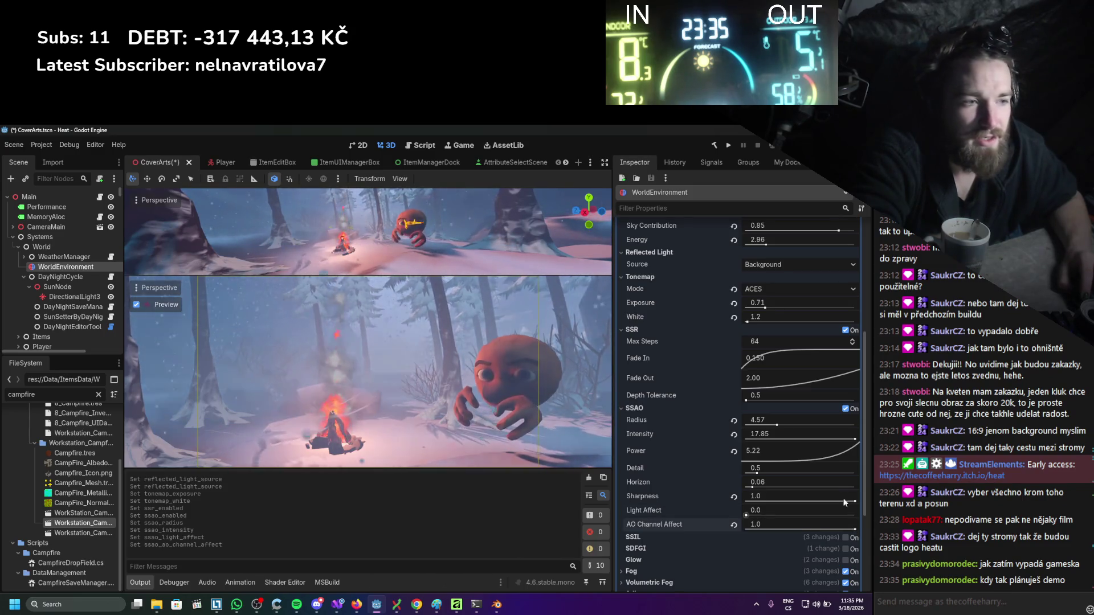
mouse_move(791, 422)
left_mouse_down()
mouse_move(750, 422)
mouse_move(762, 422)
left_mouse_up()
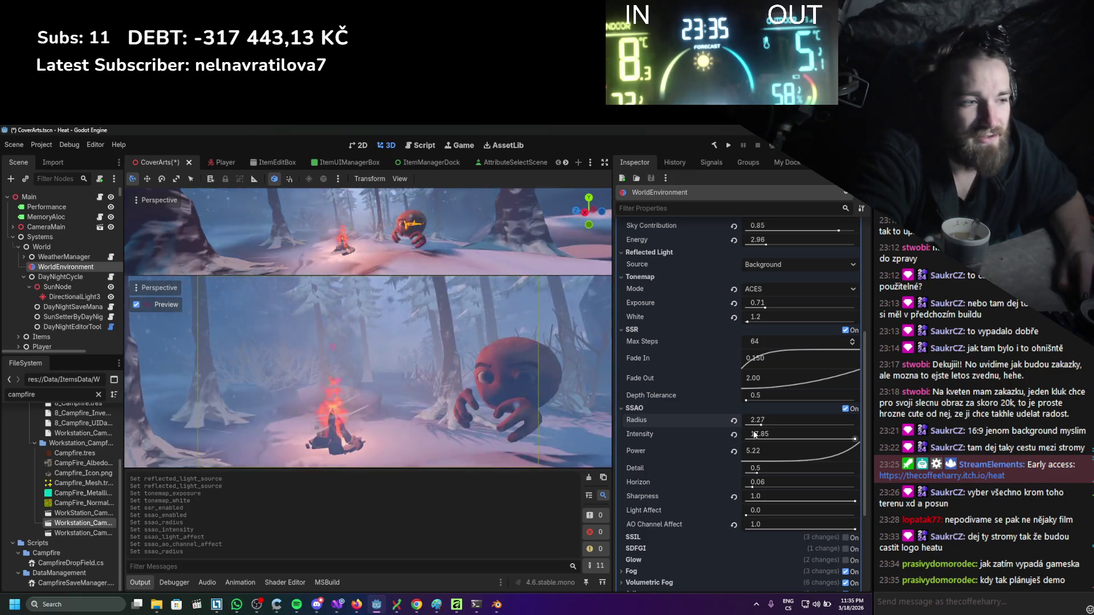
mouse_move(853, 438)
left_mouse_down()
mouse_move(794, 438)
mouse_move(798, 421)
left_mouse_up()
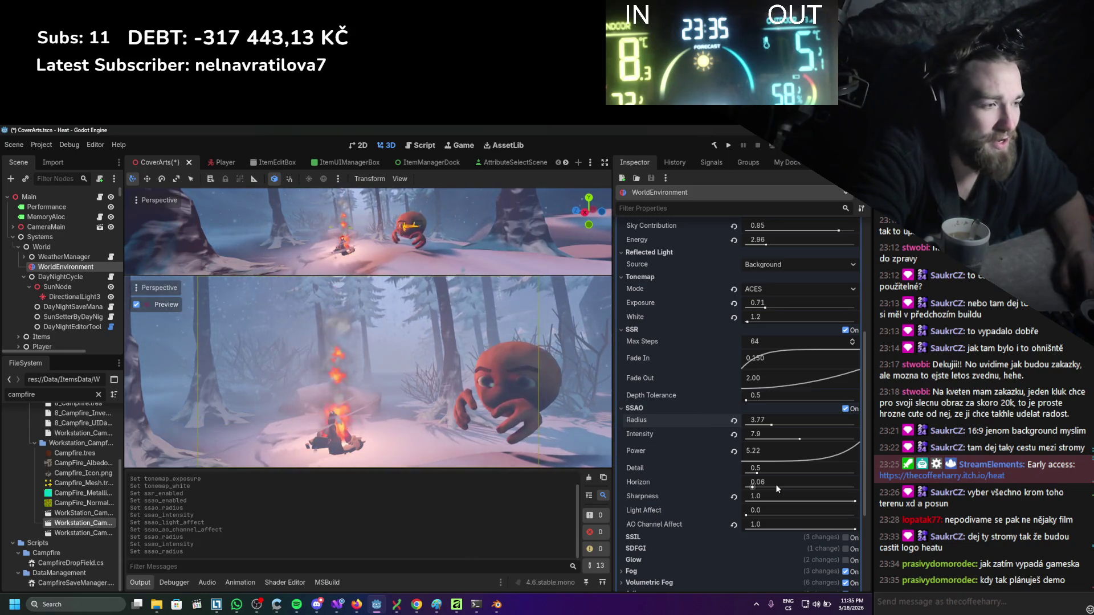
scroll(663, 440, "down", 3)
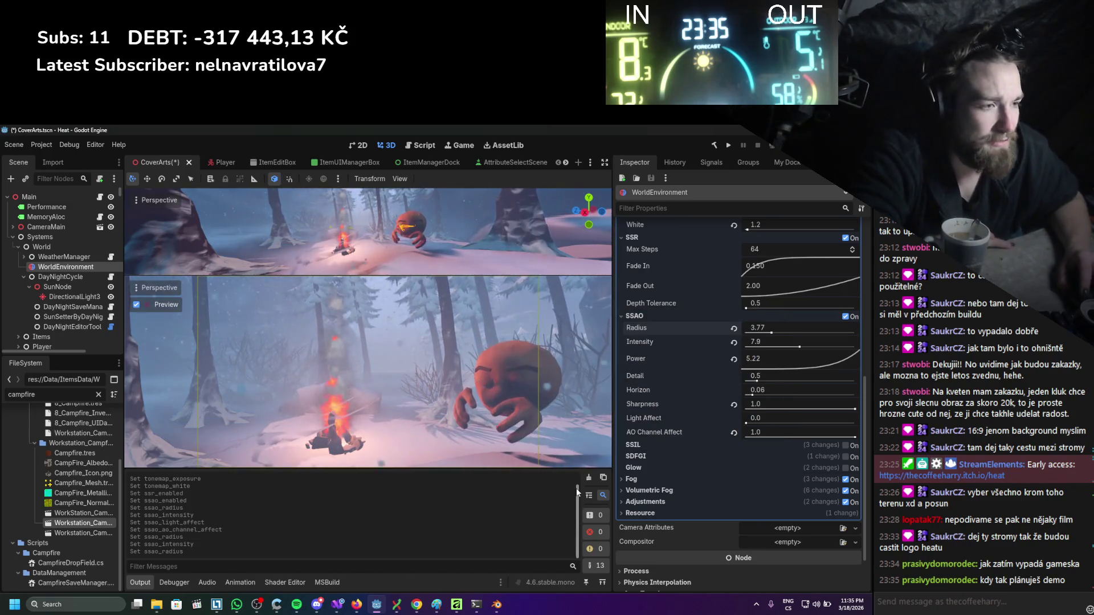
Leave SSIL off after testing it, and enable Glow with intensity 0.0.
left_click(845, 446)
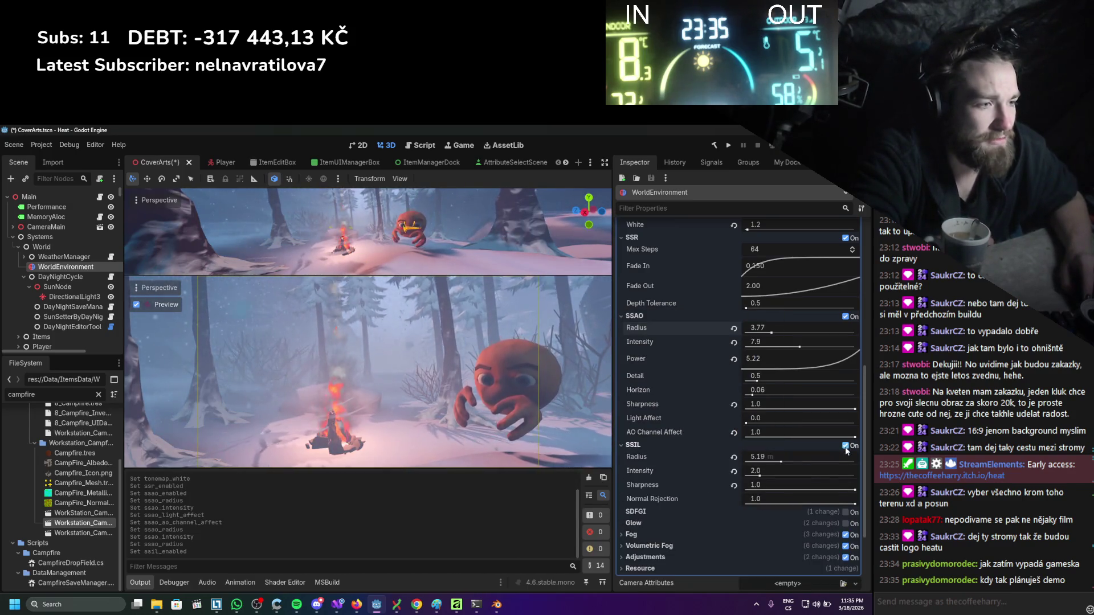
left_click(846, 446)
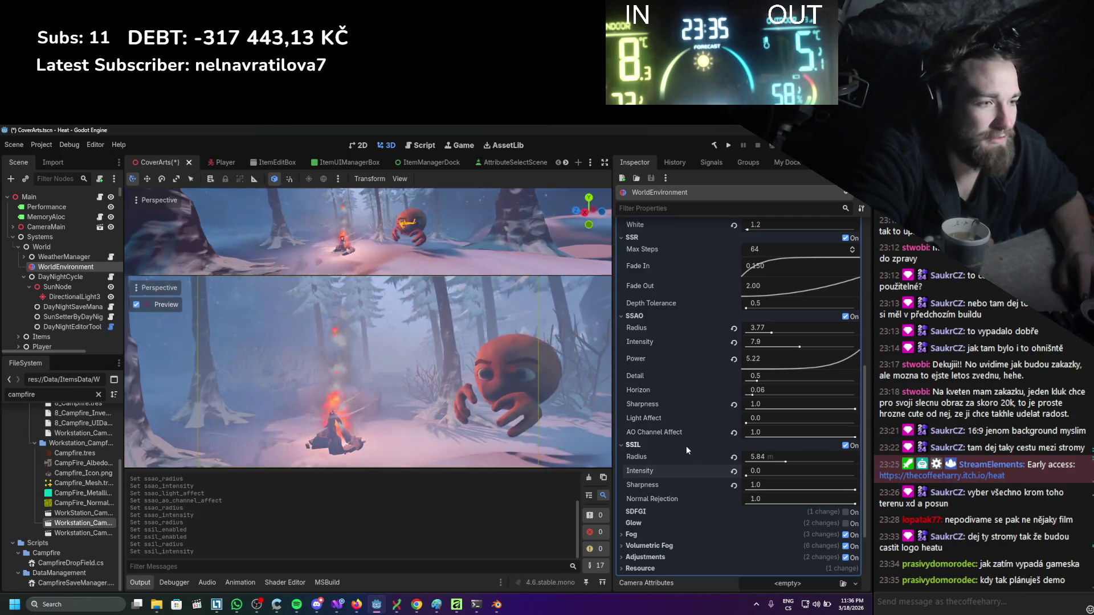
left_click(686, 446)
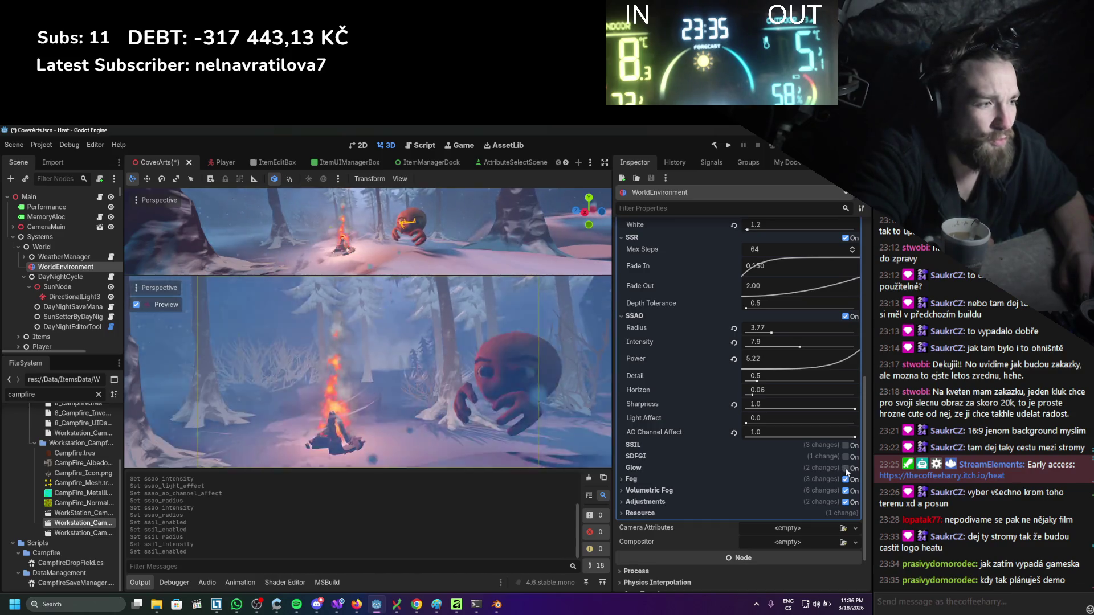
left_click(846, 469)
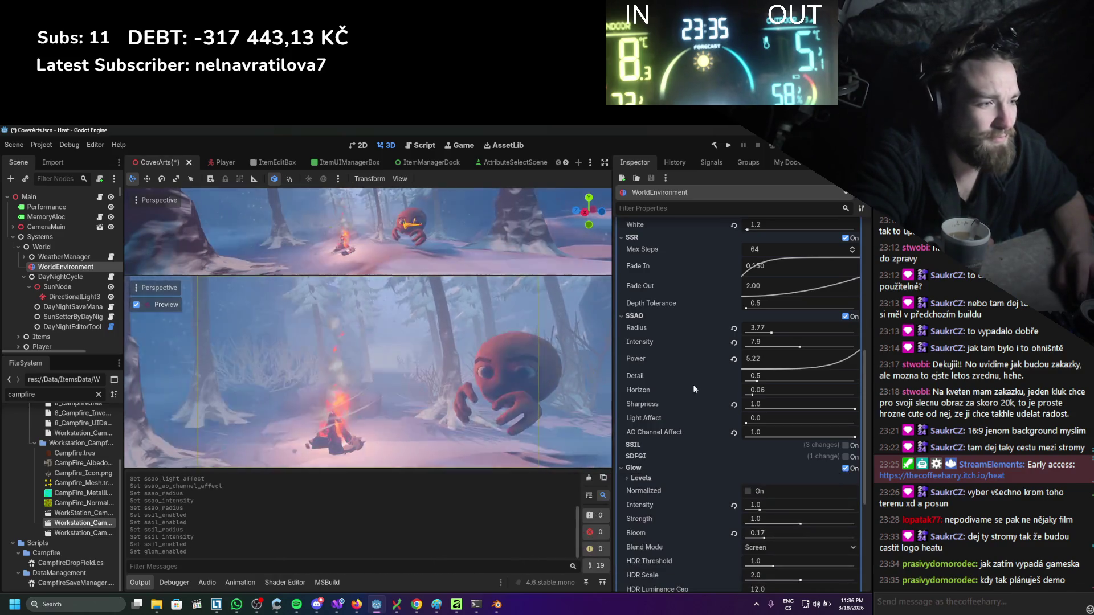
left_click_drag(768, 505, 741, 504)
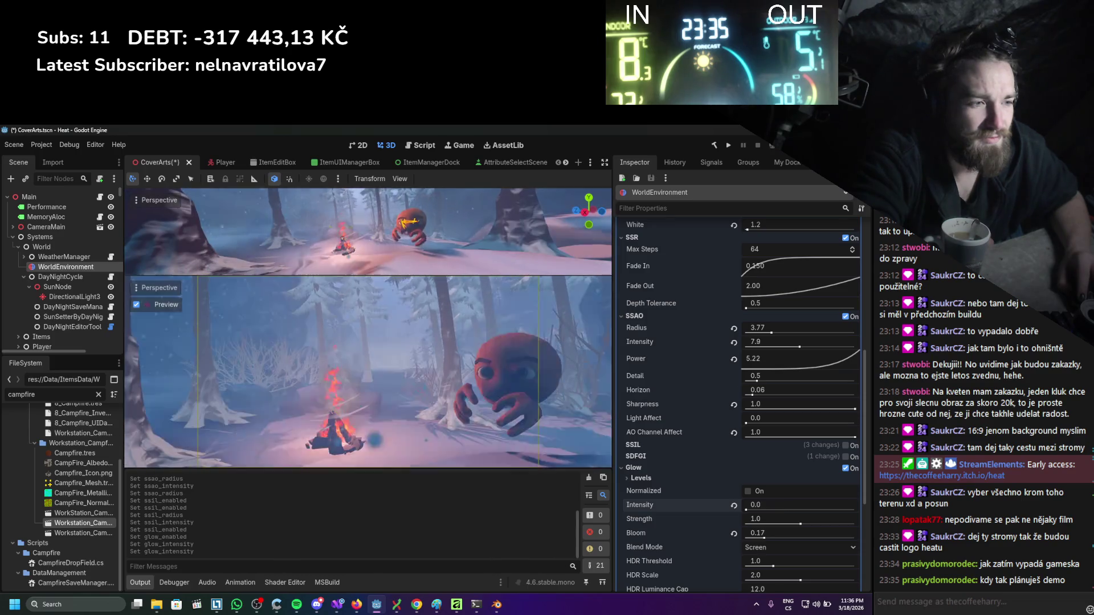
left_click(665, 467)
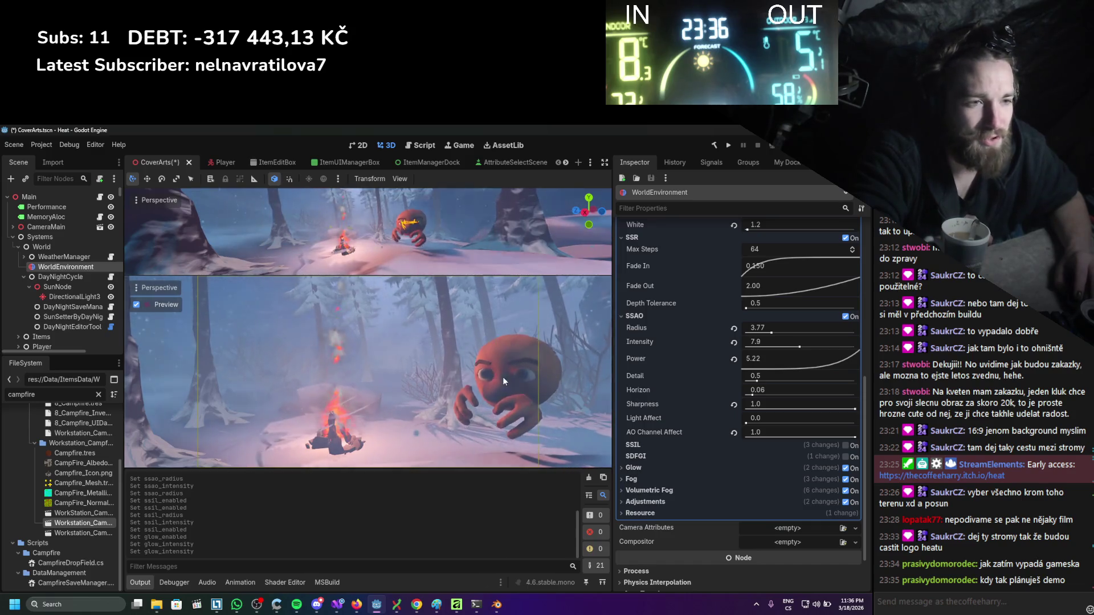
Nudge the Player to X 469.223, Z 561.069, then select Camera3D for adjustment.
left_click(415, 216)
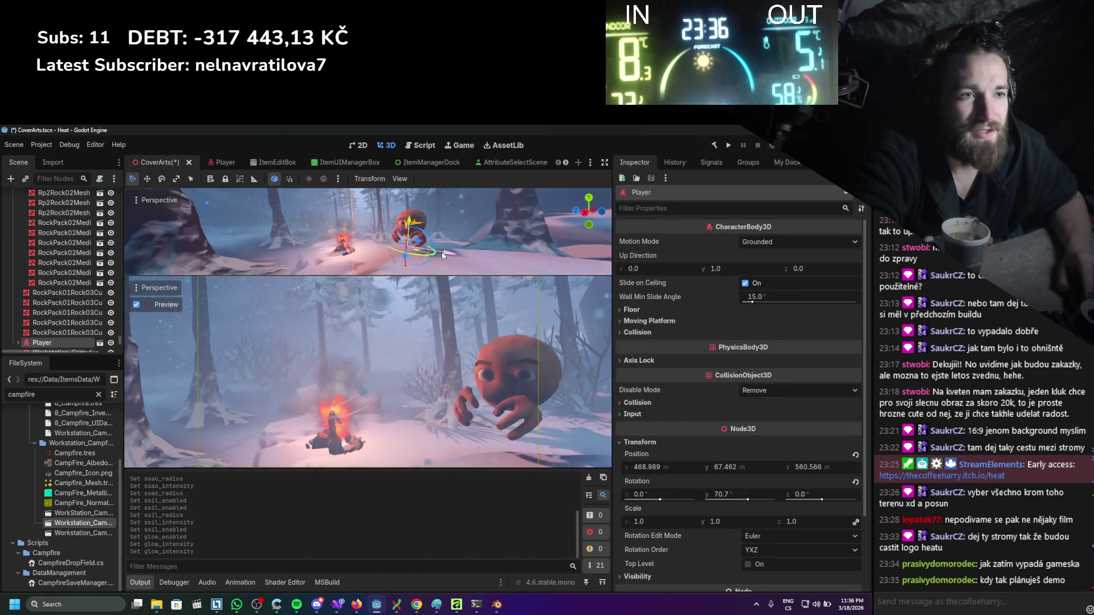
left_click_drag(442, 254, 385, 258)
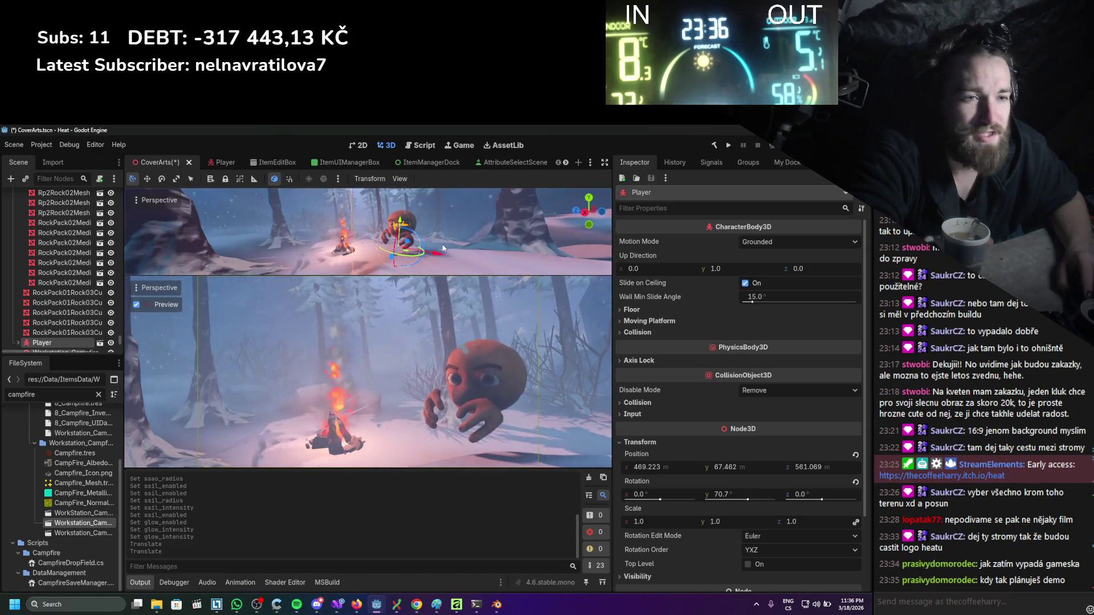
scroll(83, 285, "down", 5)
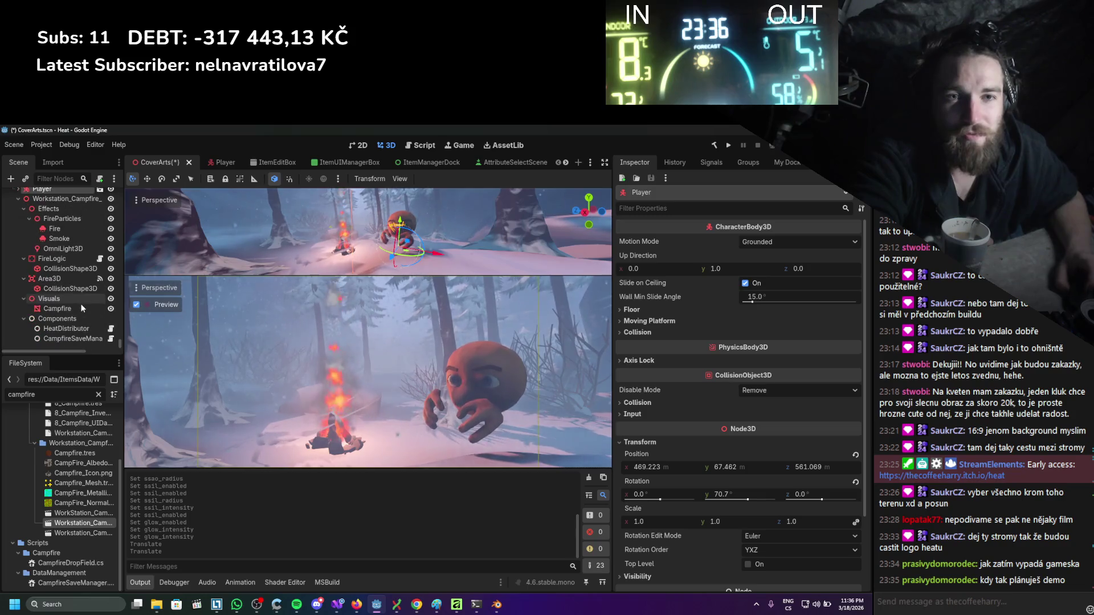
scroll(88, 303, "down", 10)
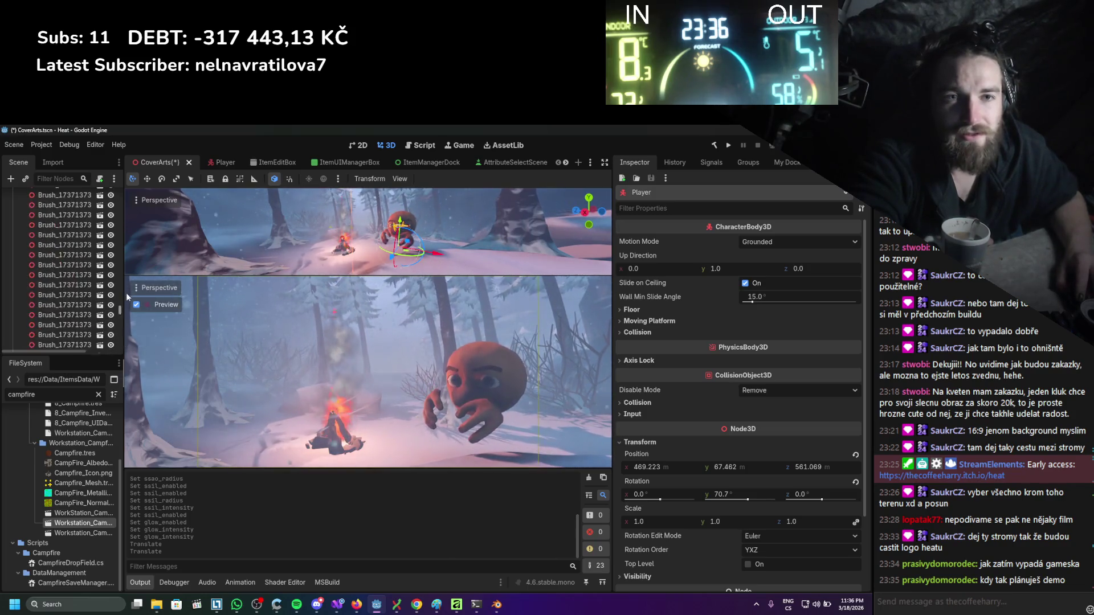
scroll(63, 274, "up", 15)
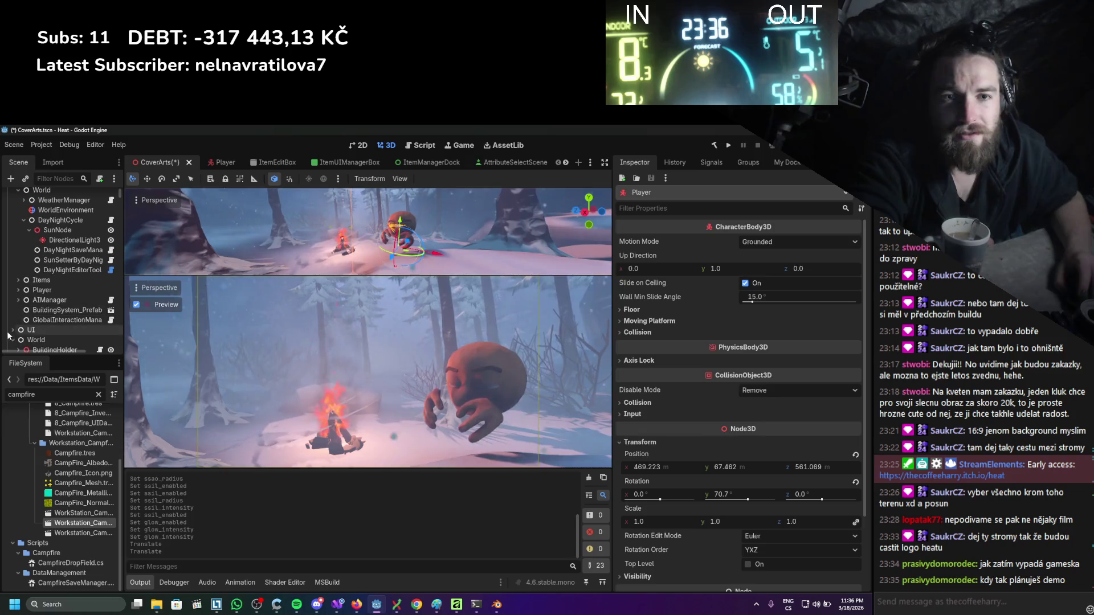
scroll(12, 328, "down", 3)
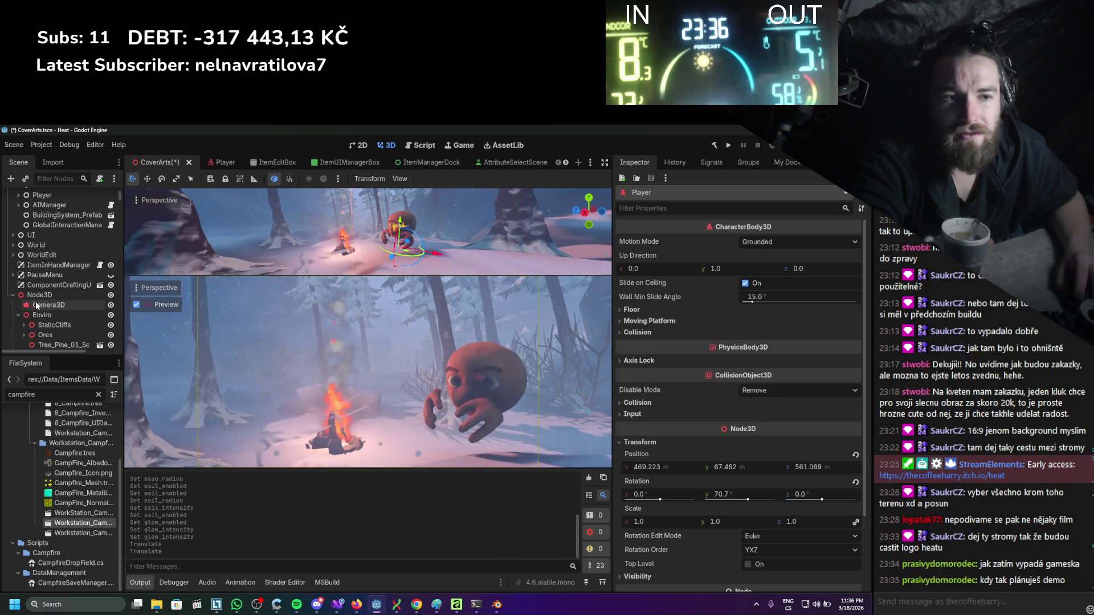
left_click(48, 305)
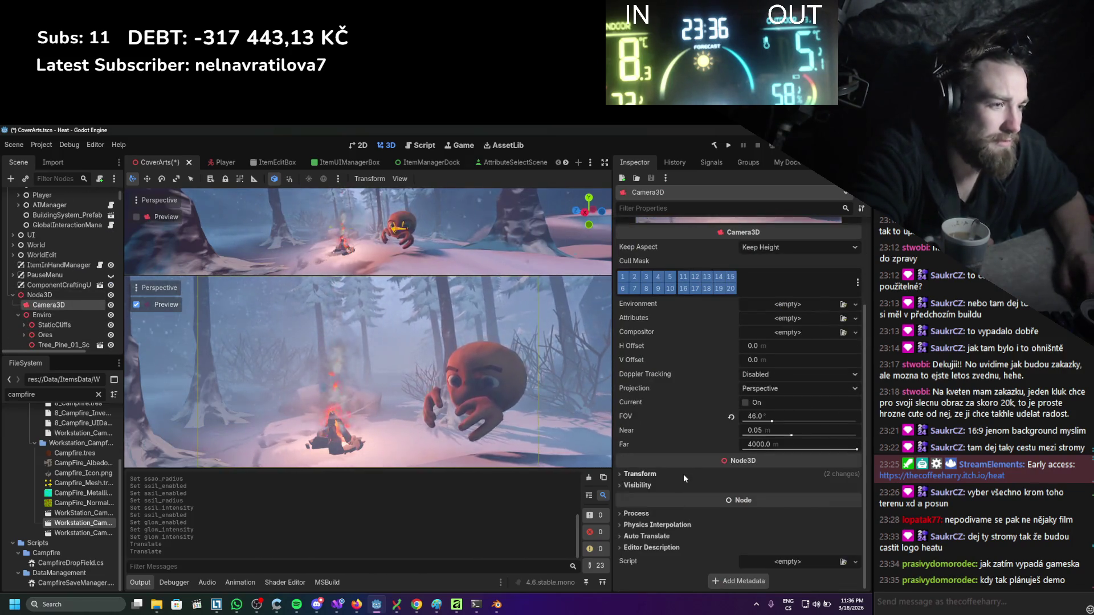
Set Camera3D's Rotation Y to 115.2° to reframe the character beside the campfire.
left_click(684, 474)
left_click_drag(737, 525, 727, 525)
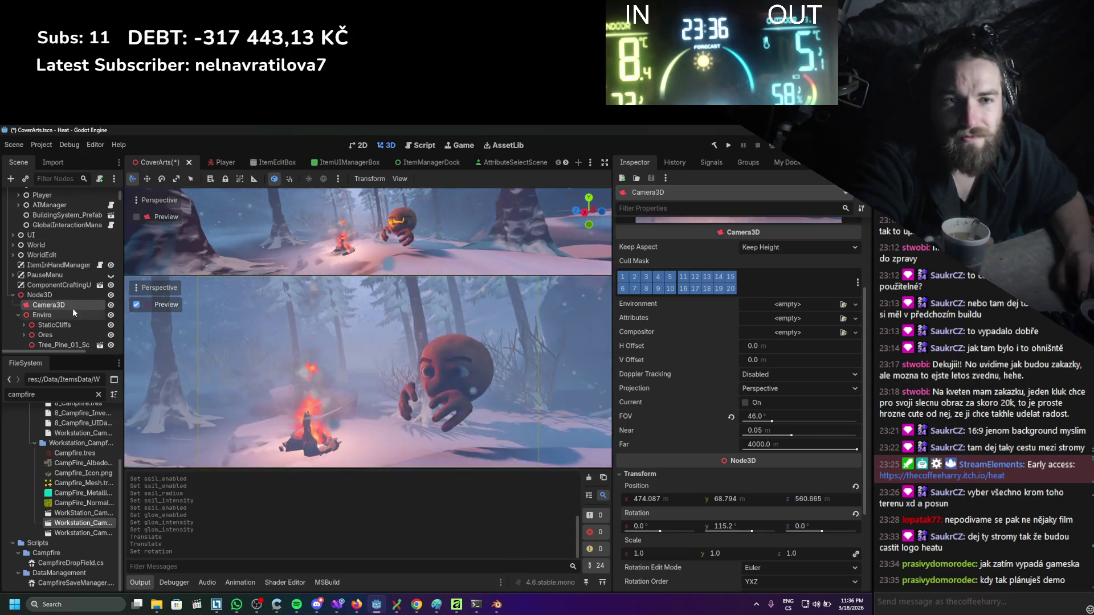
scroll(66, 281, "down", 3)
scroll(66, 282, "down", 1)
scroll(40, 248, "up", 6)
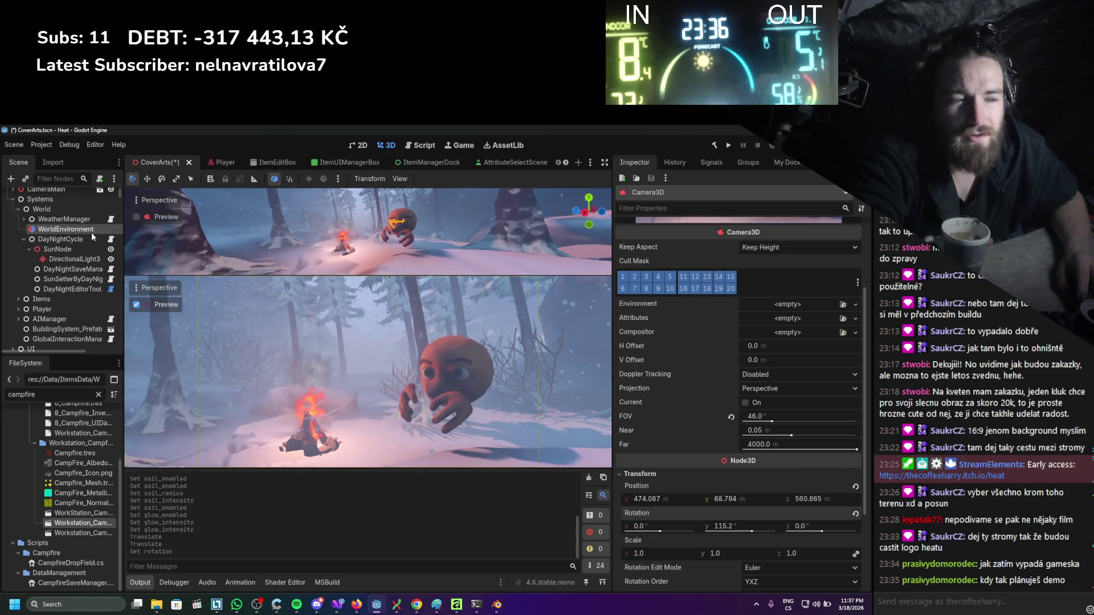
Raise the WorldEnvironment's Adjustments brightness to 1.1.
left_click(91, 232)
scroll(774, 372, "down", 10)
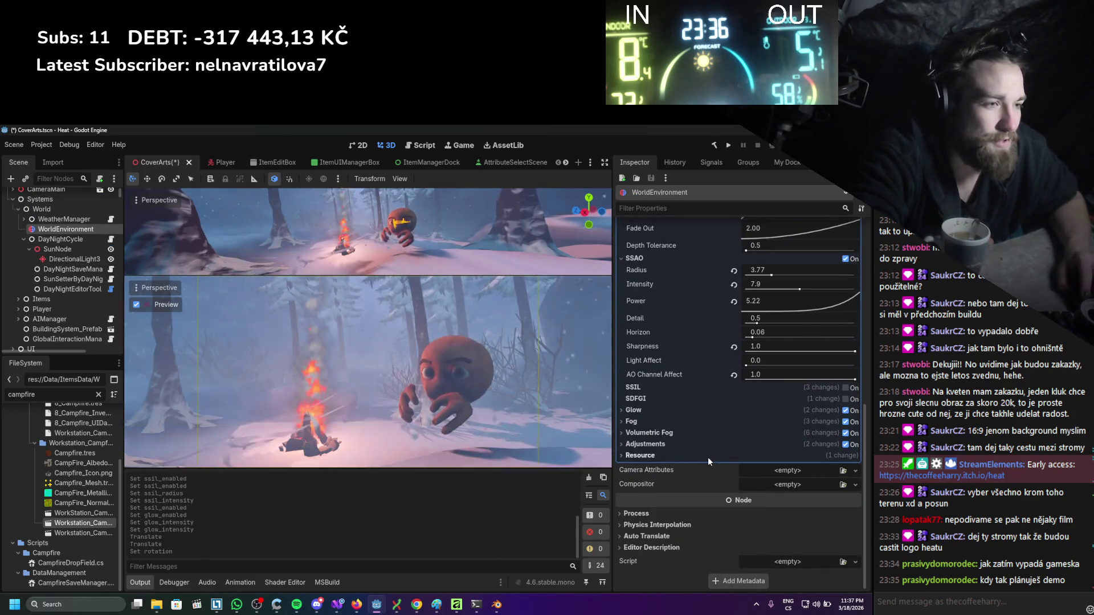
left_click(667, 444)
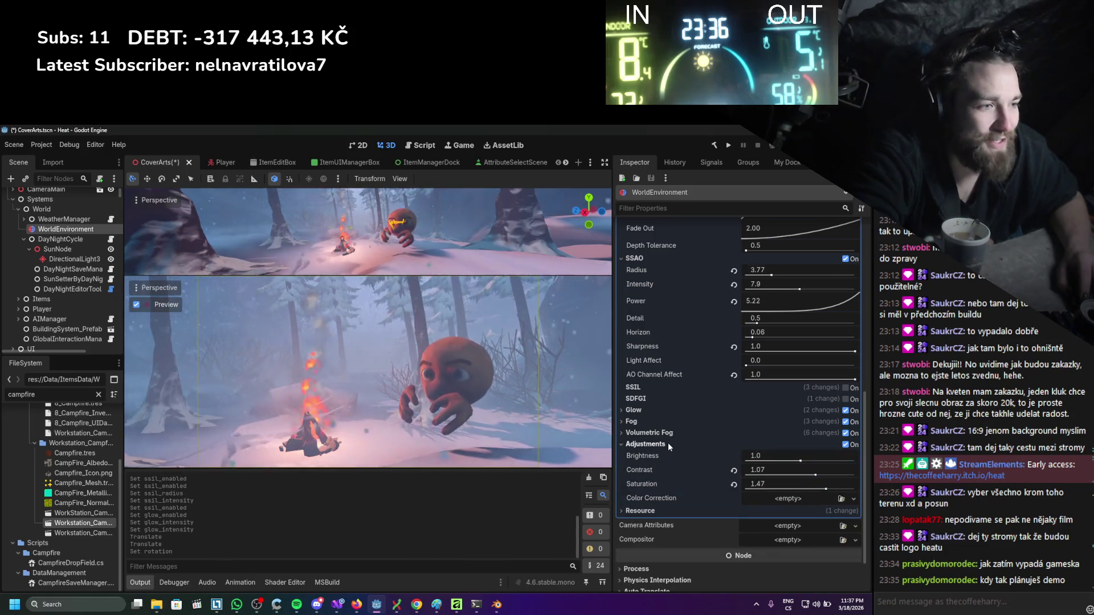
mouse_move(782, 457)
left_mouse_down()
mouse_move(805, 457)
mouse_move(787, 457)
left_mouse_up()
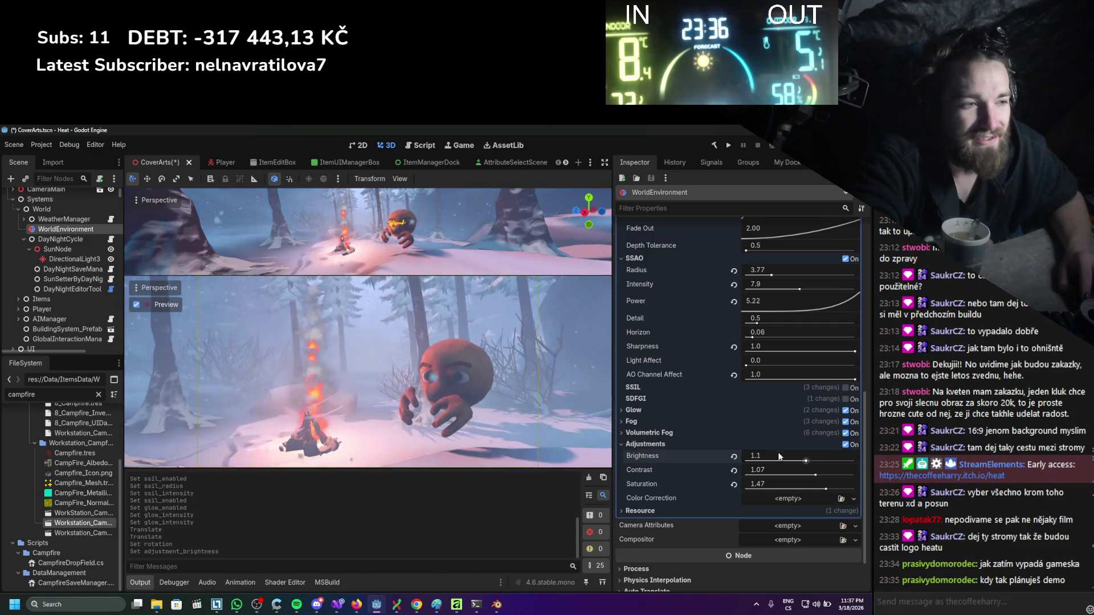
Set volumetric fog density to 0.017, raise its emission energy, and make its albedo grey.
left_click(700, 436)
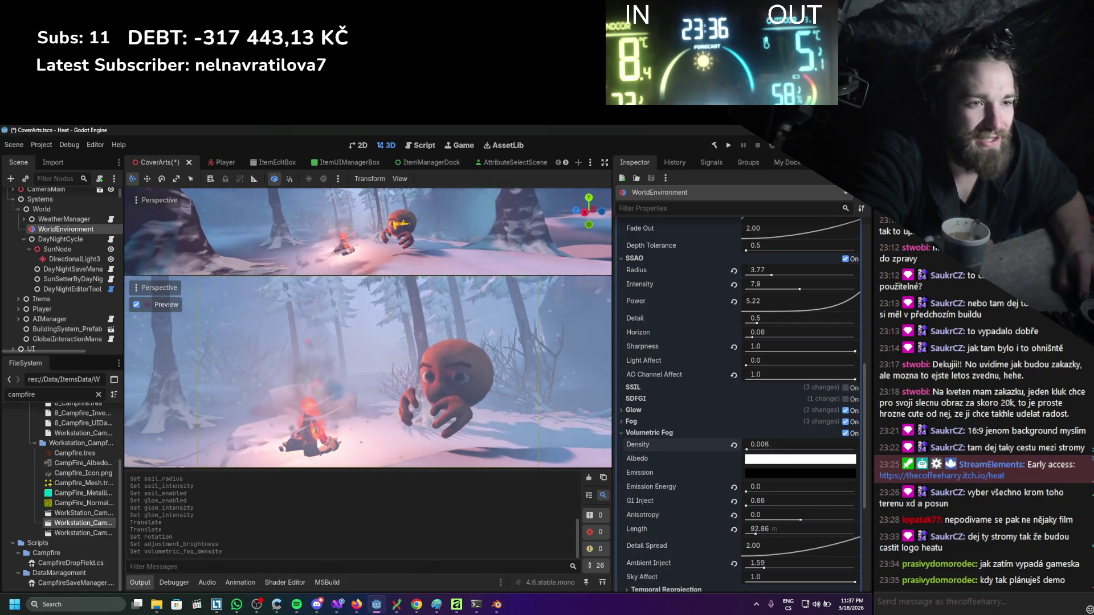
left_click_drag(764, 444, 777, 444)
left_click_drag(798, 445, 796, 445)
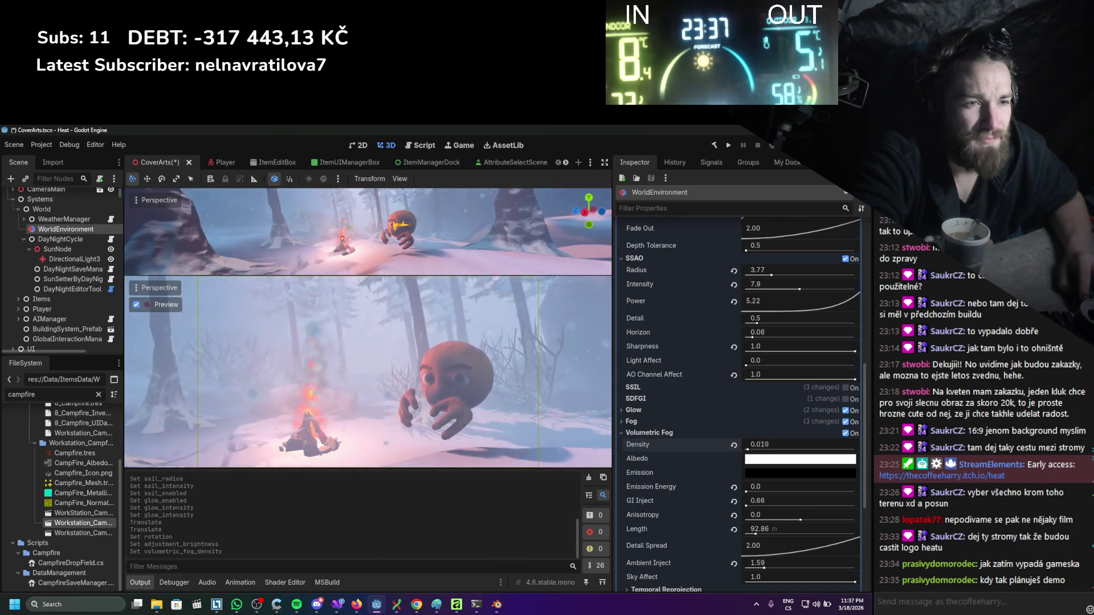
mouse_move(761, 490)
left_mouse_down()
mouse_move(758, 501)
mouse_move(778, 501)
left_mouse_up()
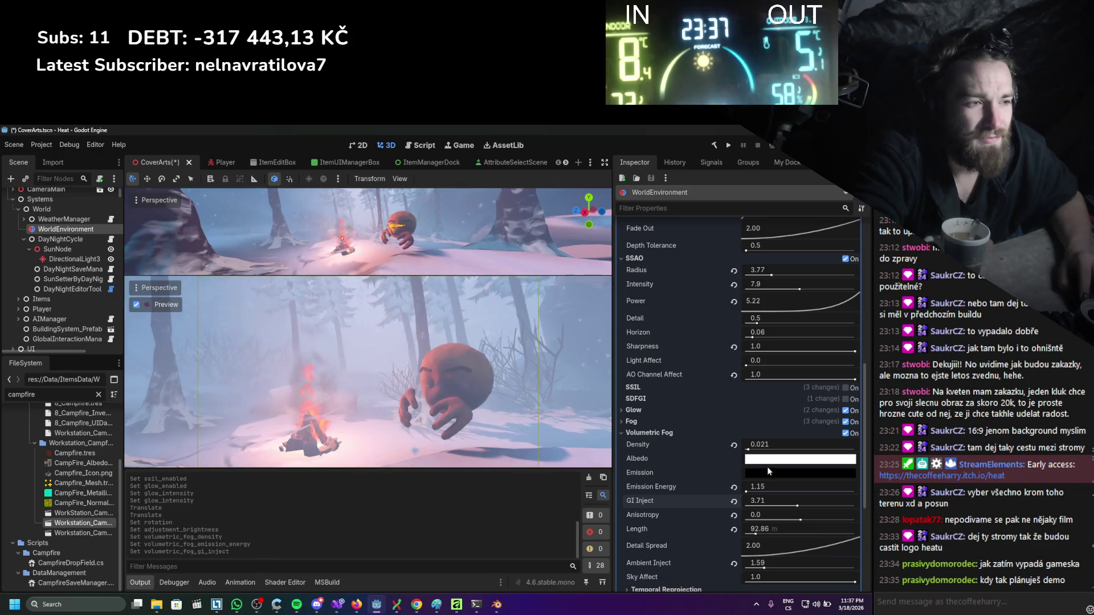
left_click_drag(785, 445, 758, 445)
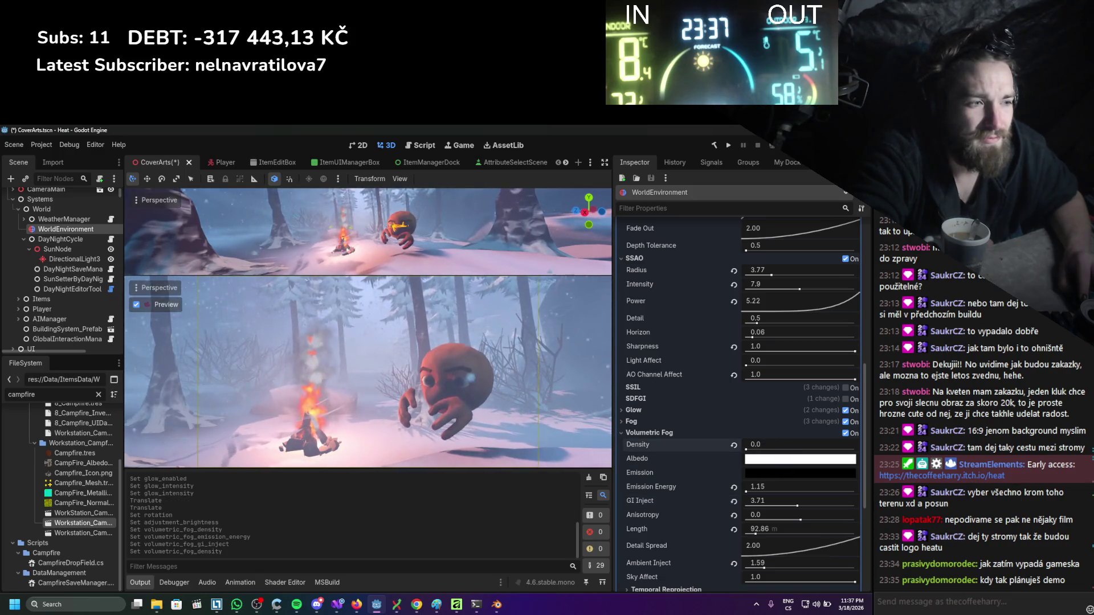
left_click(747, 460)
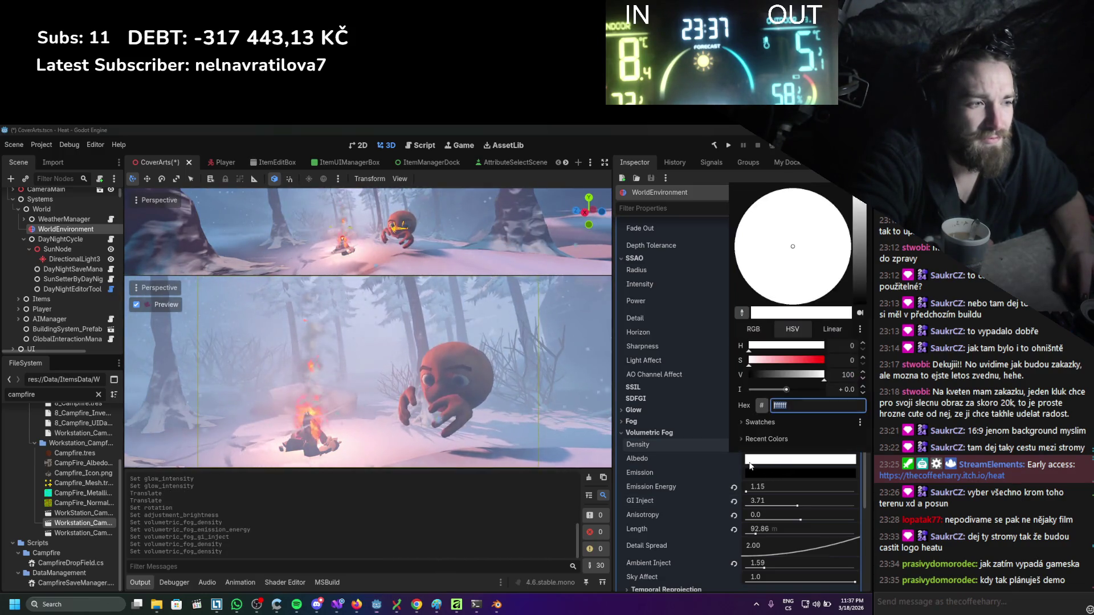
mouse_move(866, 287)
left_mouse_down()
mouse_move(867, 219)
mouse_move(867, 246)
left_mouse_up()
left_click(595, 312)
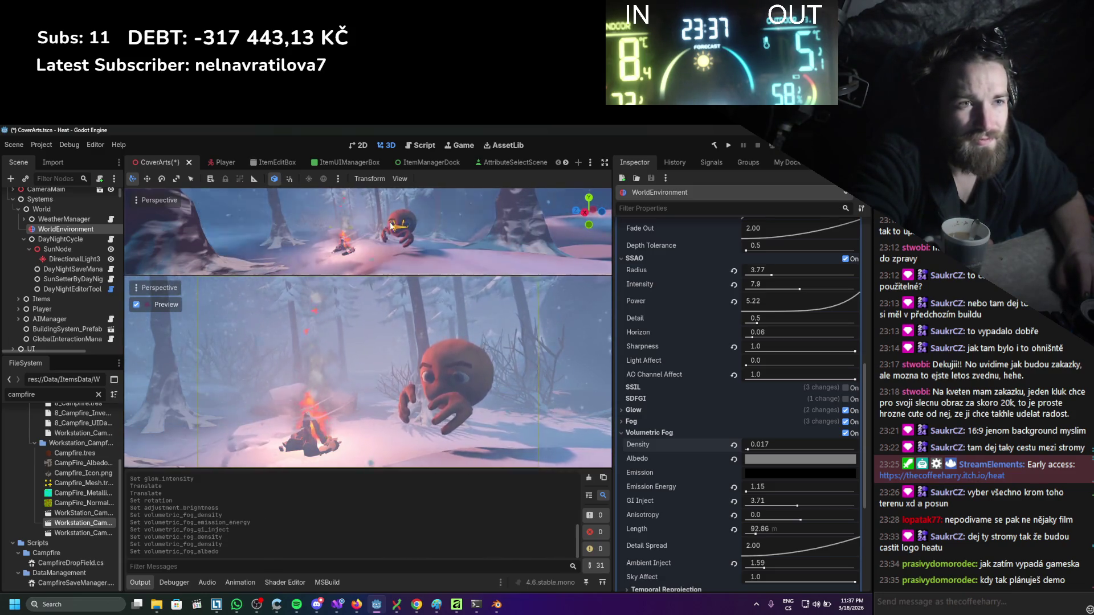
Nudge the Player to X 470.031, Z 560.909 beside the campfire, undoing the overshoot.
left_click(401, 218)
mouse_move(436, 257)
left_mouse_down()
mouse_move(384, 252)
mouse_move(357, 283)
mouse_move(408, 245)
mouse_move(433, 300)
mouse_move(555, 384)
mouse_move(531, 319)
mouse_move(441, 265)
mouse_move(427, 282)
mouse_move(393, 269)
mouse_move(460, 264)
mouse_move(399, 274)
left_mouse_up()
key("ctrl+z")
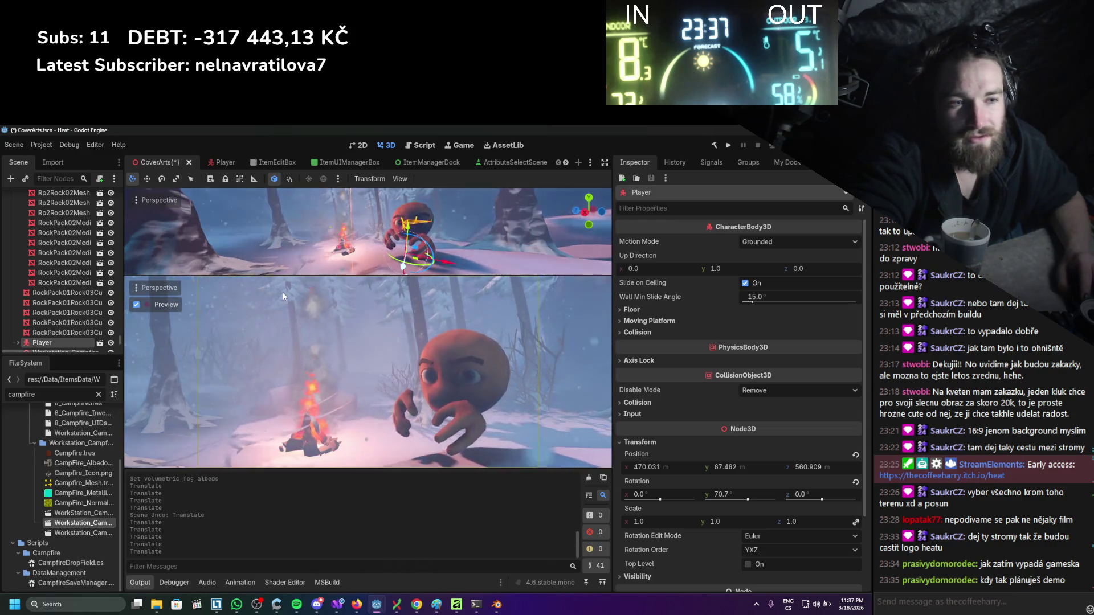
Rotate SunNode around its vertical axis to a Y rotation of 182.0°.
scroll(37, 275, "up", 3)
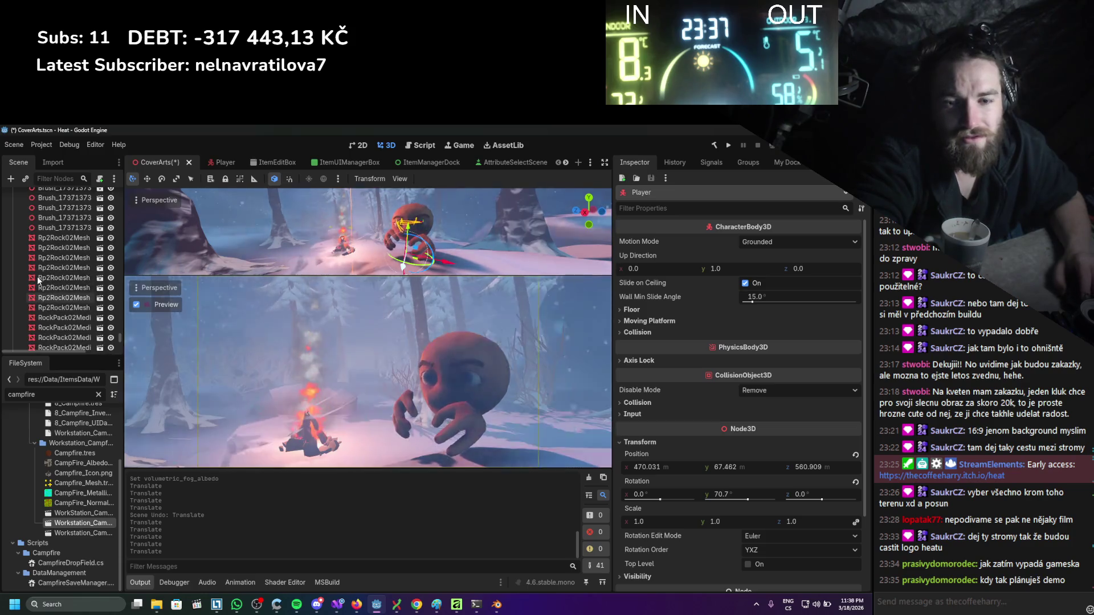
scroll(37, 276, "up", 5)
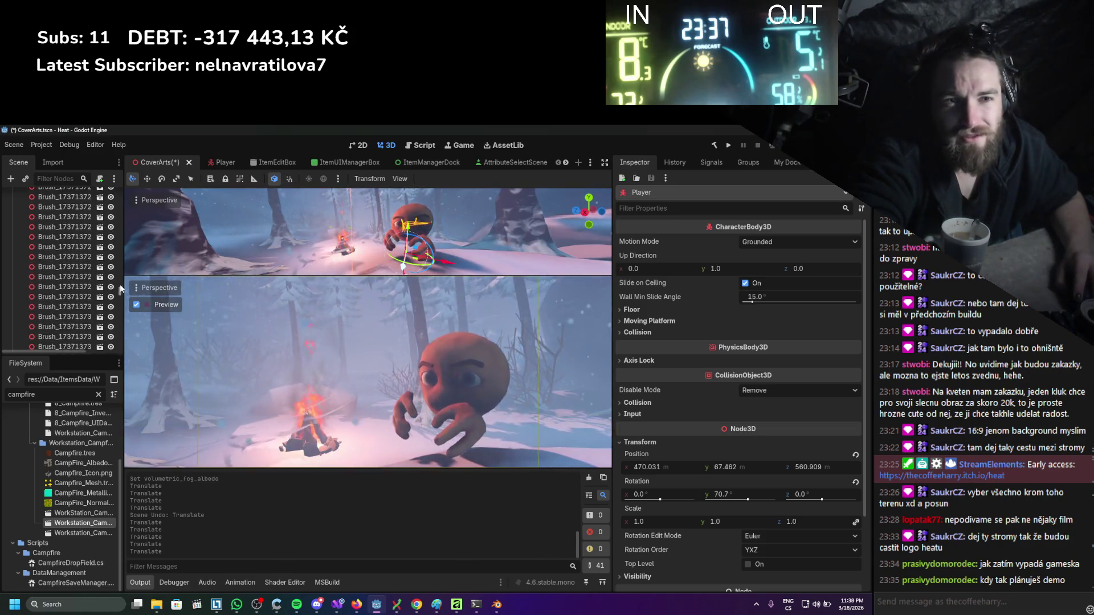
scroll(86, 291, "up", 5)
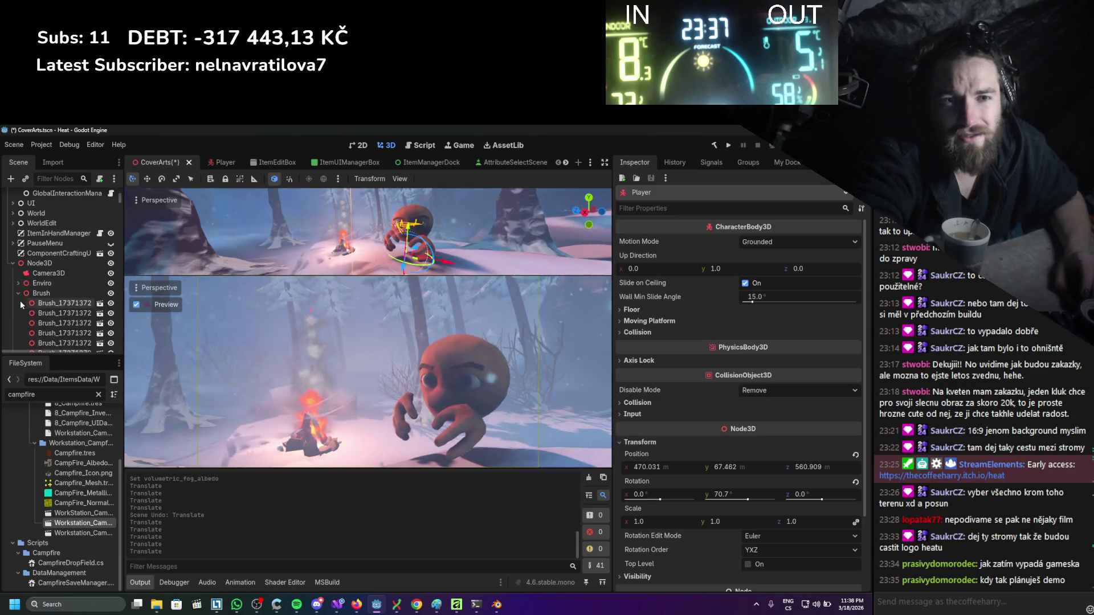
left_click(20, 293)
scroll(14, 262, "up", 3)
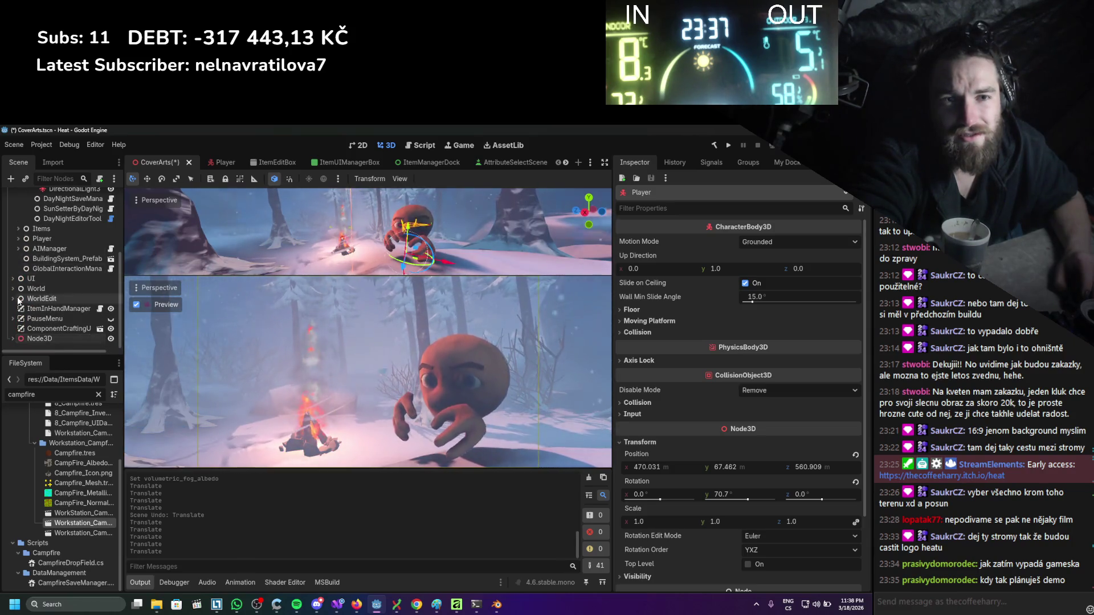
scroll(20, 301, "up", 3)
left_click(57, 255)
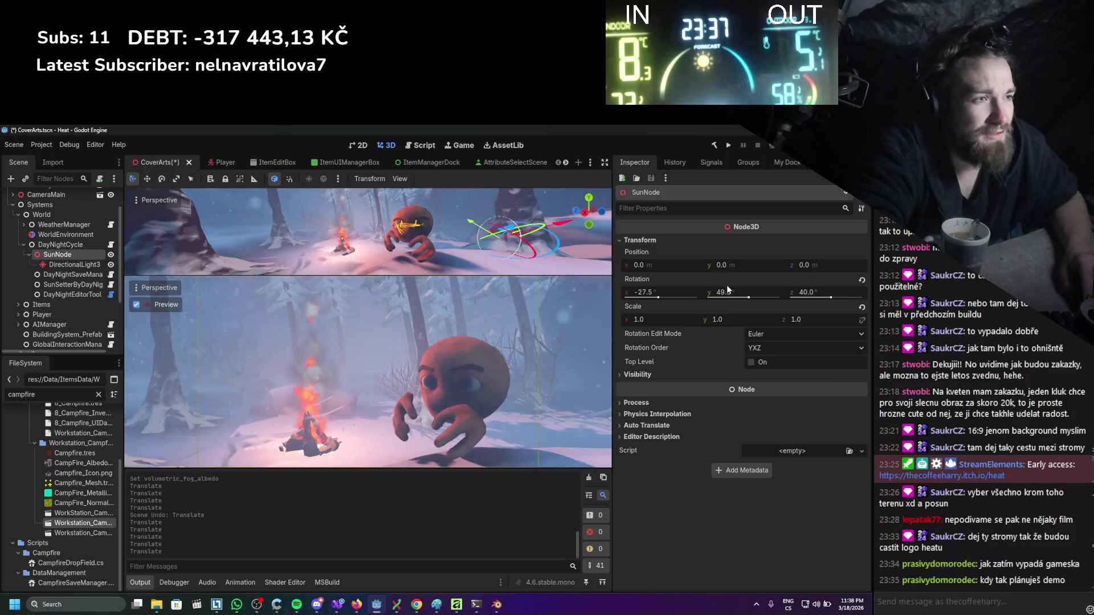
mouse_move(727, 292)
left_mouse_down()
mouse_move(749, 292)
mouse_move(739, 292)
mouse_move(751, 312)
left_mouse_up()
left_click(94, 267)
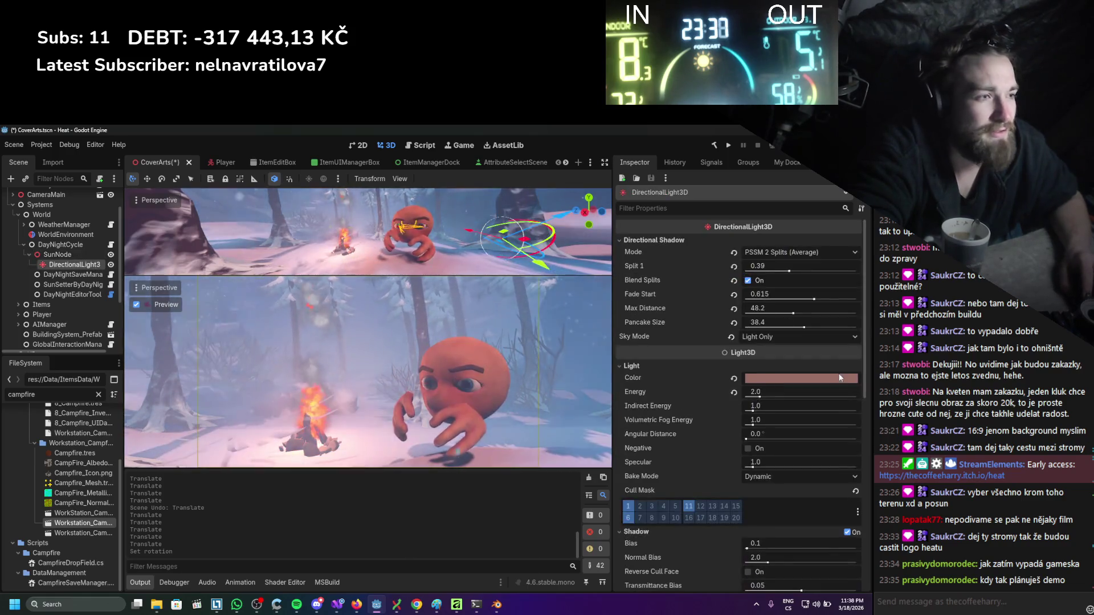
Saturate the sunlight colour slightly; set energy 2.455, indirect 2.945, fog energy 2.02.
left_click(831, 379)
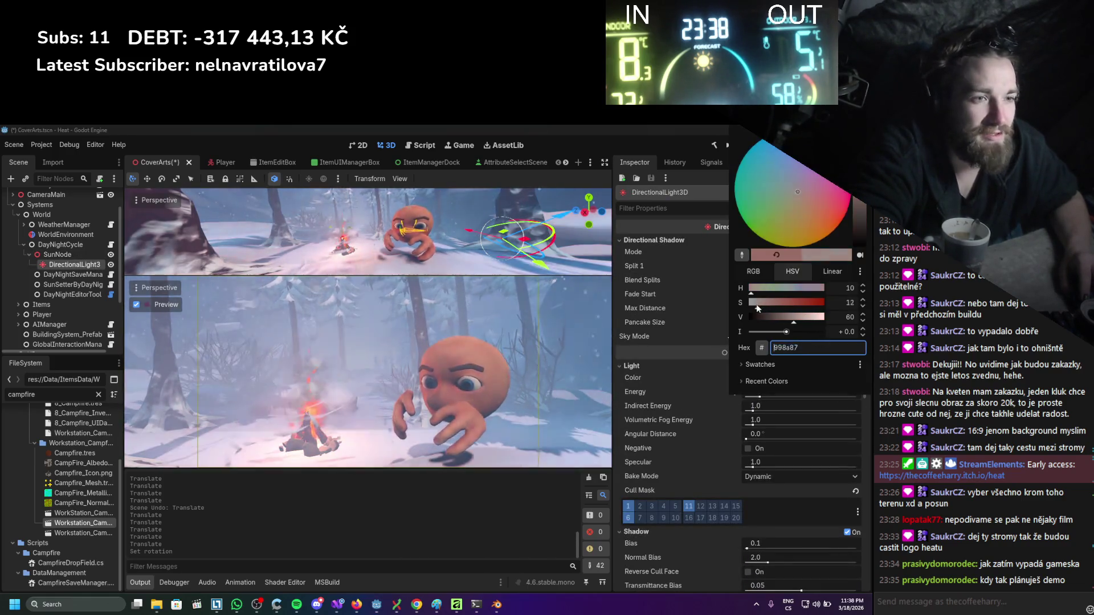
left_click_drag(759, 308, 761, 308)
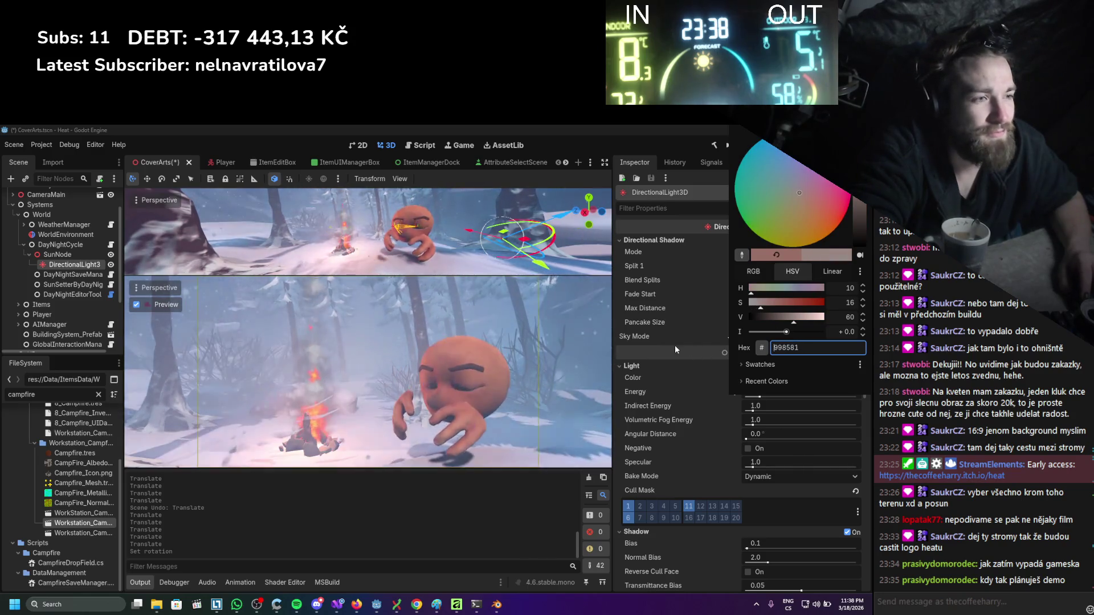
left_click(668, 337)
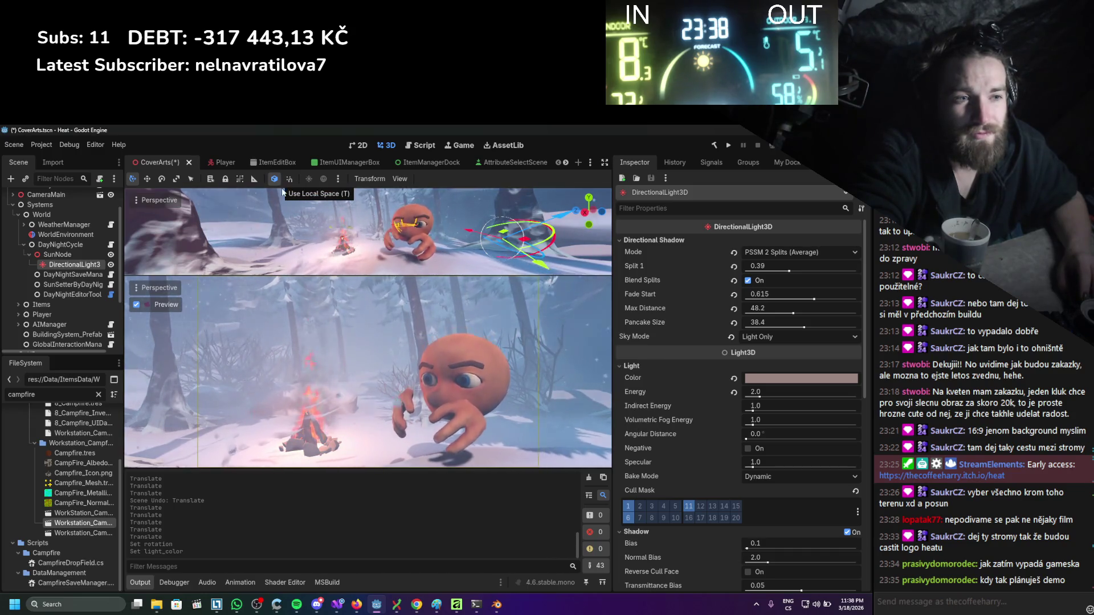
mouse_move(755, 393)
left_mouse_down()
mouse_move(821, 405)
mouse_move(766, 405)
mouse_move(756, 433)
mouse_move(766, 437)
mouse_move(746, 434)
left_mouse_up()
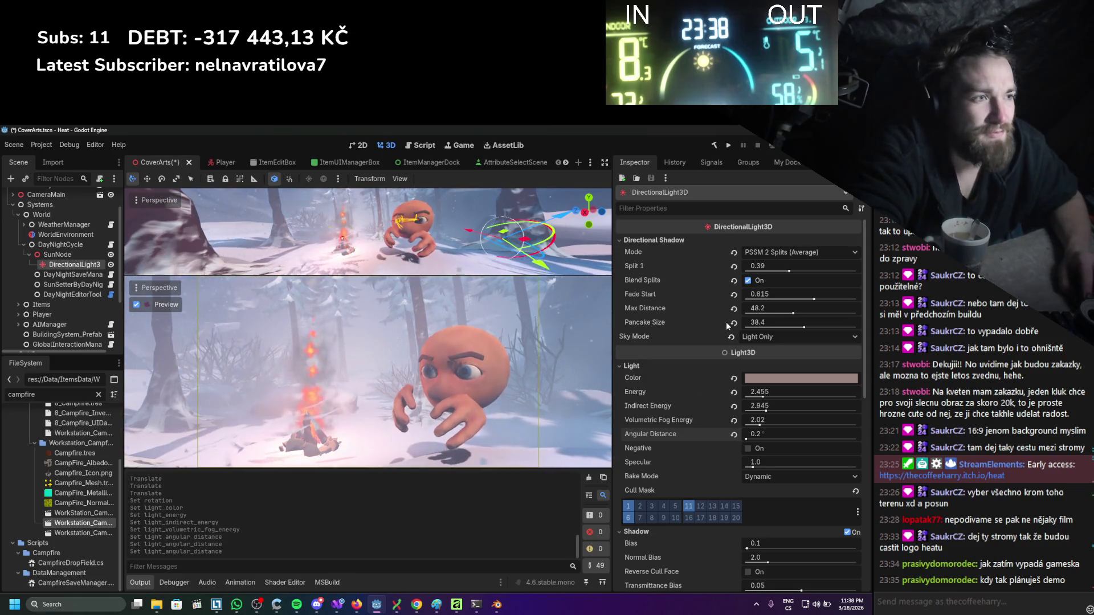
left_click(39, 256)
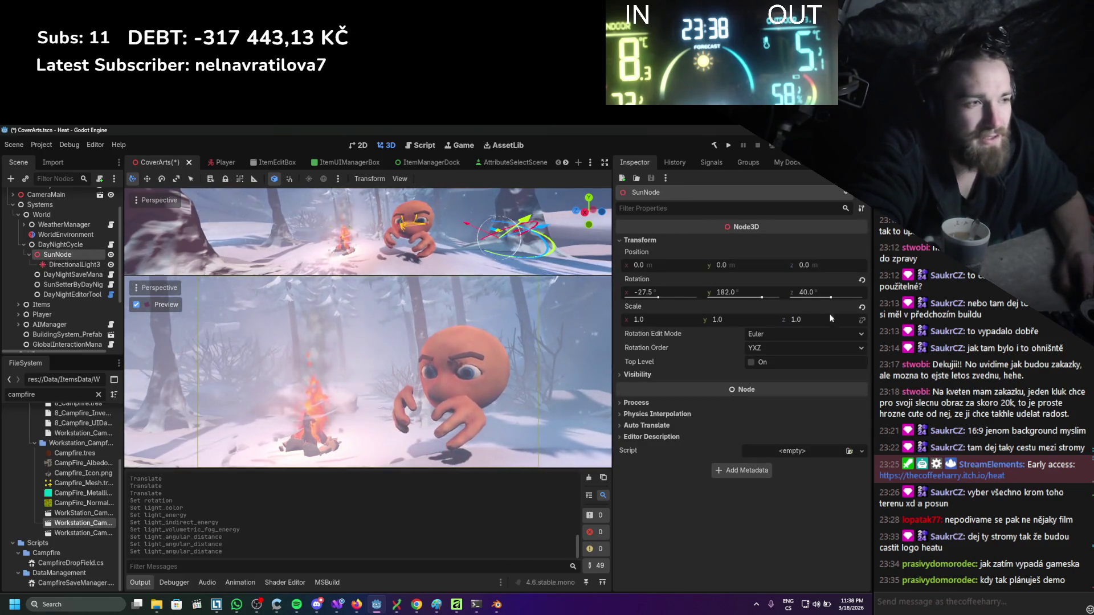
Swing the SunNode around to shift the lighting, darkening the scene.
left_click_drag(816, 294, 817, 301)
mouse_move(736, 293)
left_mouse_down()
mouse_move(787, 293)
mouse_move(706, 293)
left_mouse_up()
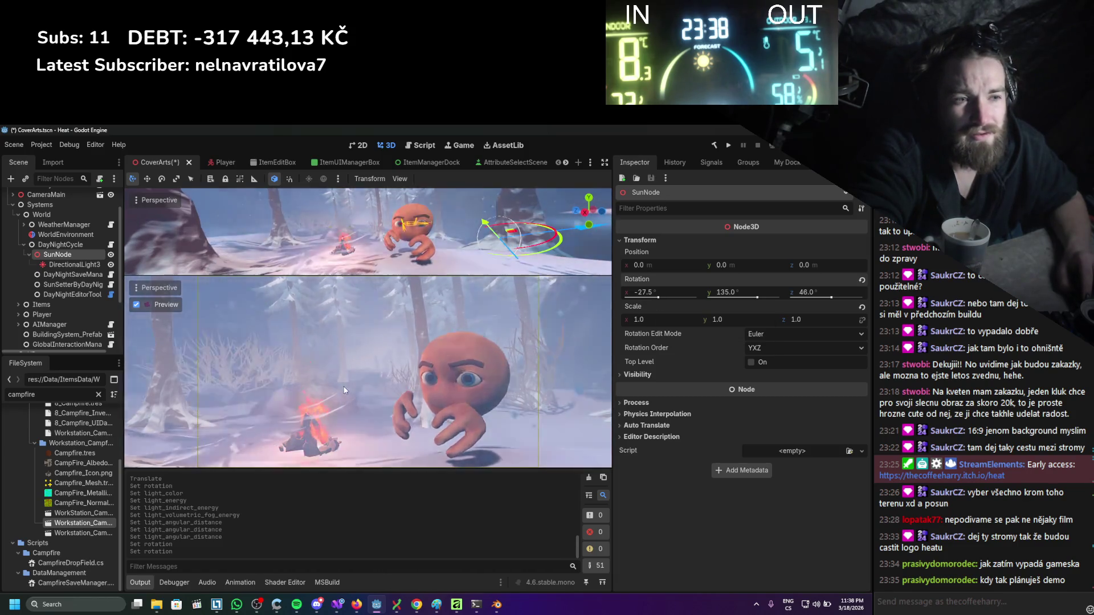
left_click(44, 236)
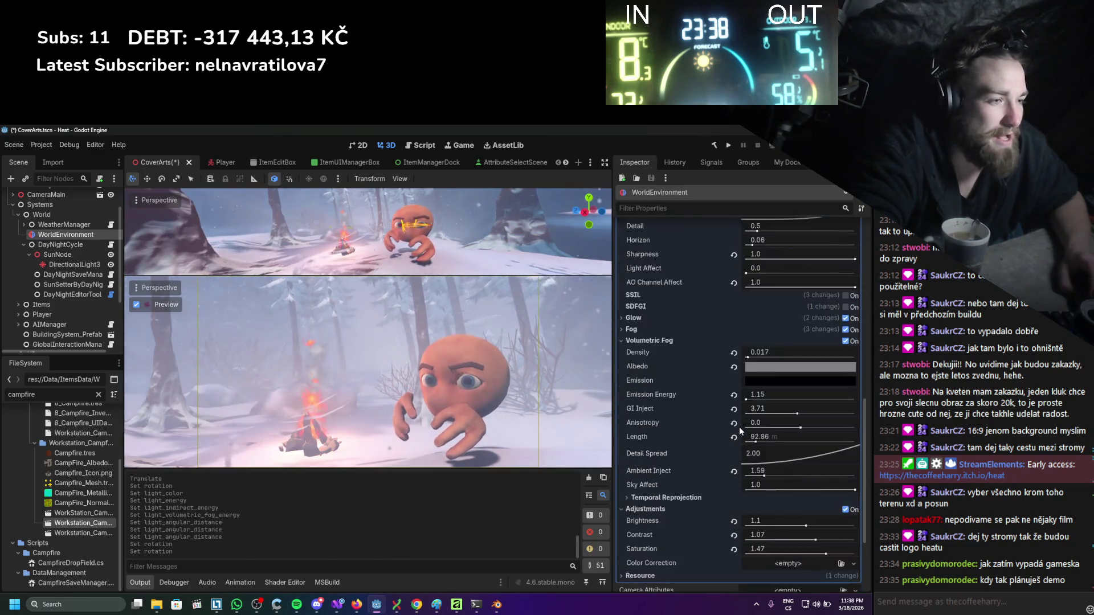
Set fog sky affect to 1.0 and enable volumetric fog temporal reprojection at amount 0.9.
scroll(739, 426, "down", 2)
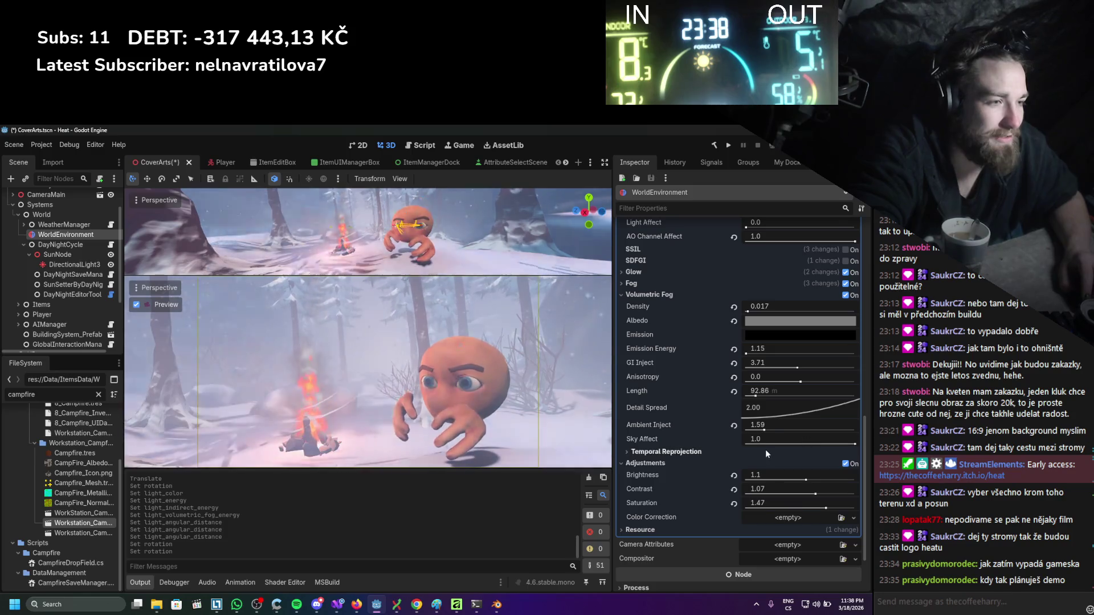
left_click(776, 438)
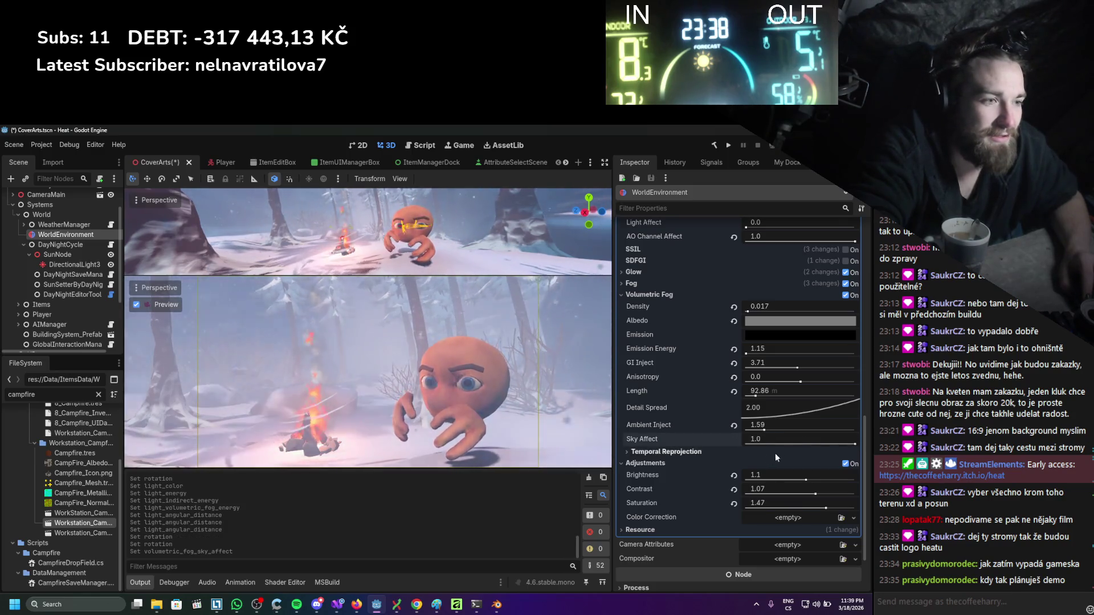
left_click(710, 453)
left_click(750, 464)
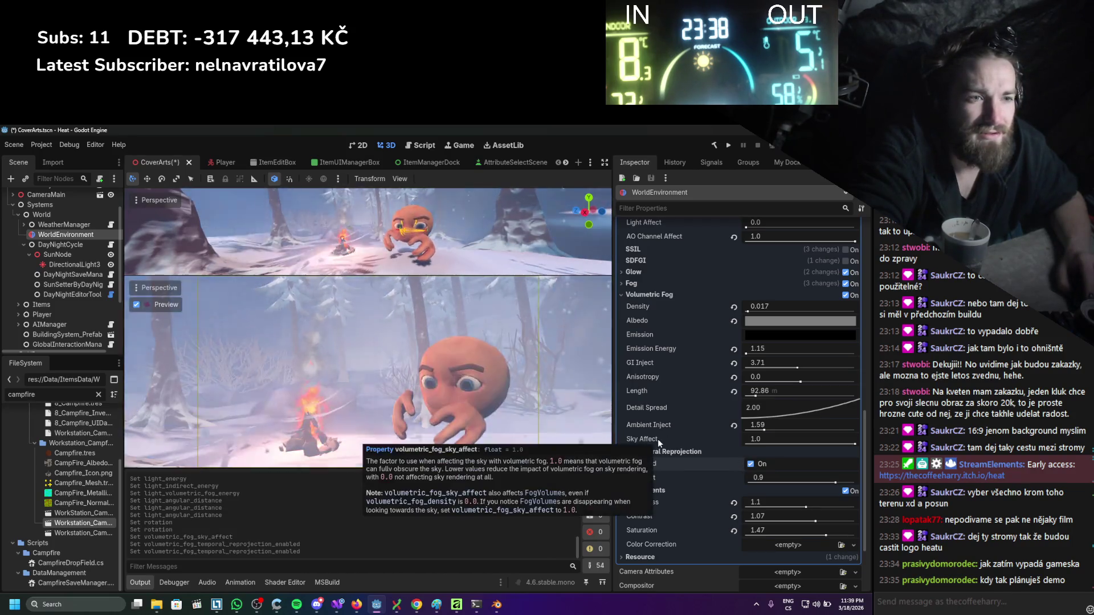
scroll(687, 510, "down", 2)
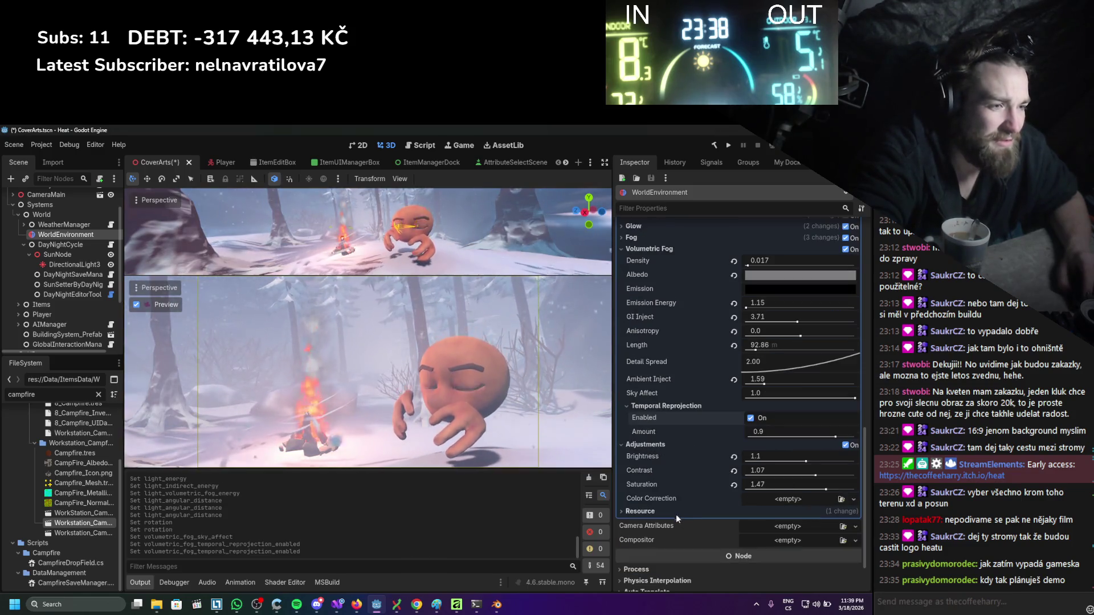
left_click(810, 524)
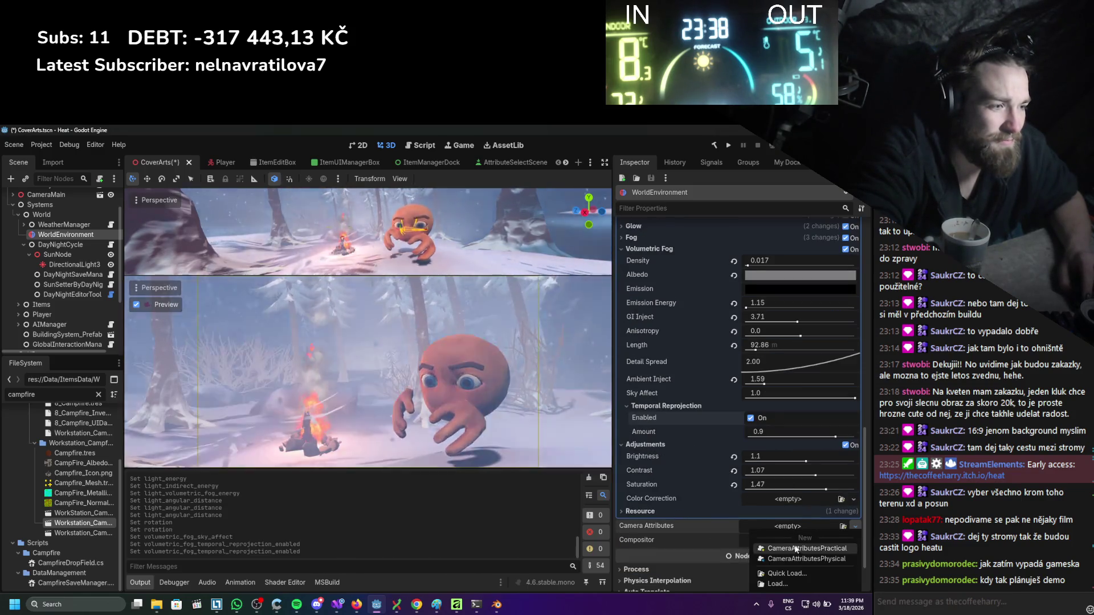
Add CameraAttributesPractical: far DOF blur distance 19.7, transition 202.4, amount 1.0, exposure 0.995.
left_click(795, 549)
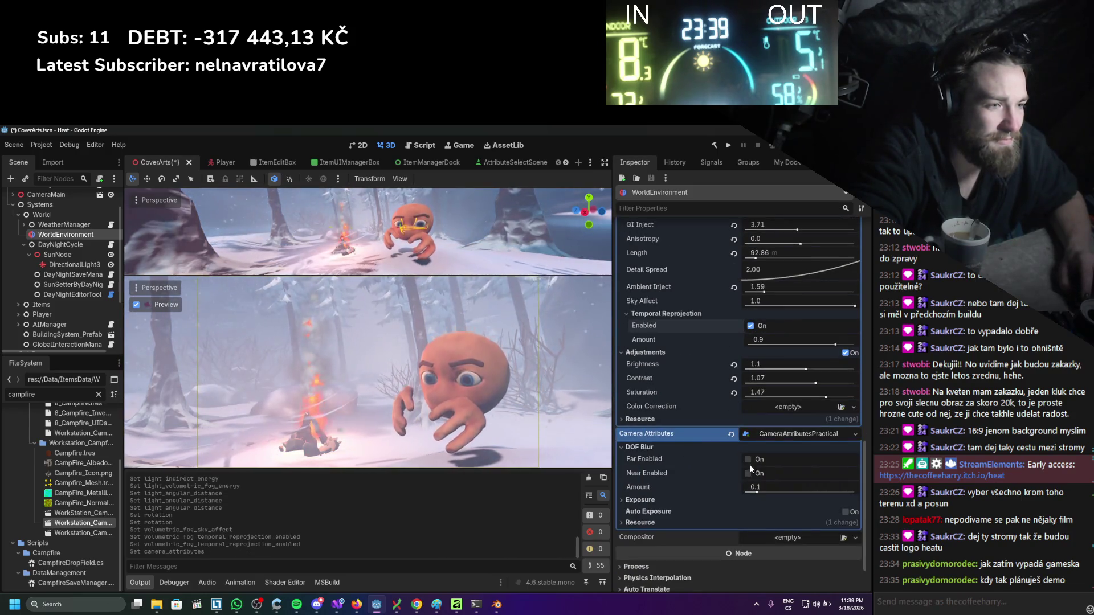
left_click(749, 460)
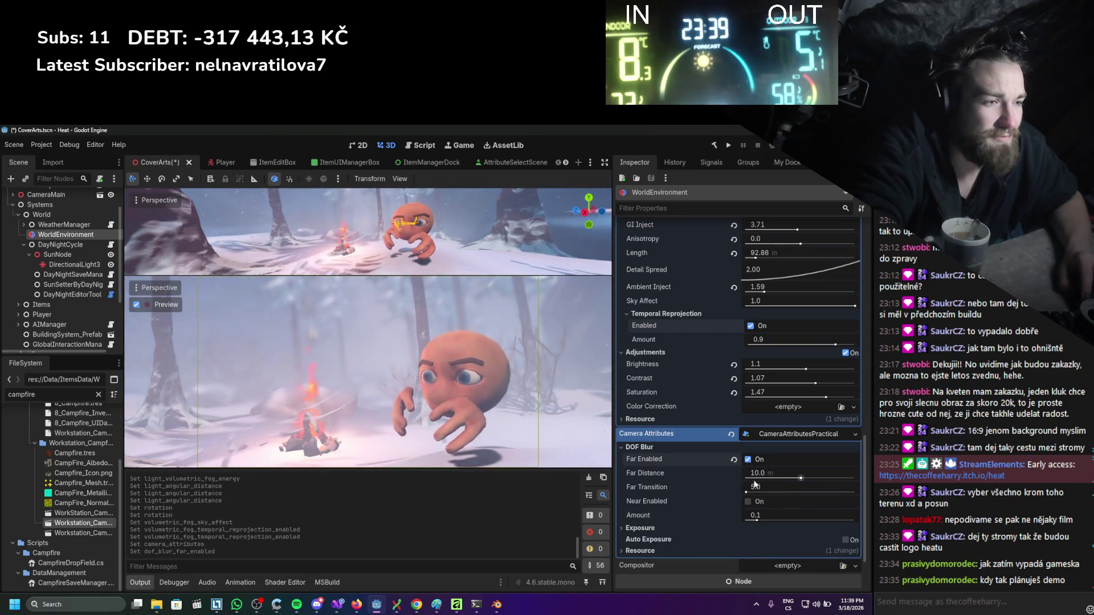
mouse_move(785, 473)
left_mouse_down()
mouse_move(815, 473)
mouse_move(786, 473)
mouse_move(798, 488)
mouse_move(872, 488)
mouse_move(700, 491)
left_mouse_up()
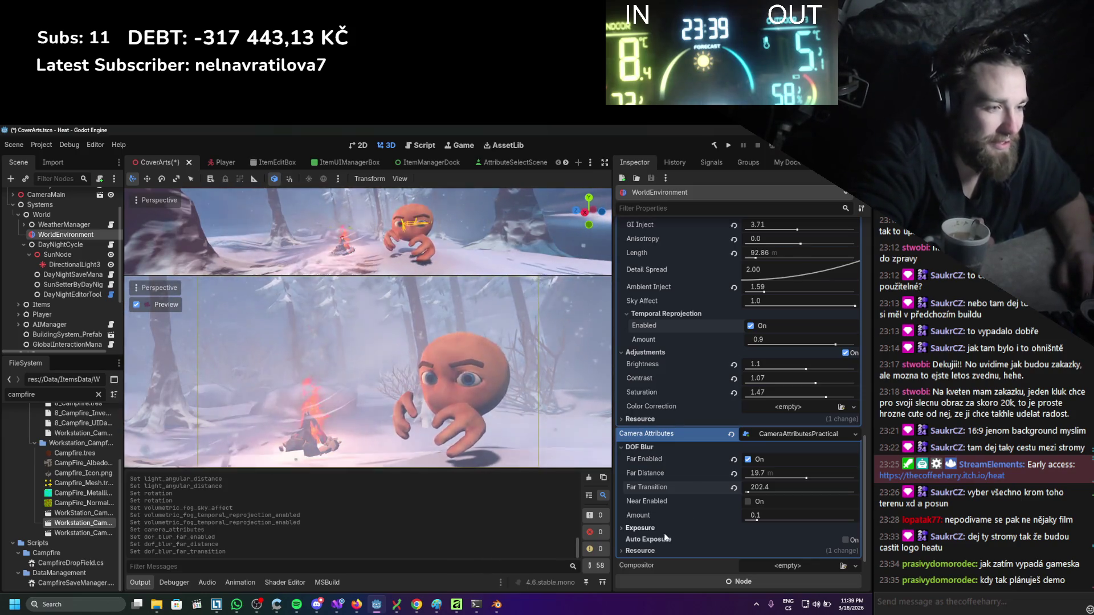
left_click(669, 526)
mouse_move(764, 540)
left_mouse_down()
mouse_move(775, 539)
mouse_move(764, 539)
left_mouse_up()
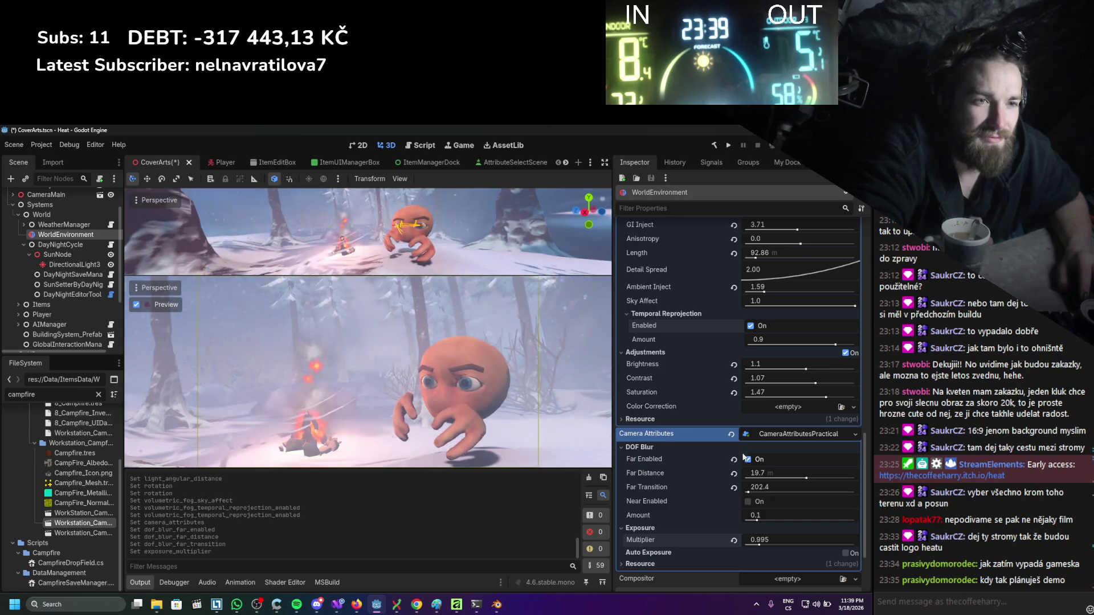
scroll(697, 531, "down", 2)
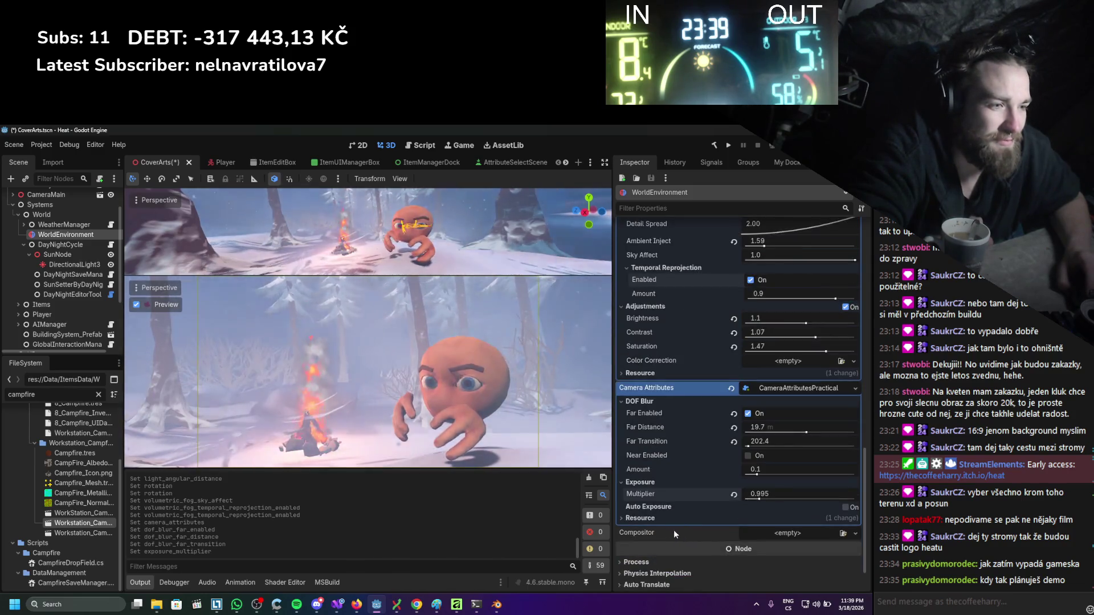
left_click_drag(753, 469, 855, 469)
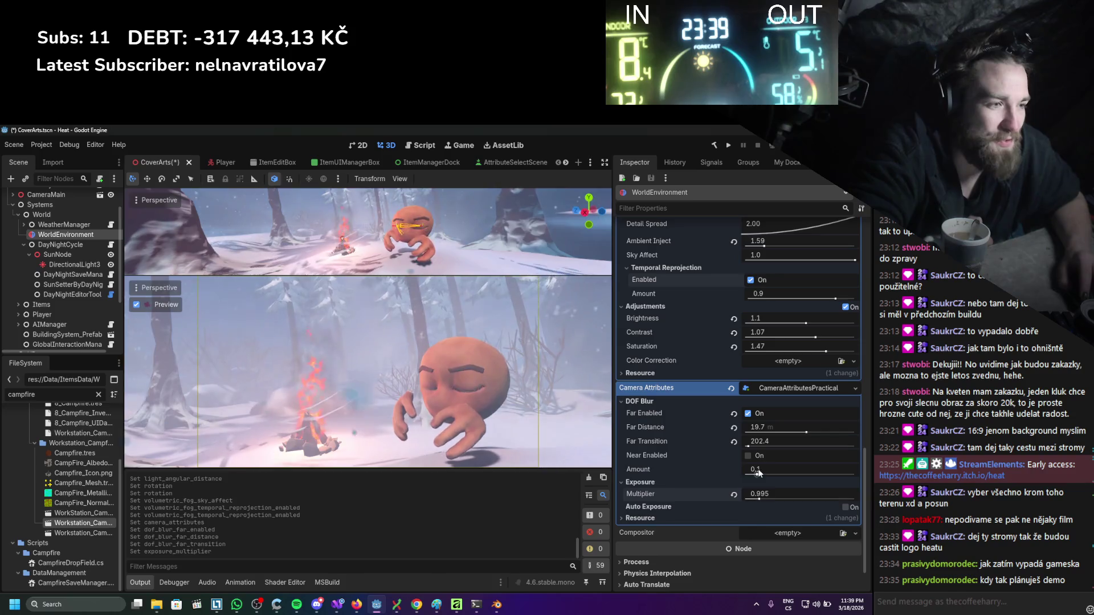
left_click(855, 475)
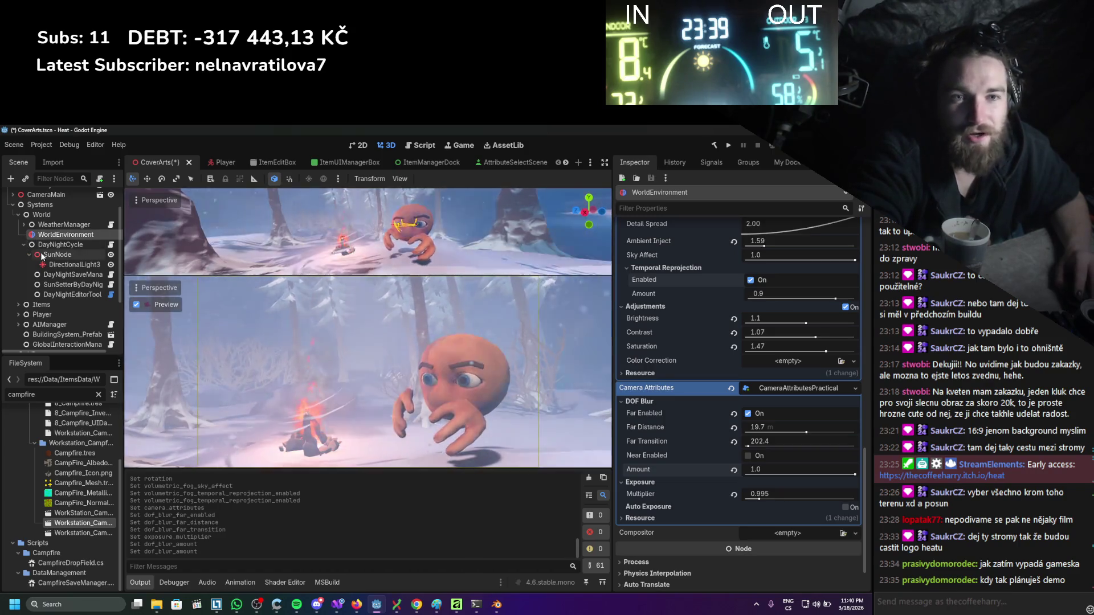
Set DirectionalLight3D shadows to PSSM 4 Splits, blending off, fade start 0.515, max distance 9.7.
left_click(59, 264)
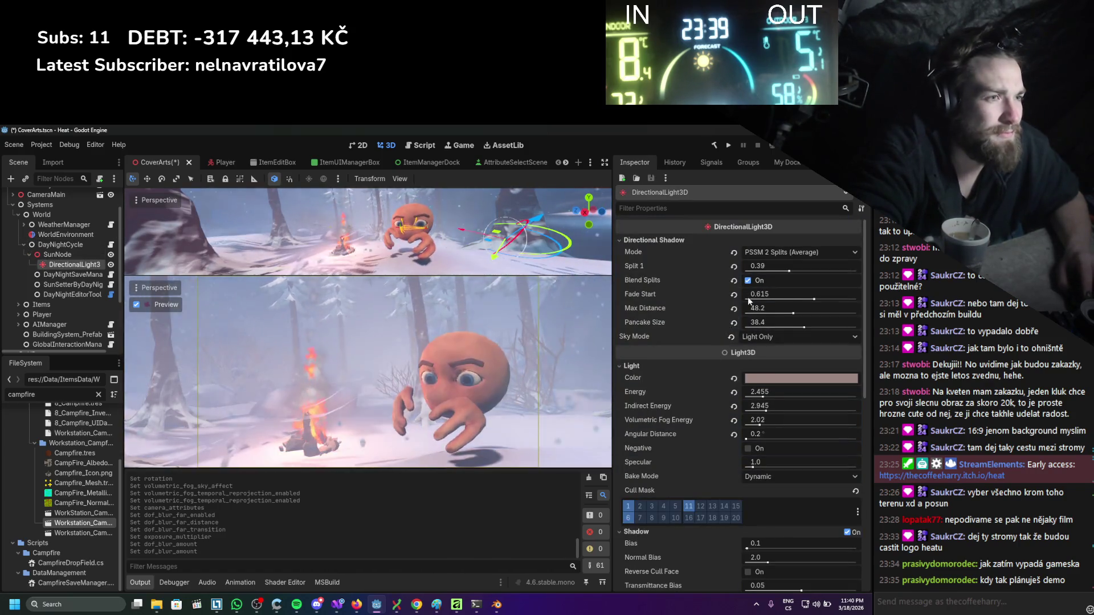
mouse_move(799, 266)
left_mouse_down()
mouse_move(842, 270)
mouse_move(828, 270)
left_mouse_up()
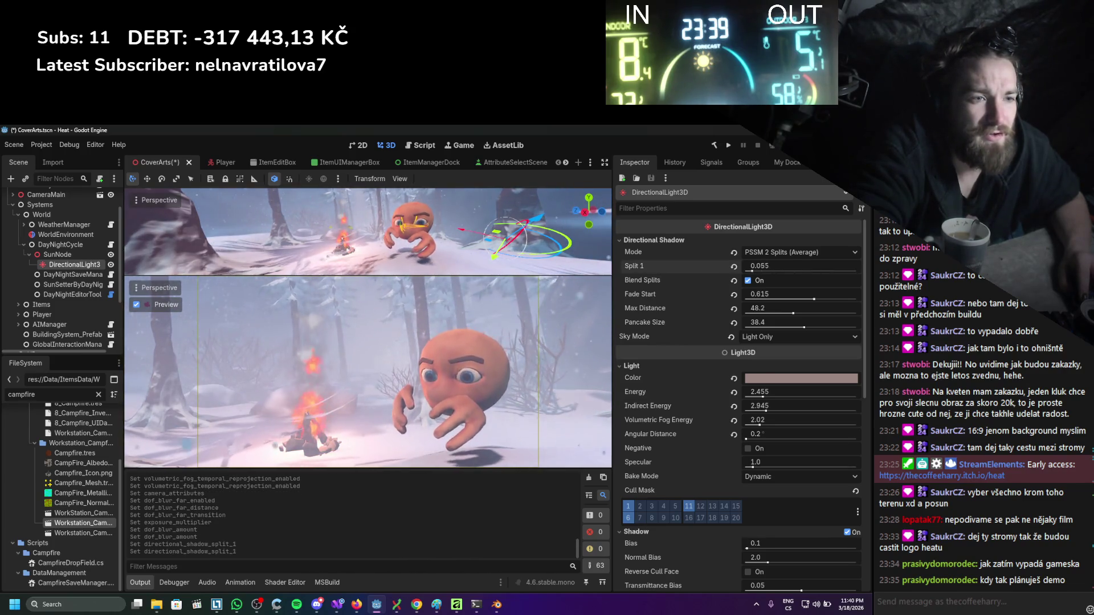
left_click(750, 279)
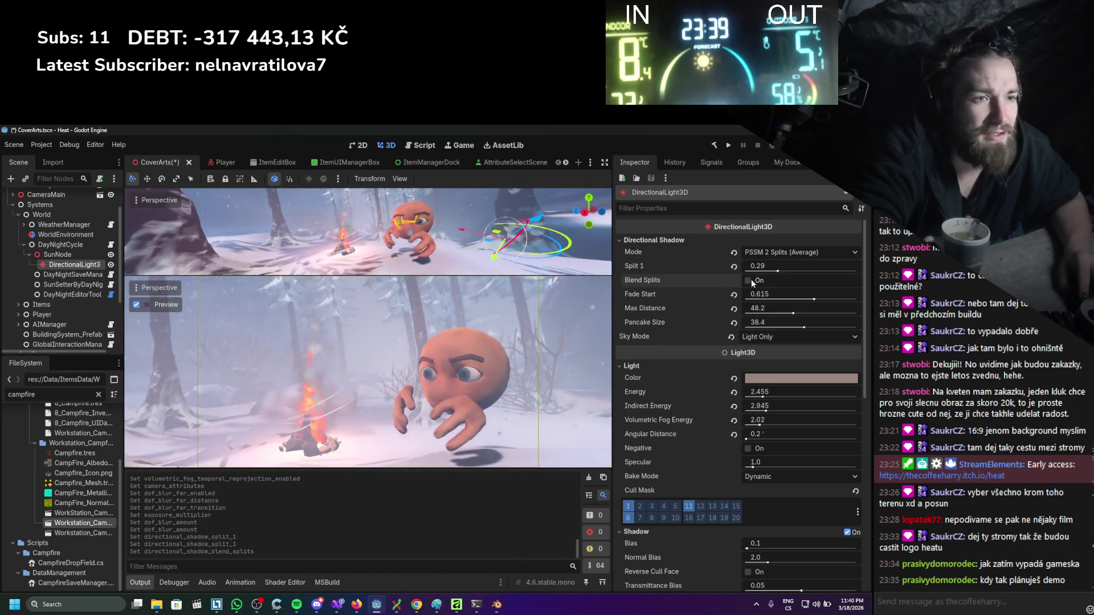
left_click_drag(782, 292, 746, 294)
left_click_drag(829, 297, 746, 312)
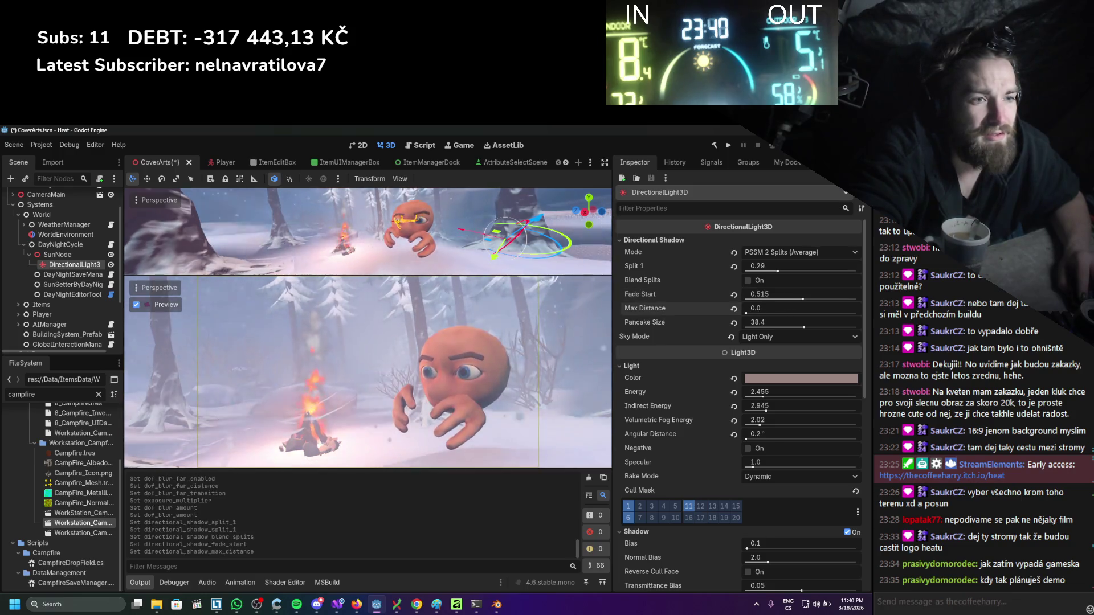
left_click_drag(818, 313, 820, 313)
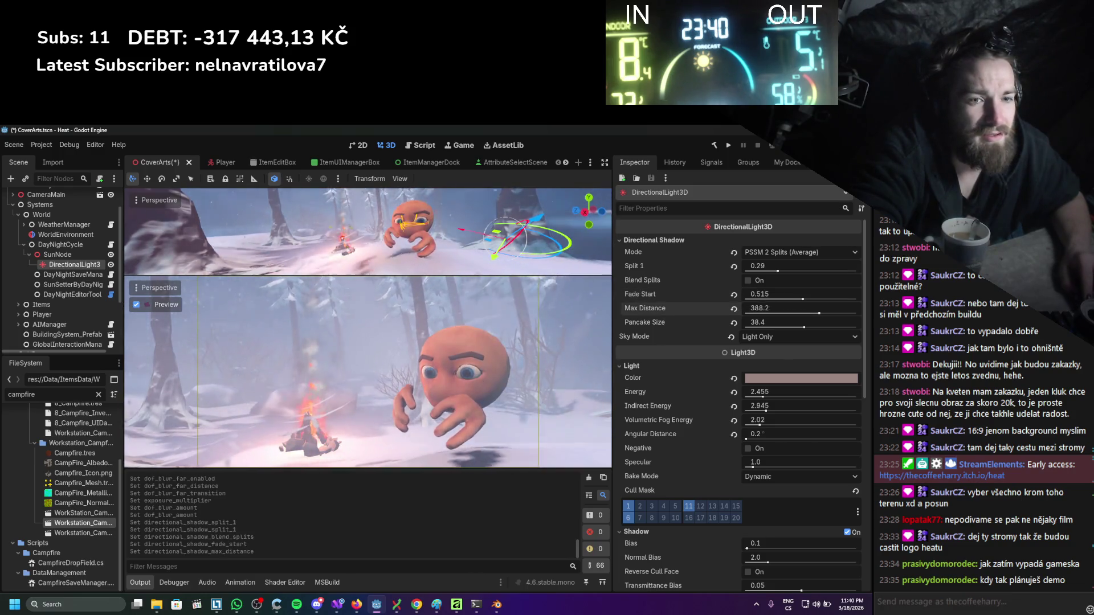
left_click_drag(746, 312, 834, 322)
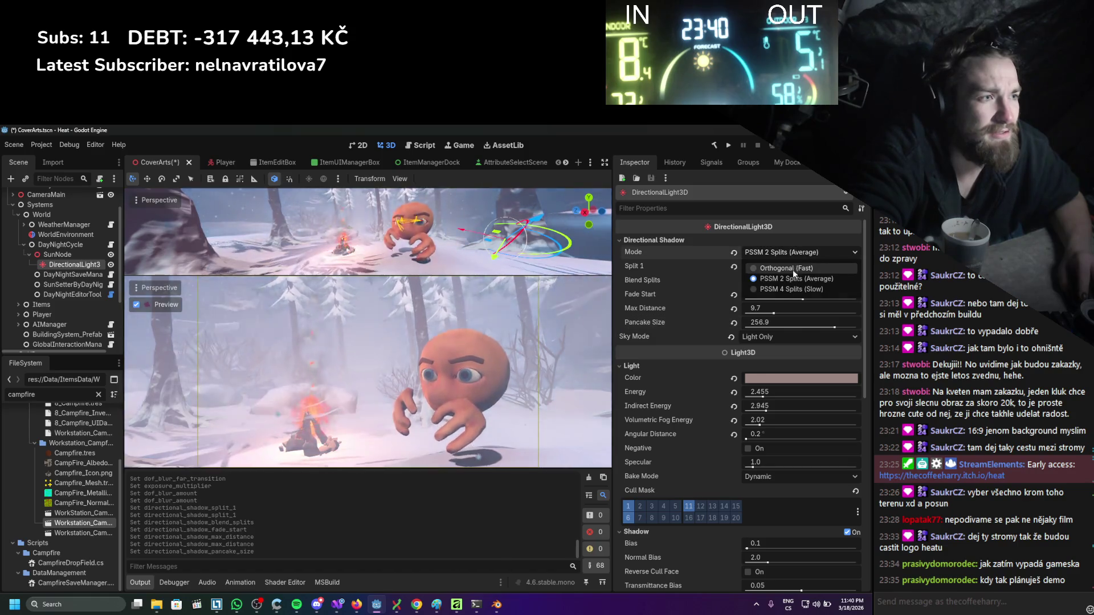
left_click(794, 289)
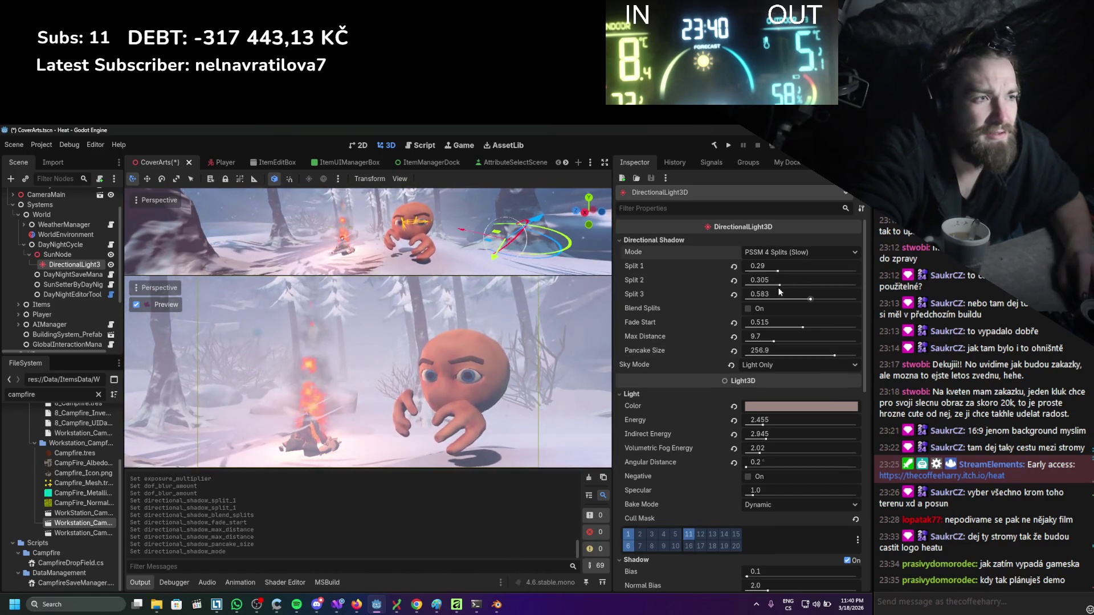
left_click_drag(774, 266, 769, 265)
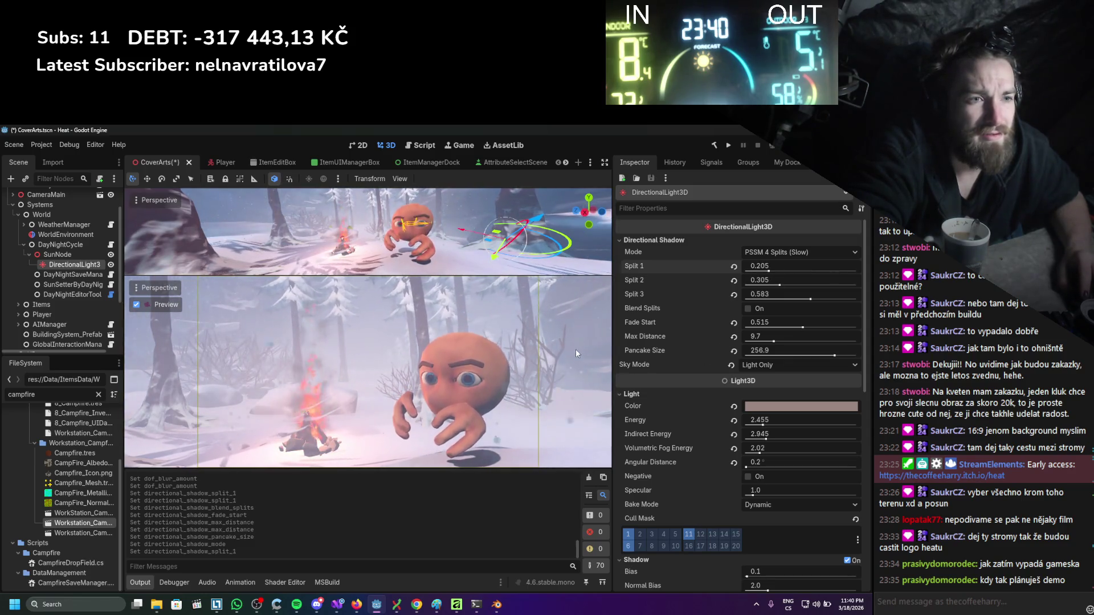
scroll(46, 304, "down", 3)
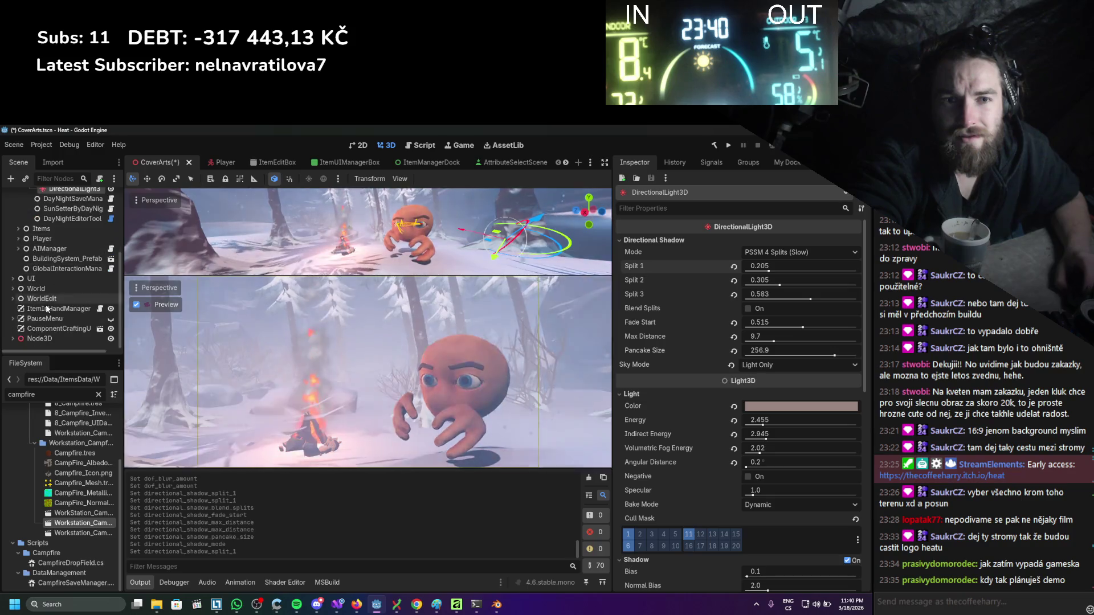
Set the Node3D Camera3D's rotation to X -4.5° and Y 115.7°.
scroll(43, 302, "up", 8)
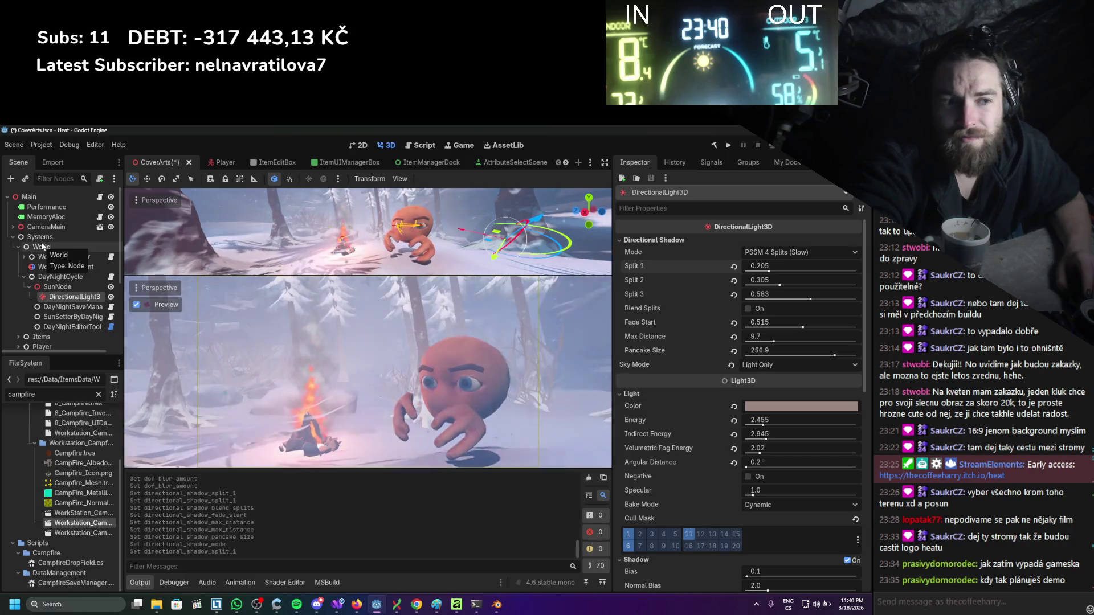
left_click(13, 237)
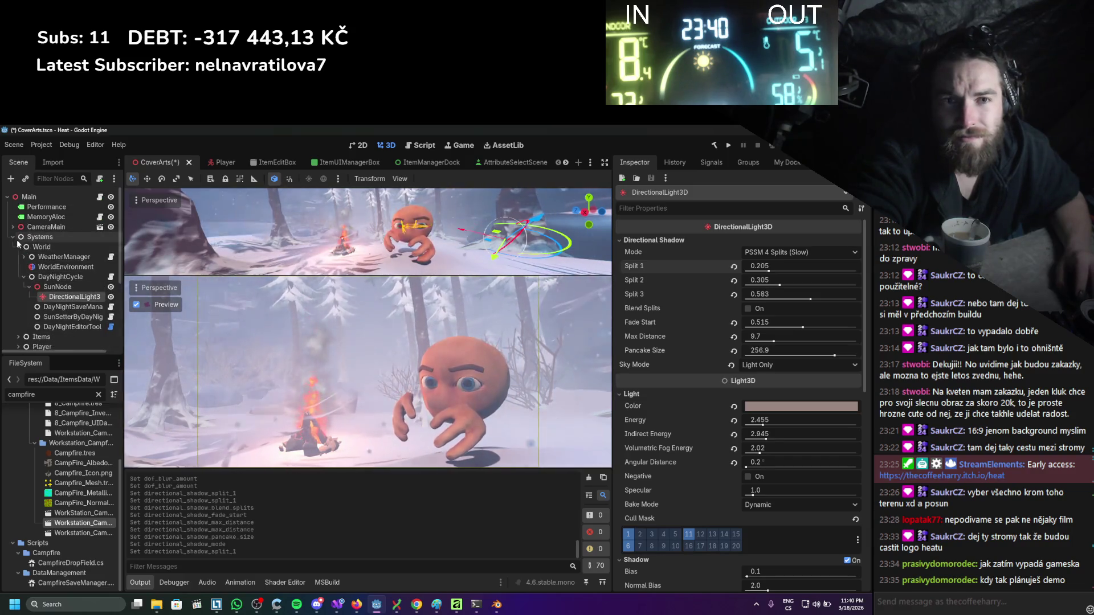
left_click(13, 306)
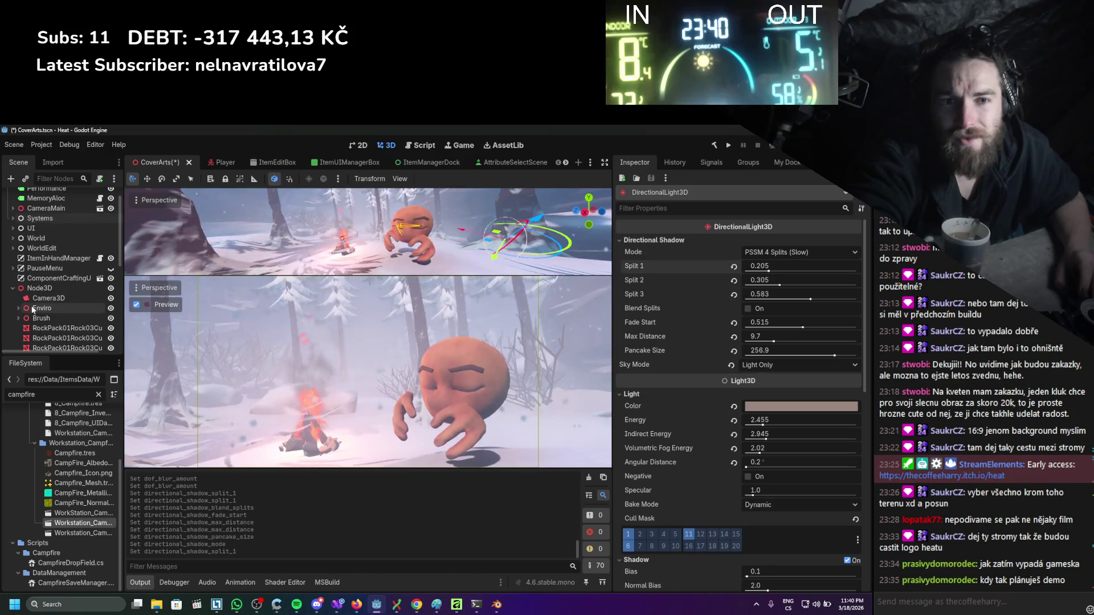
left_click(57, 298)
mouse_move(732, 525)
left_mouse_down()
mouse_move(848, 537)
mouse_move(831, 525)
left_mouse_up()
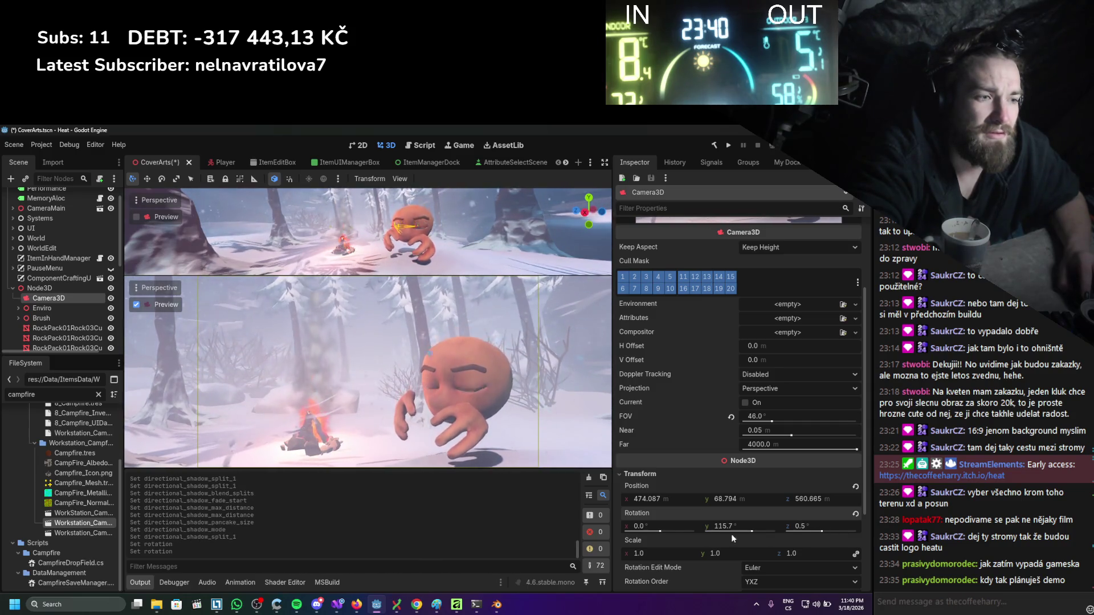
left_click_drag(662, 525, 644, 525)
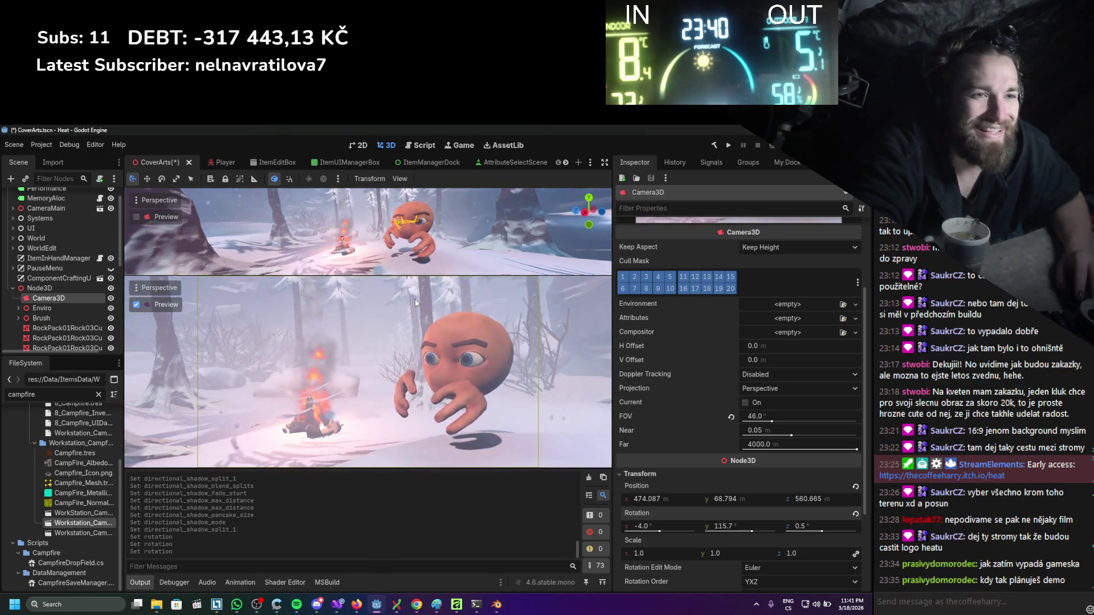
mouse_move(666, 525)
left_mouse_down()
mouse_move(679, 525)
mouse_move(650, 525)
left_mouse_up()
scroll(805, 501, "down", 3)
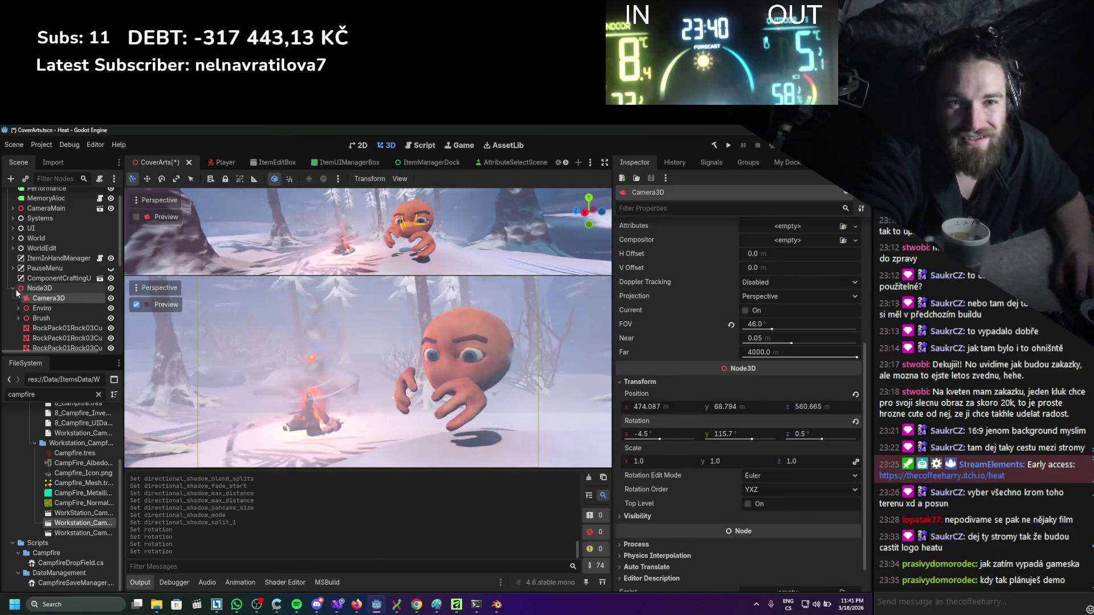
scroll(665, 490, "down", 1)
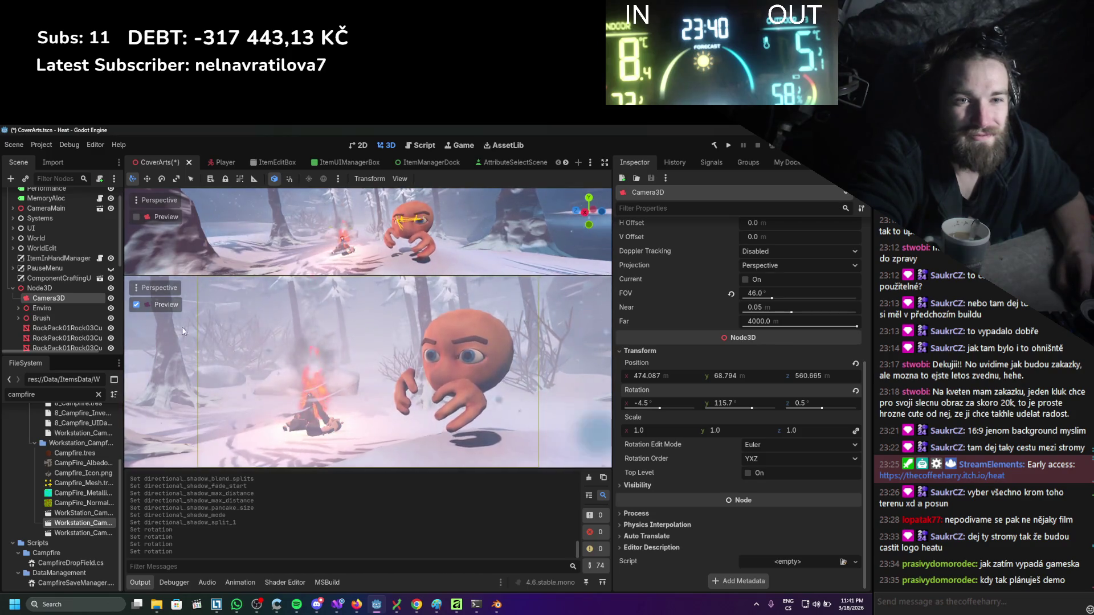
left_click(13, 289)
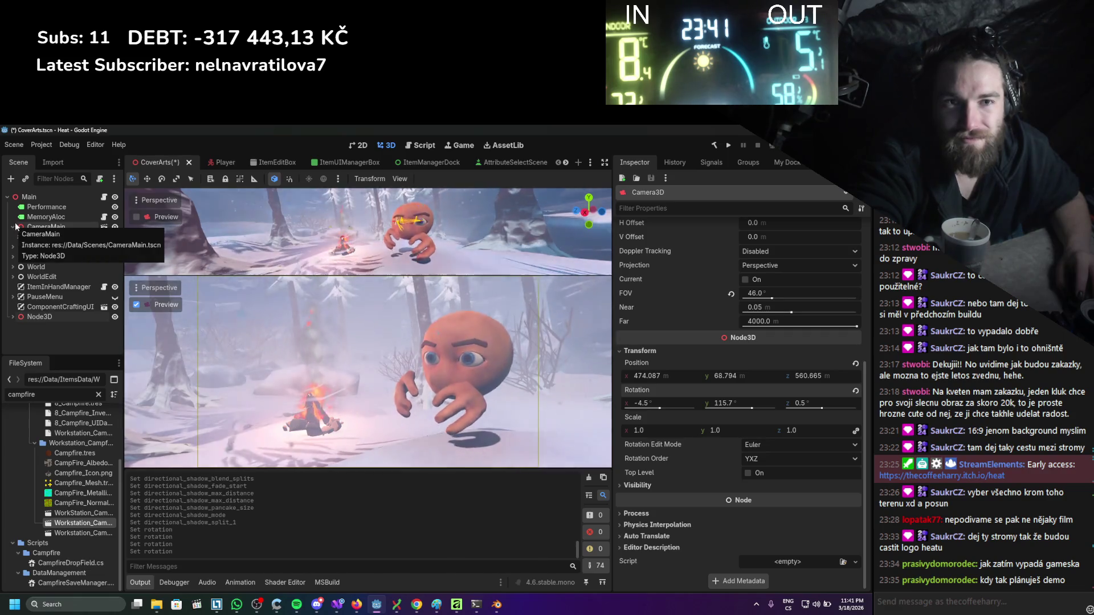
Filter the FileSystem for 'bear' and drop Bear_RaycastAvoidance.tscn into the 3D scene.
left_click(19, 216)
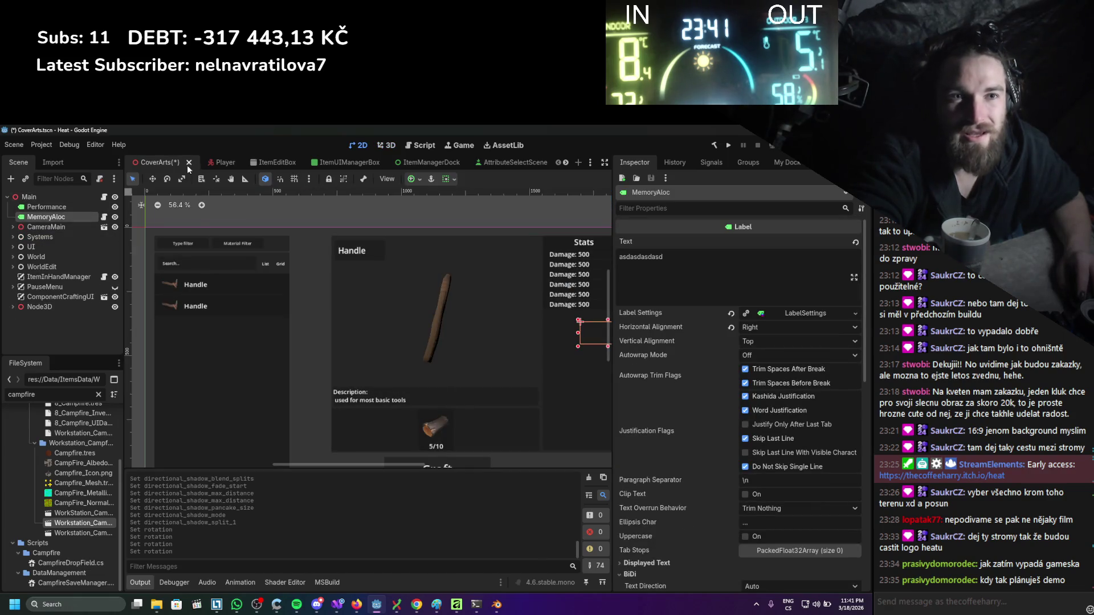
left_click(392, 149)
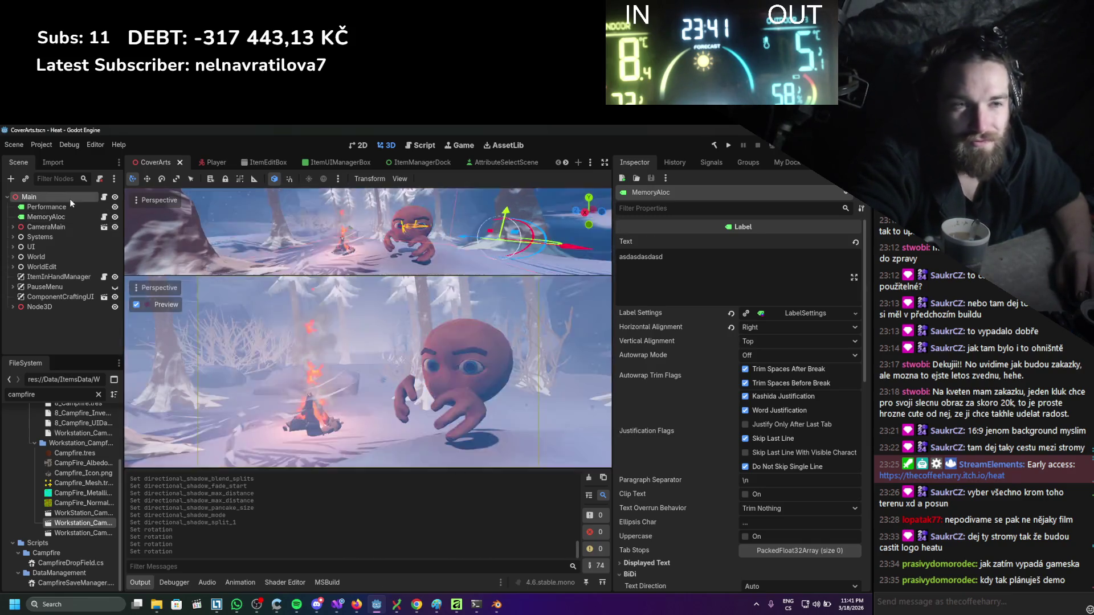
left_click(69, 198)
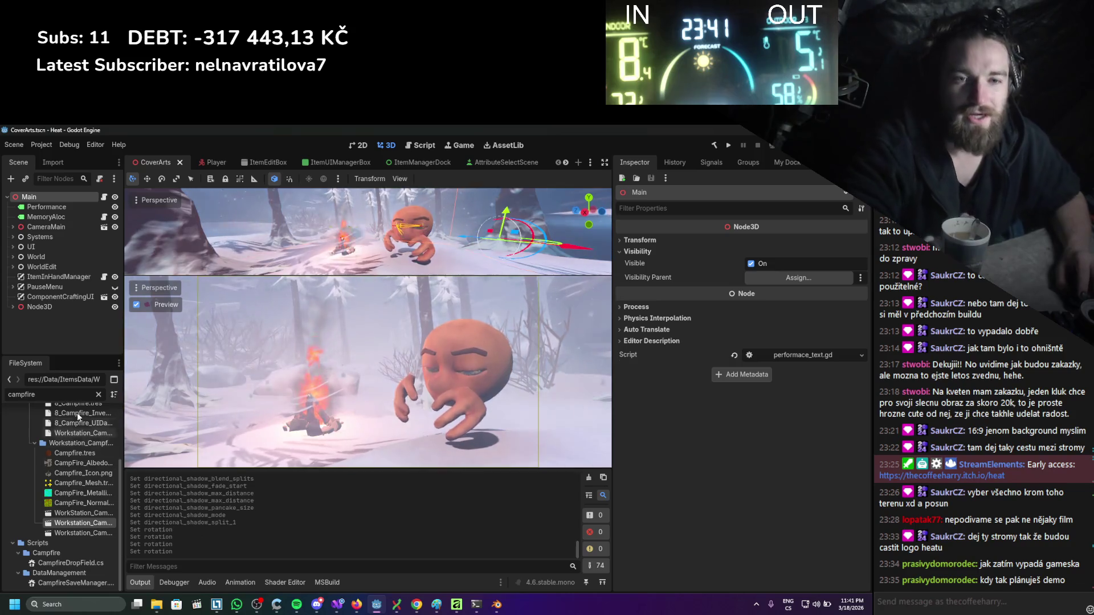
left_click_drag(45, 394, 11, 396)
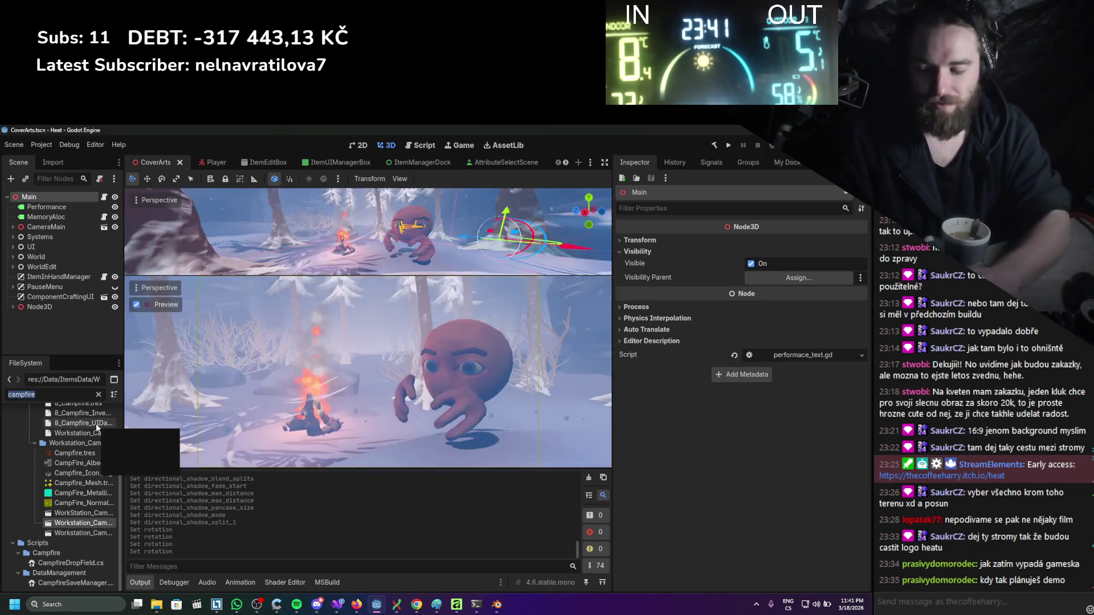
type("bear")
scroll(70, 472, "down", 4)
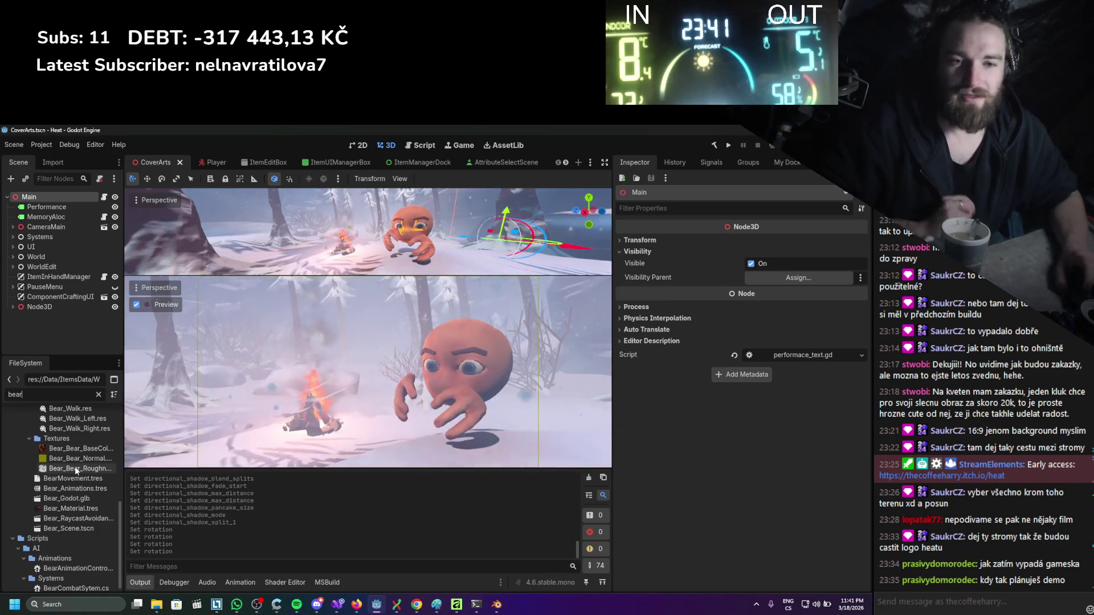
mouse_move(73, 518)
left_mouse_down()
mouse_move(340, 231)
mouse_move(495, 228)
mouse_move(461, 124)
mouse_move(270, 141)
left_mouse_up()
Rotate the bear to about 86° and move it beside the campfire behind the big character.
left_click(269, 144)
key("g")
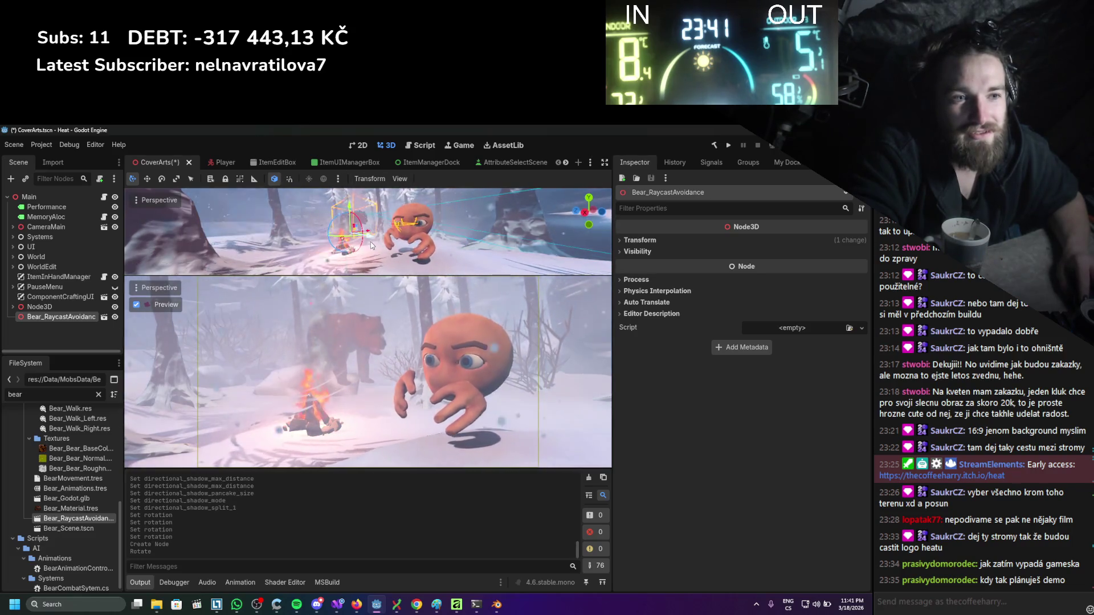
left_click(343, 242)
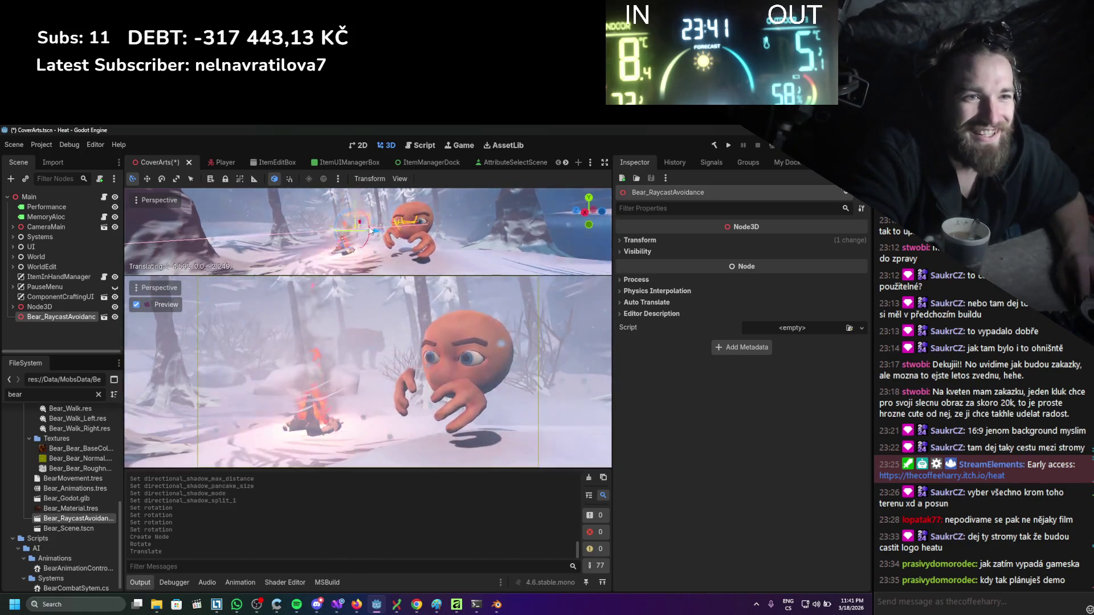
left_click(362, 234)
key("g")
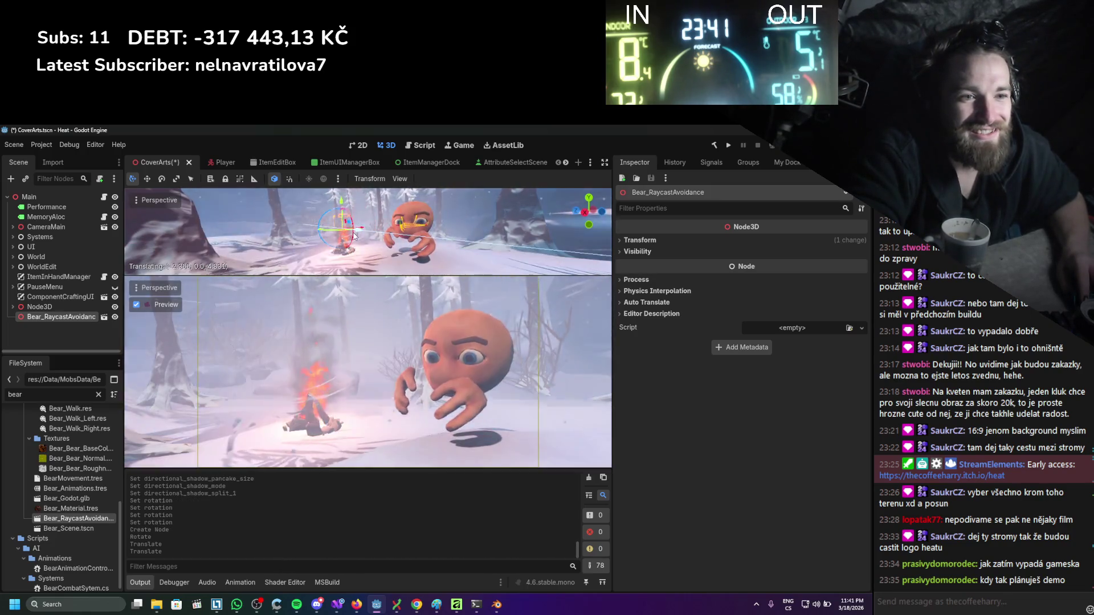
left_click(358, 234)
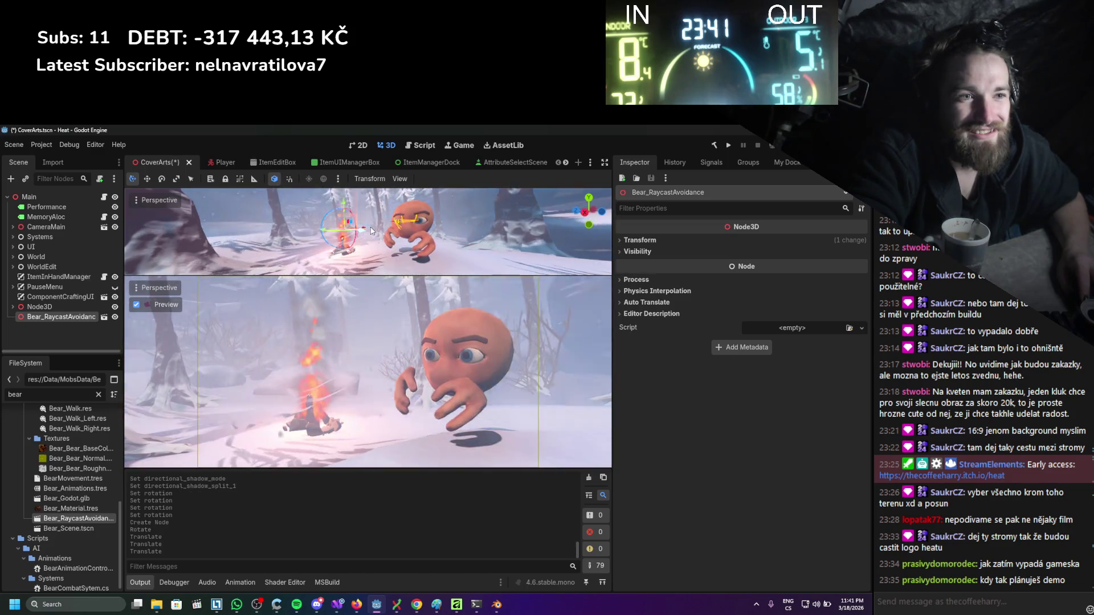
left_click_drag(368, 230, 345, 234)
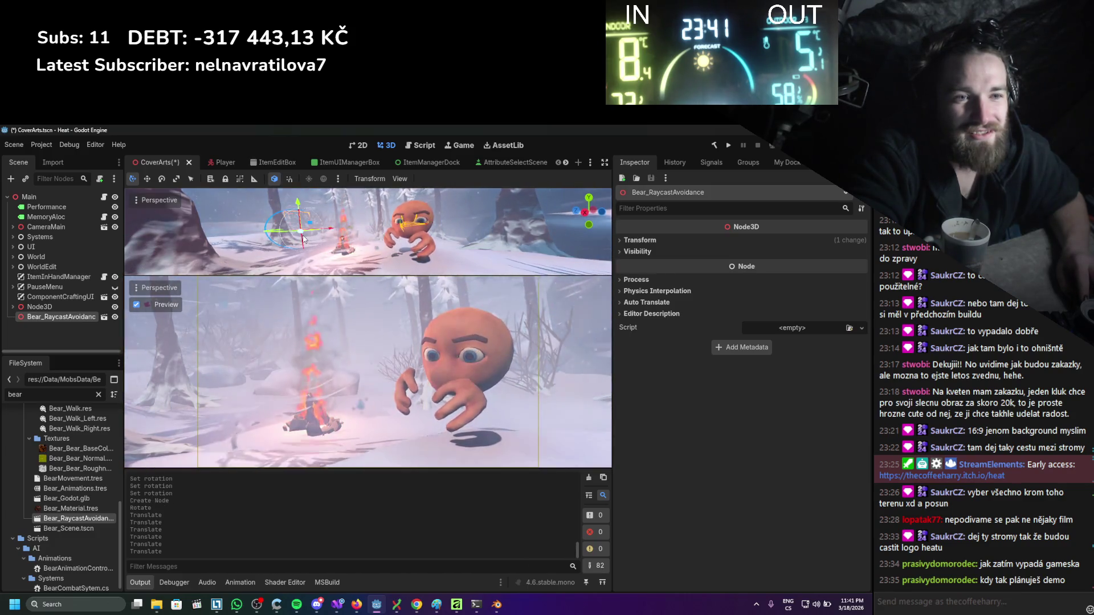
left_click_drag(332, 230, 368, 231)
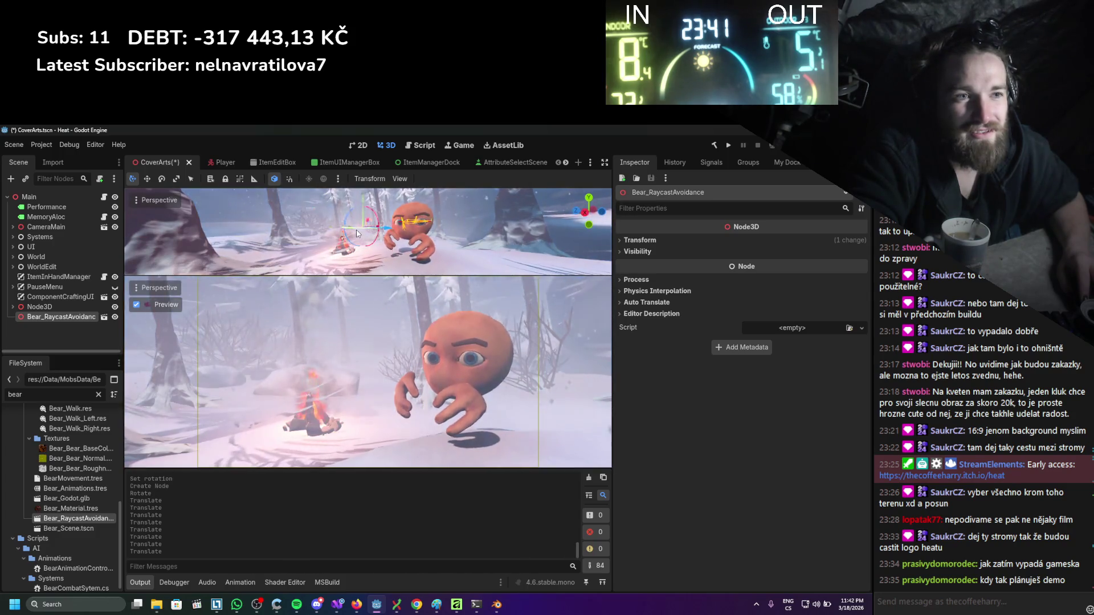
mouse_move(343, 229)
left_mouse_down()
mouse_move(394, 233)
mouse_move(334, 233)
left_mouse_up()
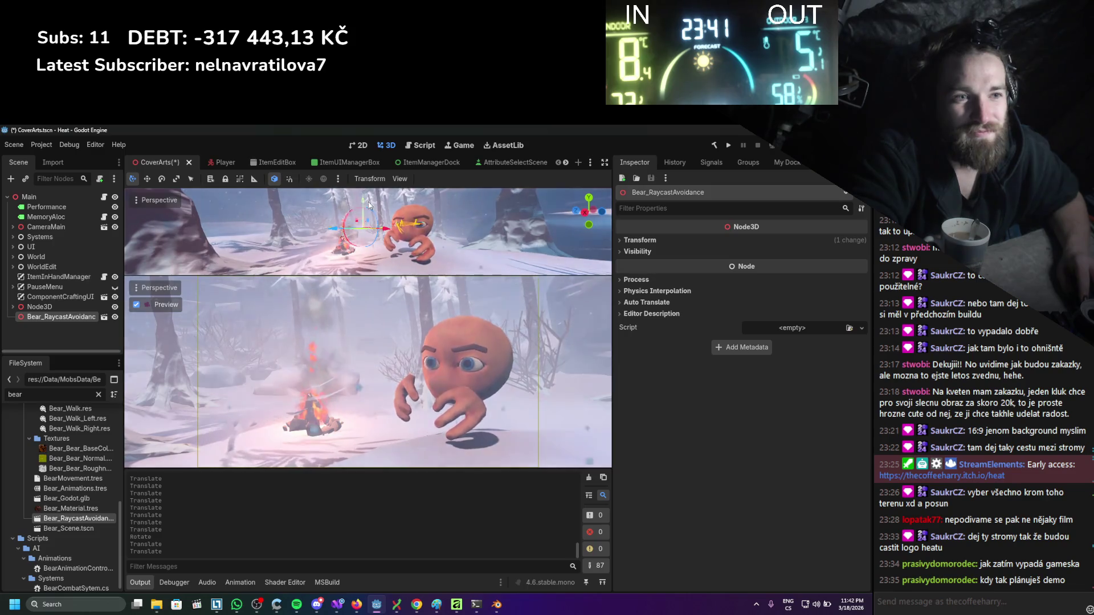
left_click_drag(368, 205, 367, 204)
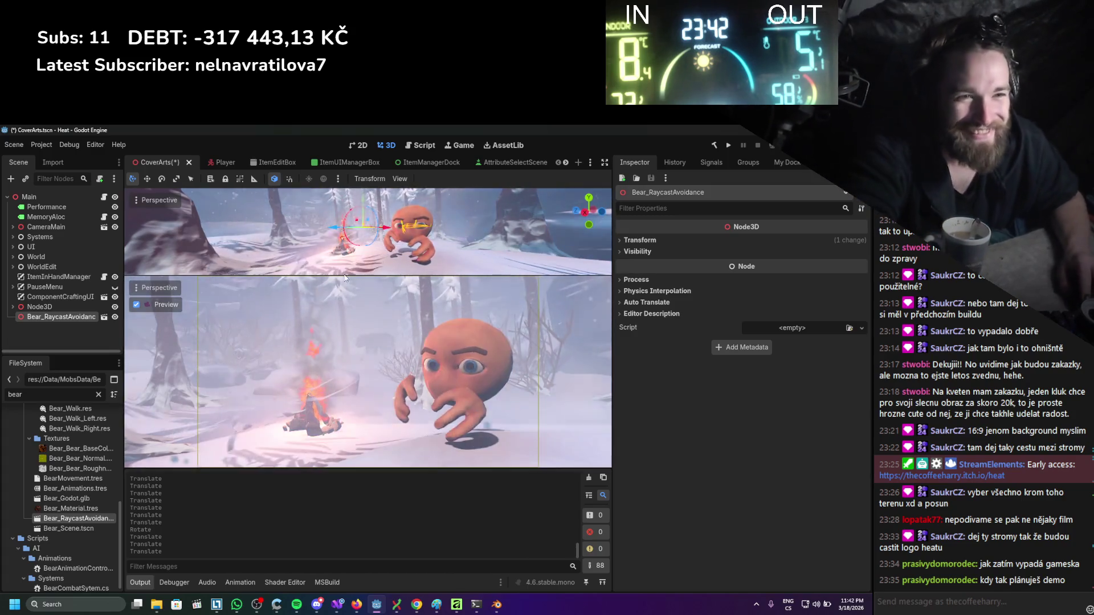
left_click_drag(320, 233, 354, 233)
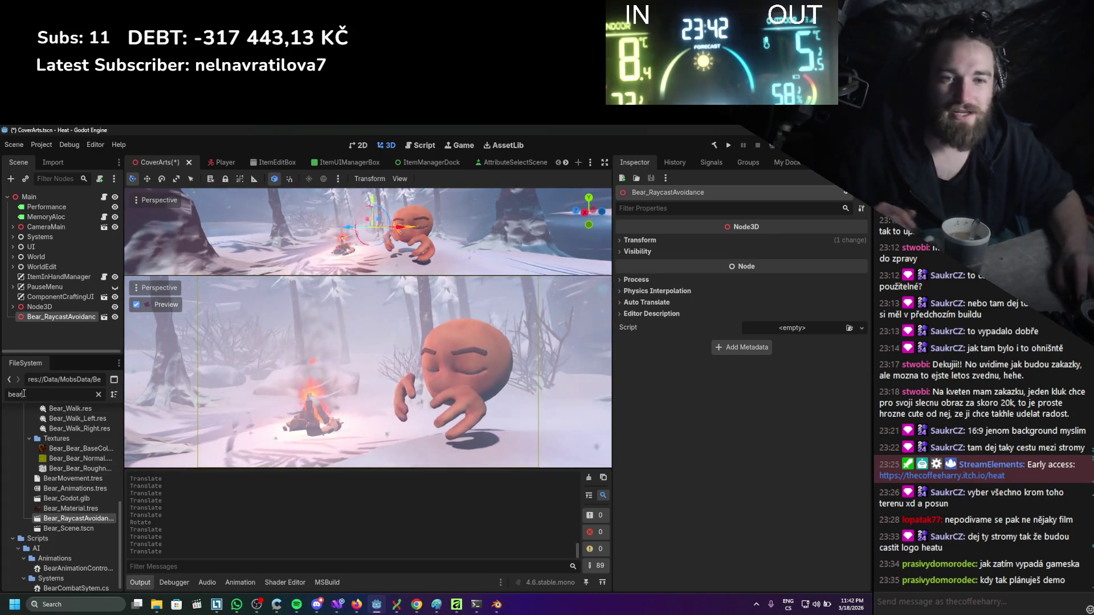
Filter for 'goblin', drop Goblin_Scene.tscn into the scene, and place it by the campfire facing away.
type("goblin")
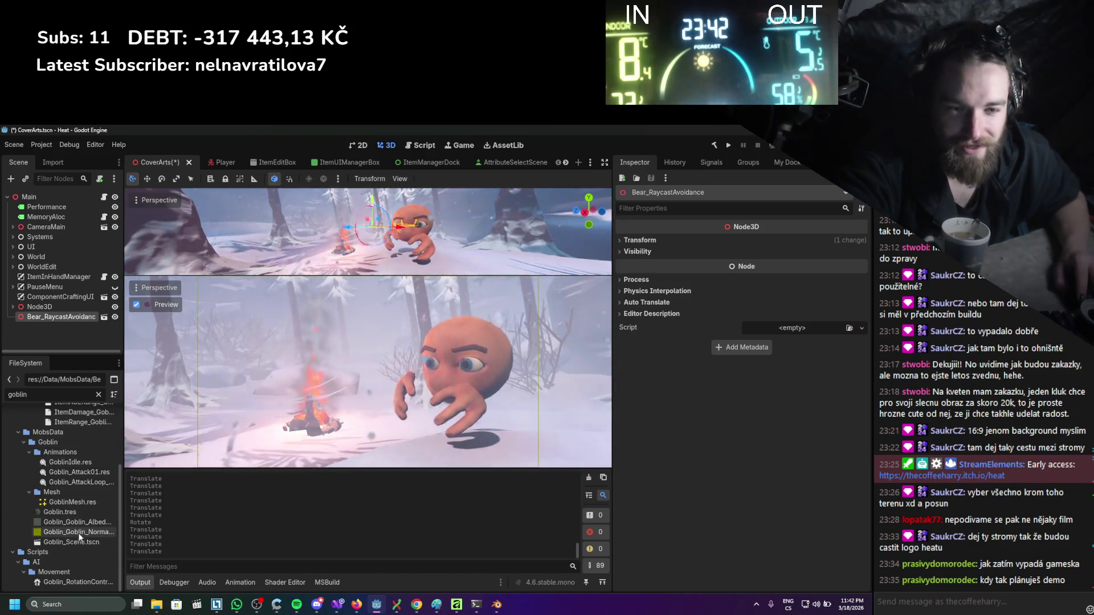
left_click_drag(77, 539, 288, 320)
mouse_move(336, 239)
left_mouse_down()
mouse_move(327, 234)
mouse_move(367, 252)
left_mouse_up()
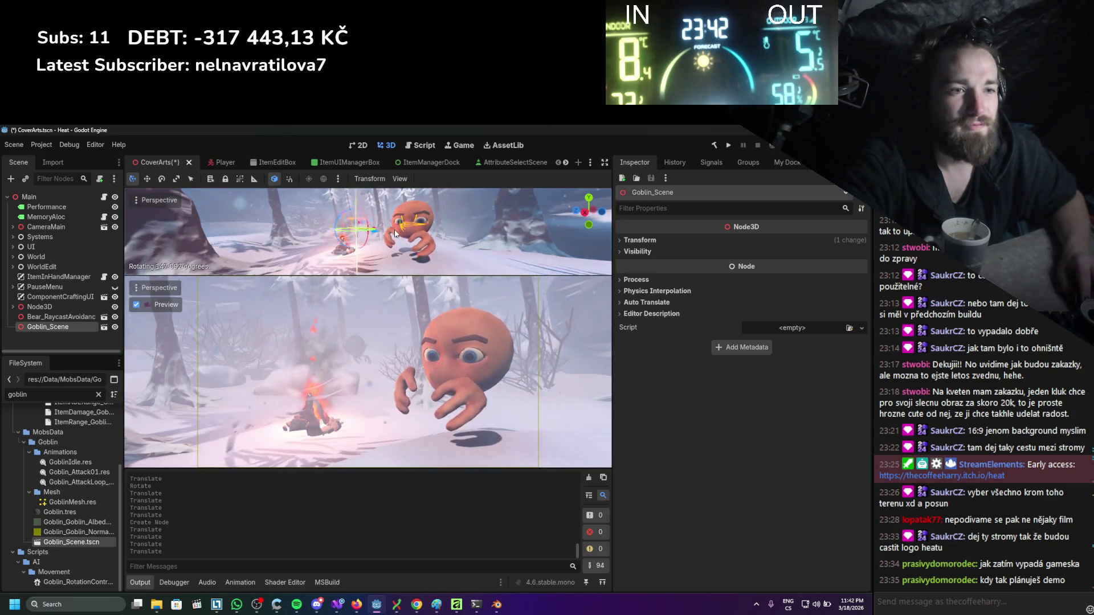
left_click_drag(394, 232, 365, 229)
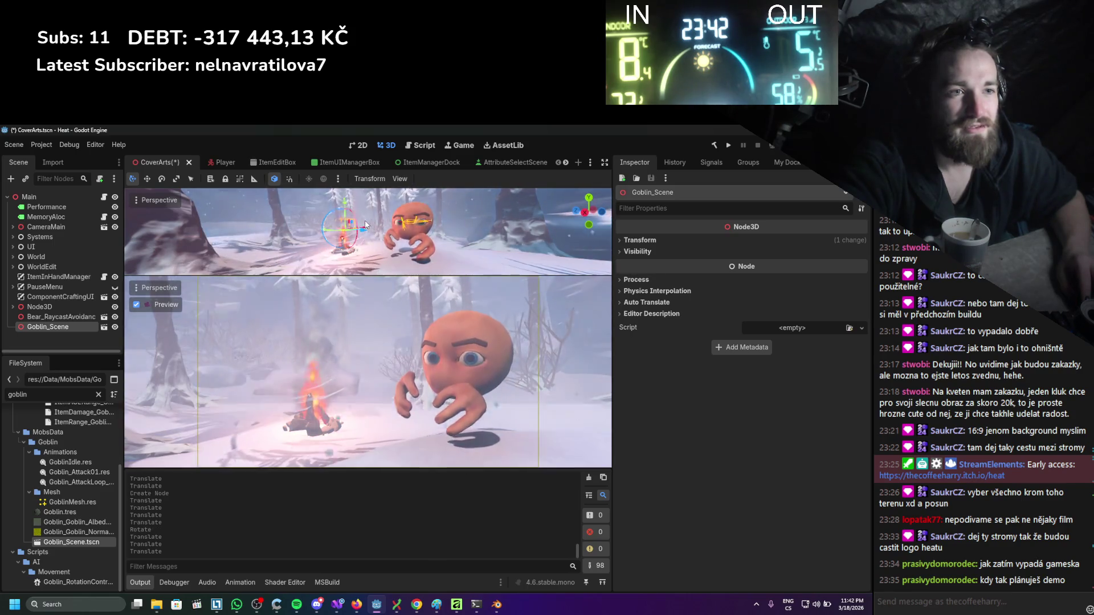
left_click_drag(365, 231, 361, 231)
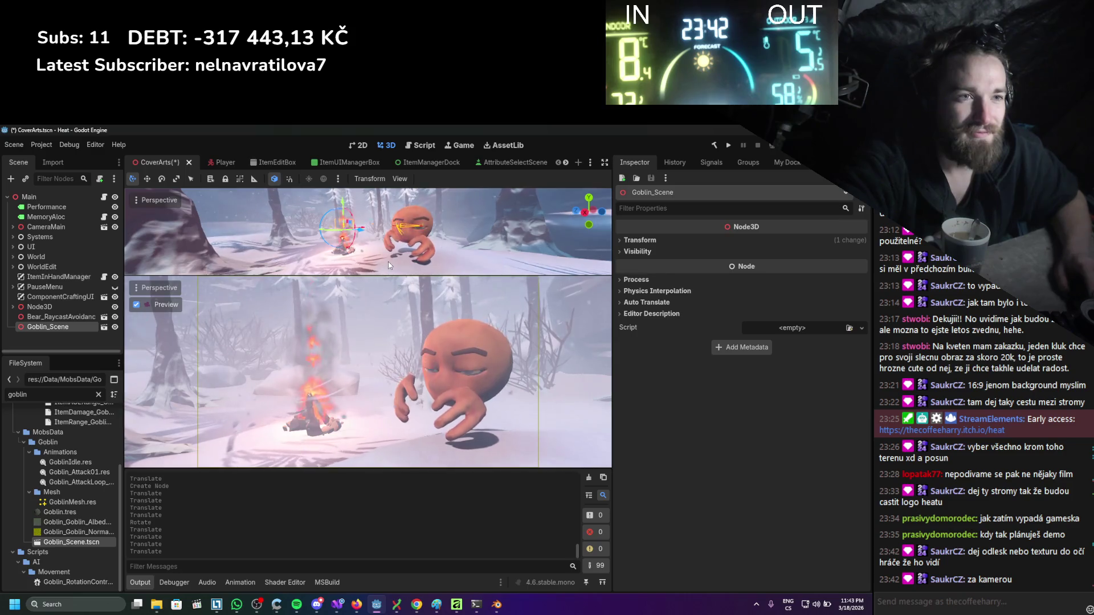
mouse_move(367, 231)
left_mouse_down()
mouse_move(336, 238)
mouse_move(354, 227)
left_mouse_up()
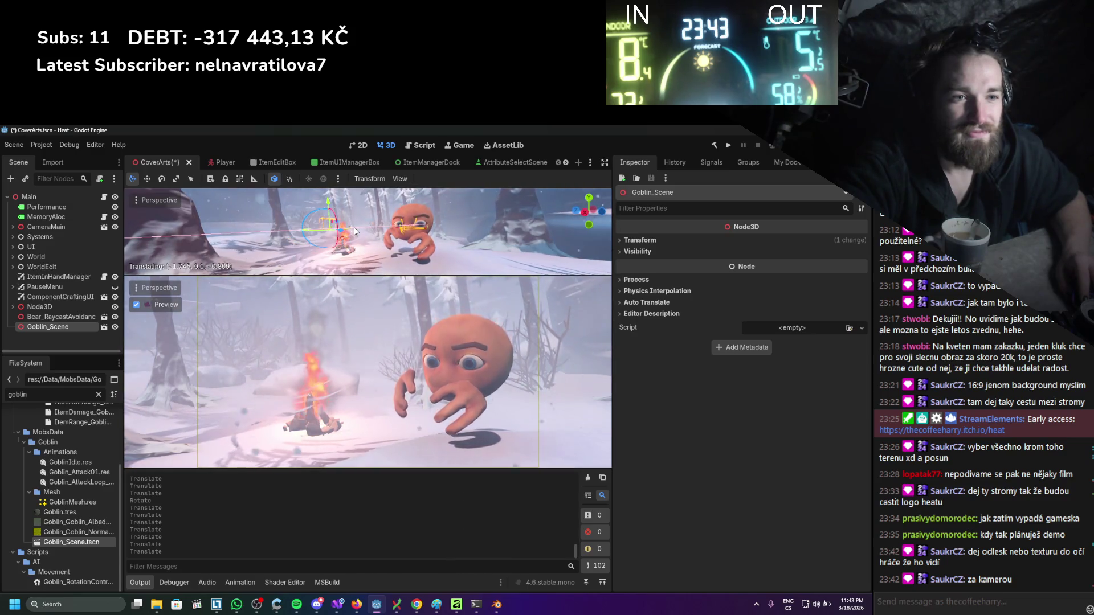
Make the Goblin_Scene instance local so its child nodes are editable.
right_click(60, 328)
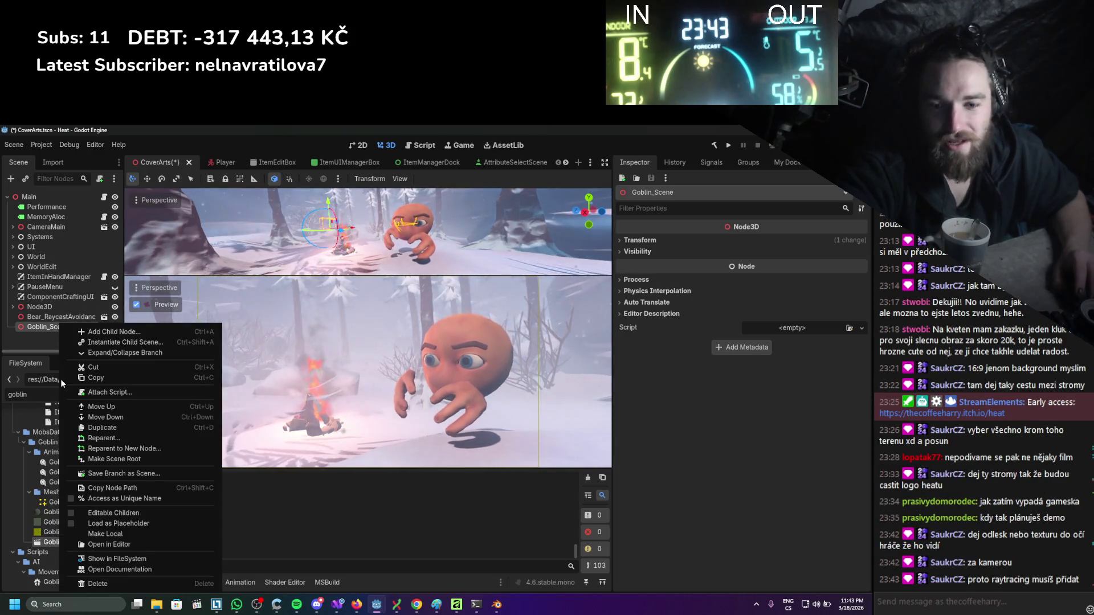
left_click(118, 534)
scroll(64, 285, "down", 3)
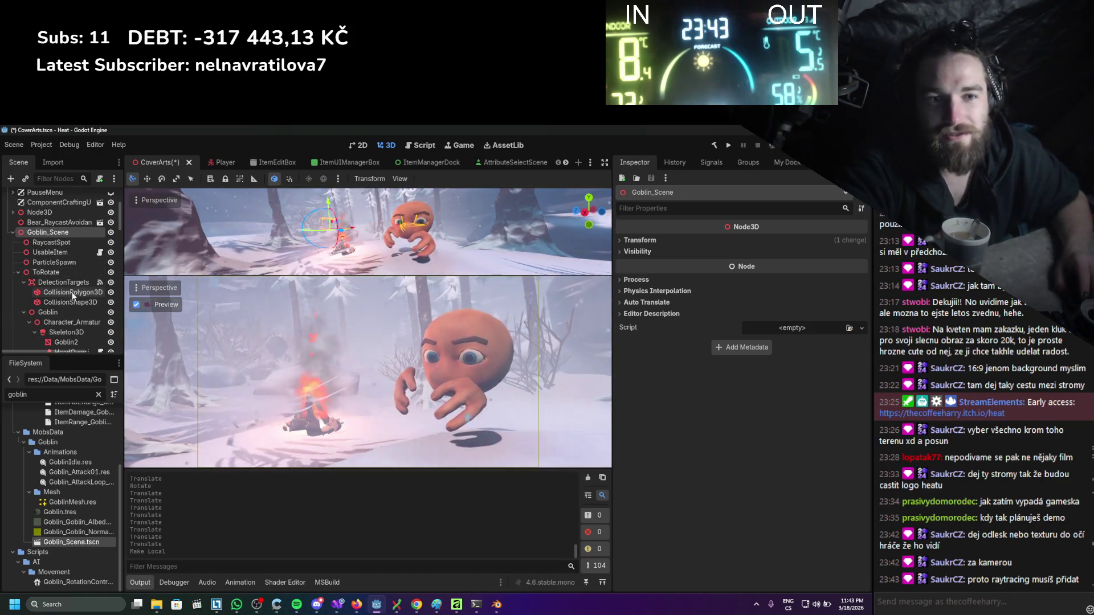
Deactivate the goblin's AnimationTree and set the AnimationPlayer's current animation to Goblin_Attack01.
scroll(73, 295, "down", 5)
left_click(78, 272)
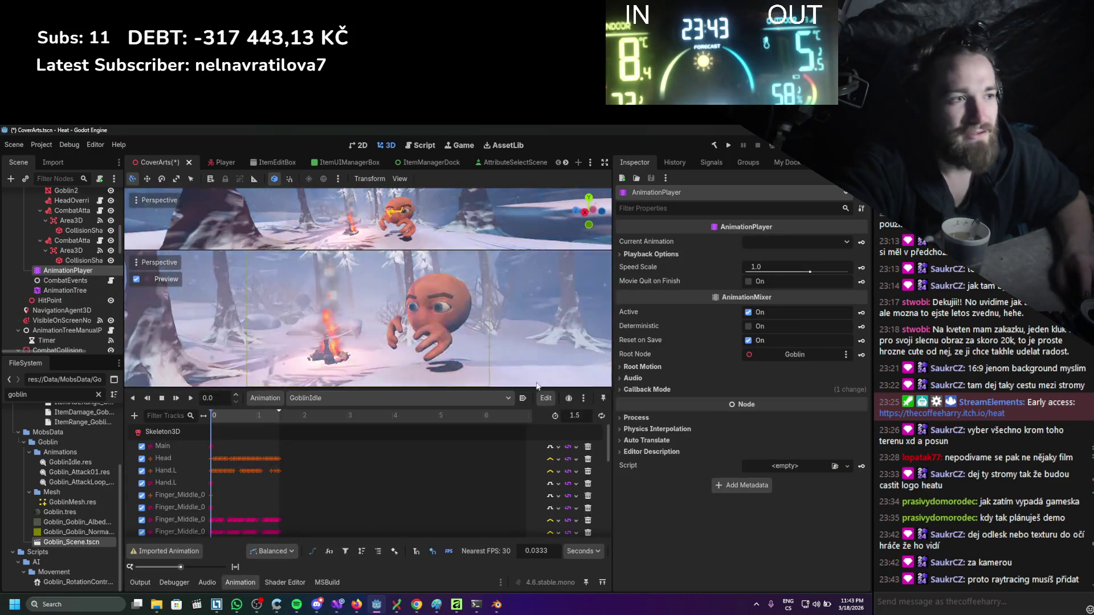
left_click(86, 292)
left_click(748, 312)
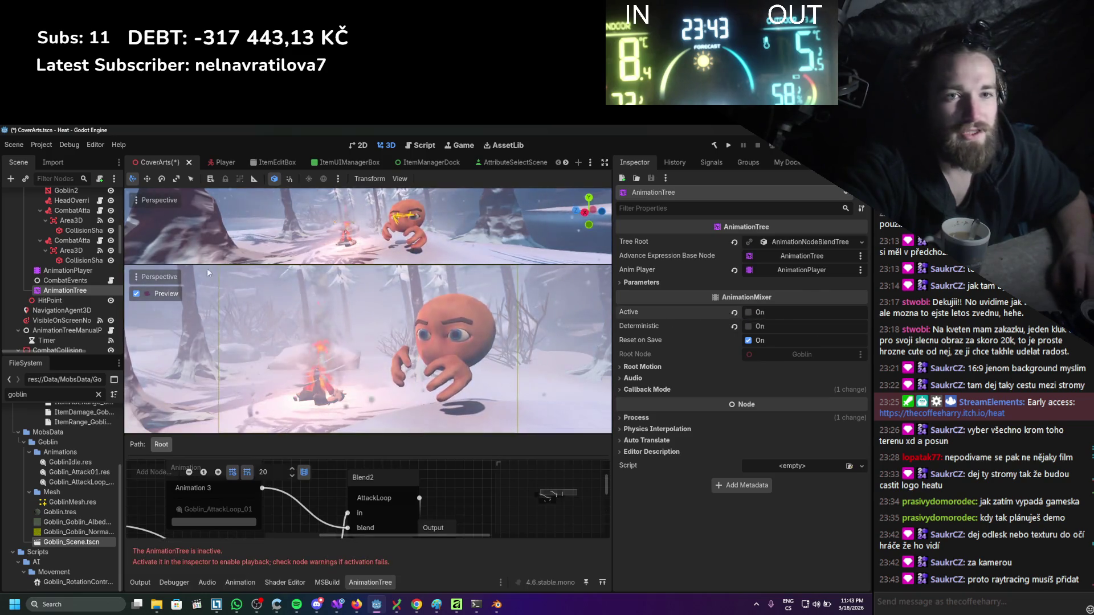
left_click(67, 271)
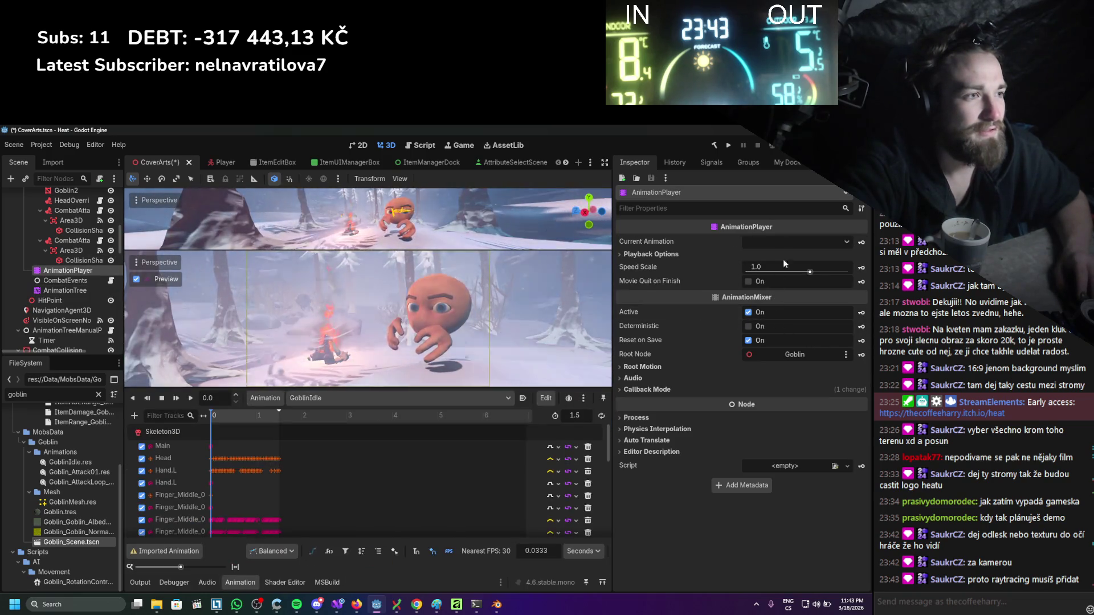
left_click(792, 242)
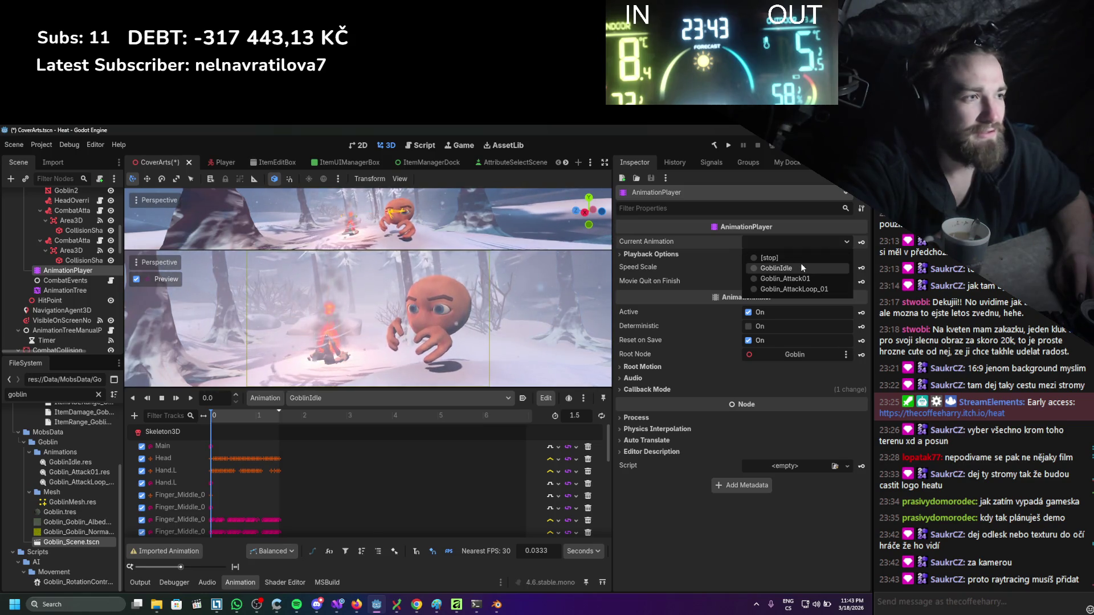
left_click(801, 279)
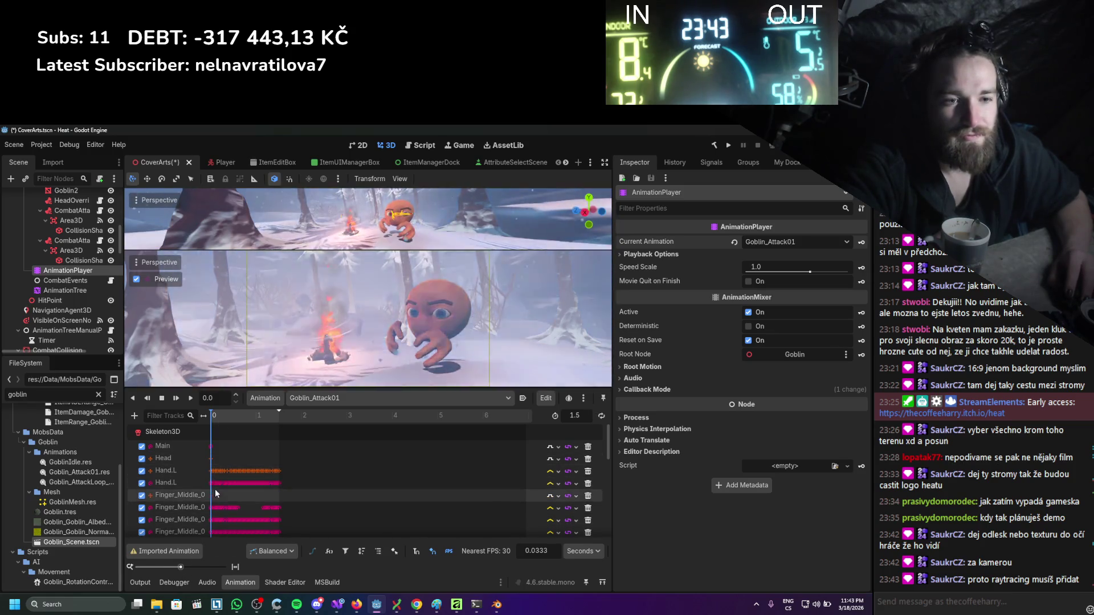
Select keys in the animation tracks, adjust the snap step, and check the playback options.
left_click_drag(223, 450, 240, 455)
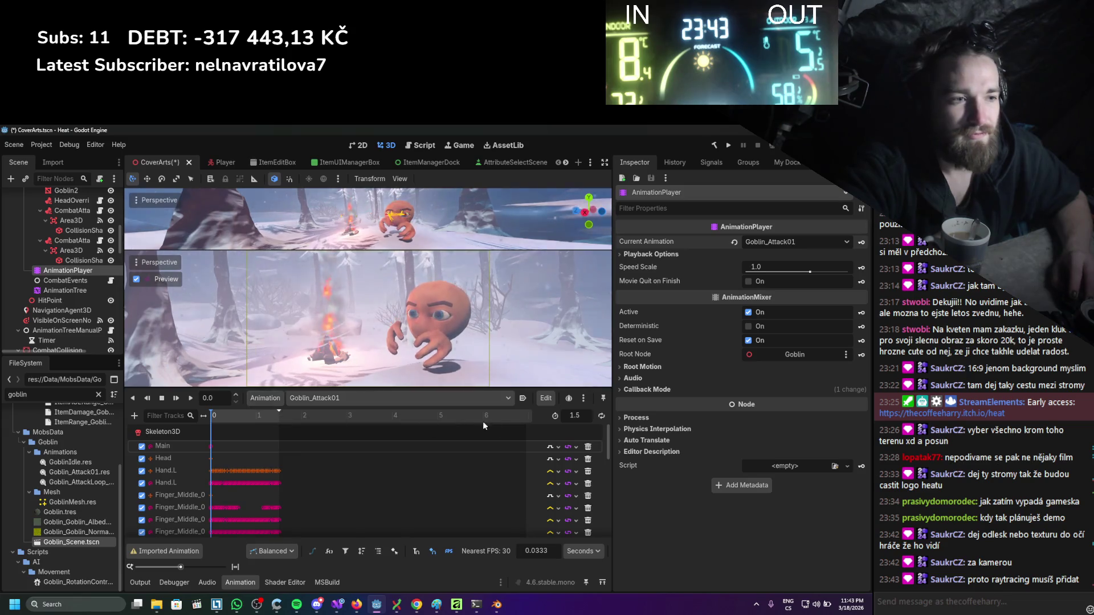
left_click_drag(551, 555, 561, 555)
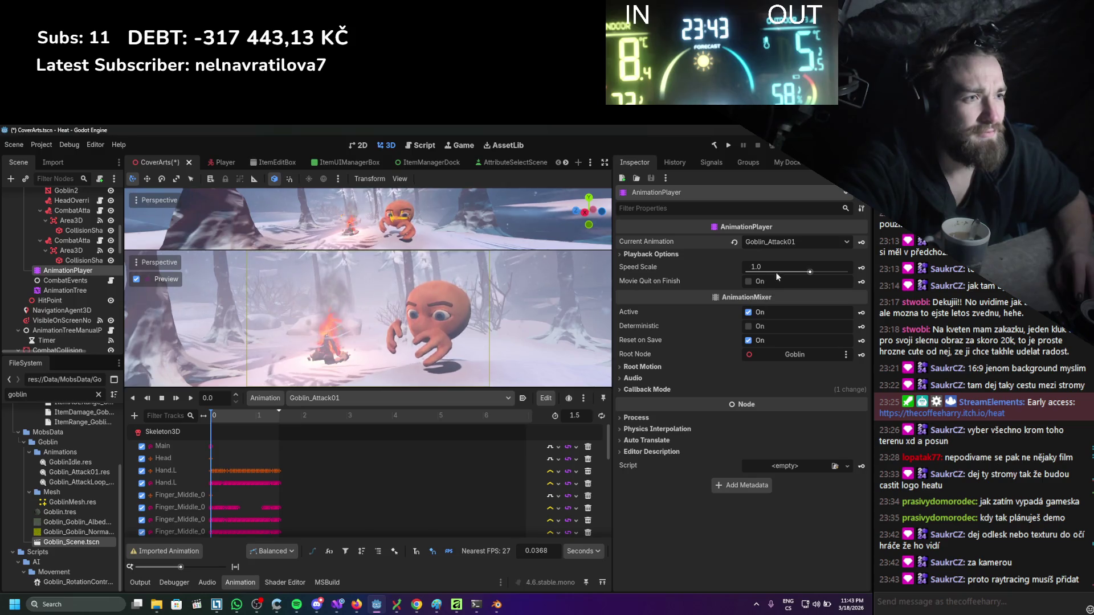
left_click(681, 255)
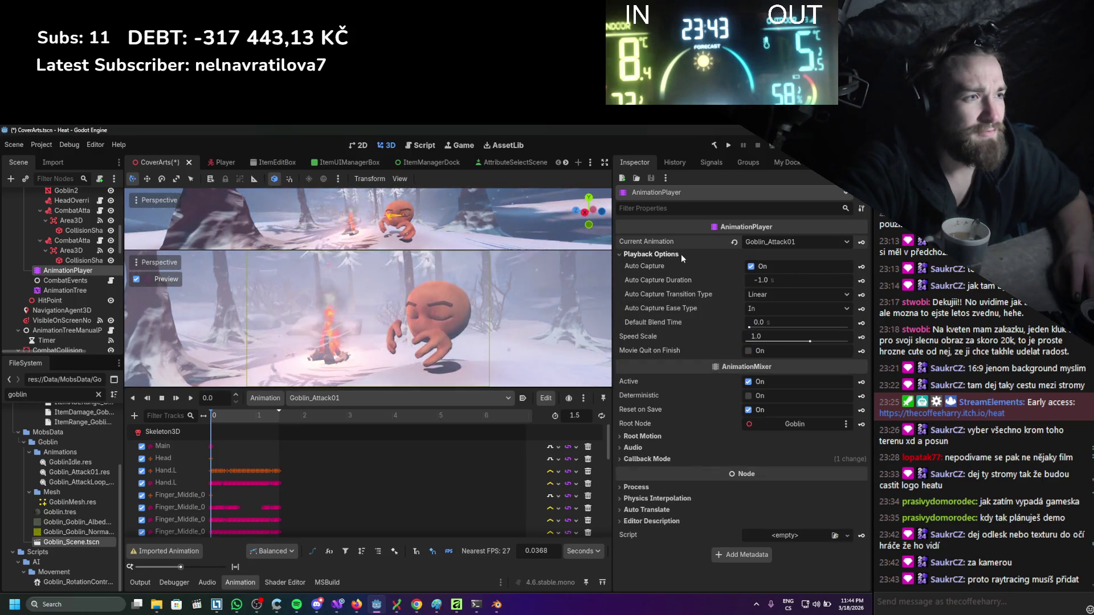
left_click(679, 255)
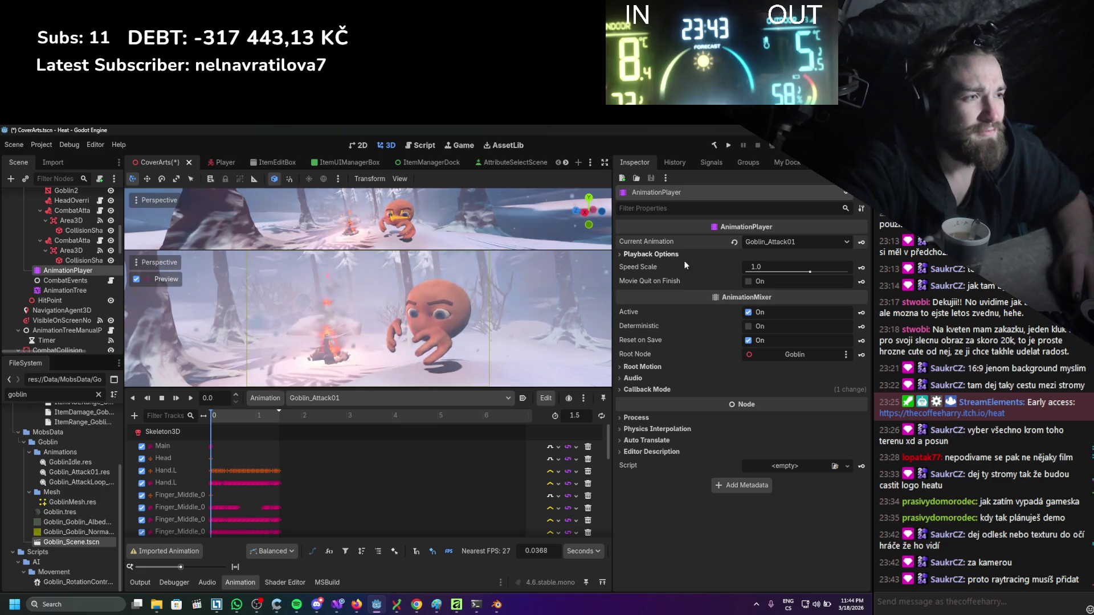
Reactivate the AnimationTree, inspect its blend tree graph, and reselect the AnimationPlayer.
left_click(57, 289)
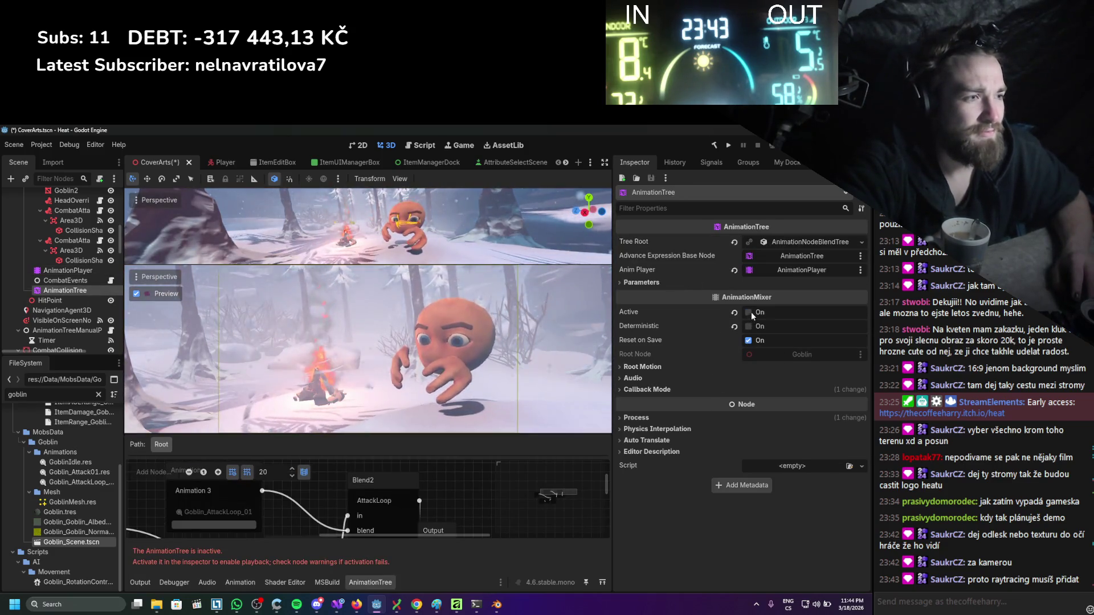
left_click(750, 313)
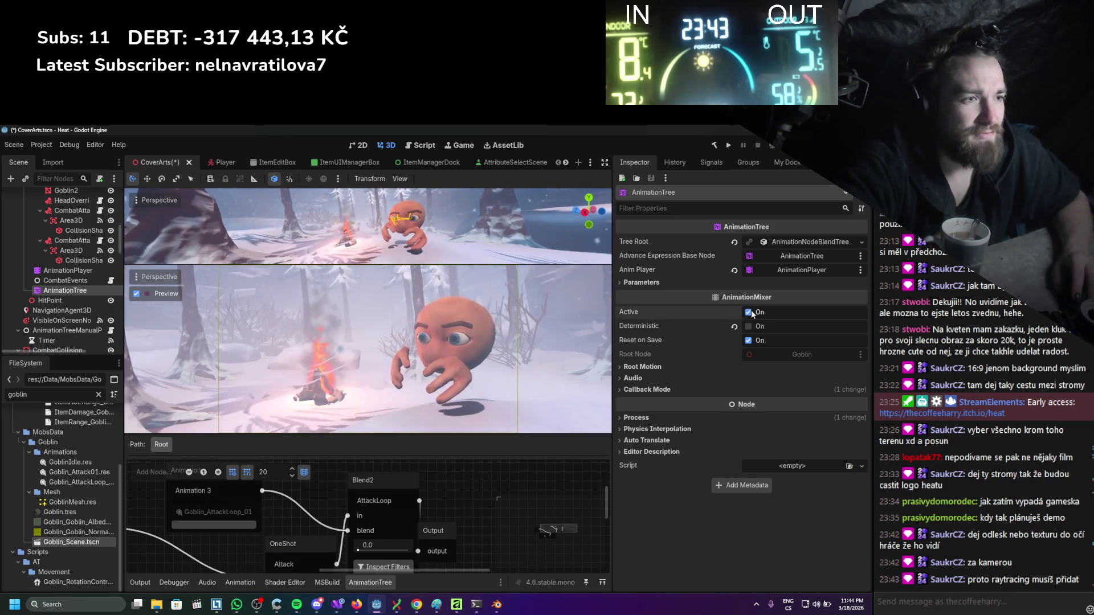
left_click_drag(337, 436, 337, 405)
scroll(382, 457, "down", 2)
scroll(419, 462, "up", 1)
mouse_move(405, 477)
left_mouse_down()
mouse_move(413, 449)
mouse_move(309, 550)
left_mouse_up()
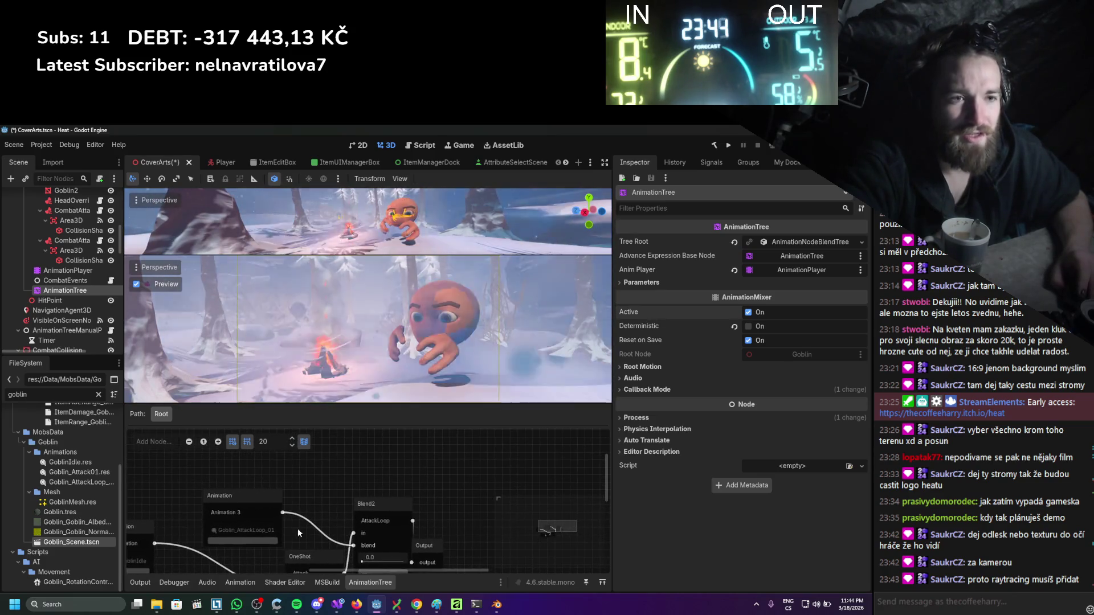
left_click(661, 367)
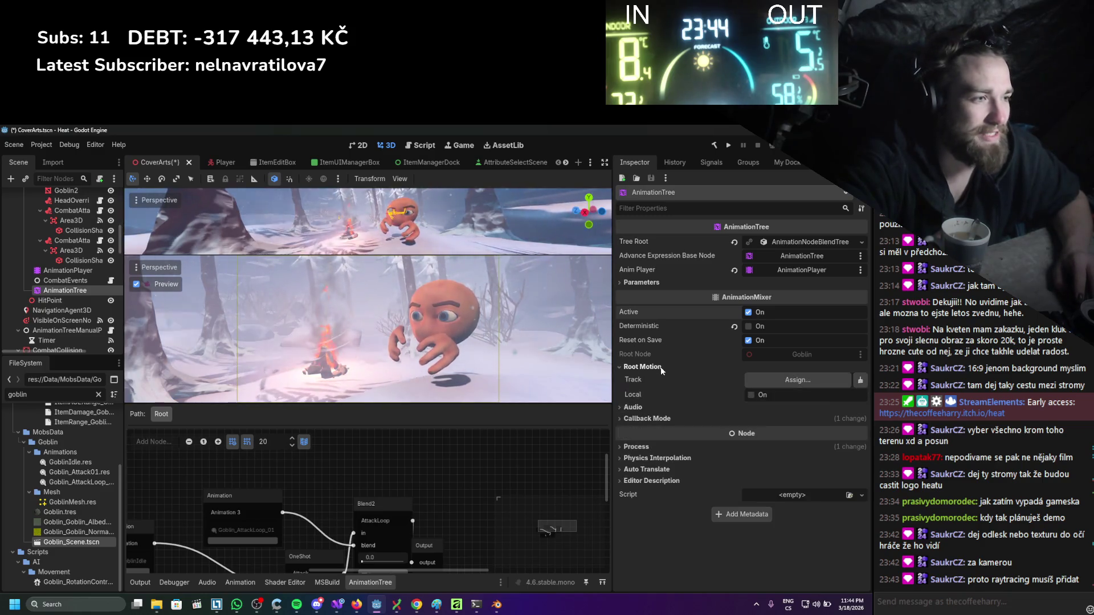
left_click(661, 367)
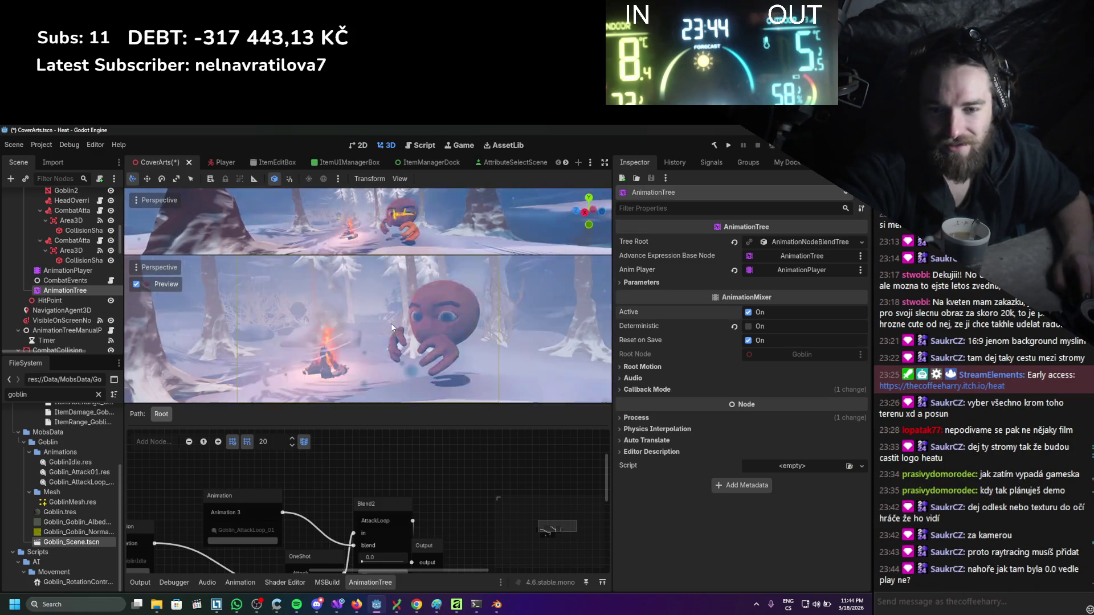
left_click(58, 271)
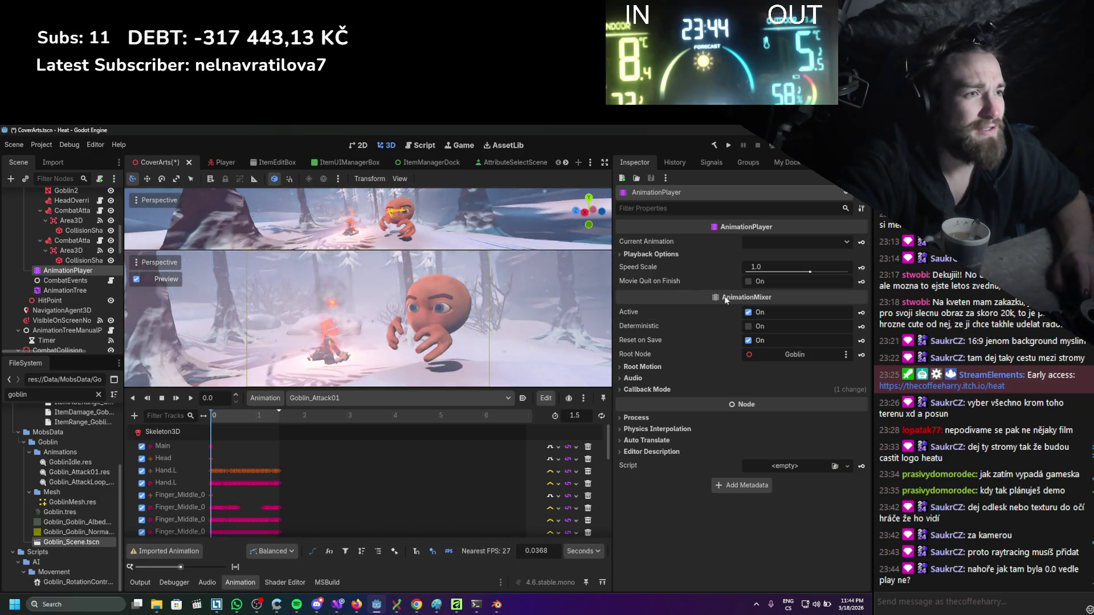
Make Goblin_Attack01 current, set auto capture duration to -1.105, and play the preview.
left_click(763, 245)
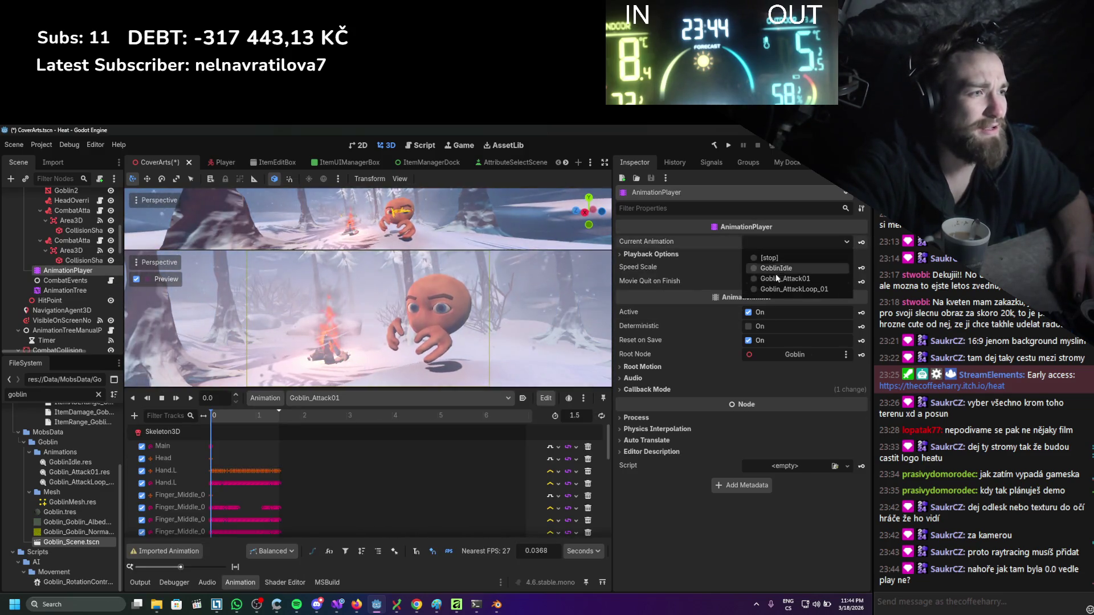
left_click(779, 279)
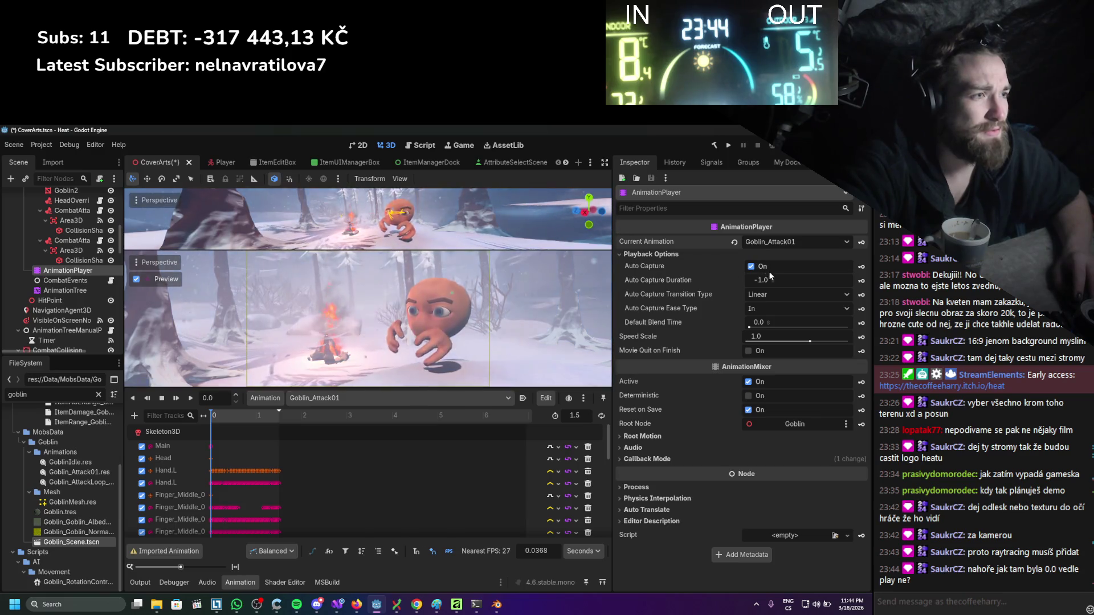
left_click_drag(774, 278, 778, 255)
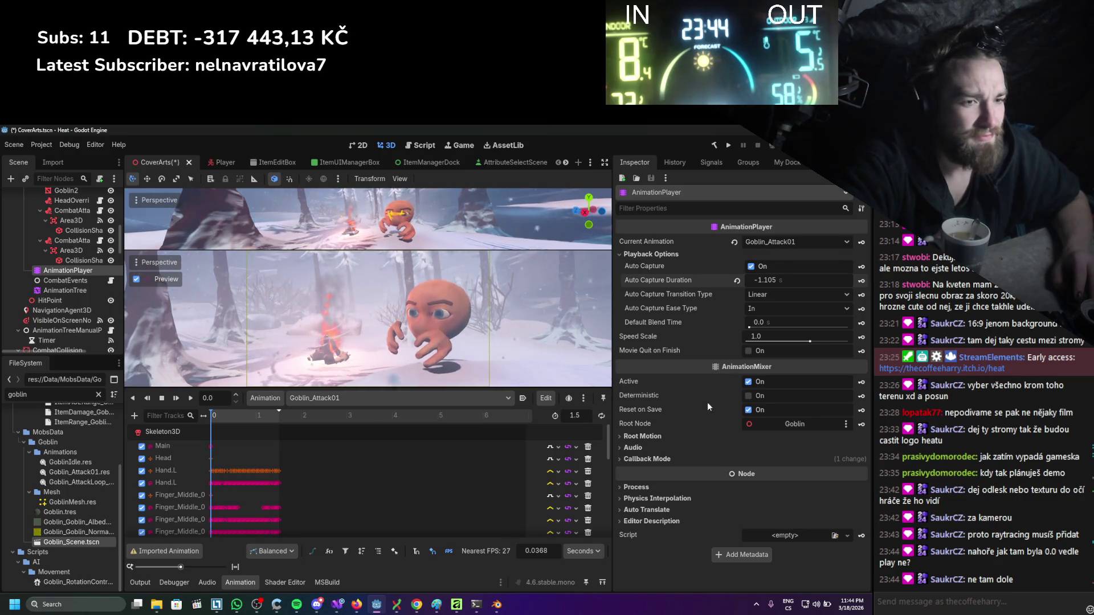
left_click(189, 399)
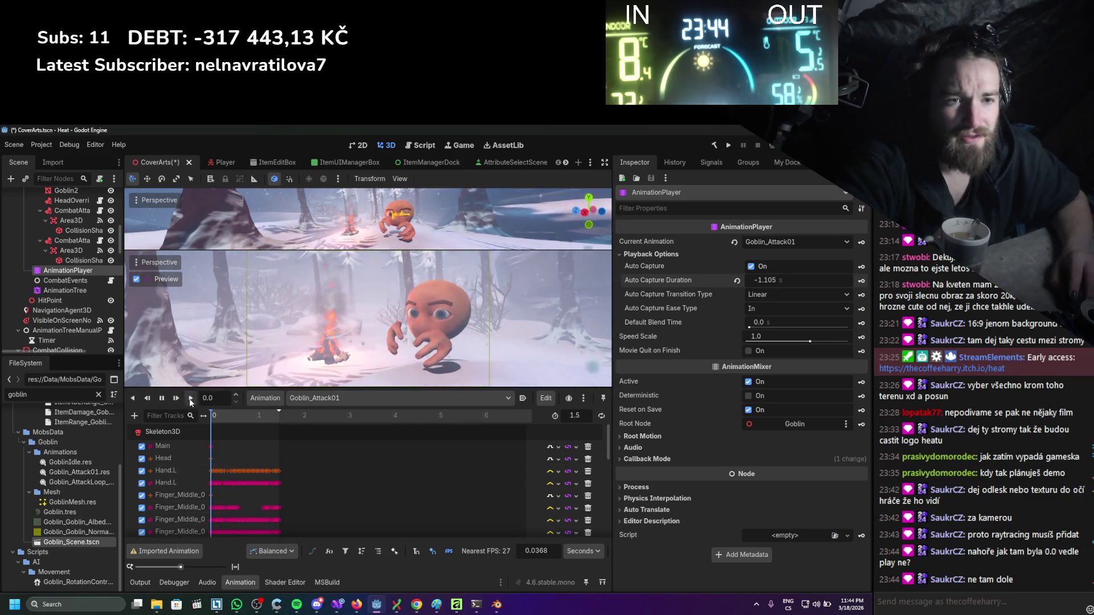
Load Goblin_AttackLoop_01 in the timeline and scrub the goblin's pose to about 0.61 s.
left_click(368, 399)
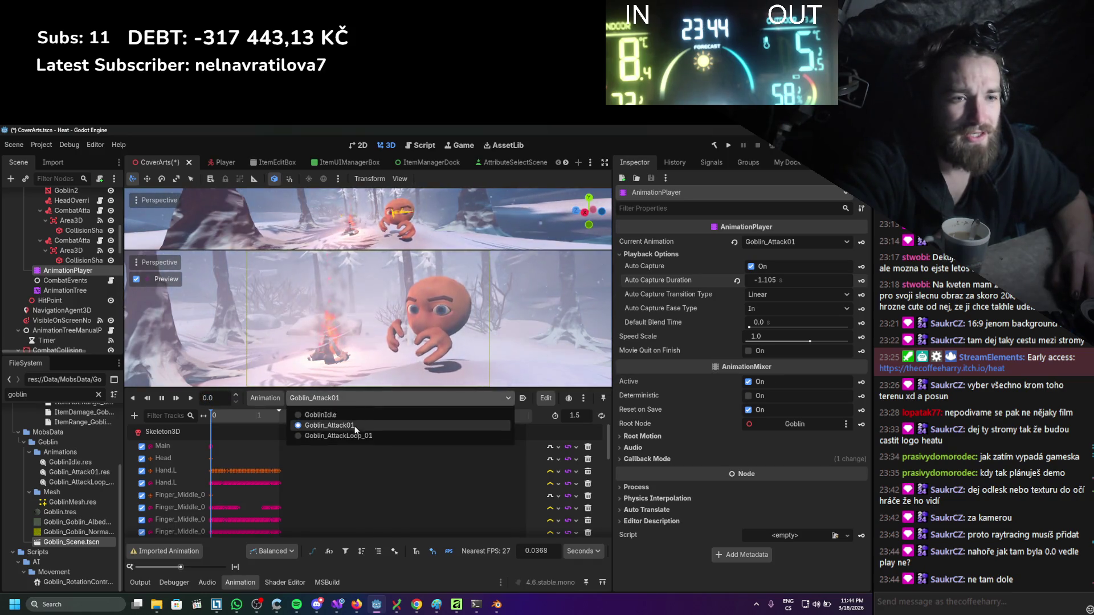
left_click(323, 425)
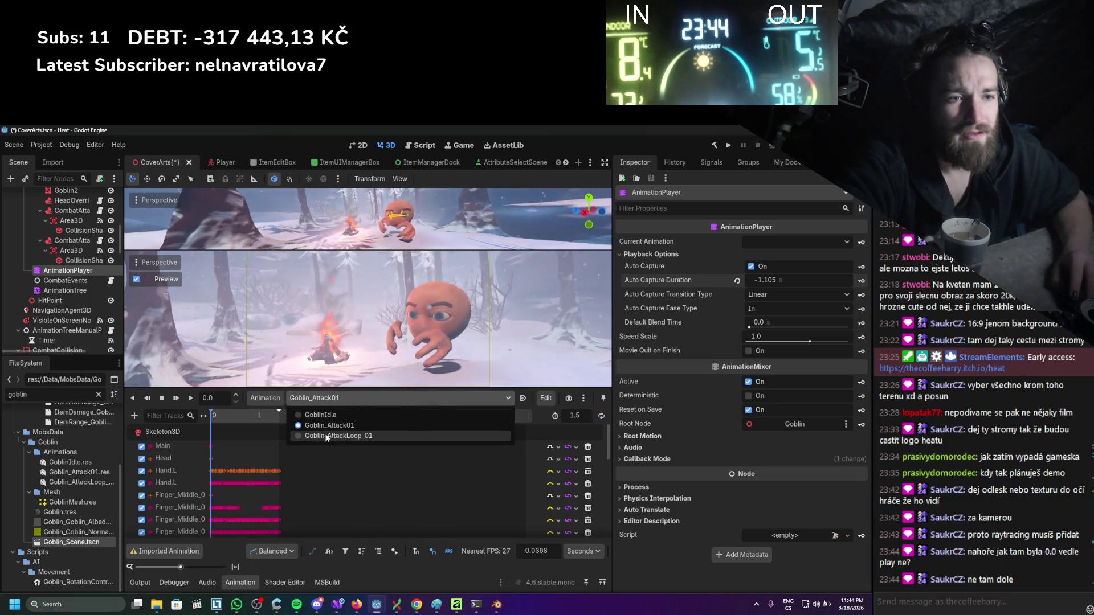
left_click(326, 436)
left_click(220, 416)
left_click_drag(220, 418, 238, 420)
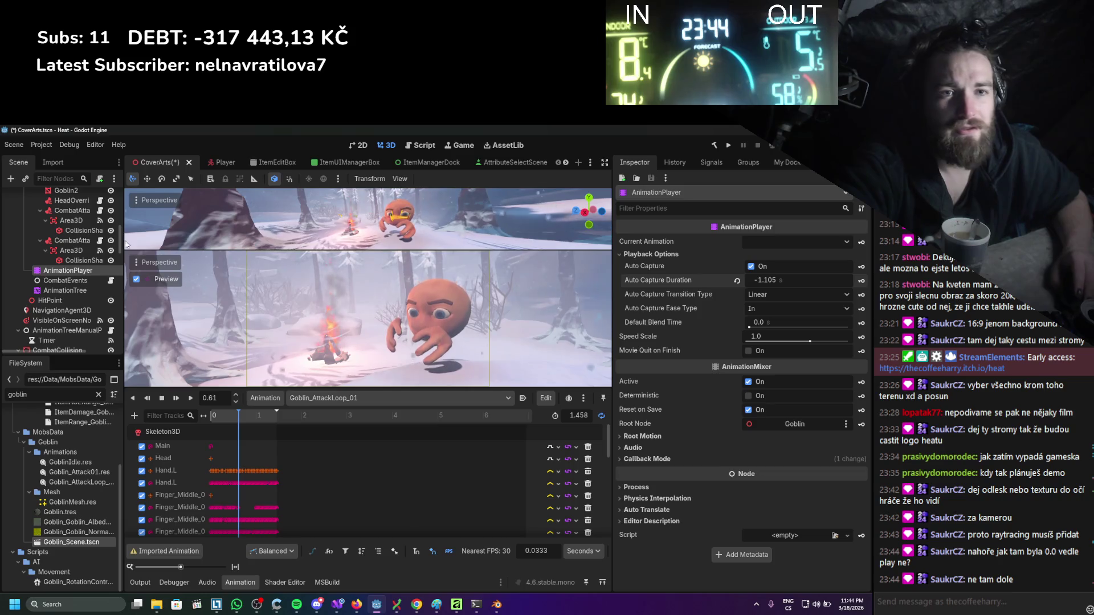
scroll(94, 236, "up", 5)
scroll(79, 239, "up", 3)
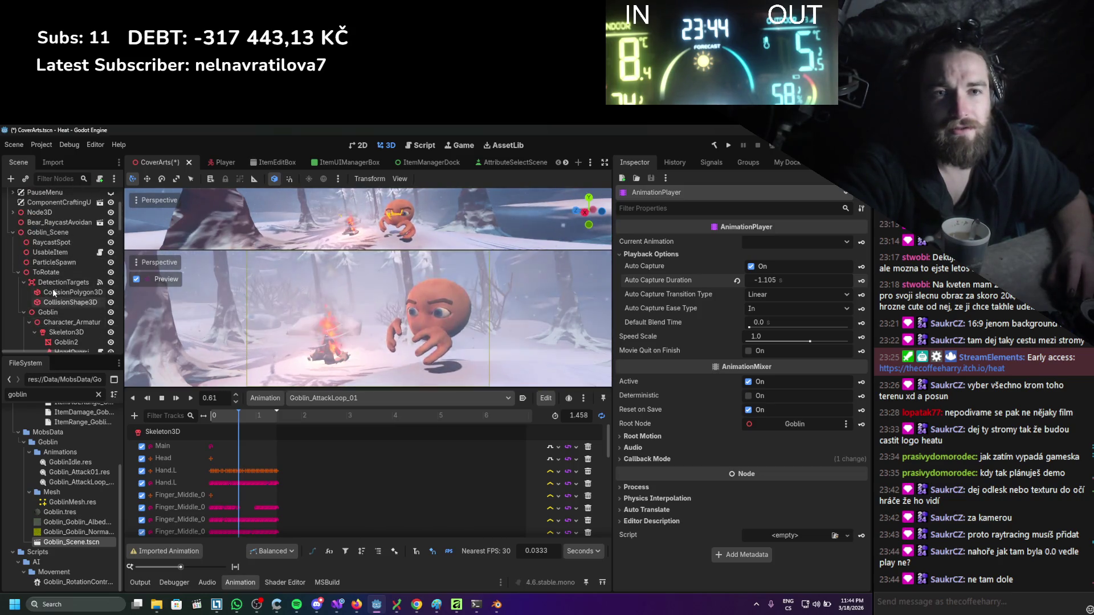
left_click(54, 232)
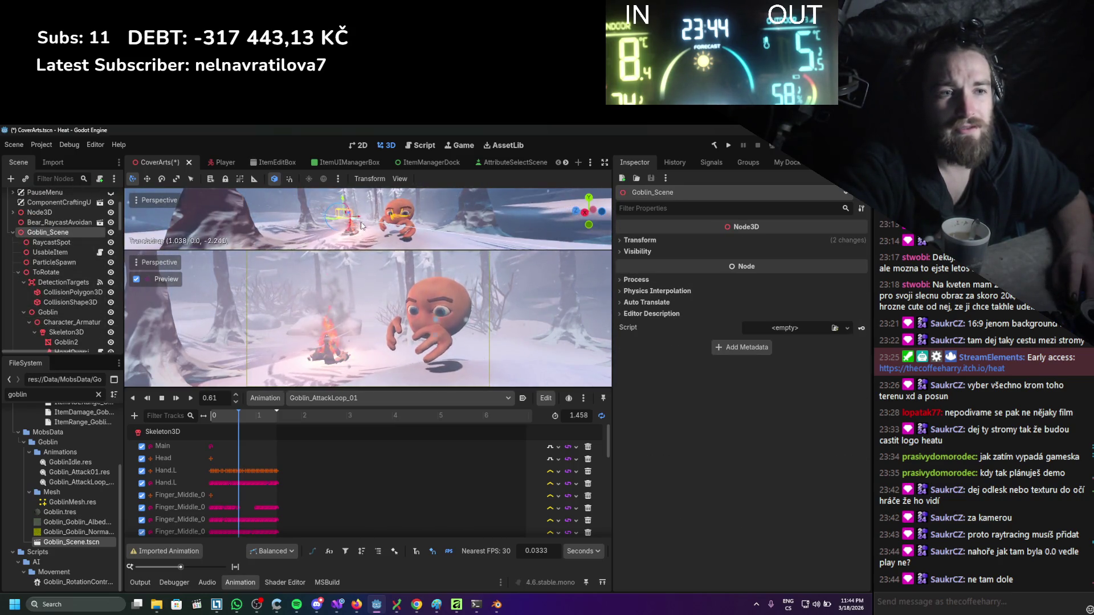
Drag Goblin_Scene with the translate gizmo to sit beside the campfire, then widen the viewports.
left_click_drag(378, 234, 443, 301)
mouse_move(609, 330)
left_mouse_down()
mouse_move(422, 231)
mouse_move(523, 292)
mouse_move(344, 289)
left_mouse_up()
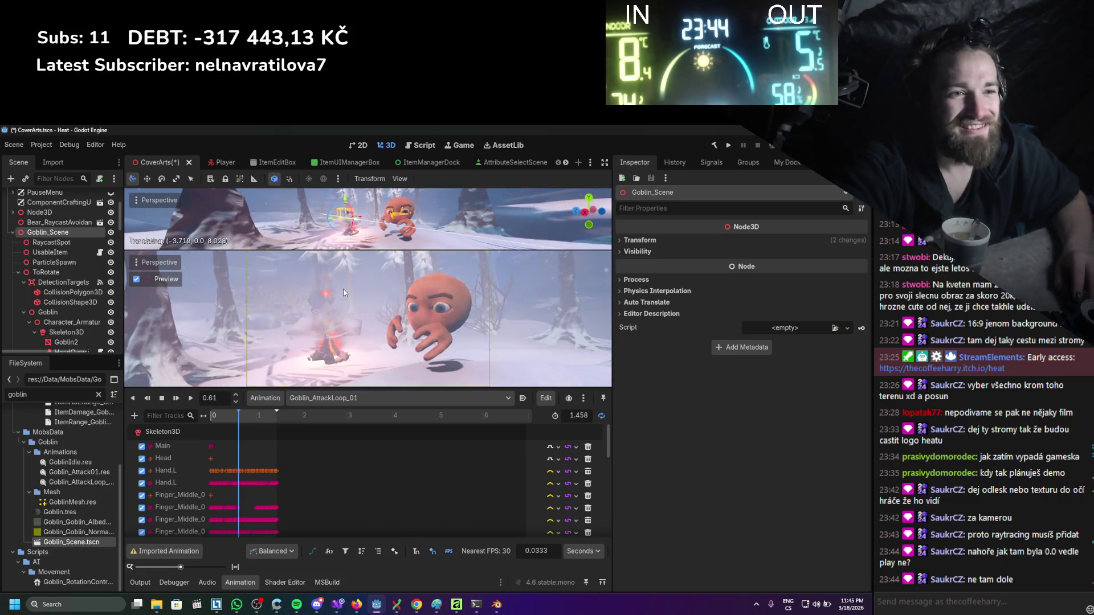
mouse_move(346, 216)
left_mouse_down()
mouse_move(373, 221)
mouse_move(360, 244)
mouse_move(368, 220)
mouse_move(383, 225)
mouse_move(360, 224)
mouse_move(392, 226)
mouse_move(358, 226)
left_mouse_up()
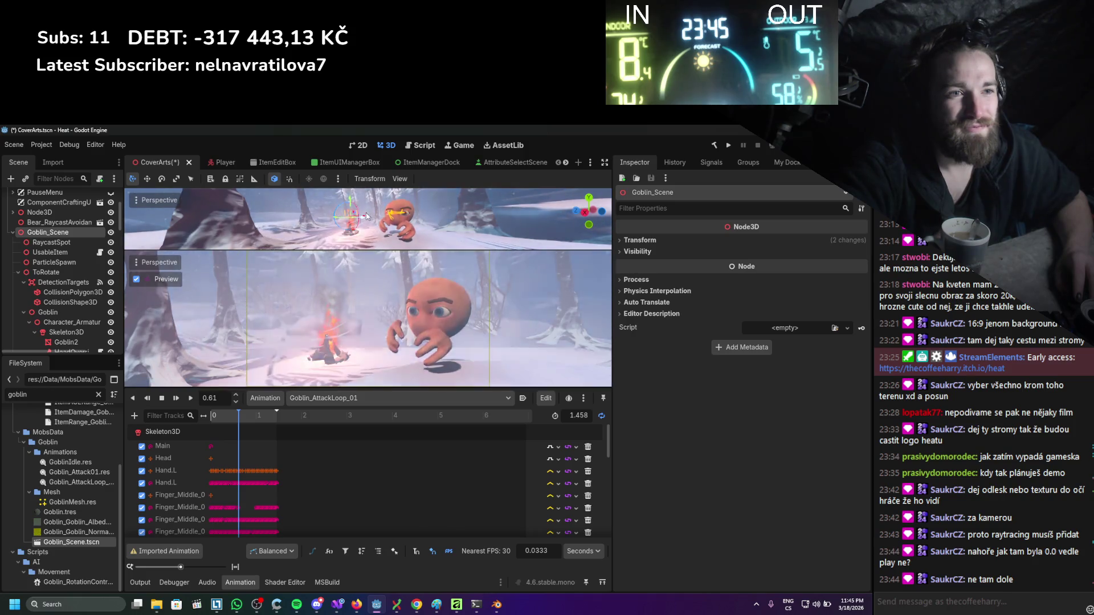
mouse_move(363, 221)
left_mouse_down()
mouse_move(379, 226)
mouse_move(337, 225)
left_mouse_up()
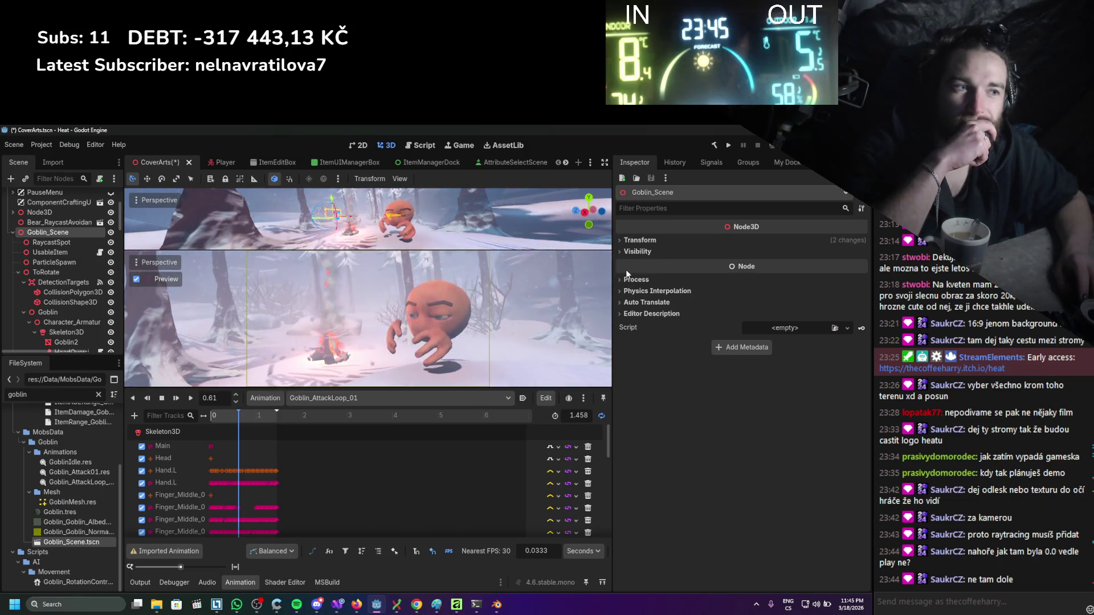
left_click_drag(613, 269, 693, 269)
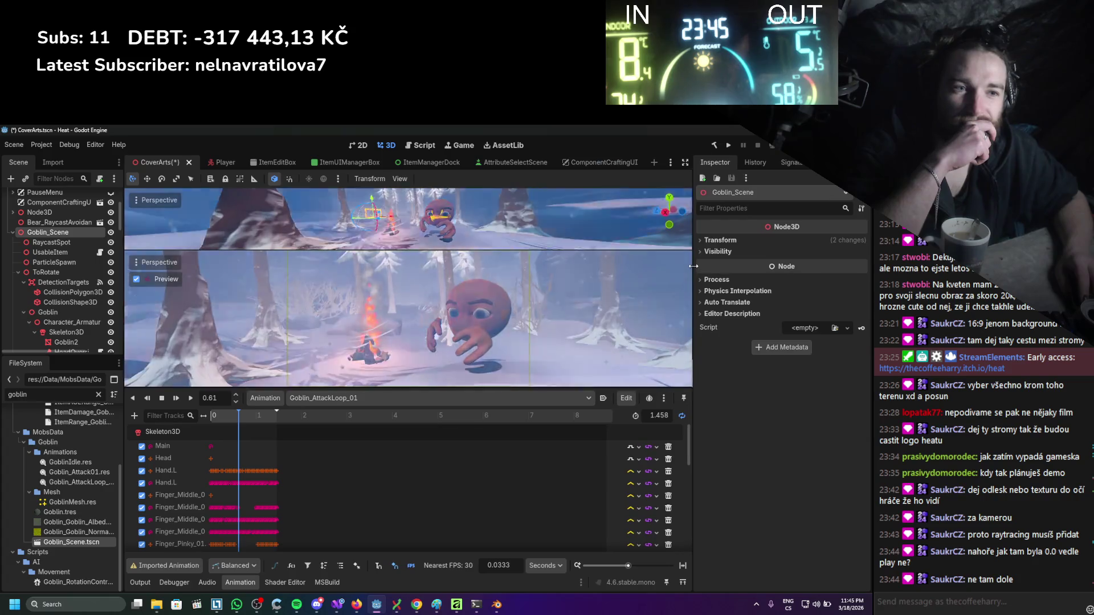
Enlarge the viewports over the timeline and hide the view origin and grid.
left_click_drag(430, 390, 423, 452)
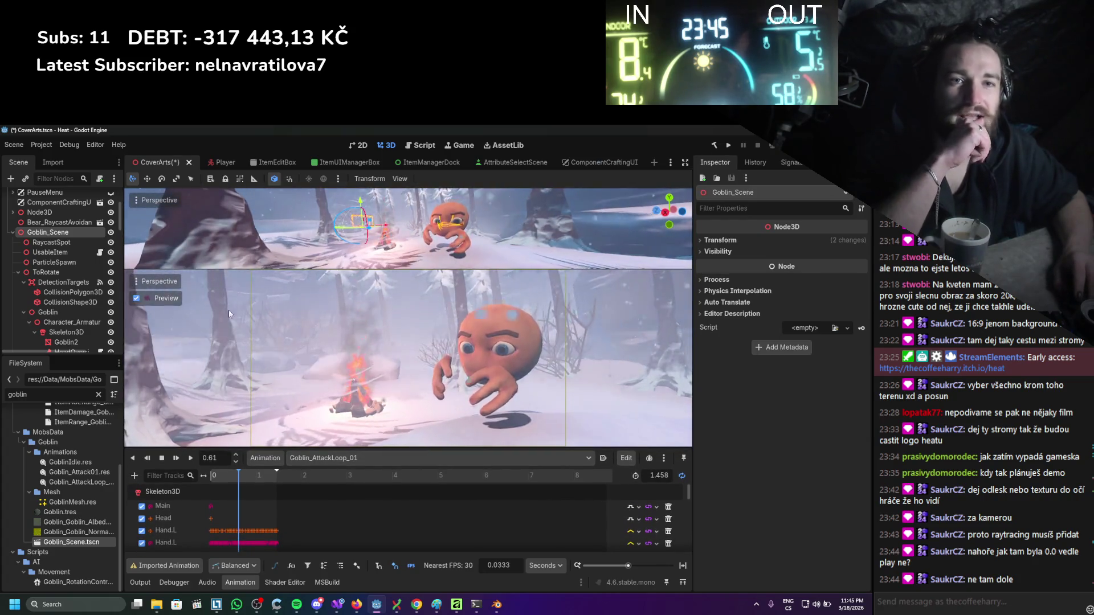
left_click(399, 179)
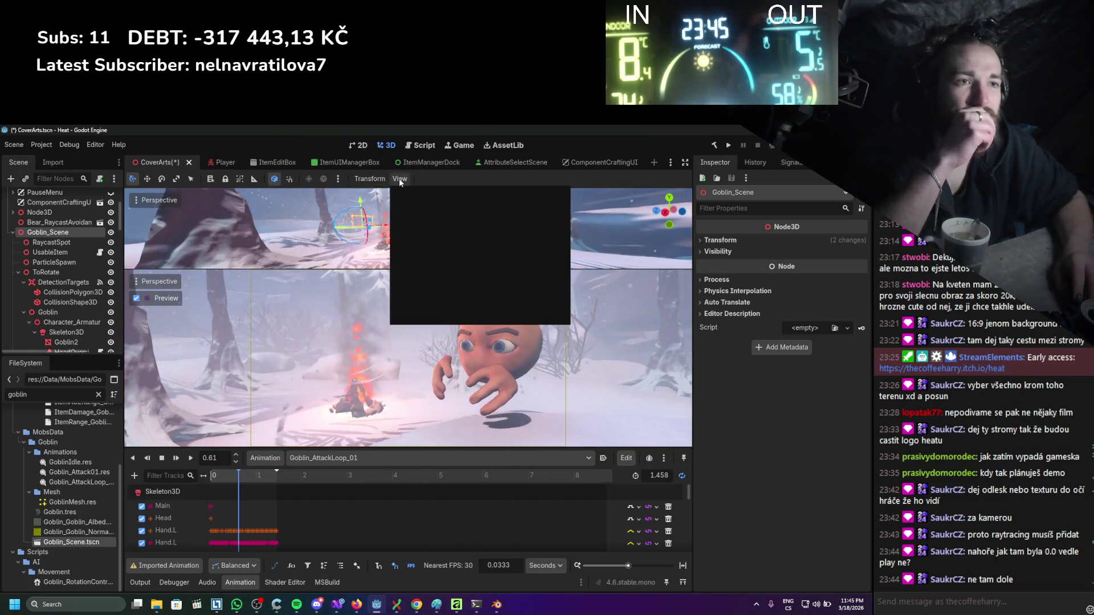
left_click(402, 275)
left_click(403, 287)
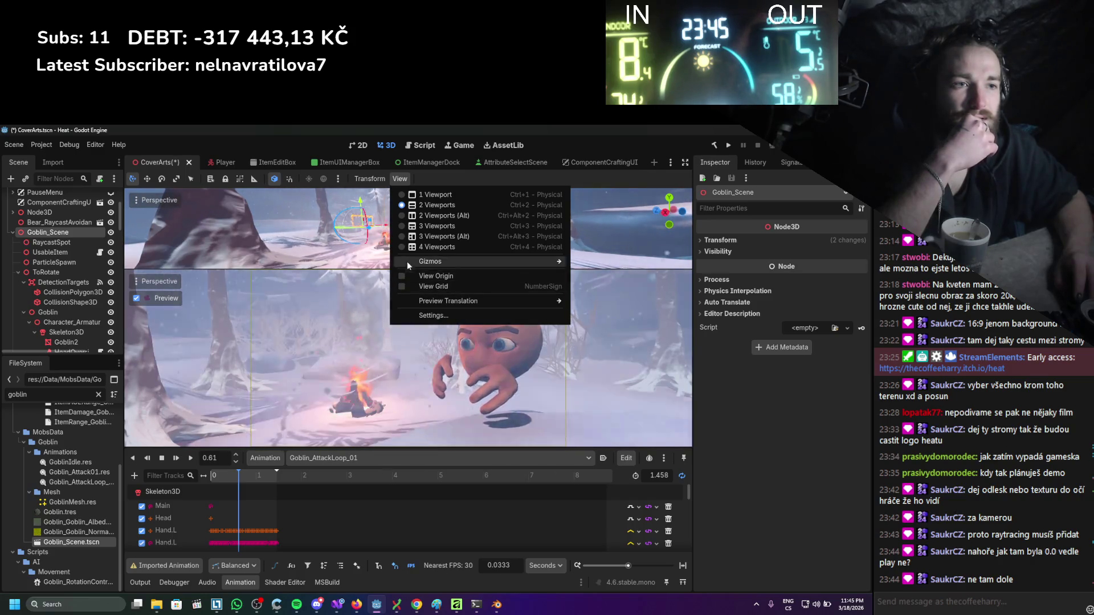
Hide TwoBoneIK3D and SpringBoneSimulator3D gizmos; show VoxelGI and VisibleOnScreenNotifier3D gizmos.
mouse_move(423, 261)
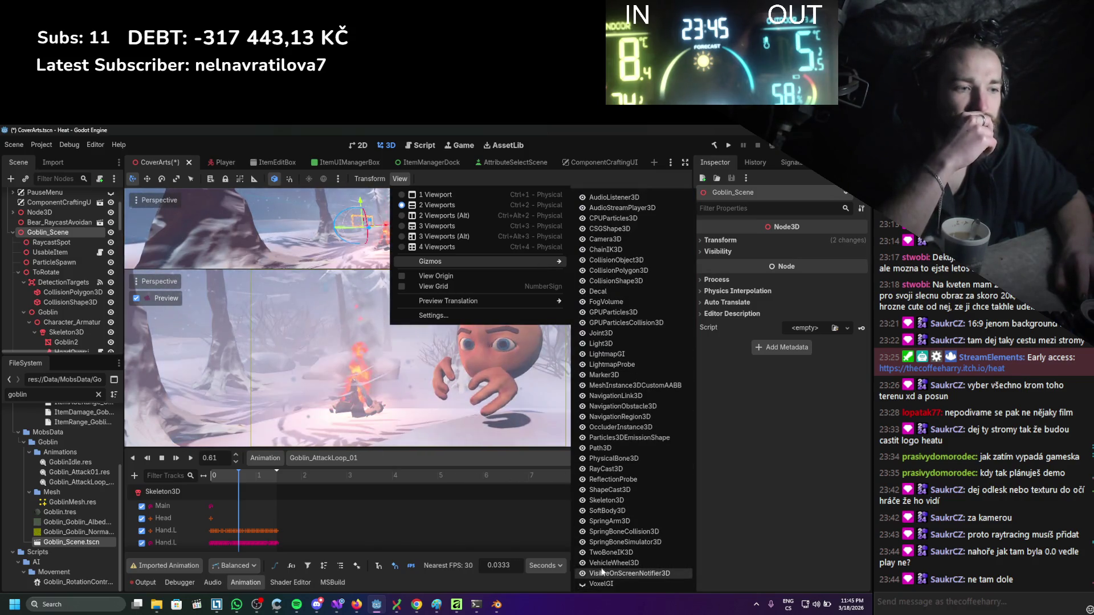
left_click(594, 552)
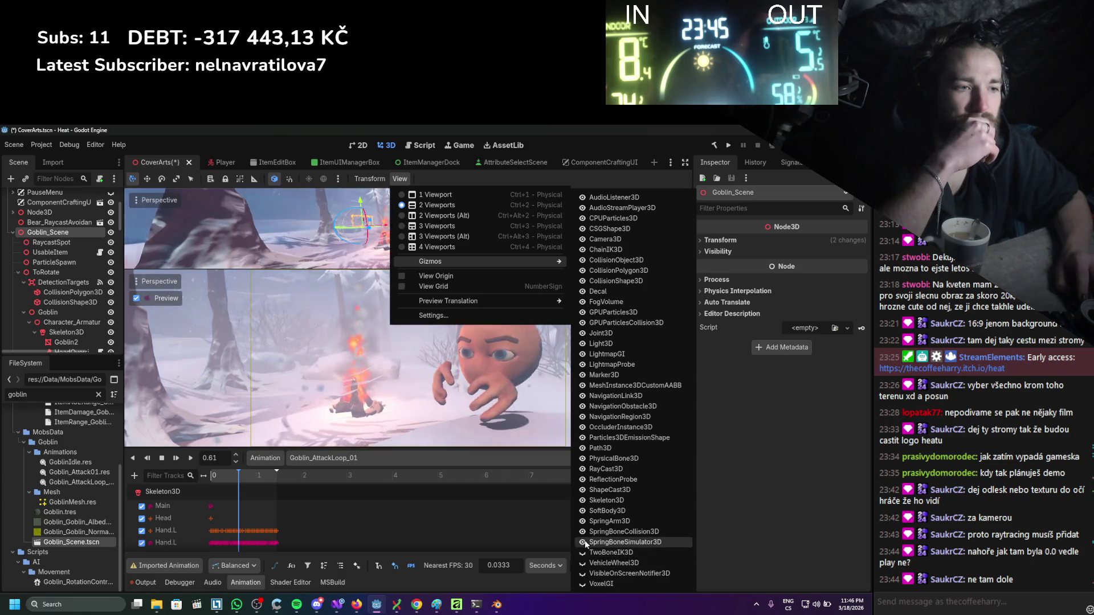
left_click(584, 540)
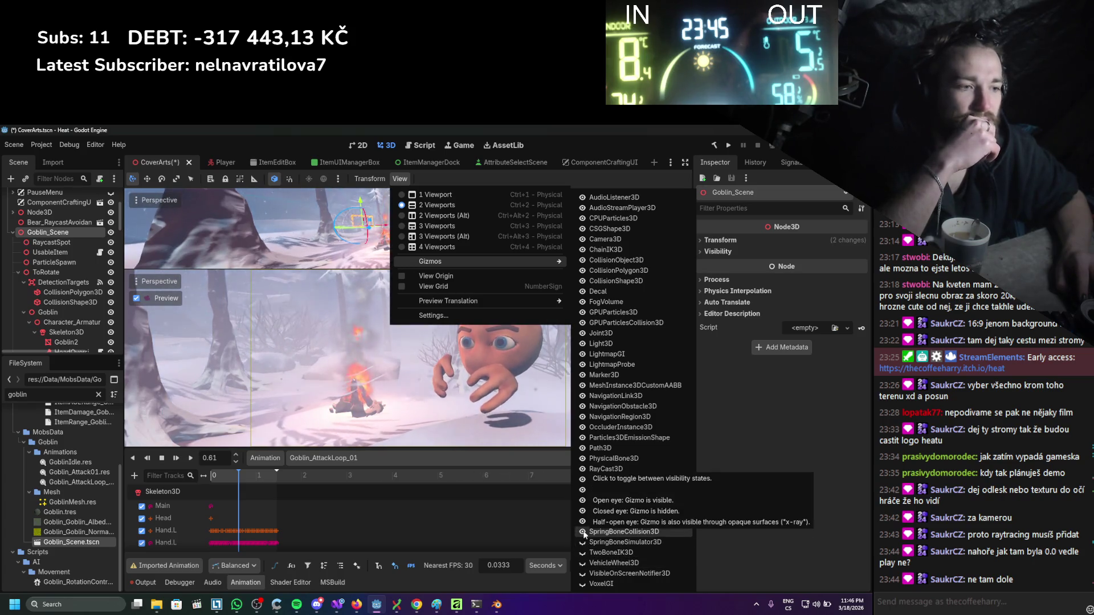
left_click(583, 584)
left_click(583, 574)
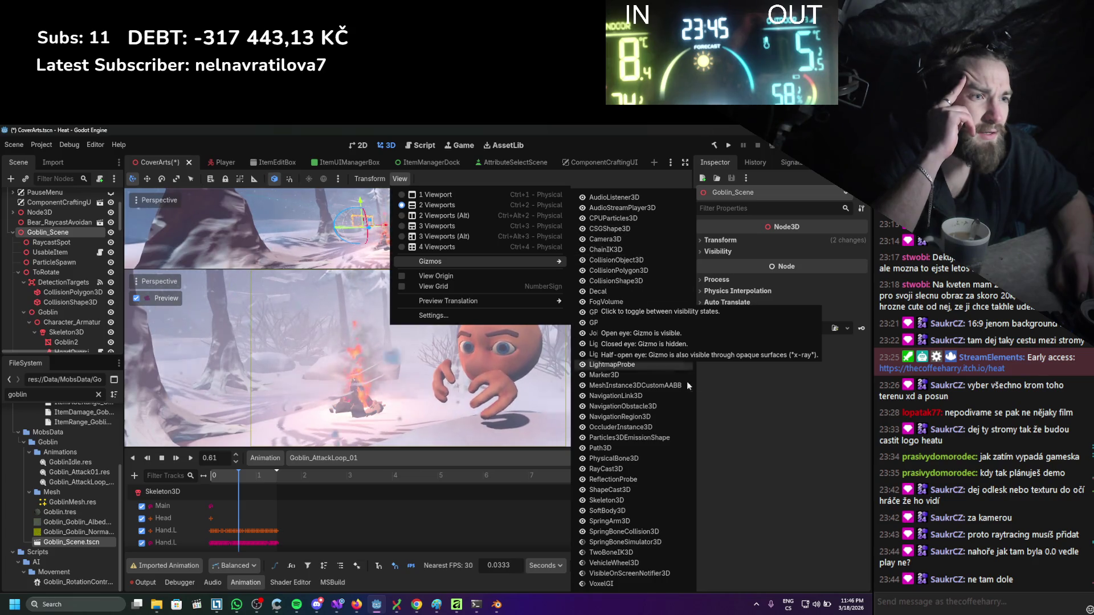
left_click(738, 446)
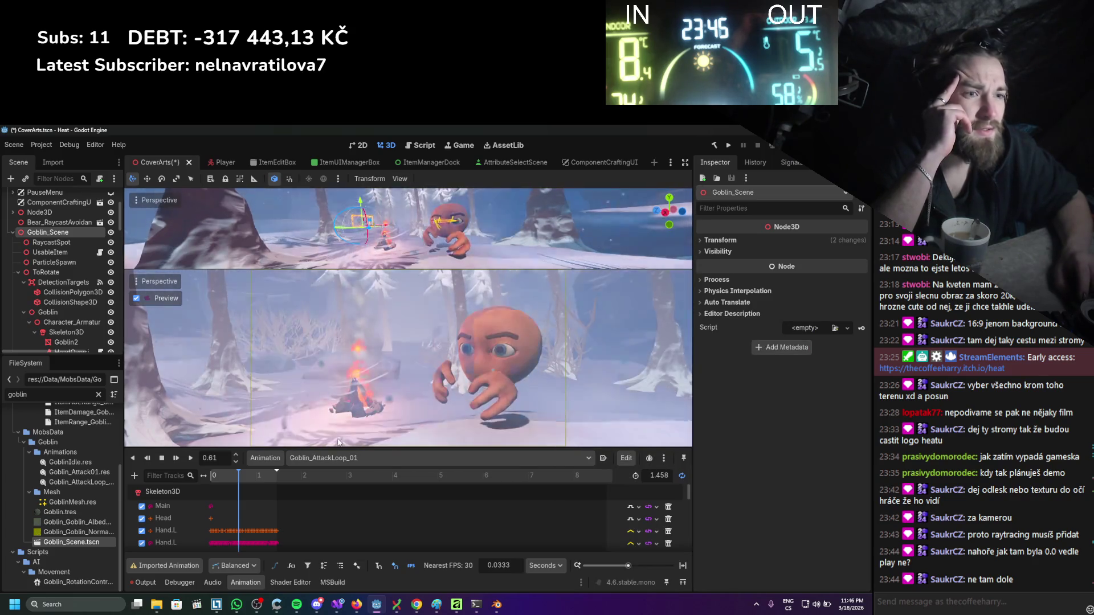
Enlarge the bottom preview viewport over the top one and save the CoverArts scene.
left_click_drag(388, 270, 387, 211)
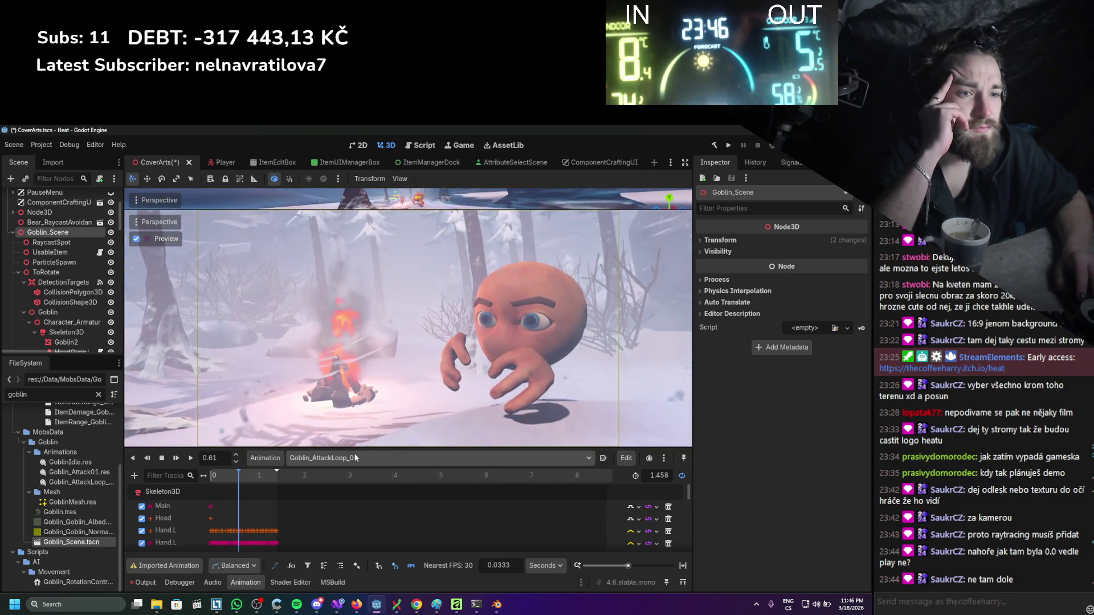
left_click_drag(355, 450, 356, 462)
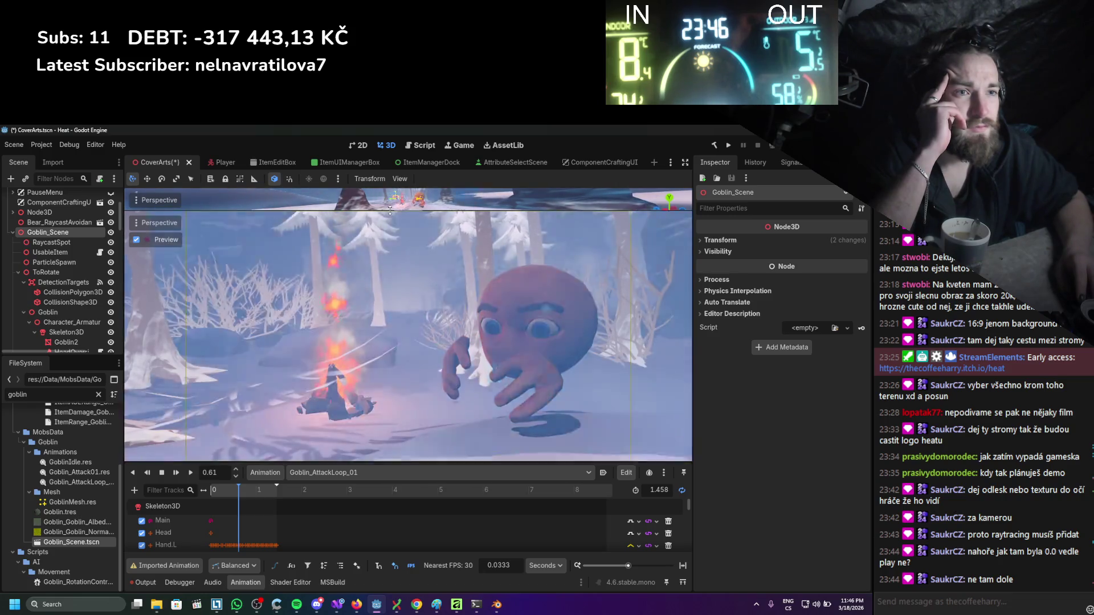
left_click_drag(390, 460, 404, 371)
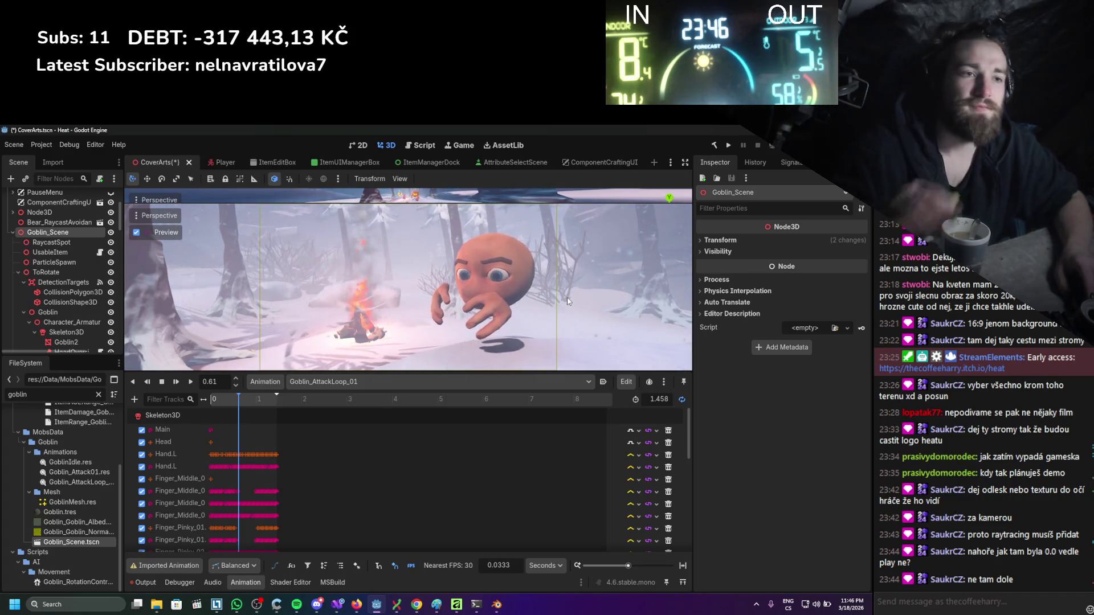
key("ctrl+s")
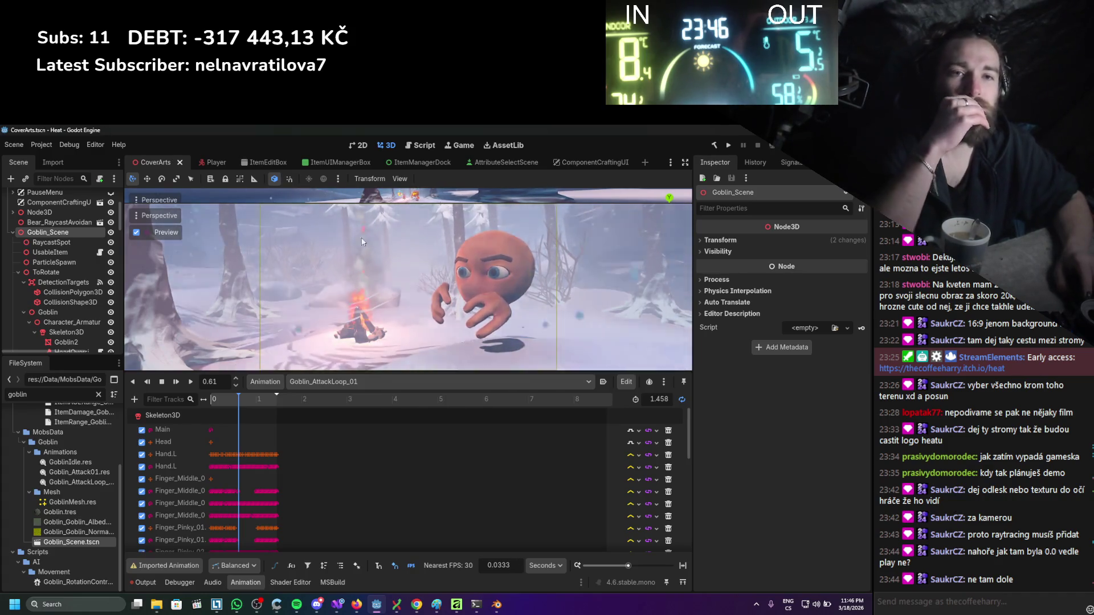
Collapse Goblin_Scene and enlarge the preview viewport over the animation panel.
left_click(13, 232)
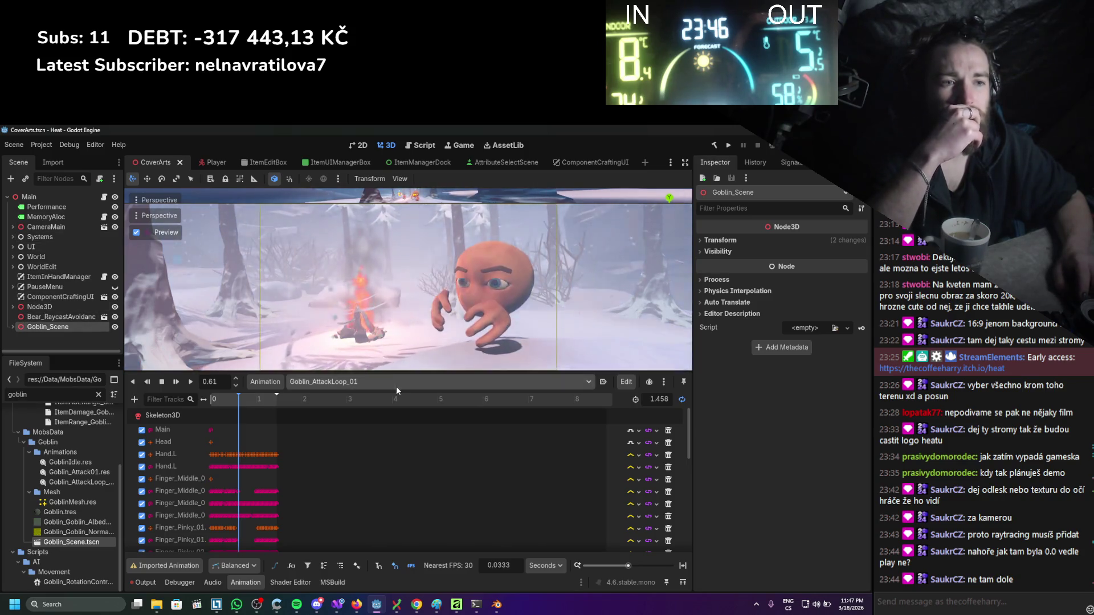
left_click_drag(395, 373, 379, 491)
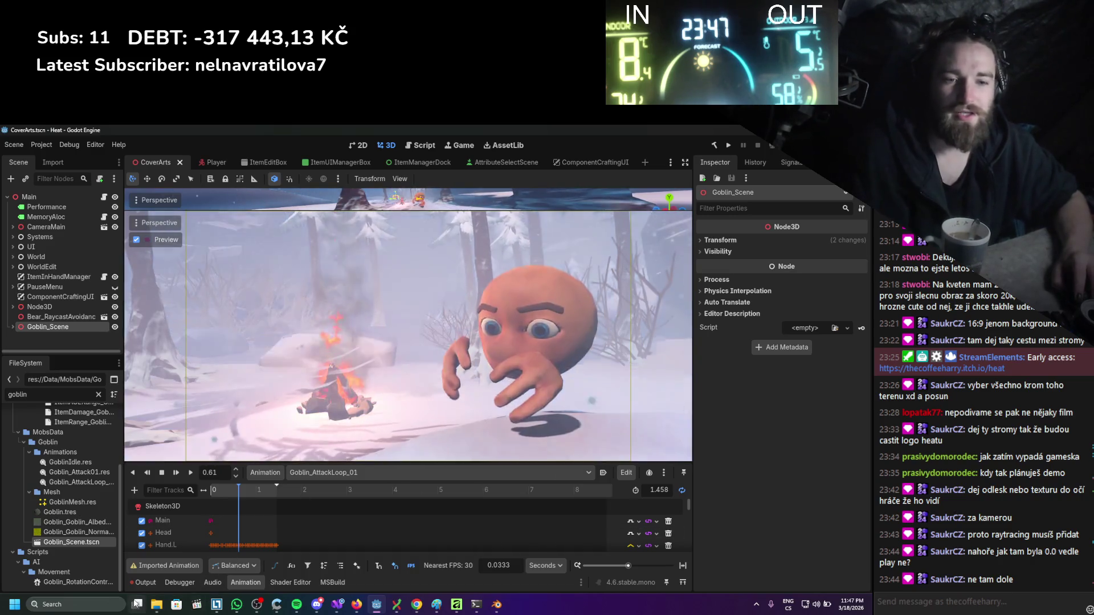
left_click(74, 604)
Launch Snipping Tool and snip the goblin-and-campfire preview viewport region.
type("s")
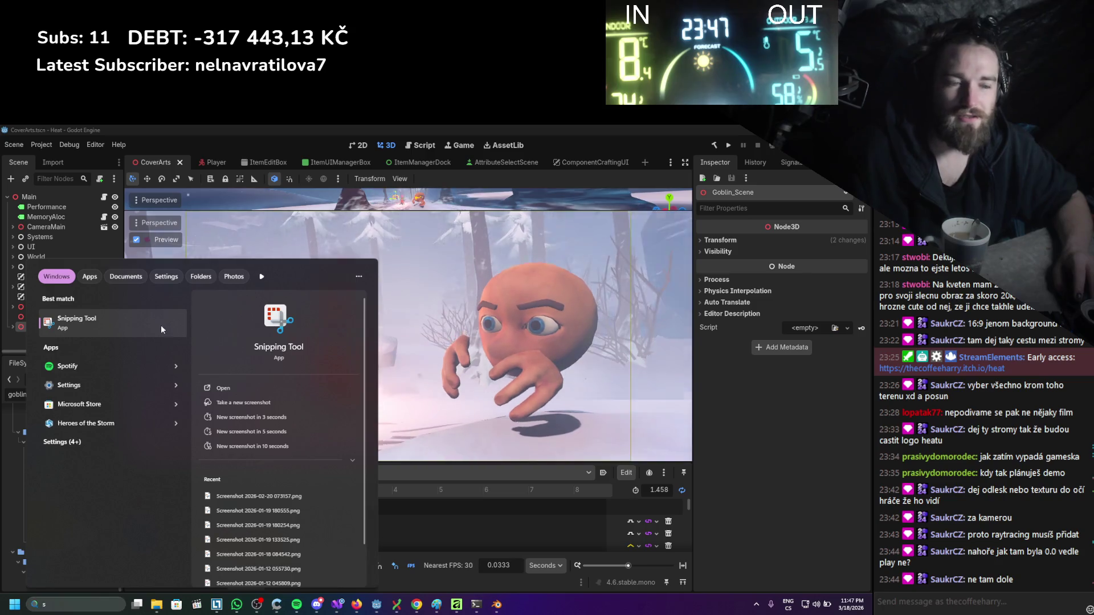
left_click(161, 323)
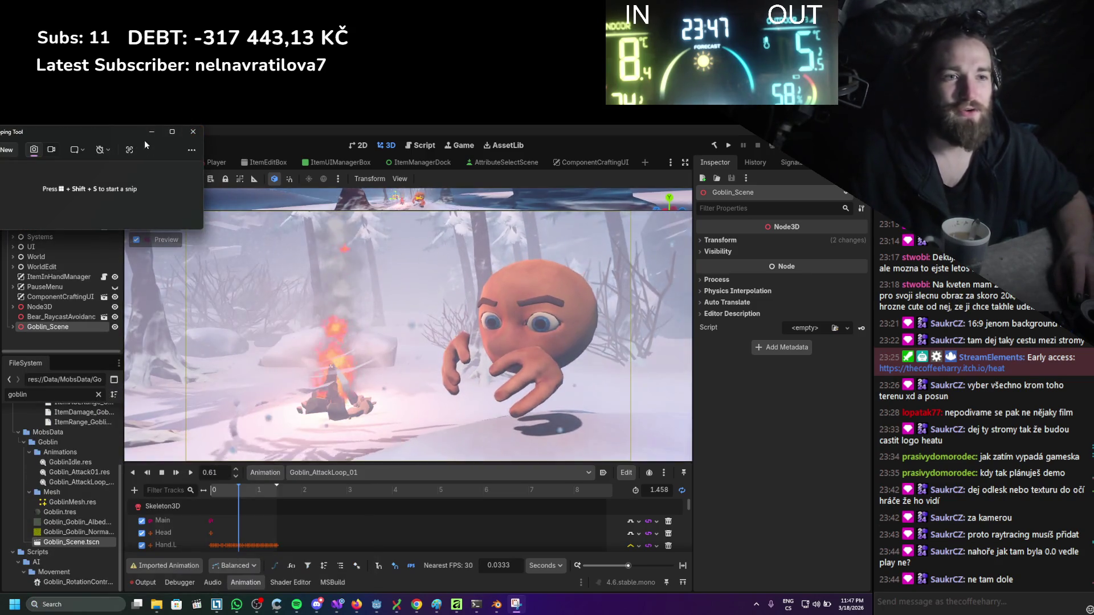
mouse_move(114, 138)
left_mouse_down()
mouse_move(279, 198)
mouse_move(555, 437)
left_mouse_up()
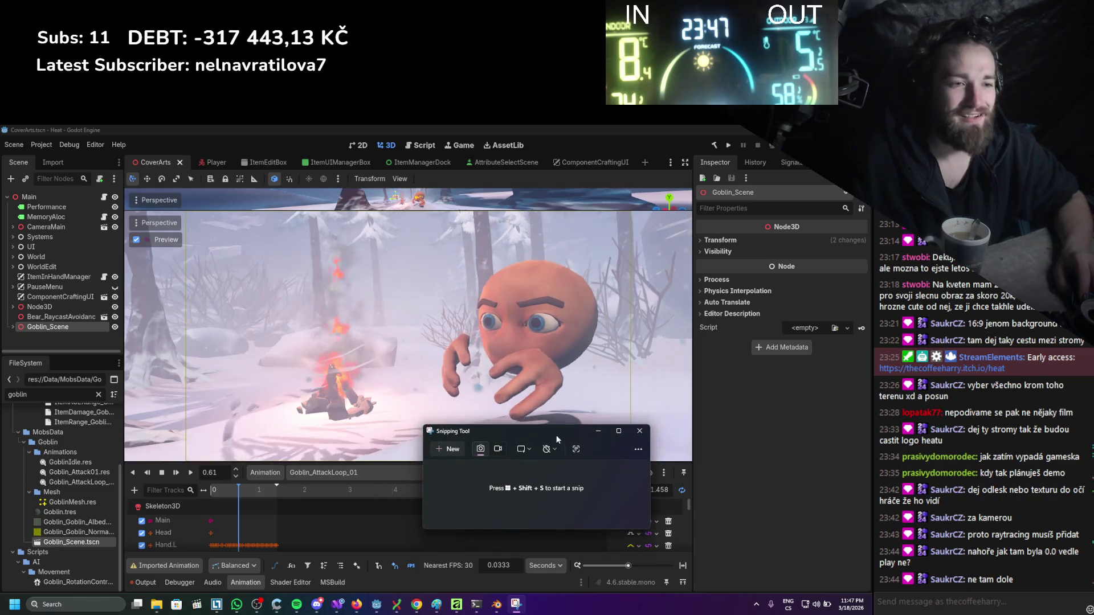
left_click(456, 450)
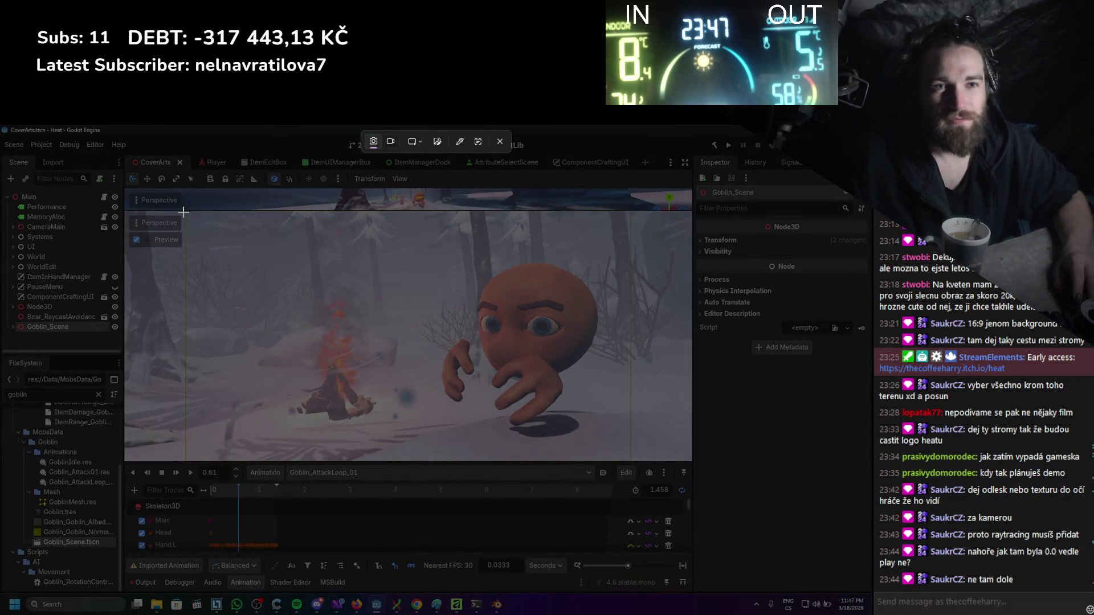
mouse_move(183, 211)
left_mouse_down()
mouse_move(455, 334)
mouse_move(647, 463)
mouse_move(673, 463)
mouse_move(649, 463)
left_mouse_up()
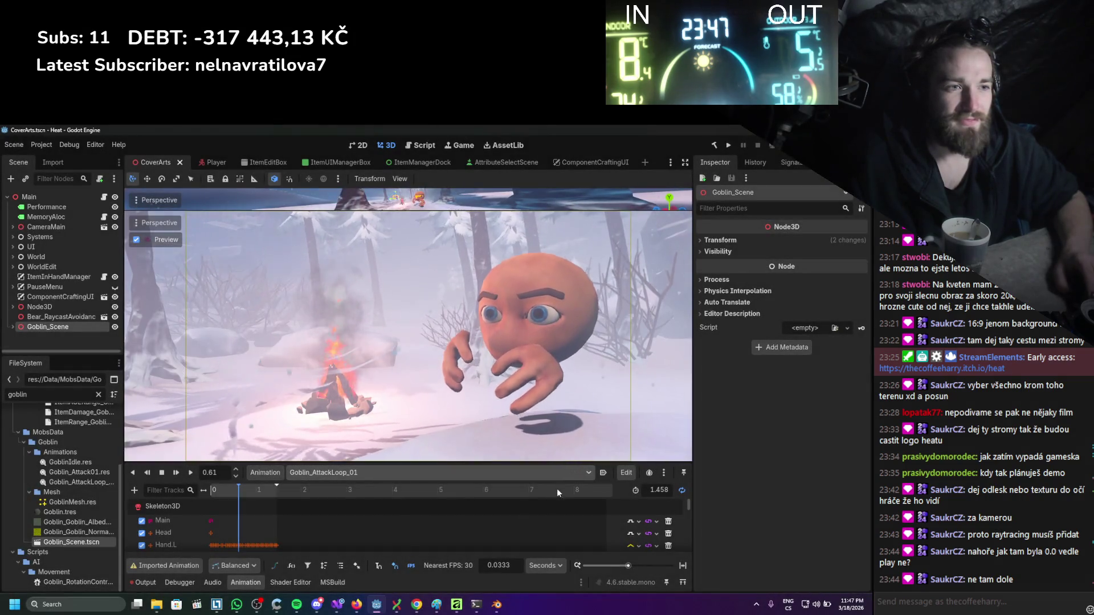
left_click_drag(581, 452, 361, 244)
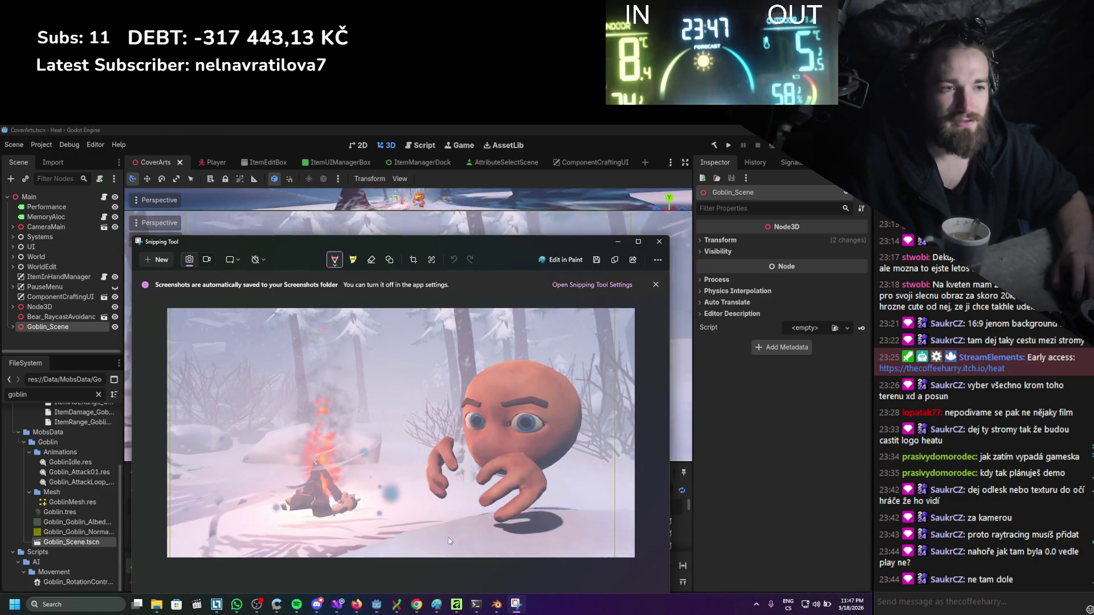
Start saving the snip, browsing _MyAssets > Heat_Assets > Character > BasePlayer, then back to Work (E:).
left_click(598, 261)
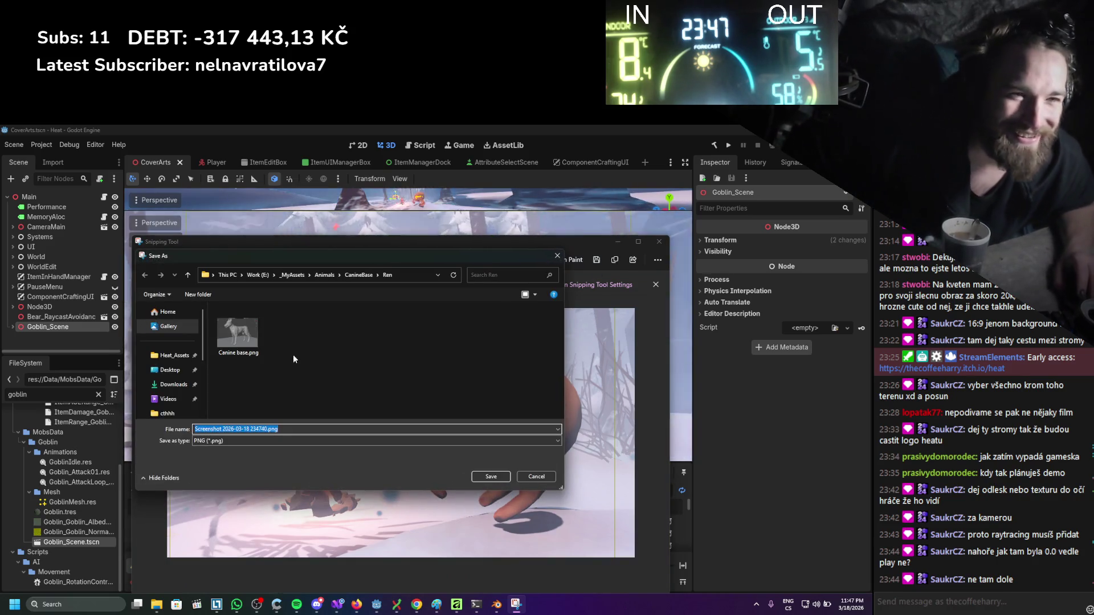
left_click(297, 275)
double_click(242, 348)
double_click(264, 324)
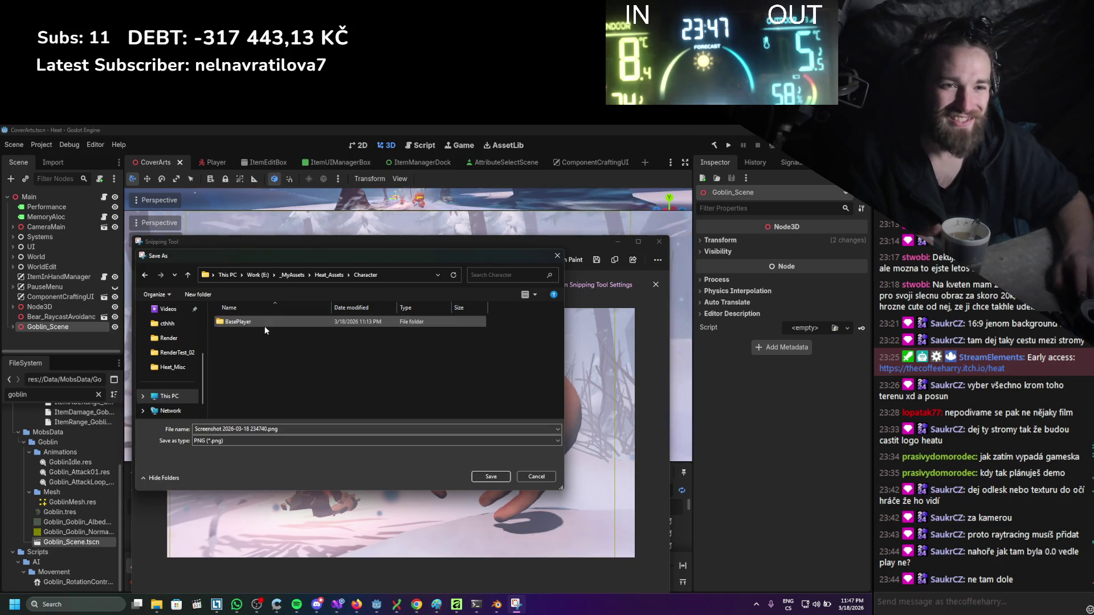
double_click(281, 319)
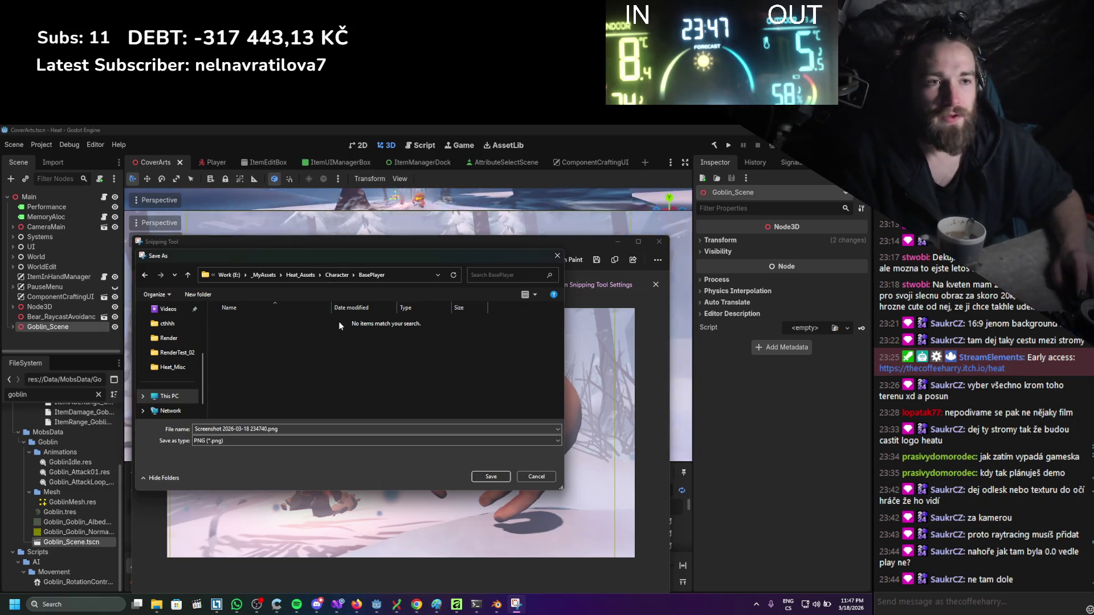
left_click(301, 275)
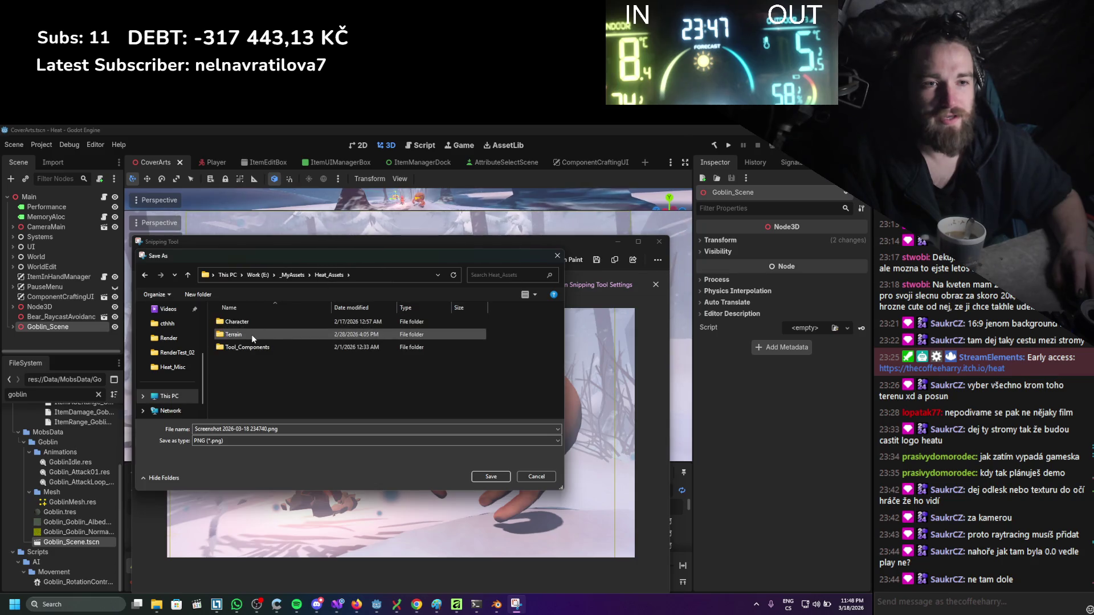
left_click(293, 276)
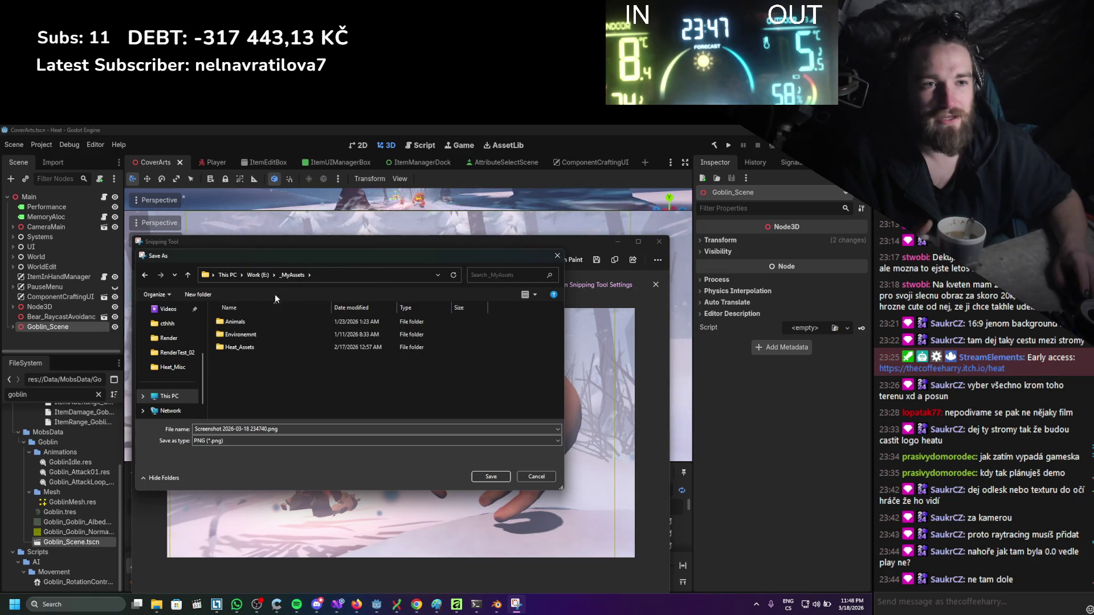
left_click(265, 276)
Save the screenshot as a PNG in Work (E:) > GodotProjects > Heat_Misc.
scroll(260, 364, "down", 3)
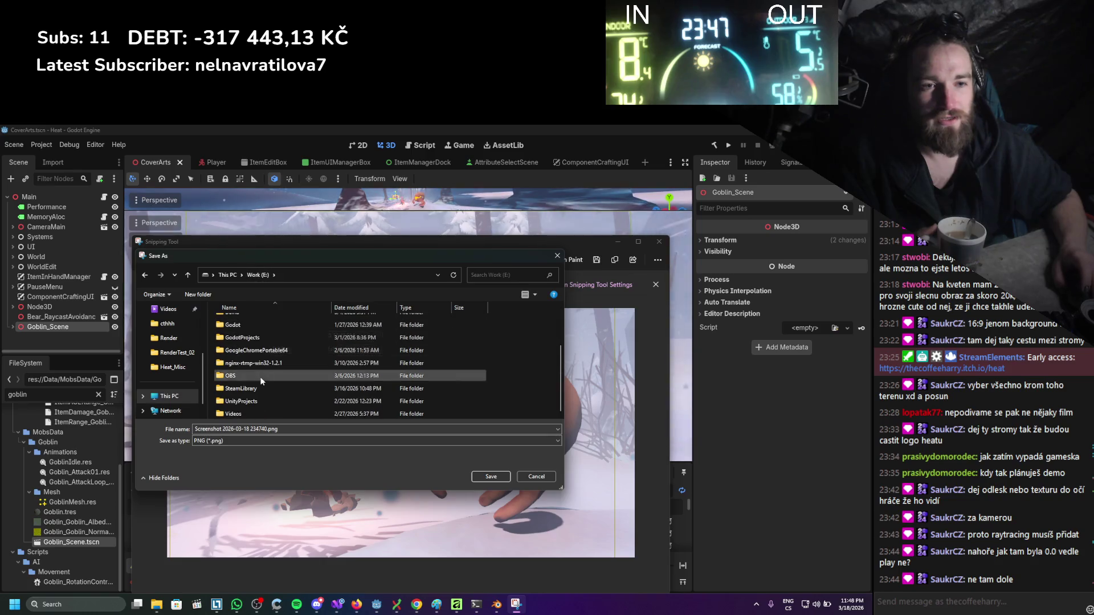
double_click(262, 339)
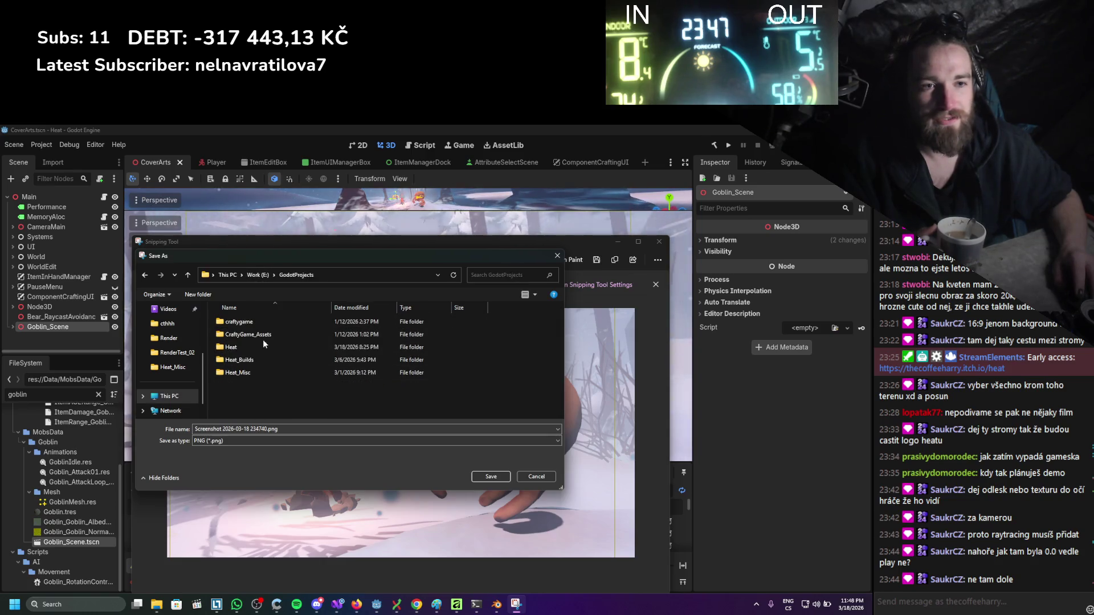
double_click(262, 374)
left_click(307, 431)
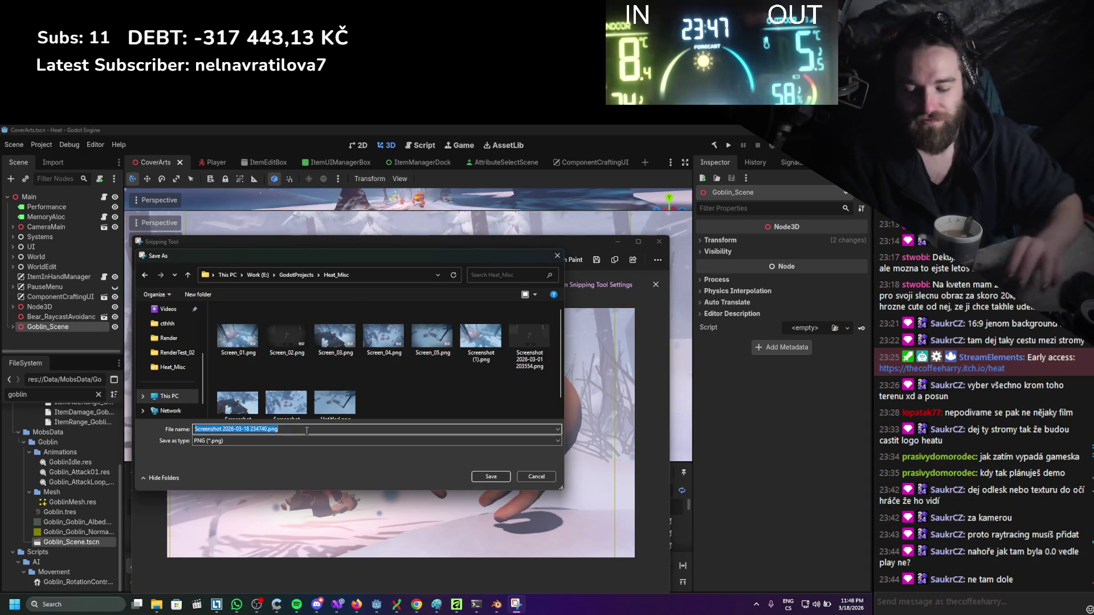
type("Cove")
key("Return")
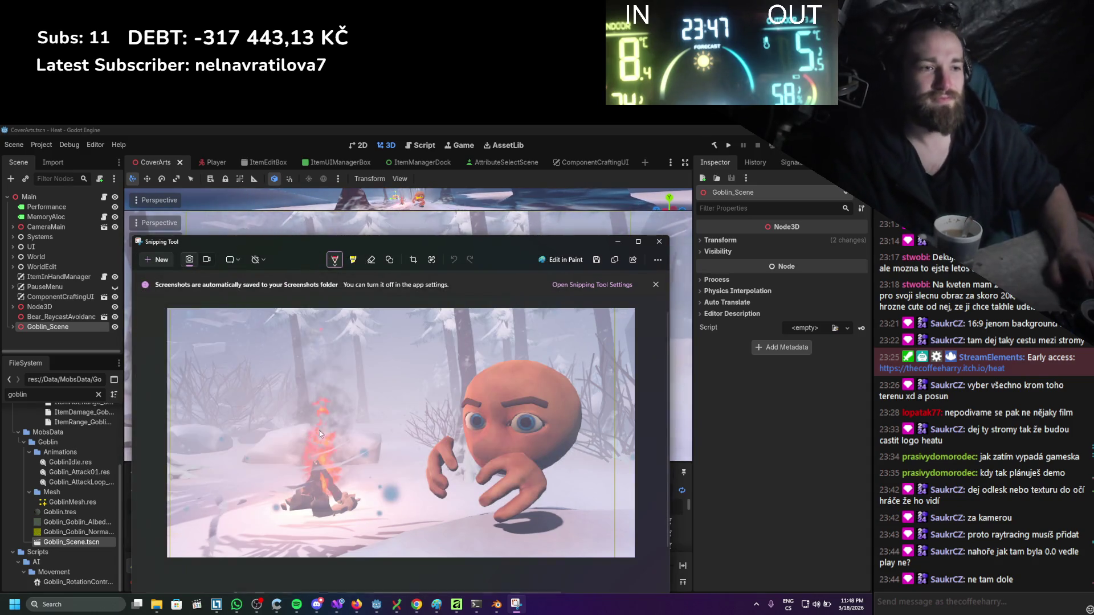
Close Snipping Tool and quit Blender.
left_click(658, 241)
key("super+shift+s")
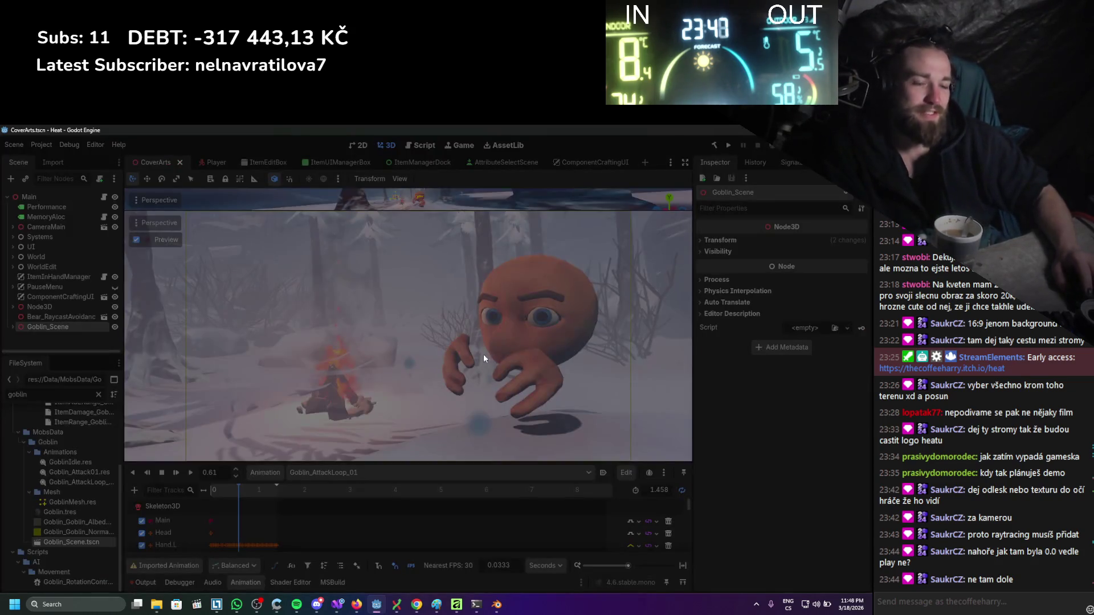
left_click(462, 601)
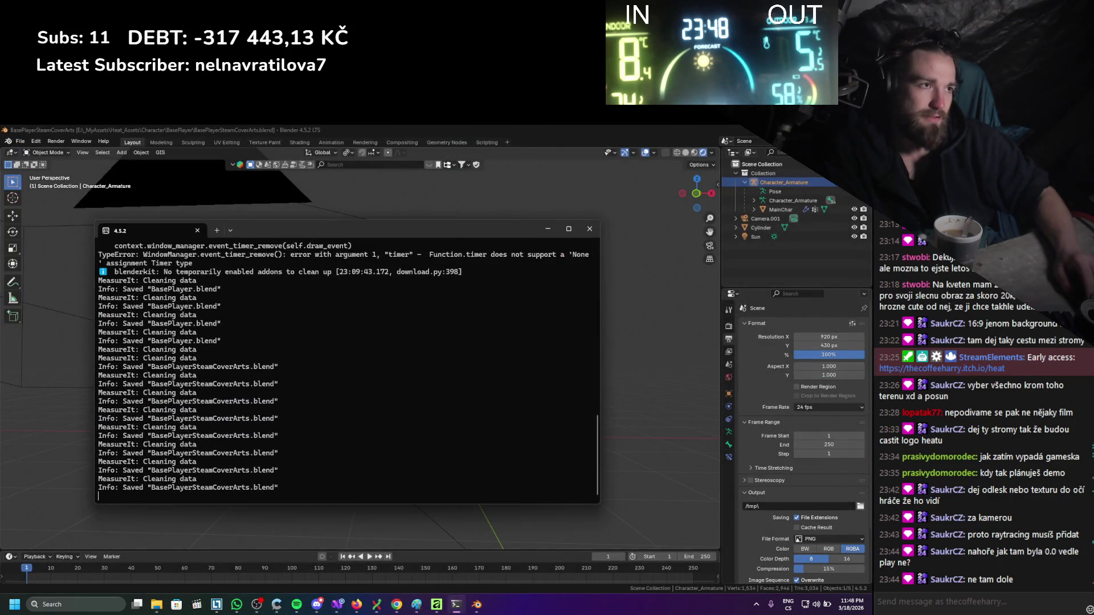
key("ctrl+q")
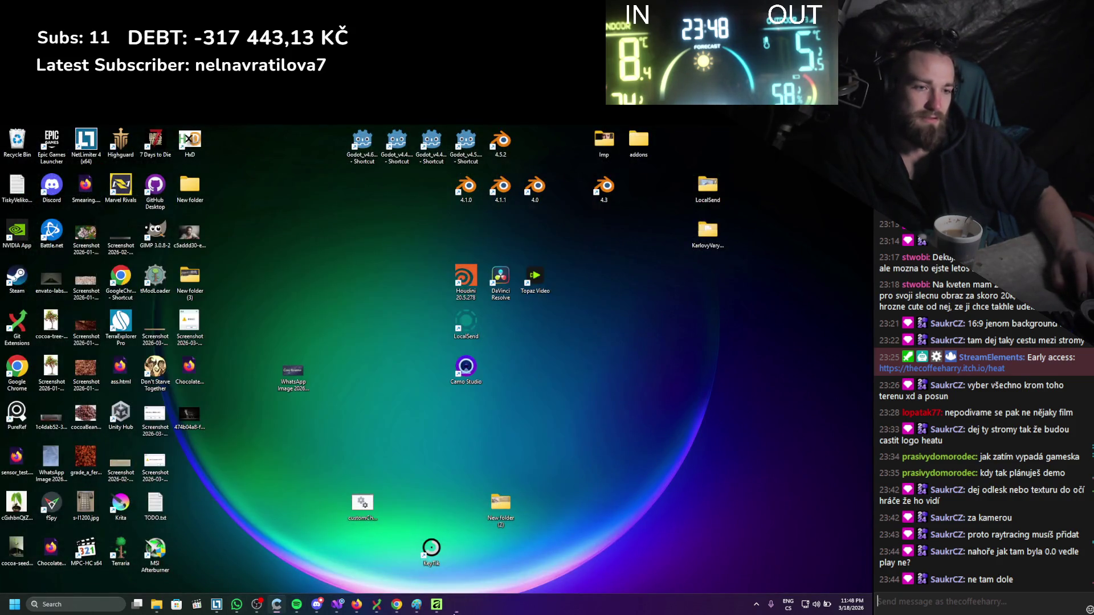
Bring up Affinity with the Header Capsule store template and zoom the canvas.
left_click(436, 604)
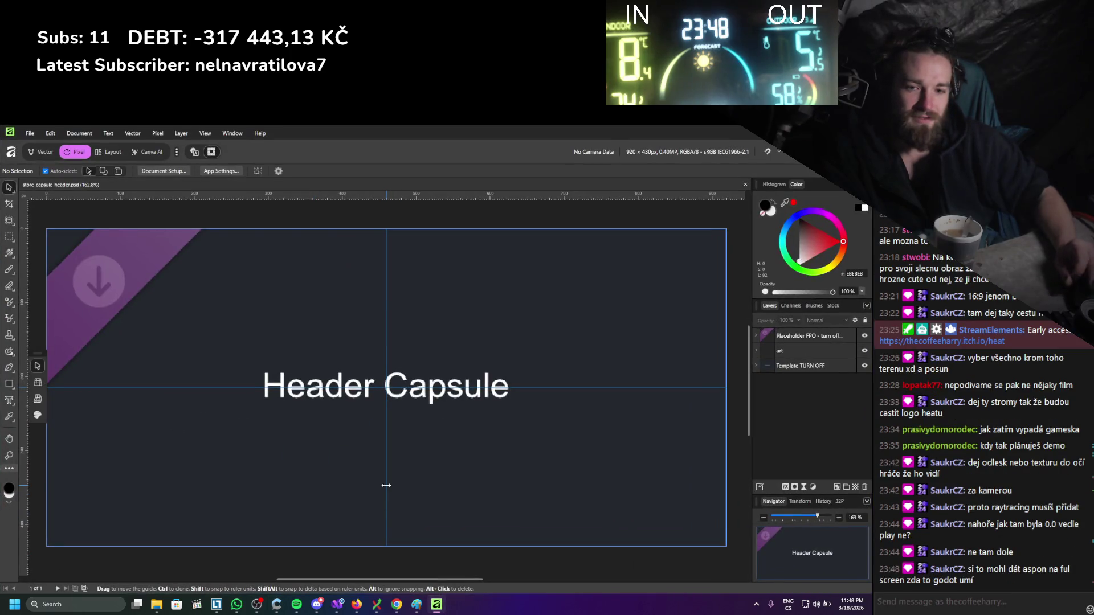
scroll(402, 415, "down", 1)
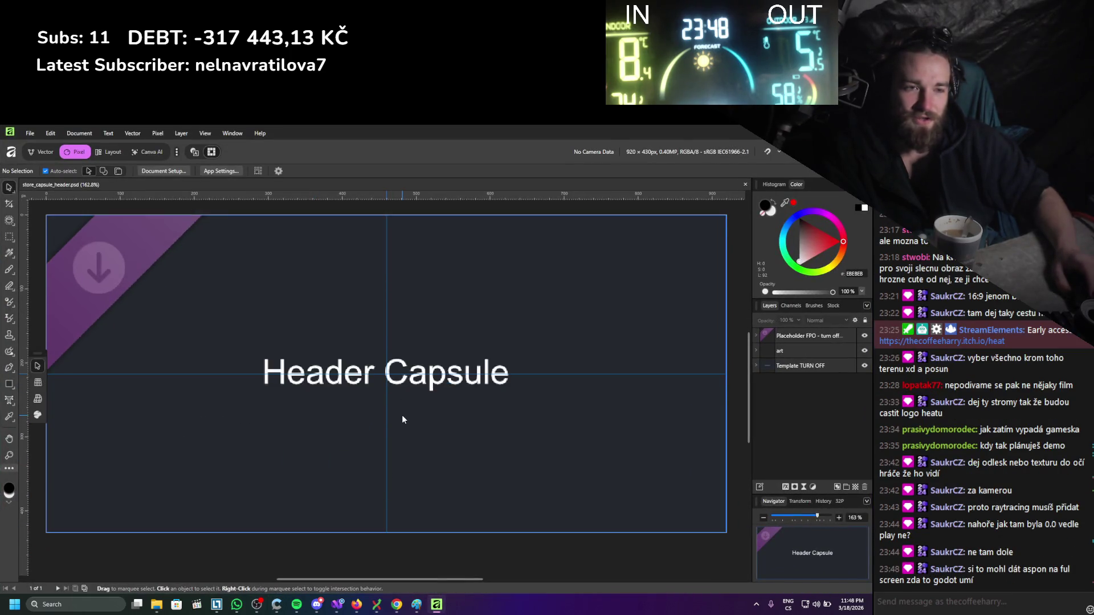
scroll(402, 415, "up", 1)
scroll(402, 415, "down", 1)
scroll(403, 418, "down", 1)
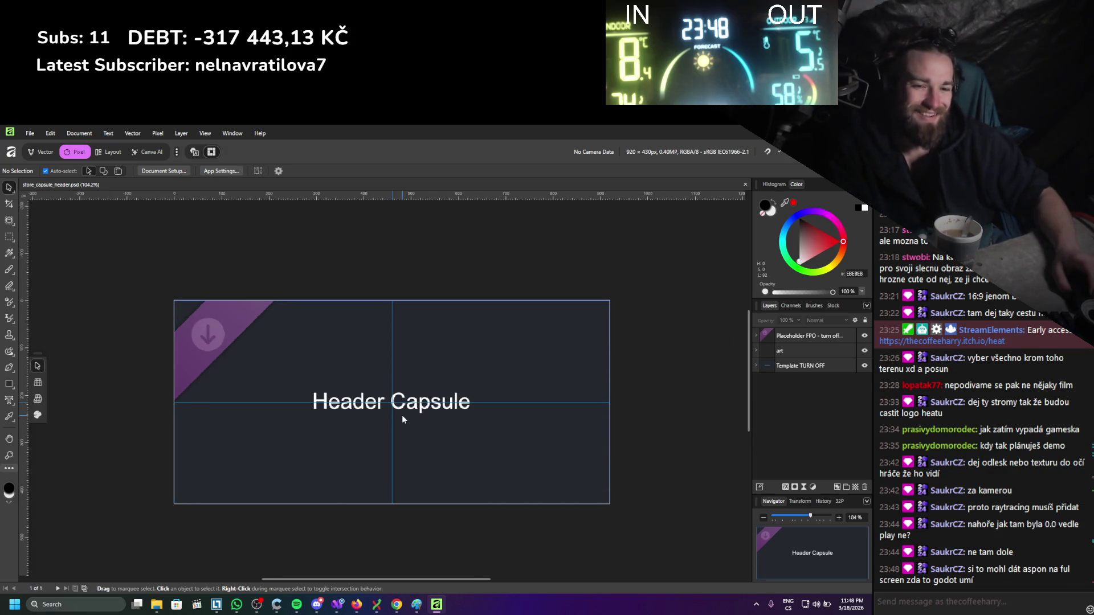
mouse_move(164, 604)
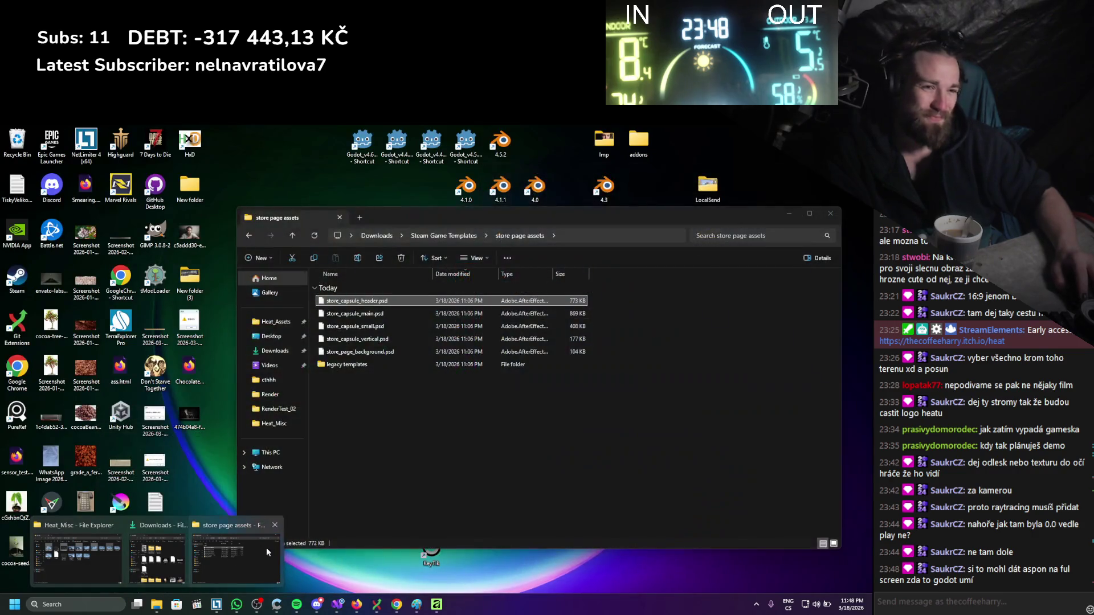
Browse File Explorer to This PC > Work (E:) > GodotProjects > Heat_Misc.
left_click(230, 543)
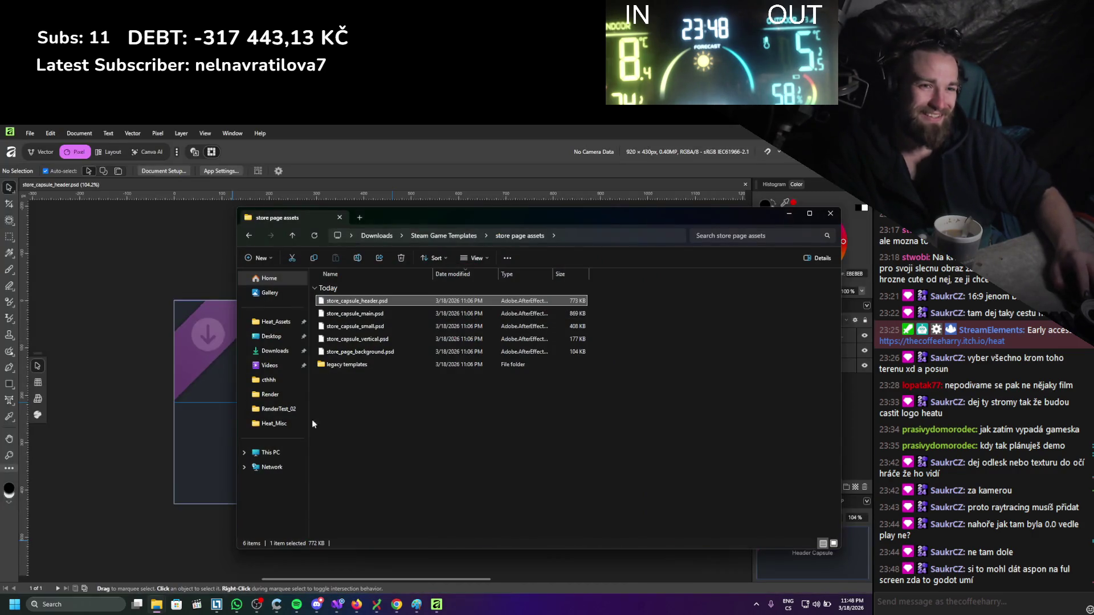
left_click(282, 448)
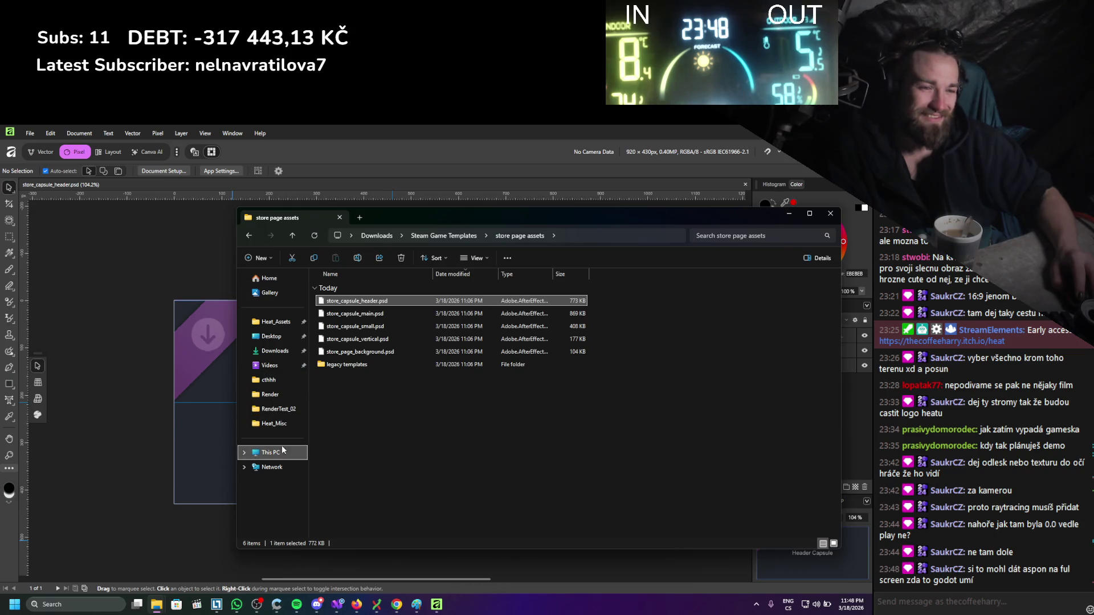
double_click(348, 326)
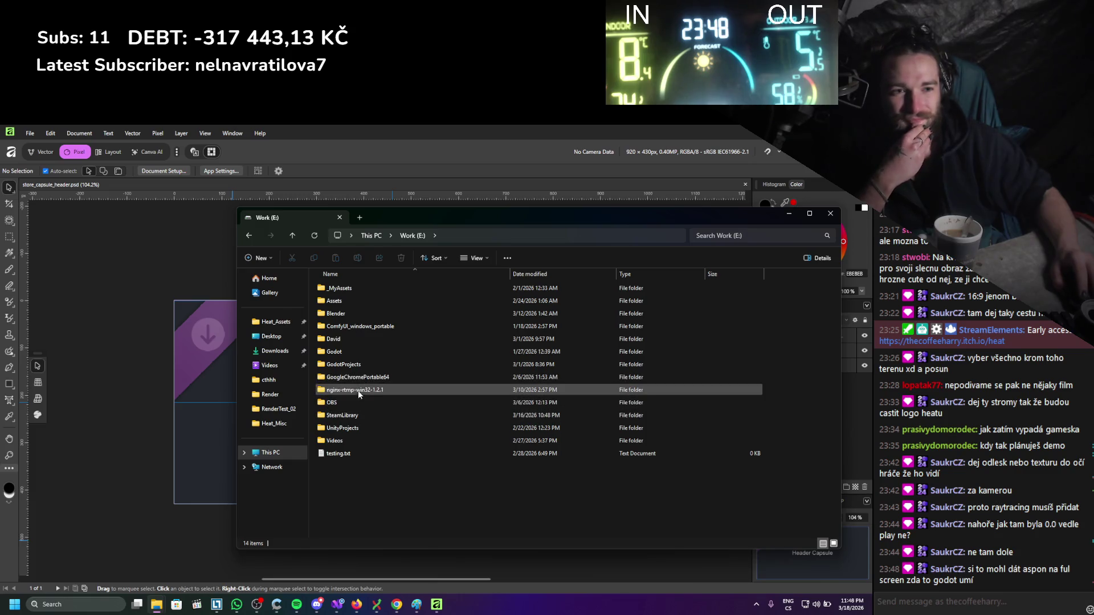
double_click(358, 352)
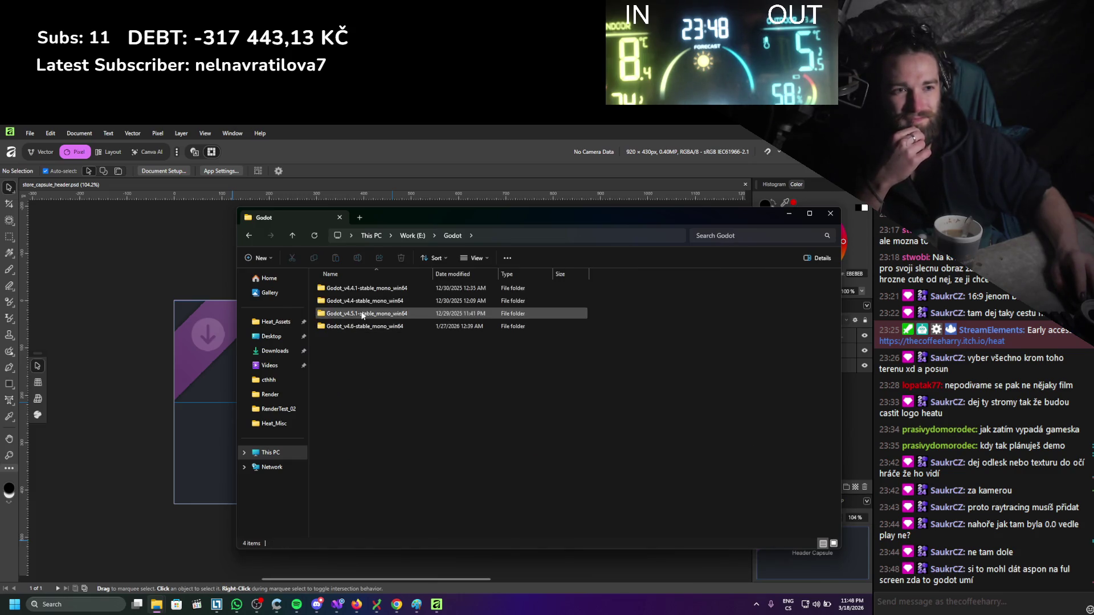
key("alt+Left")
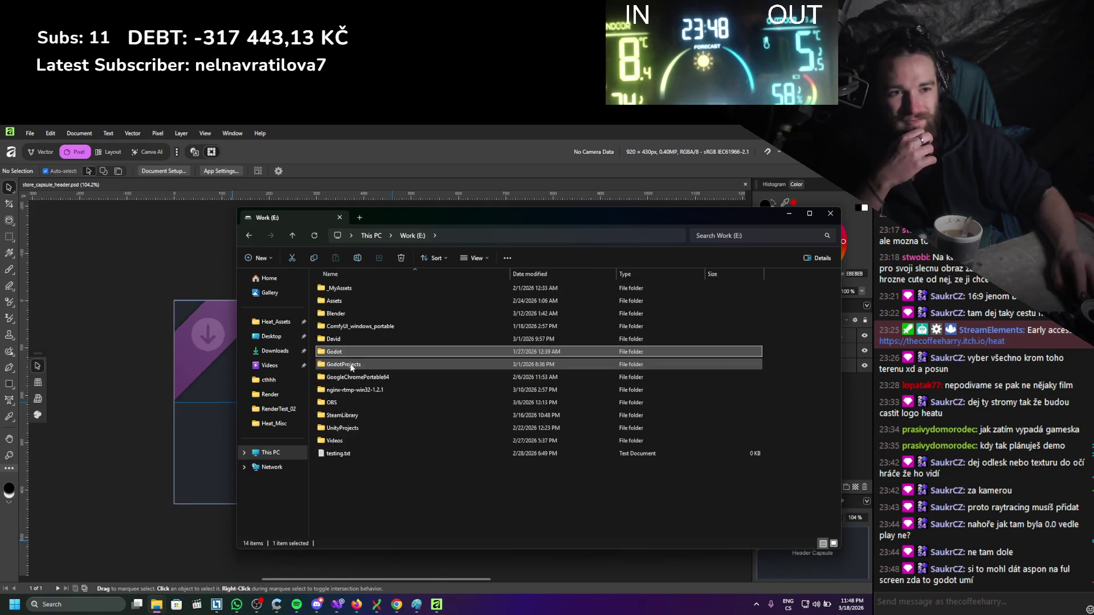
double_click(349, 365)
double_click(348, 339)
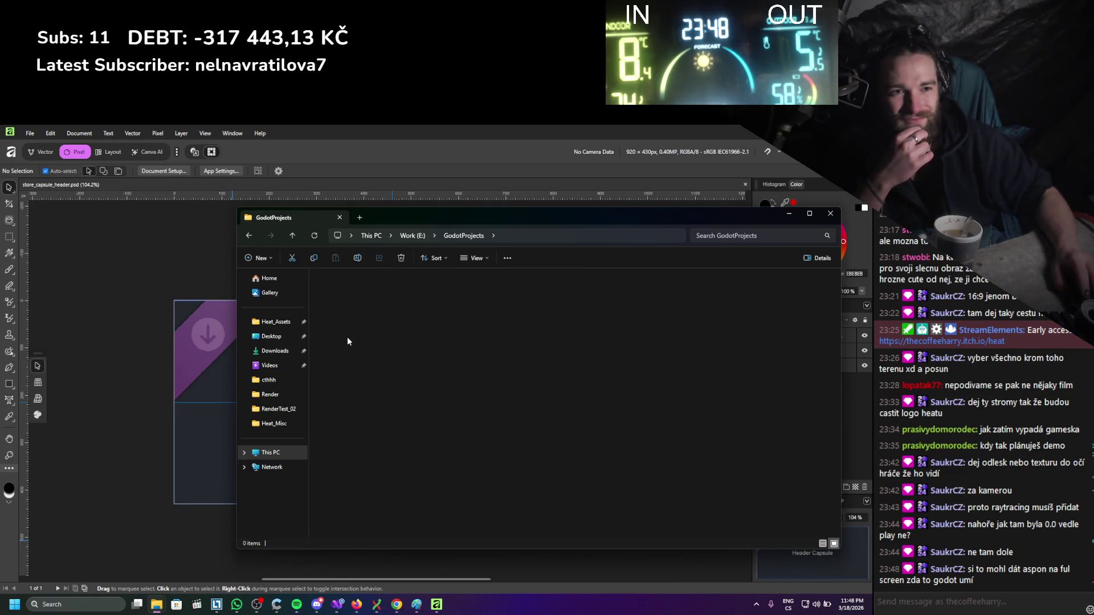
Preview Cover.png full screen, close it, and launch Krita via a 'kri' search.
left_click(354, 314)
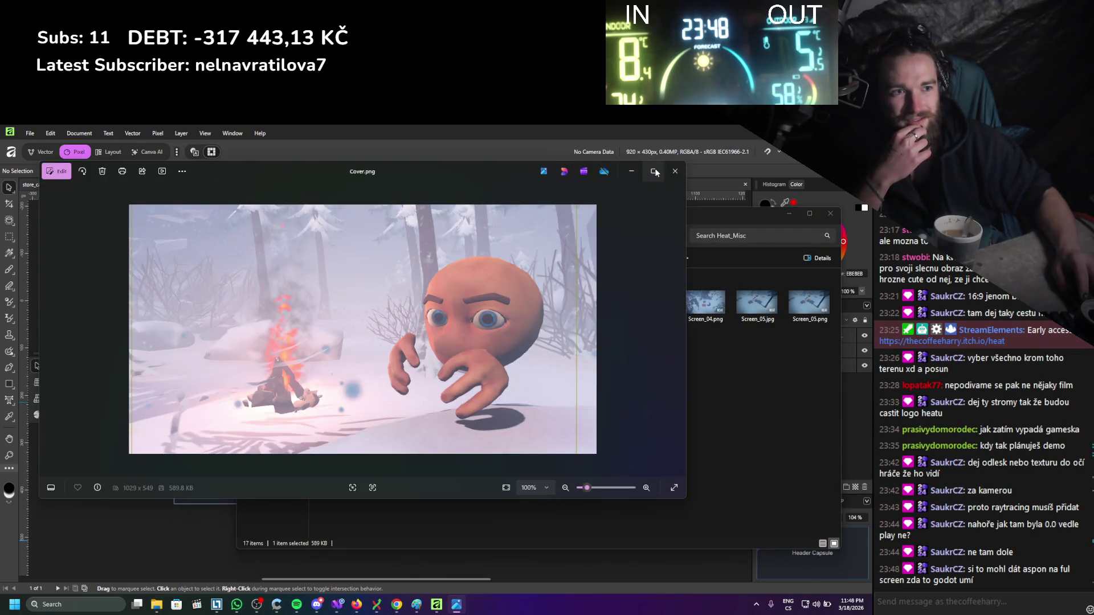
left_click(654, 171)
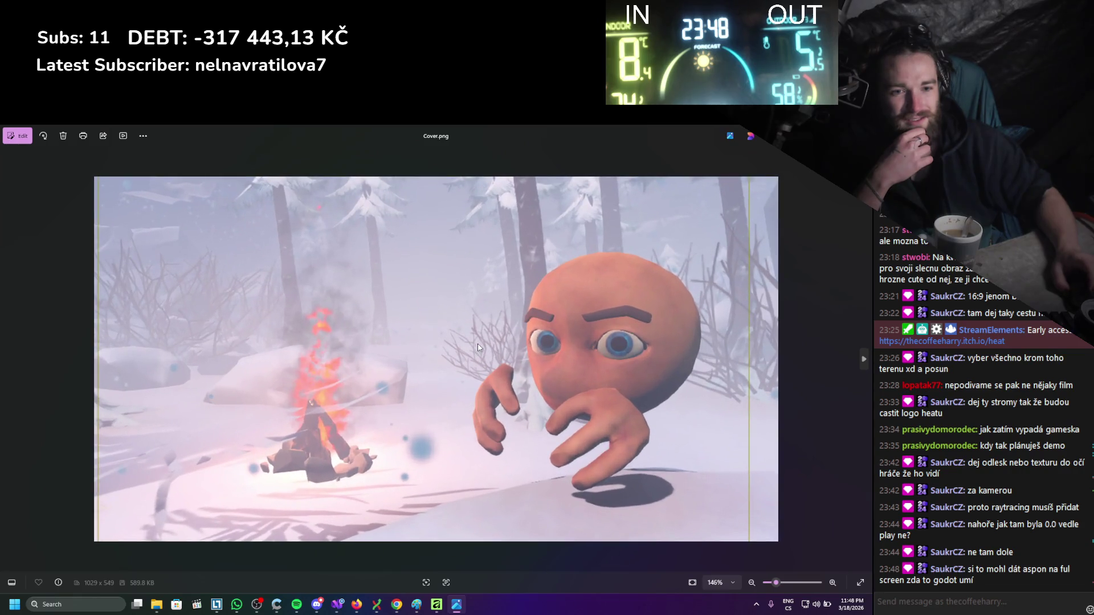
scroll(477, 347, "up", 2)
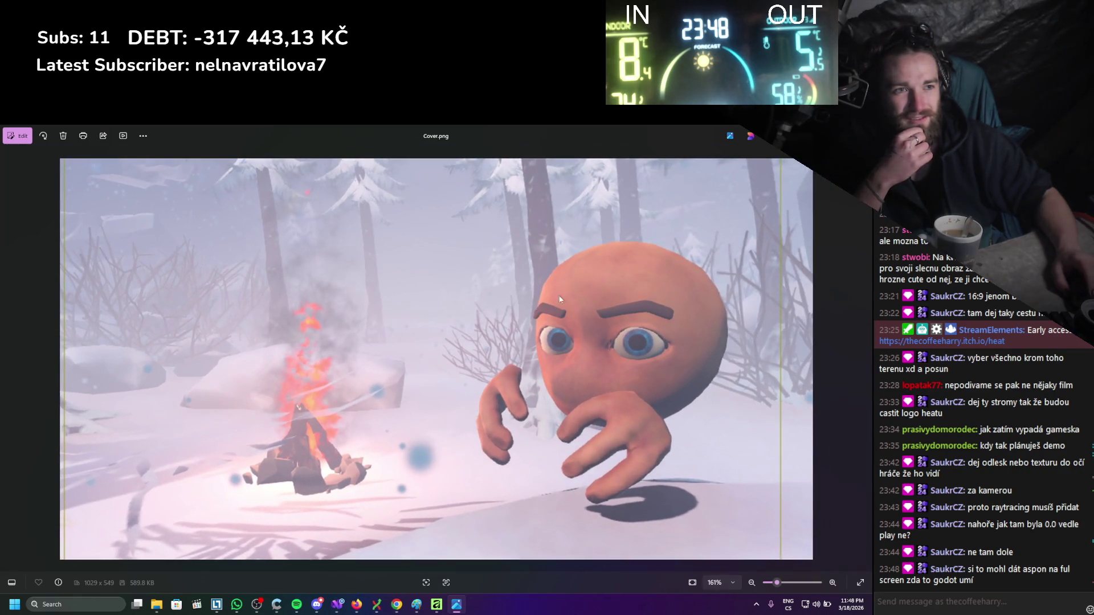
left_click(860, 136)
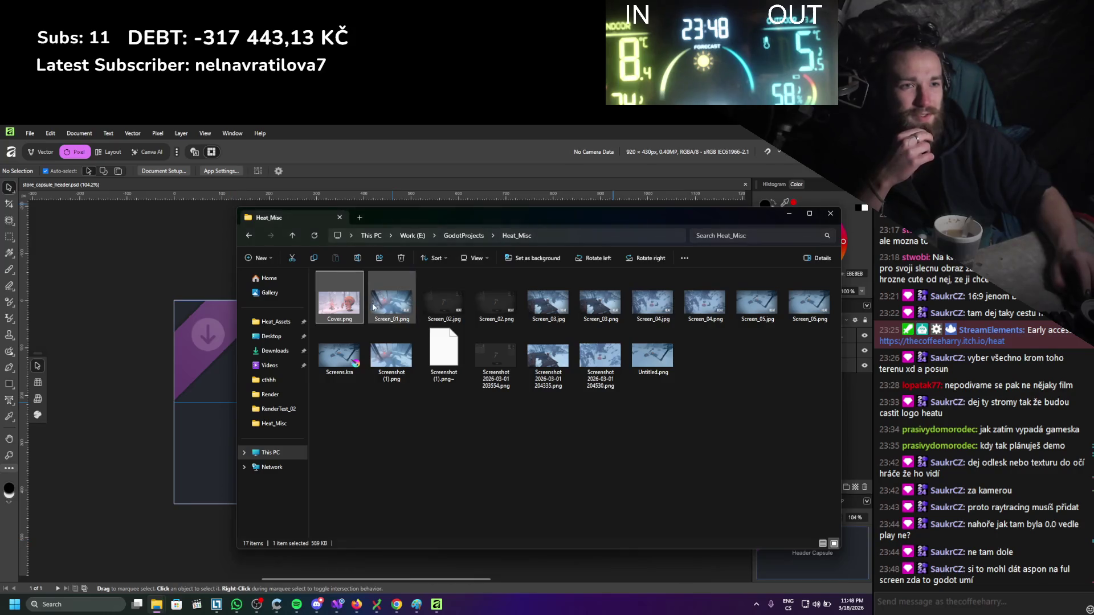
key("super")
type("kri")
key("Return")
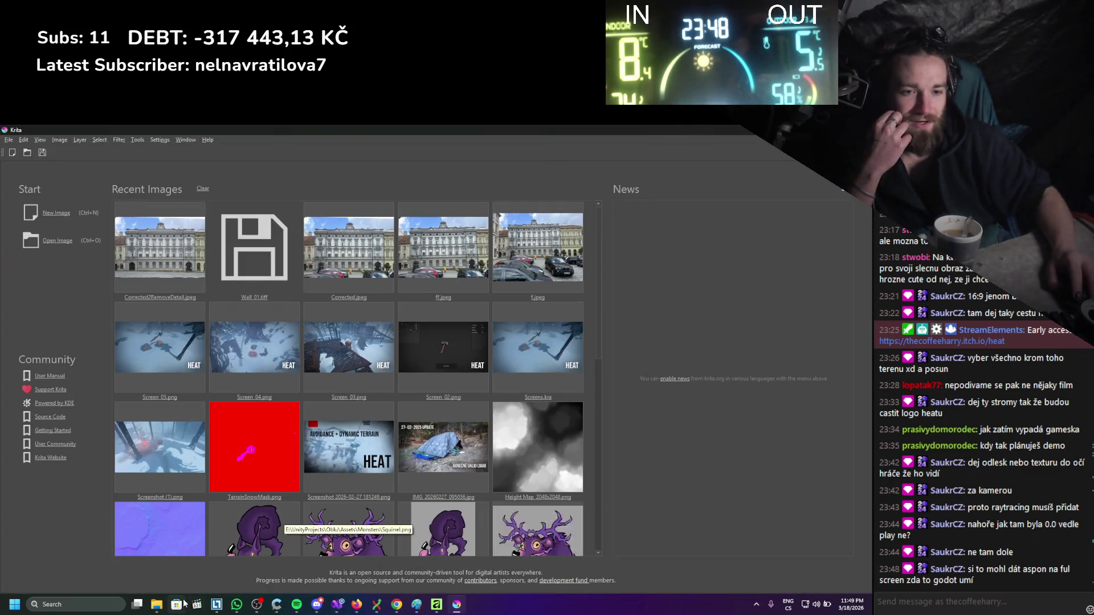
Move Explorer aside and apply G'MIC's Upscale [DCCI2x] filter to Cover.png.
mouse_move(159, 608)
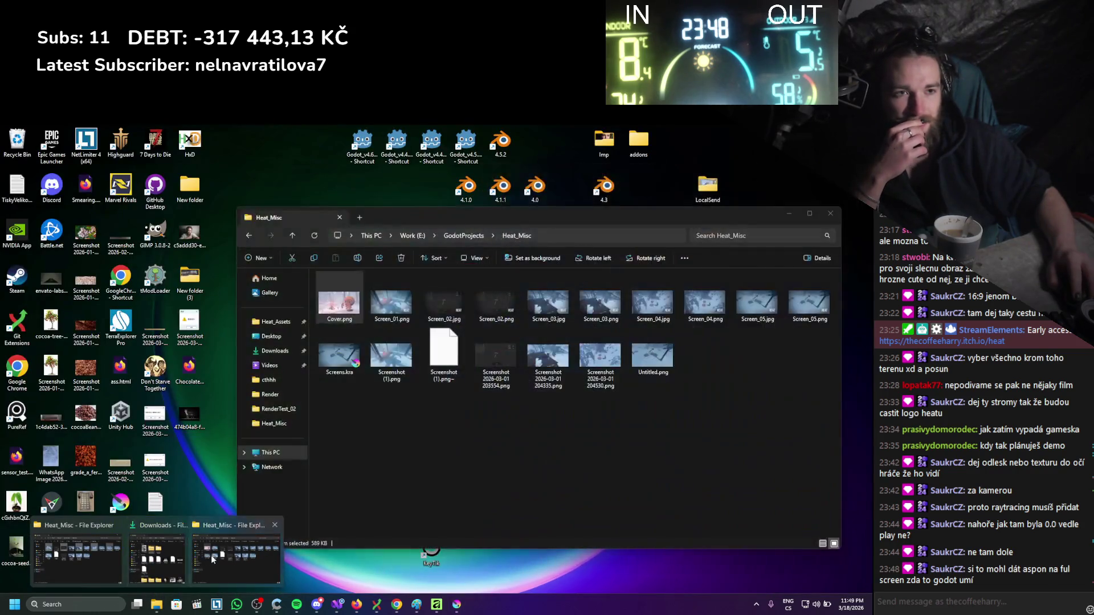
left_click(205, 553)
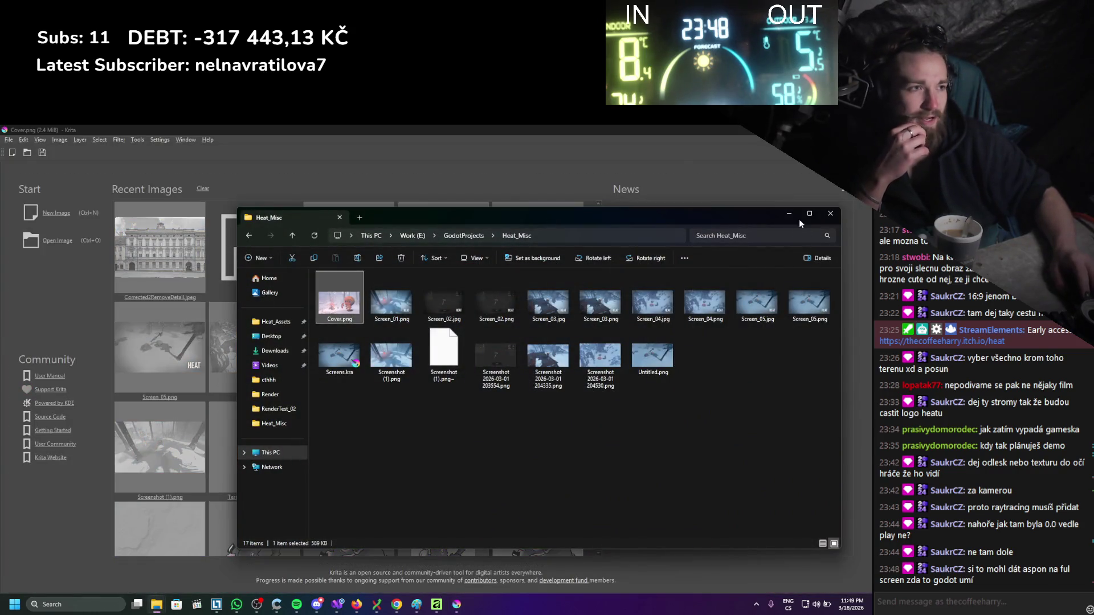
left_click(792, 214)
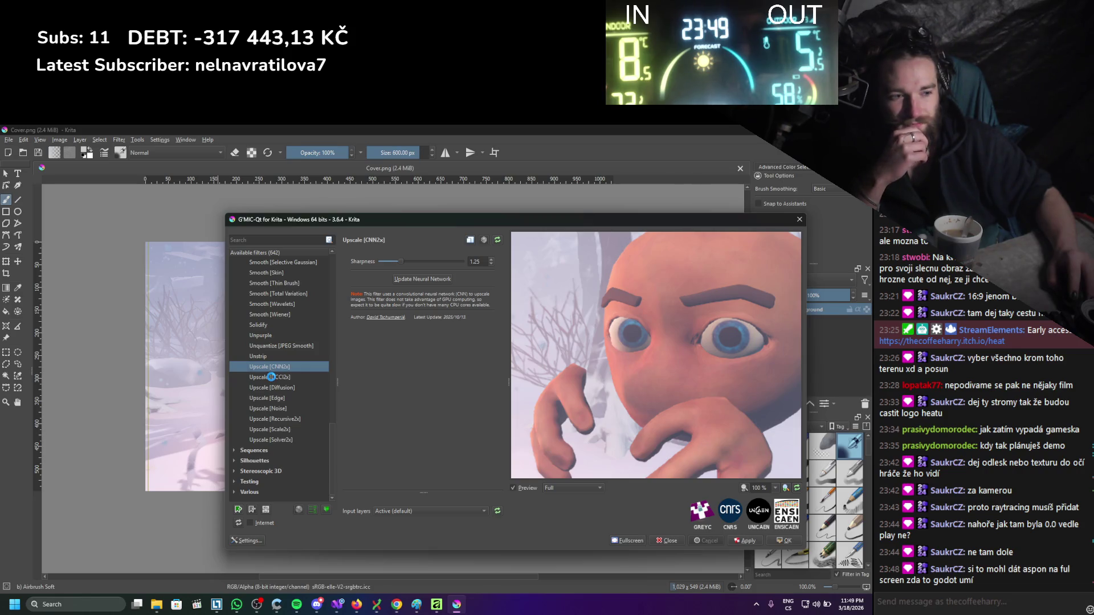
left_click(275, 388)
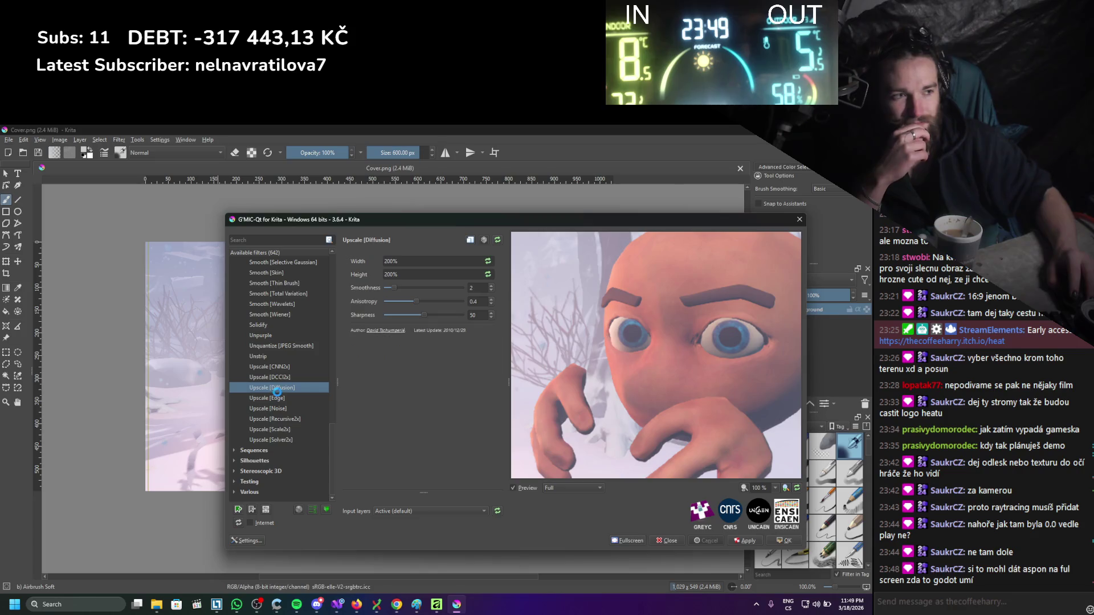
left_click(277, 376)
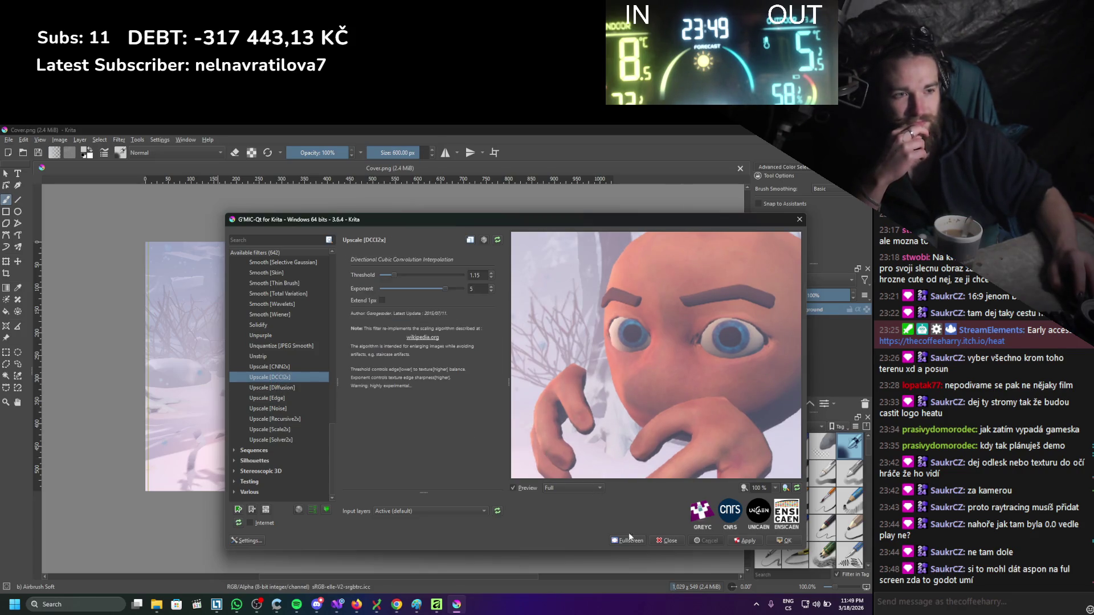
left_click(739, 543)
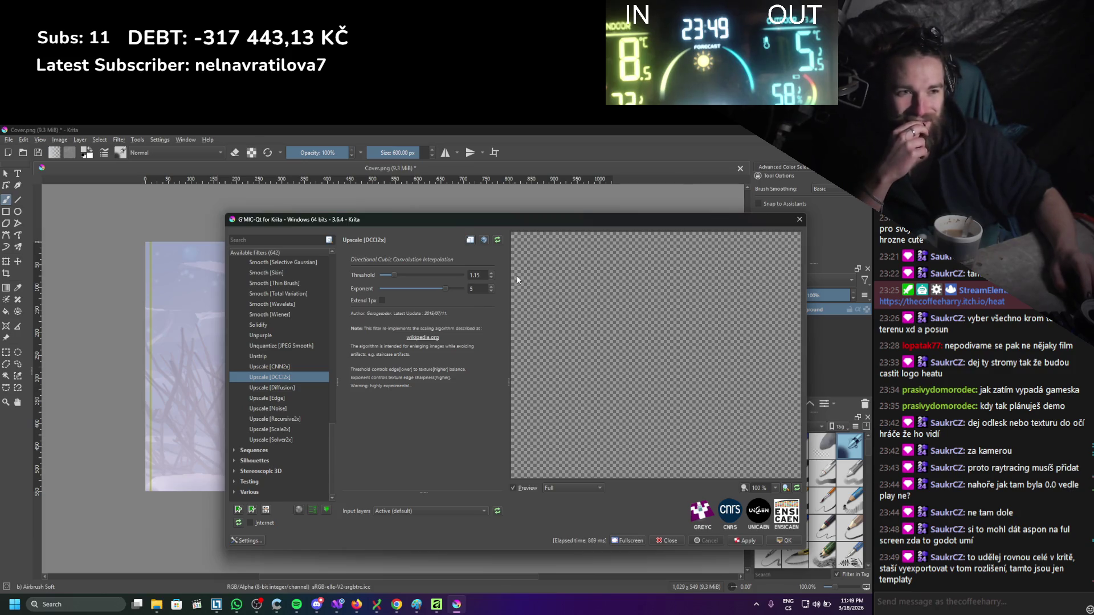
Close G'MIC keeping its result and resize the canvas to 2029 × 1083 px.
left_click(801, 220)
left_click(79, 140)
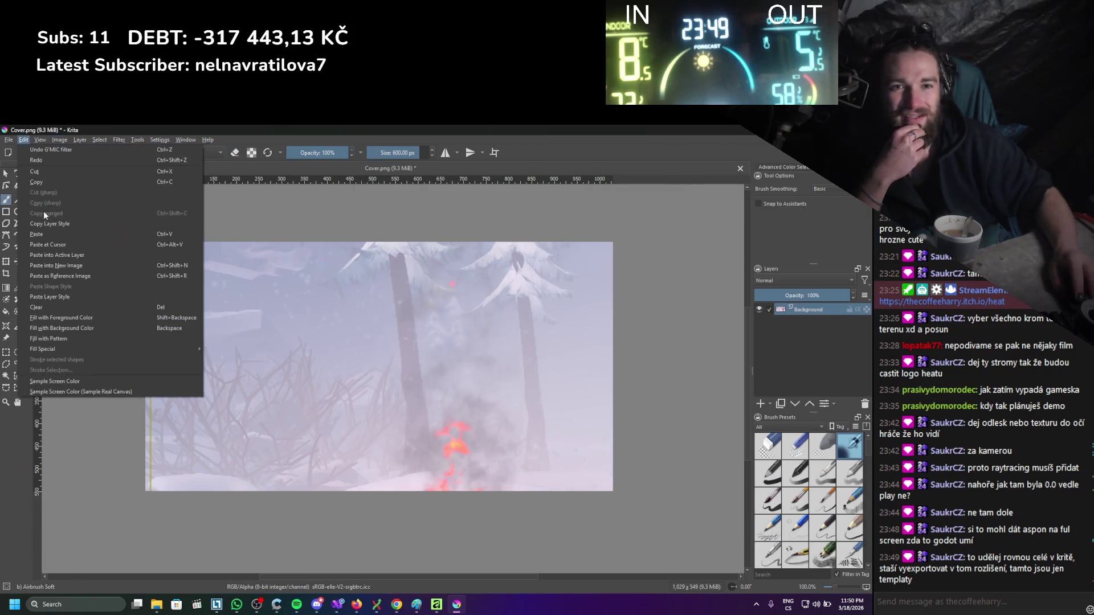
left_click(9, 139)
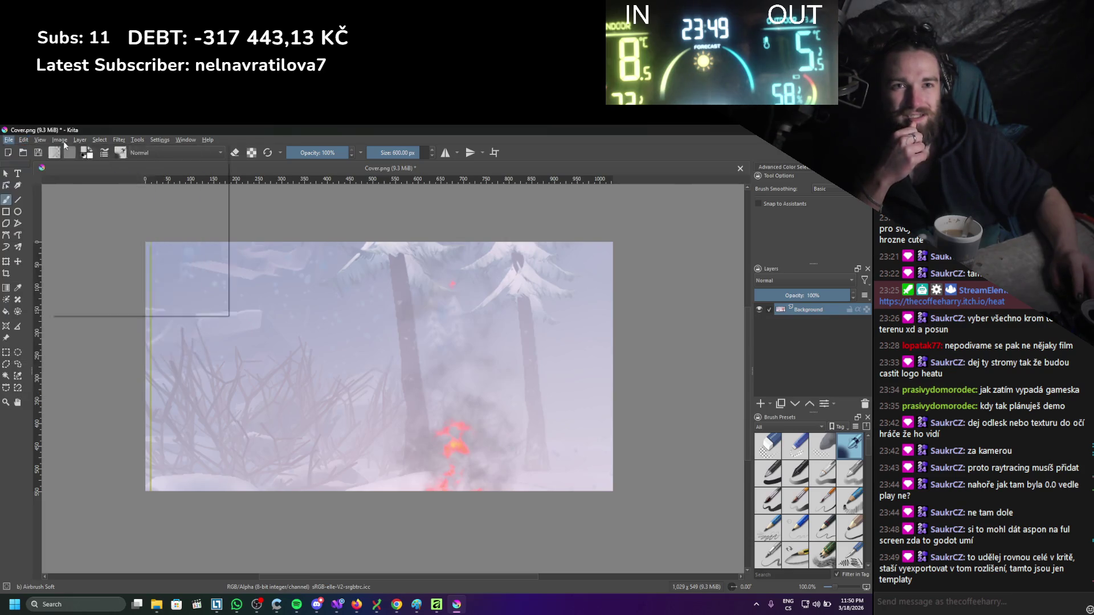
left_click(100, 140)
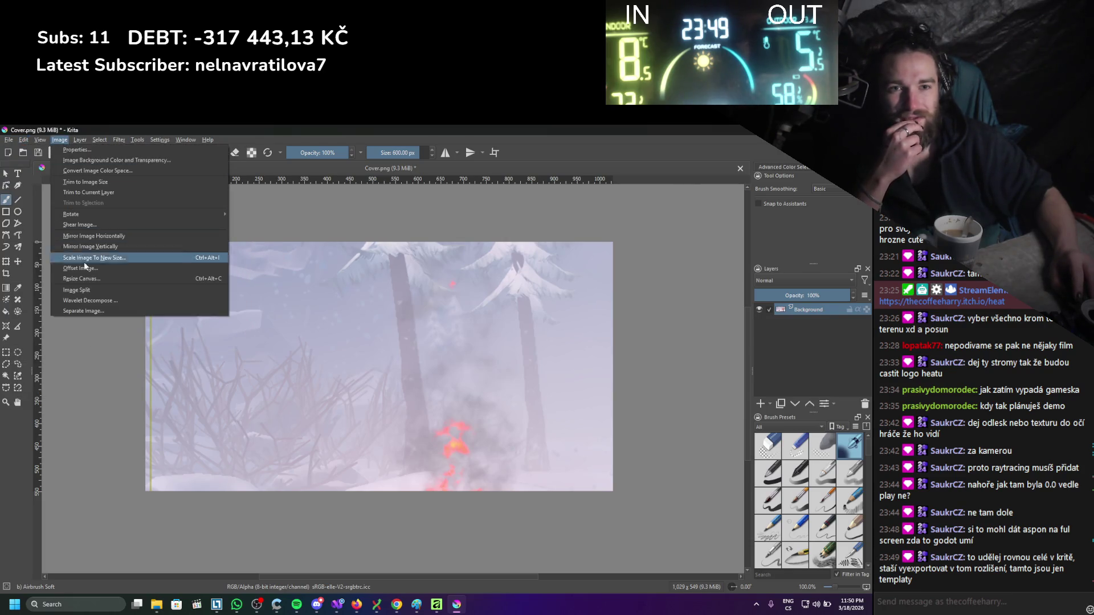
left_click(96, 281)
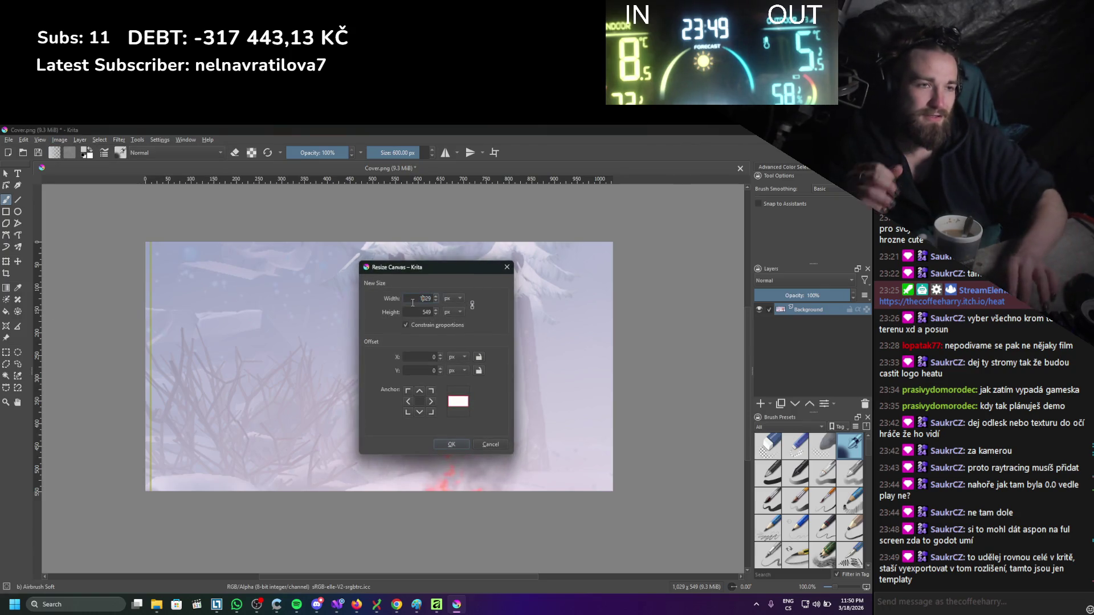
key("Left")
key("Right")
type("*2")
key("Return")
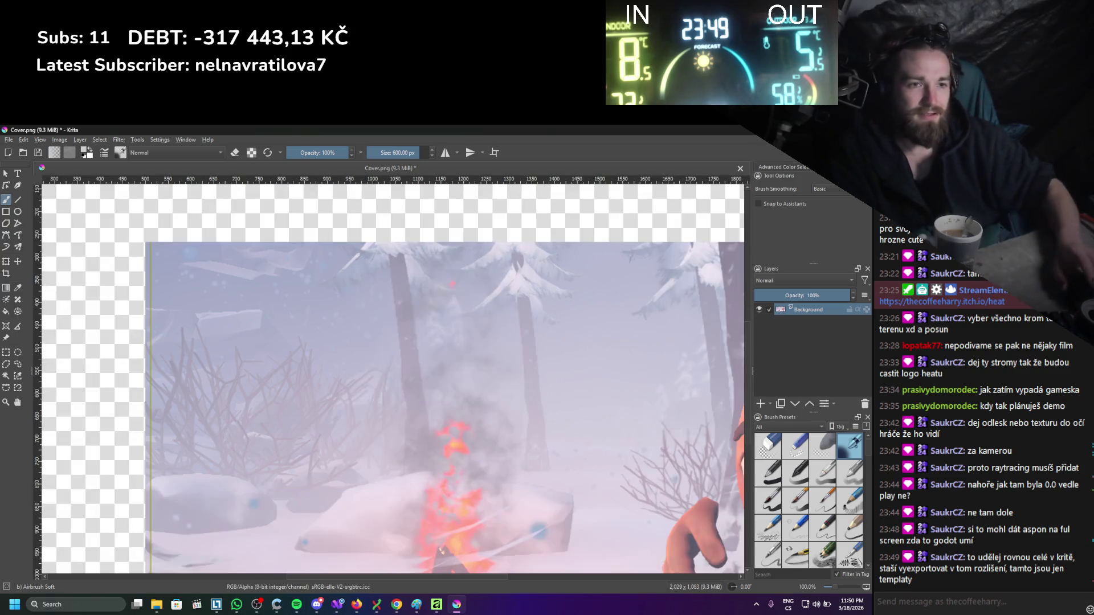
Switch to the Transform tool for the image layer.
scroll(320, 295, "down", 3)
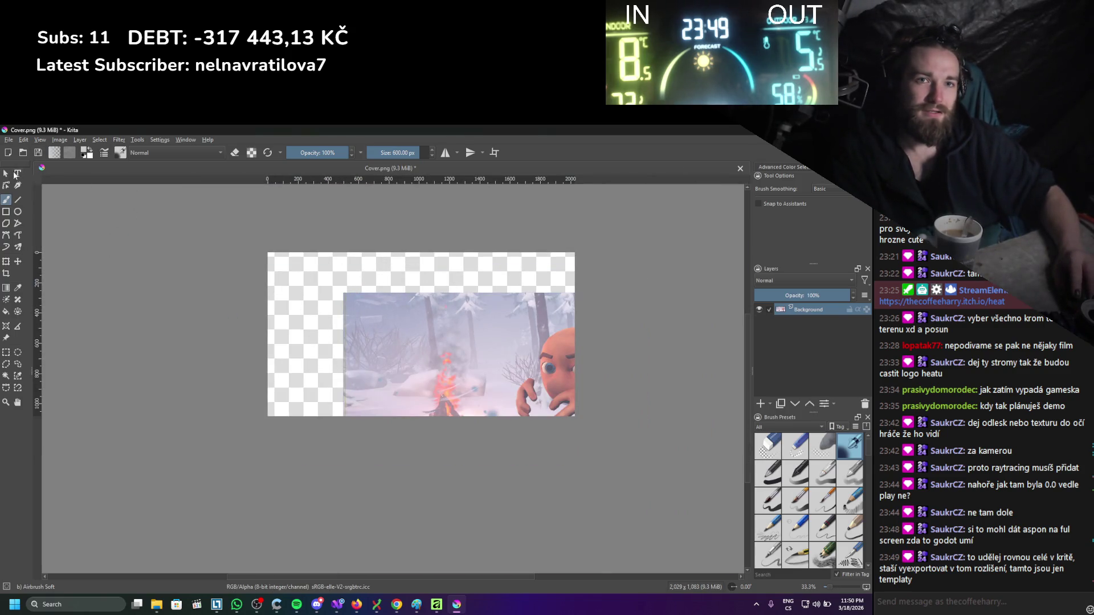
left_click(7, 174)
left_click(6, 262)
Stretch the upscaled layer to cover the full 2029 × 1083 canvas, checking the right edge.
mouse_move(344, 293)
left_mouse_down()
mouse_move(310, 272)
mouse_move(303, 287)
left_mouse_up()
scroll(310, 292, "up", 1)
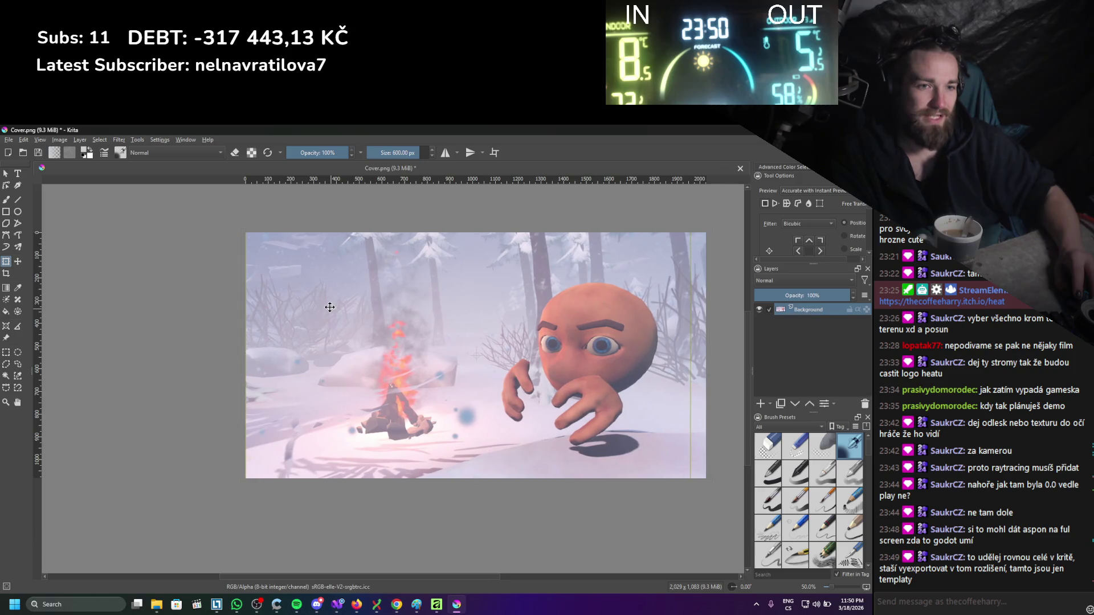
left_click_drag(432, 354, 367, 360)
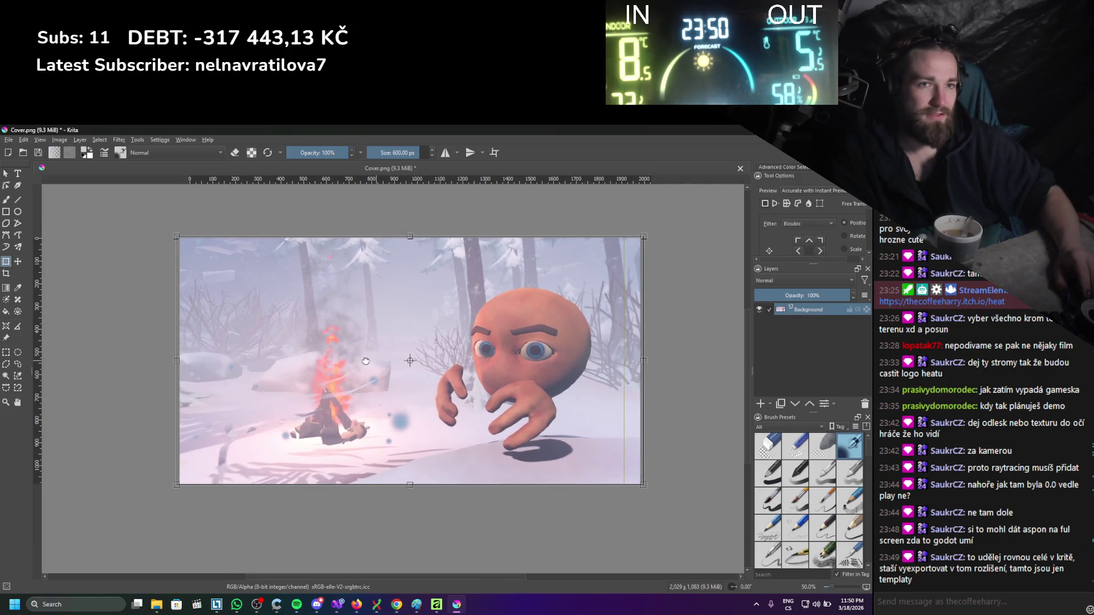
scroll(600, 386, "up", 2)
scroll(600, 385, "up", 3)
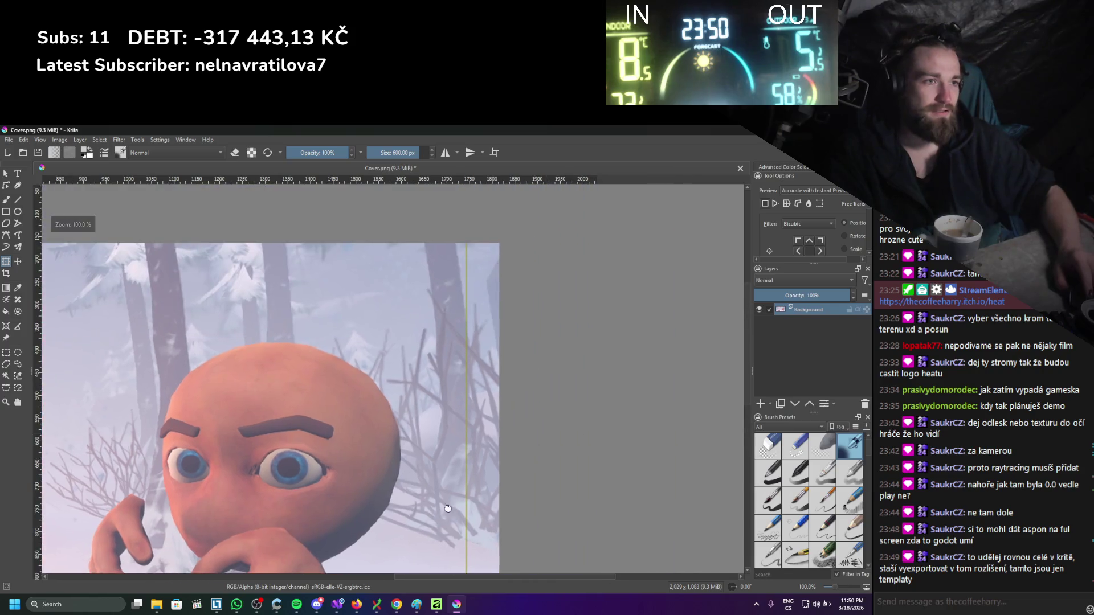
scroll(415, 416, "down", 6)
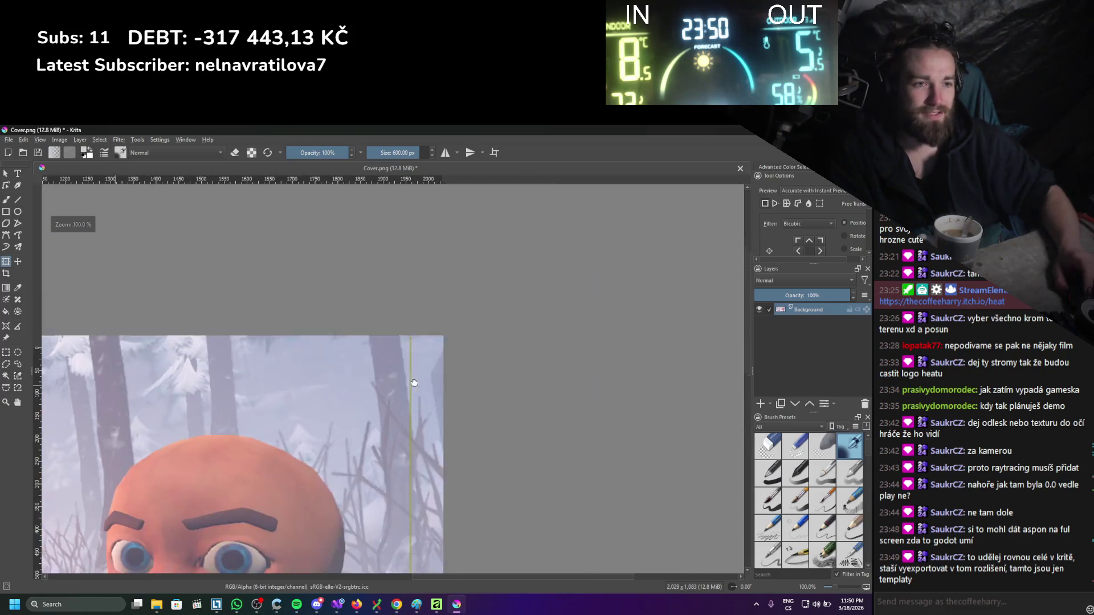
scroll(413, 355, "up", 1)
scroll(414, 355, "down", 1)
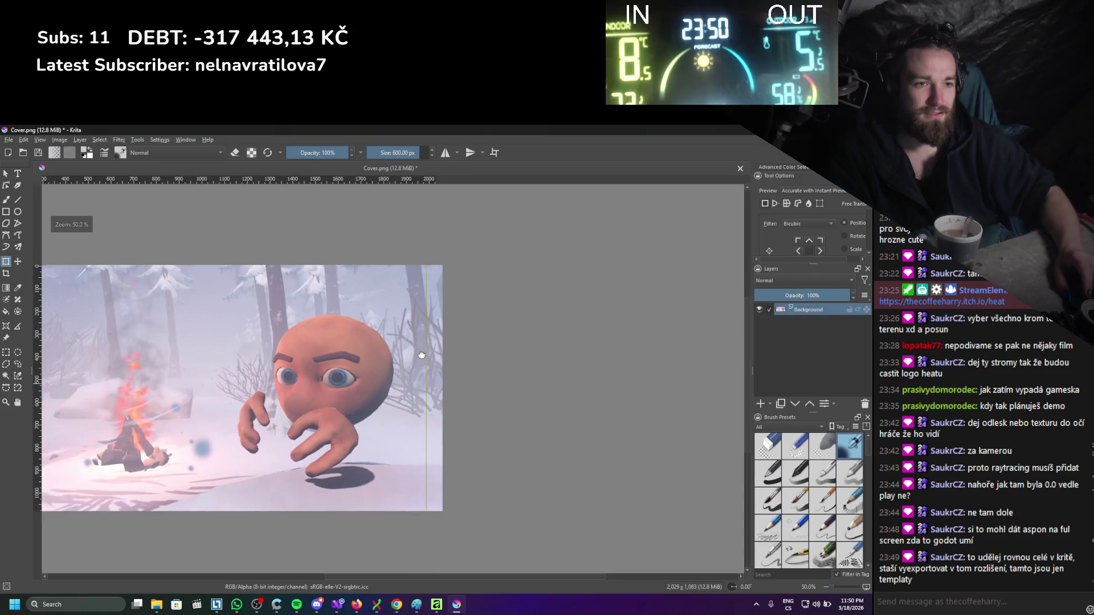
scroll(423, 359, "up", 1)
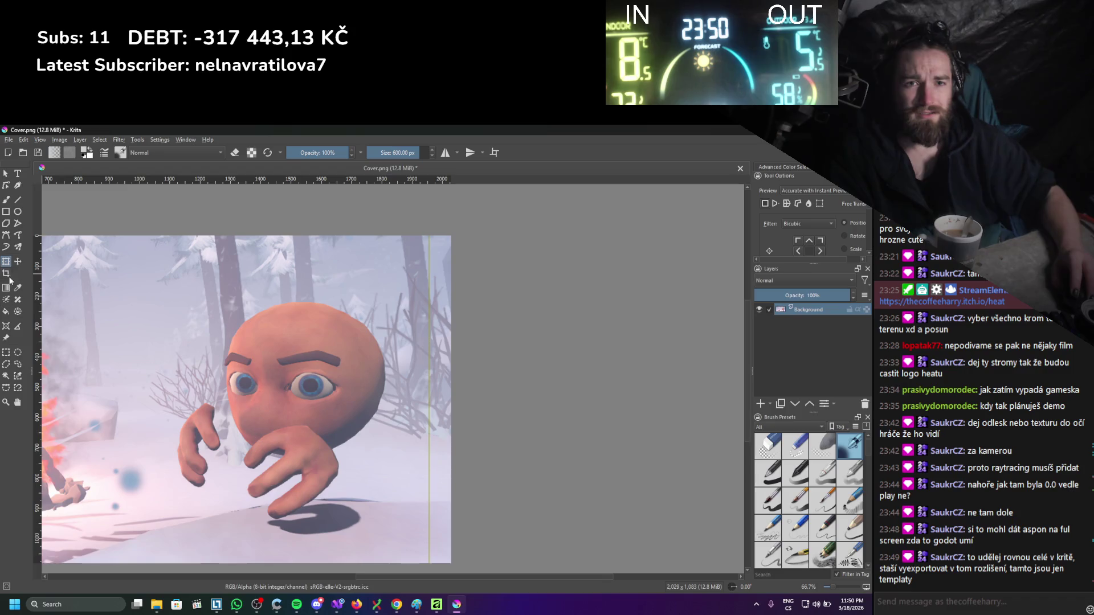
Select the Smart Patch tool.
left_click(18, 300)
scroll(240, 353, "up", 4)
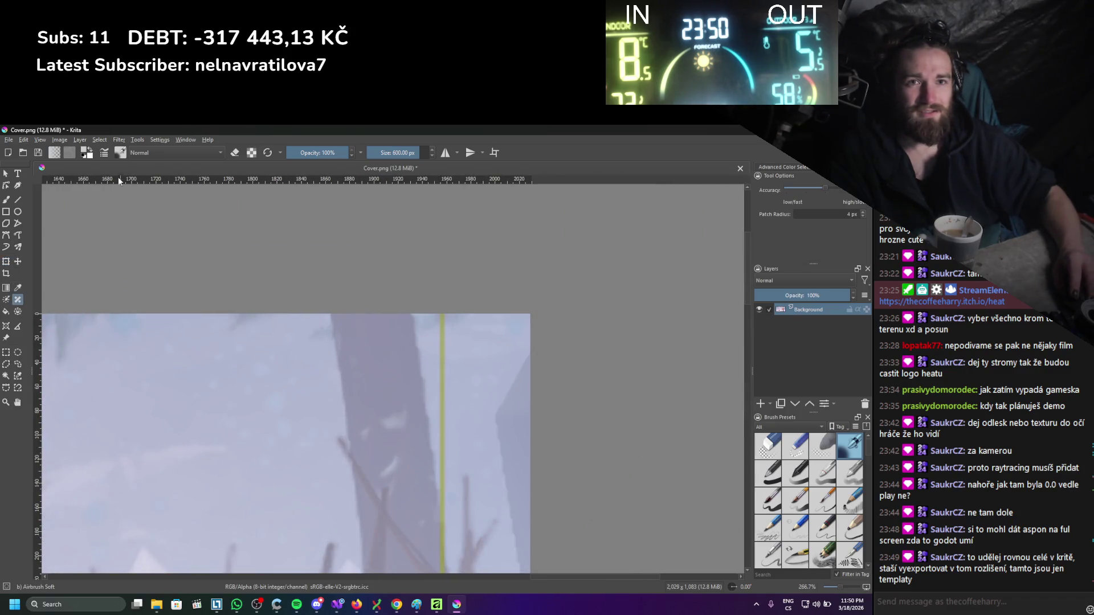
scroll(410, 422, "down", 5)
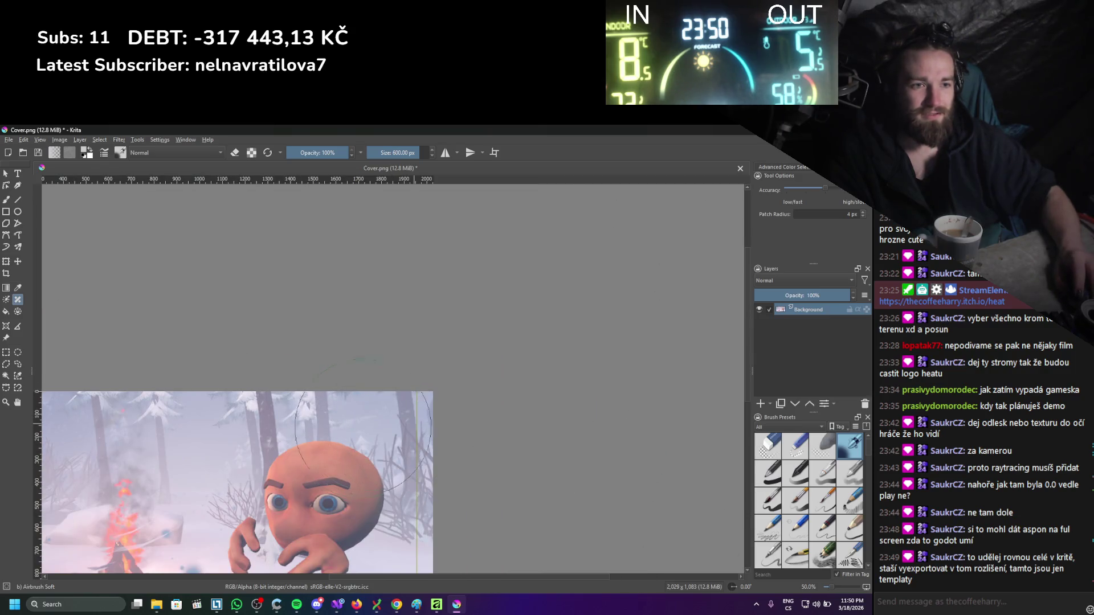
scroll(414, 405, "up", 1)
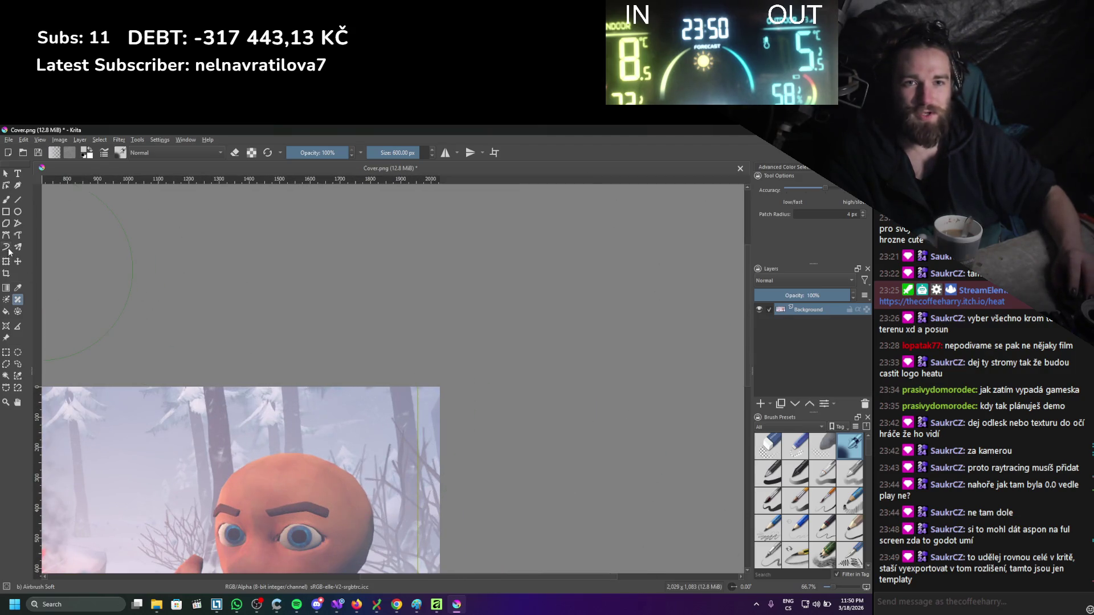
Export the image as Cover2.png with the default PNG options, then close the document.
scroll(311, 279, "down", 3)
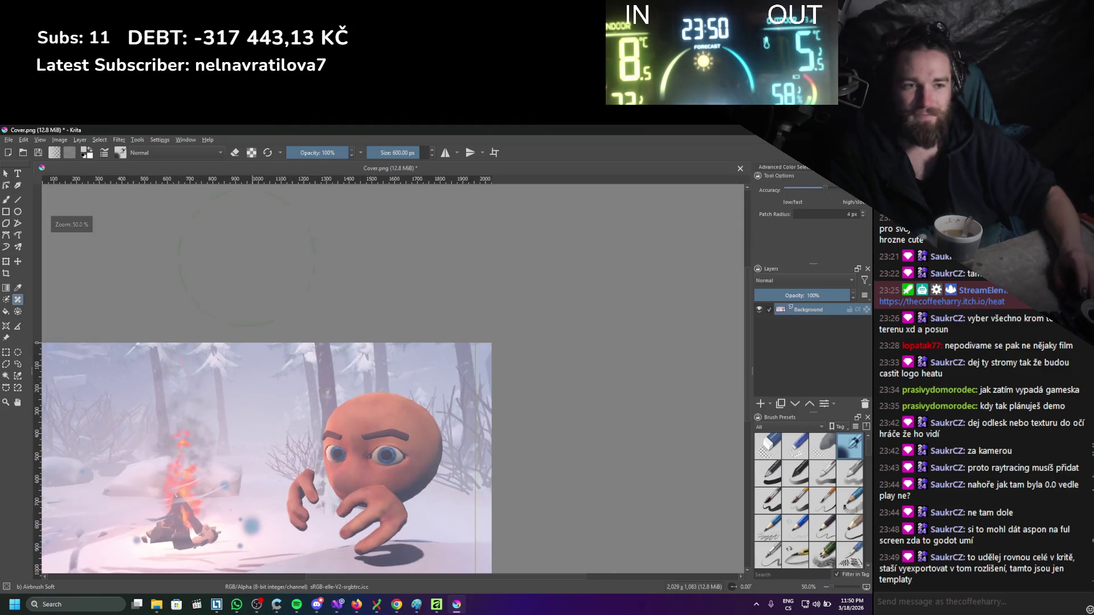
scroll(320, 297, "up", 1)
left_click(9, 140)
key("Escape")
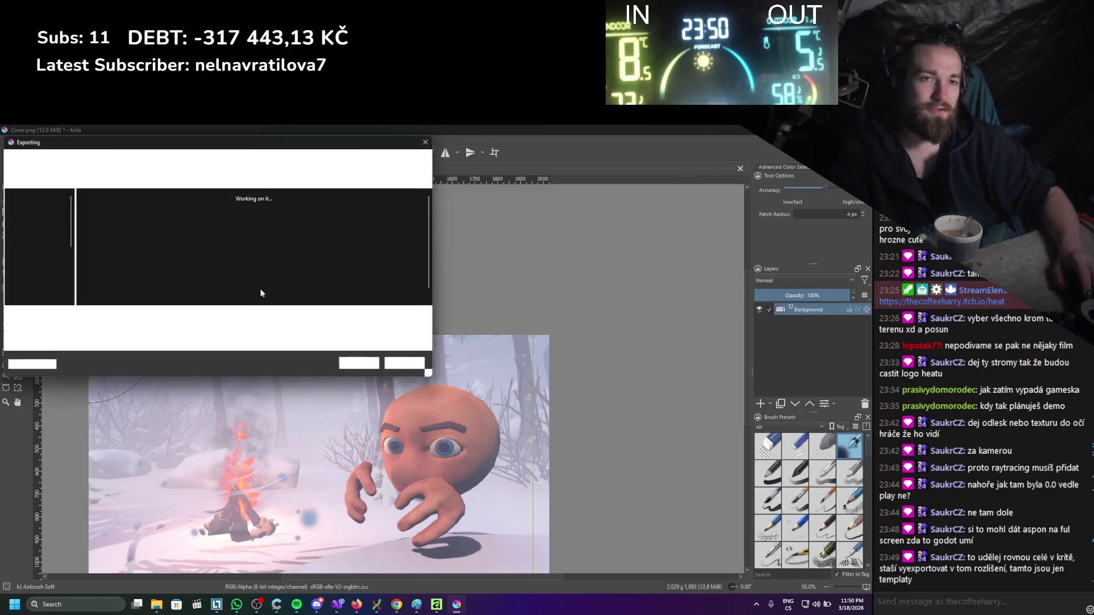
left_click(107, 219)
left_click(65, 315)
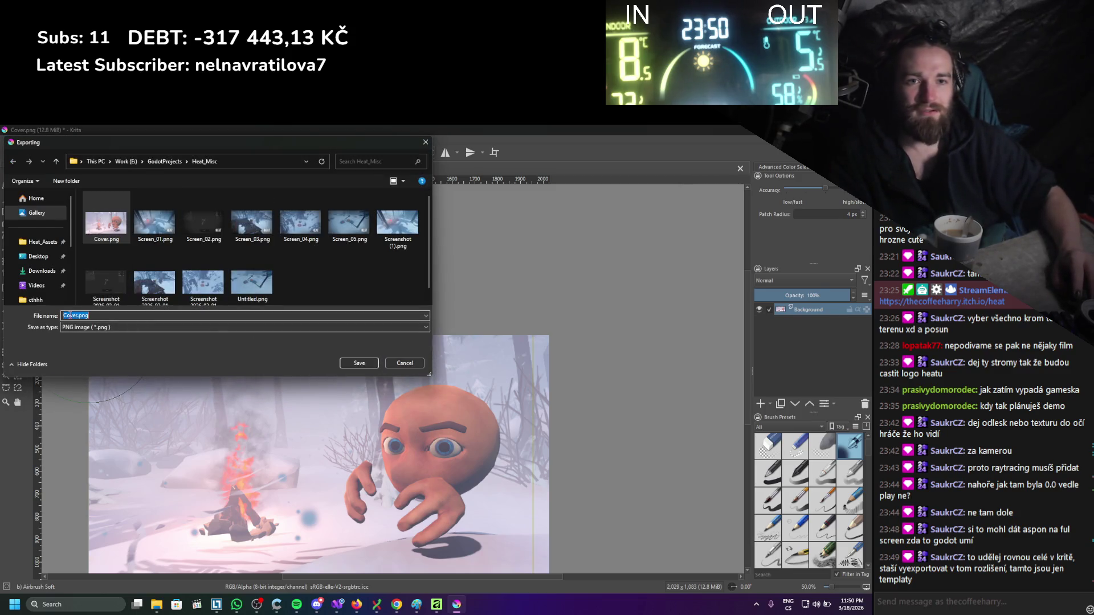
key("Right")
type("2")
left_click(367, 366)
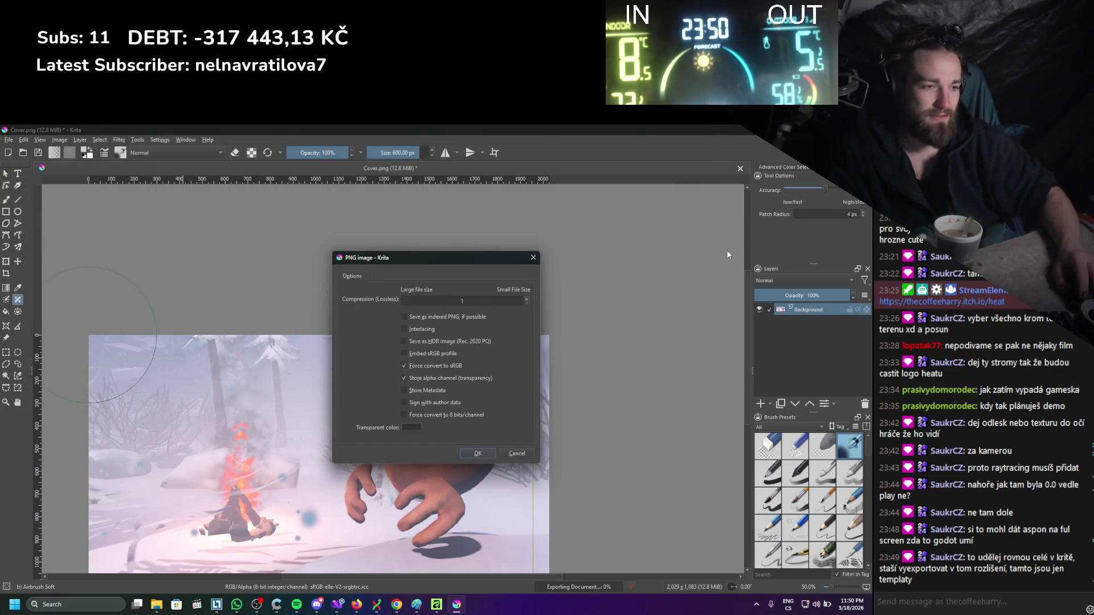
left_click(483, 449)
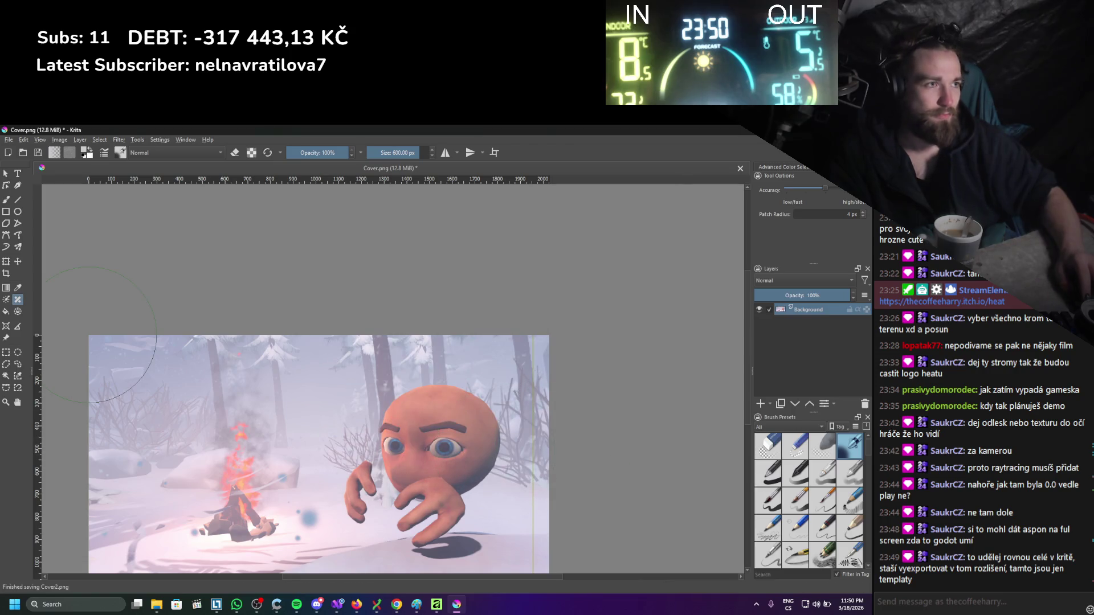
key("ctrl+w")
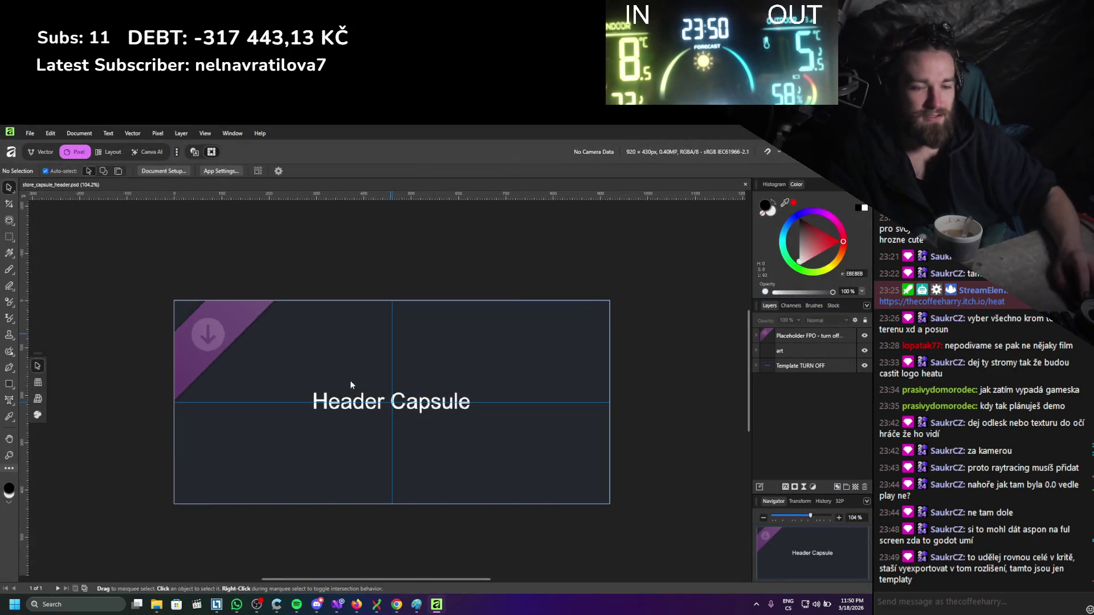
Open the original Cover.png in Affinity from the Heat_Misc folder.
mouse_move(154, 609)
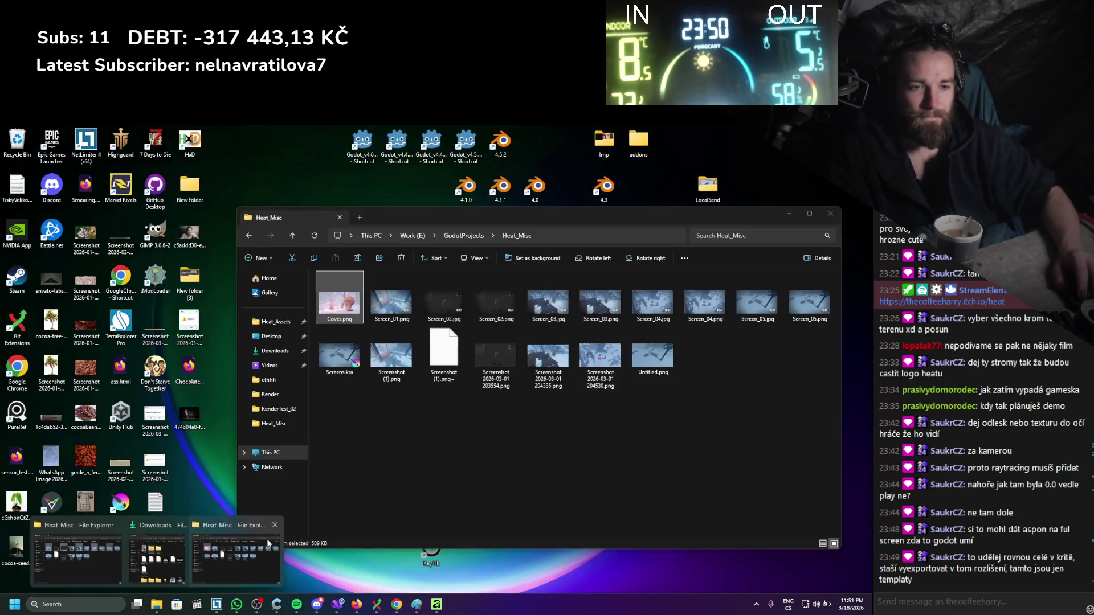
left_click(112, 534)
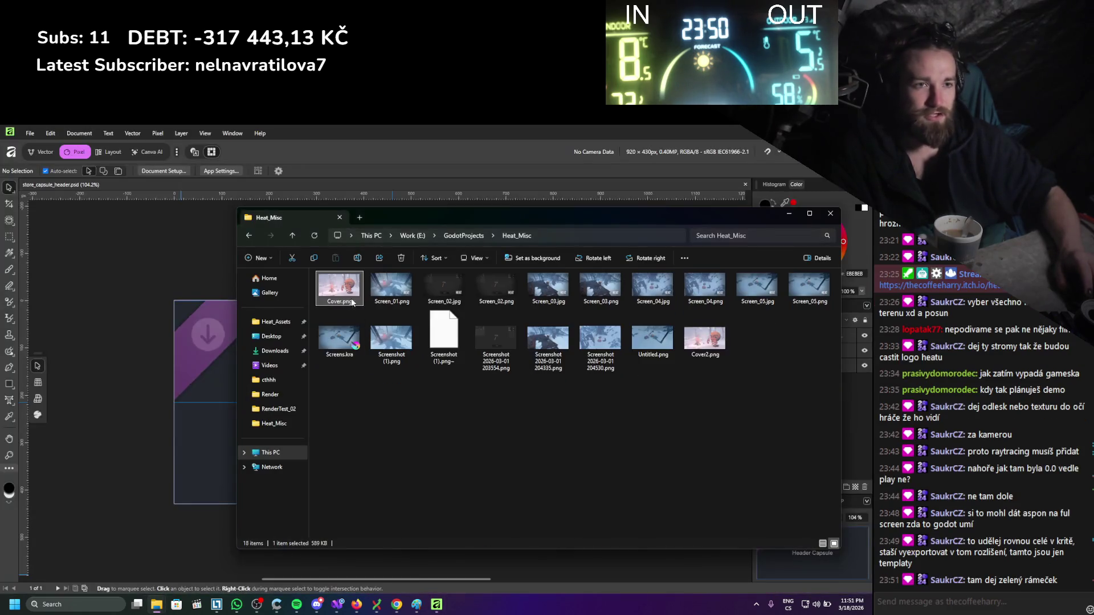
right_click(351, 294)
mouse_move(399, 305)
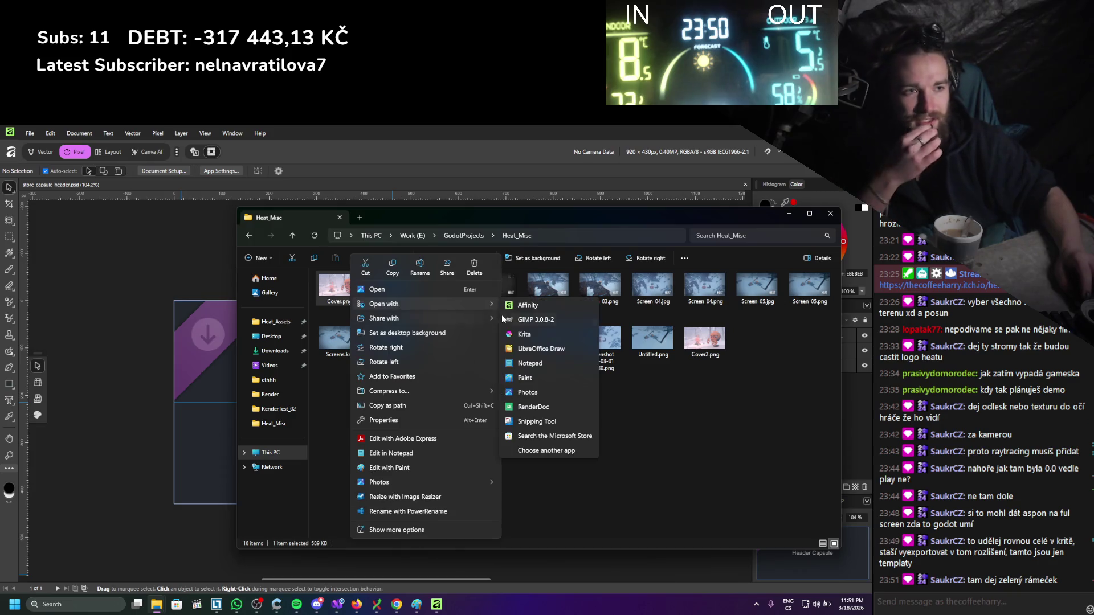
left_click(522, 307)
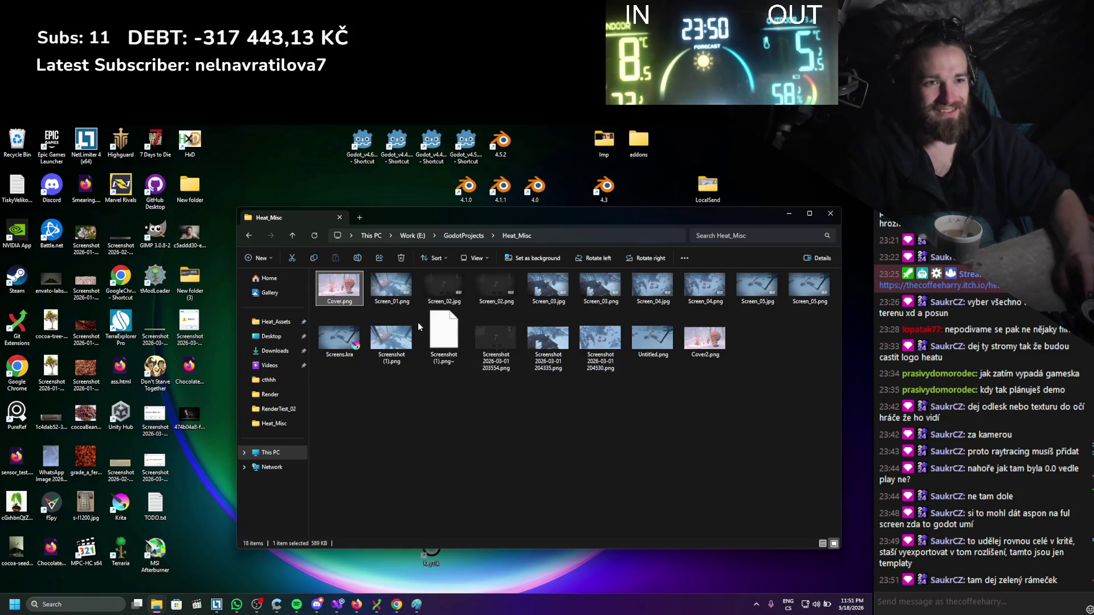
Open Cover2.png in Affinity.
left_click(719, 350)
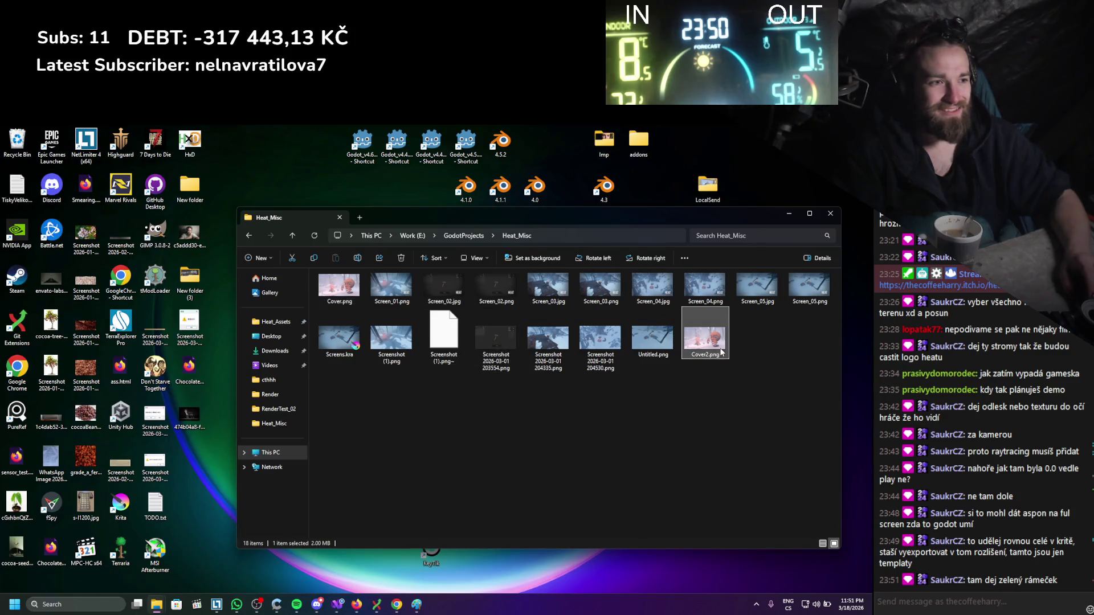
right_click(721, 352)
mouse_move(752, 307)
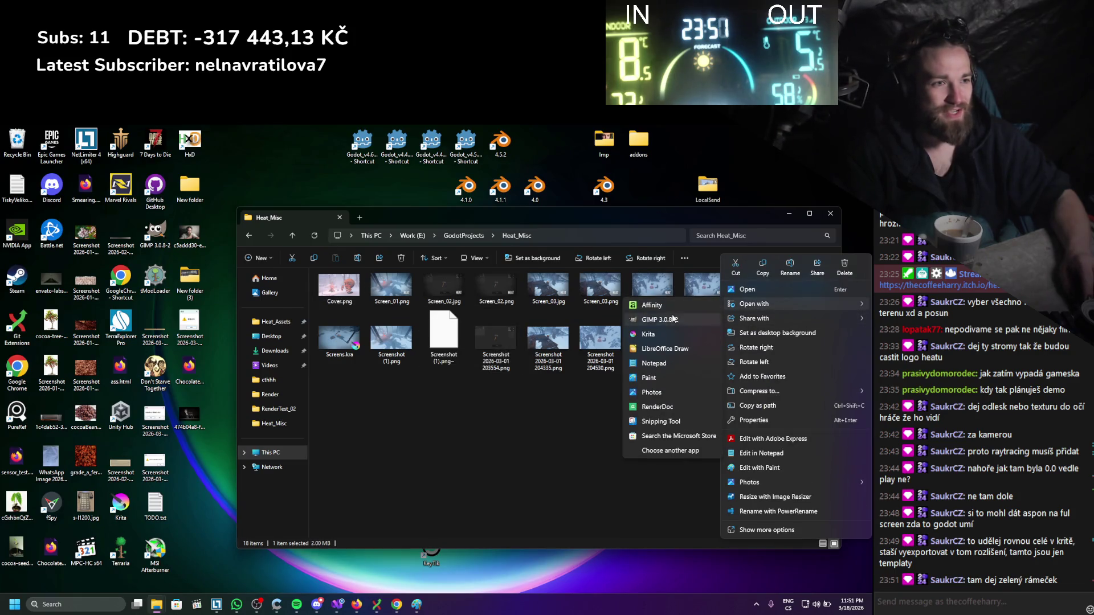
left_click(625, 340)
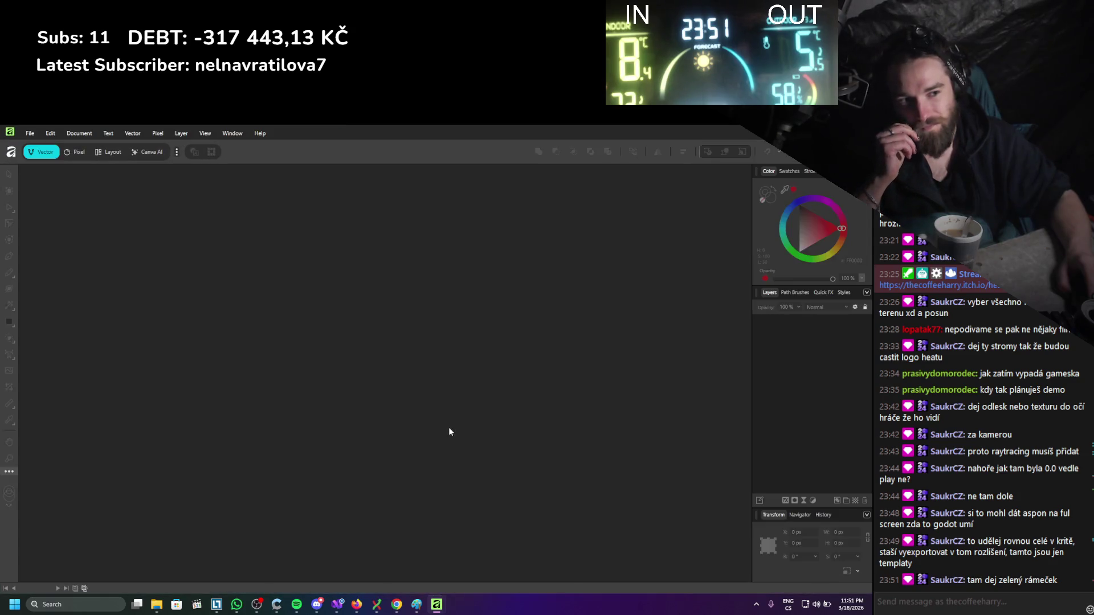
Dismiss the startup dialog and marquee-select a thin full-height strip near the right edge.
left_click(440, 367)
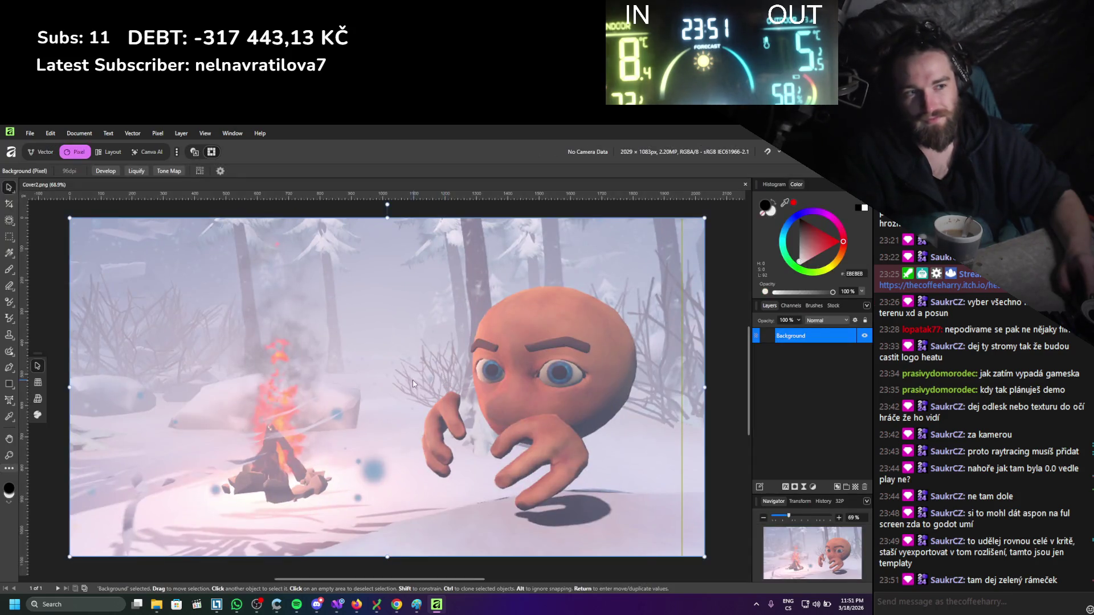
scroll(514, 366, "up", 5)
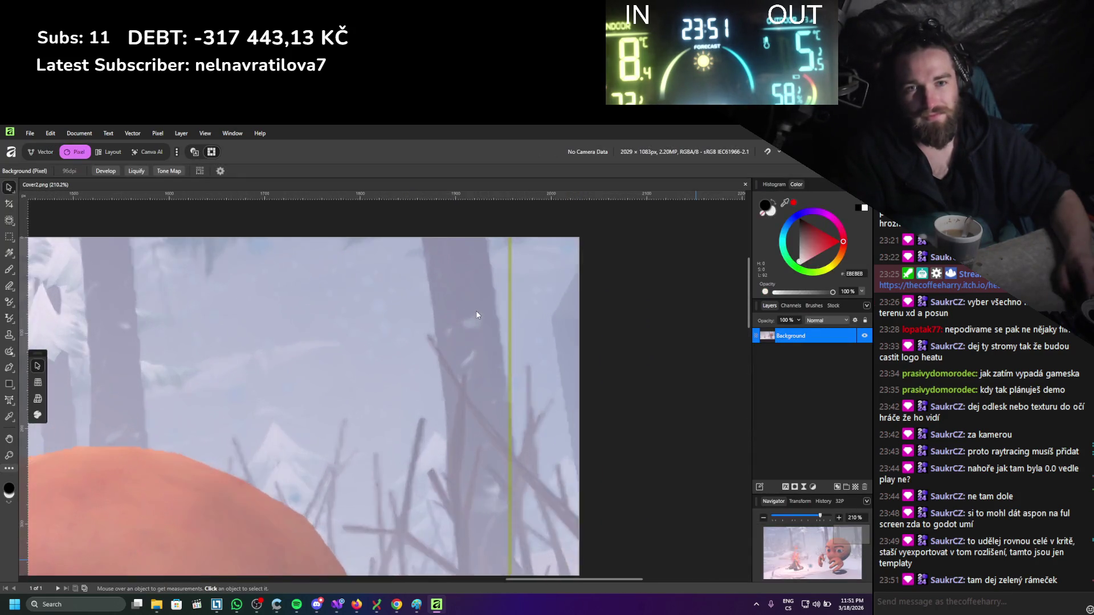
scroll(456, 383, "down", 4)
scroll(456, 383, "up", 3)
left_click(456, 383)
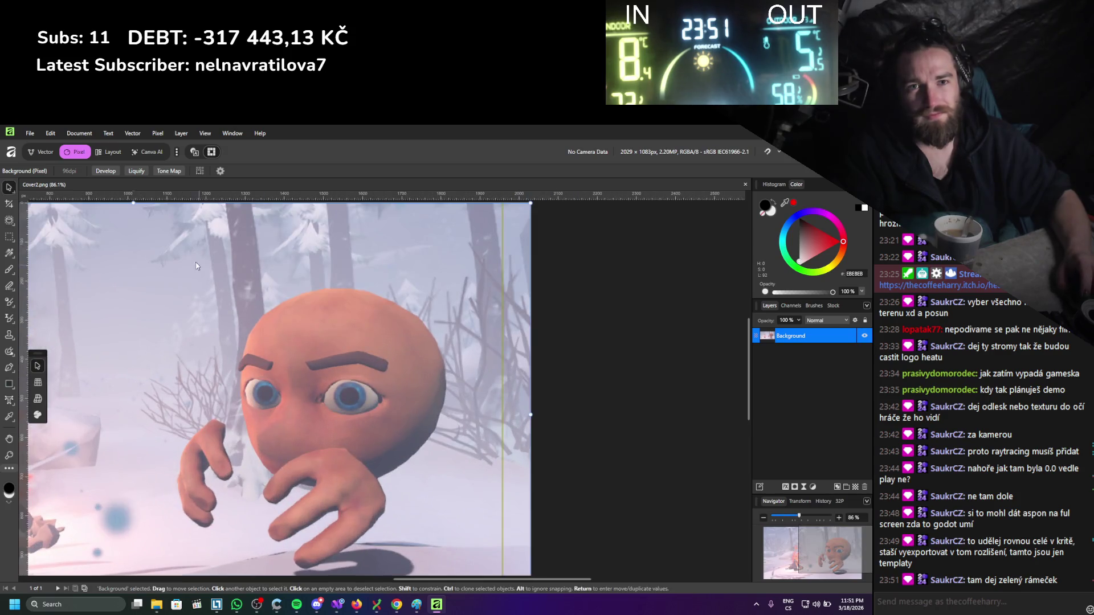
left_click(8, 236)
scroll(479, 252, "down", 2)
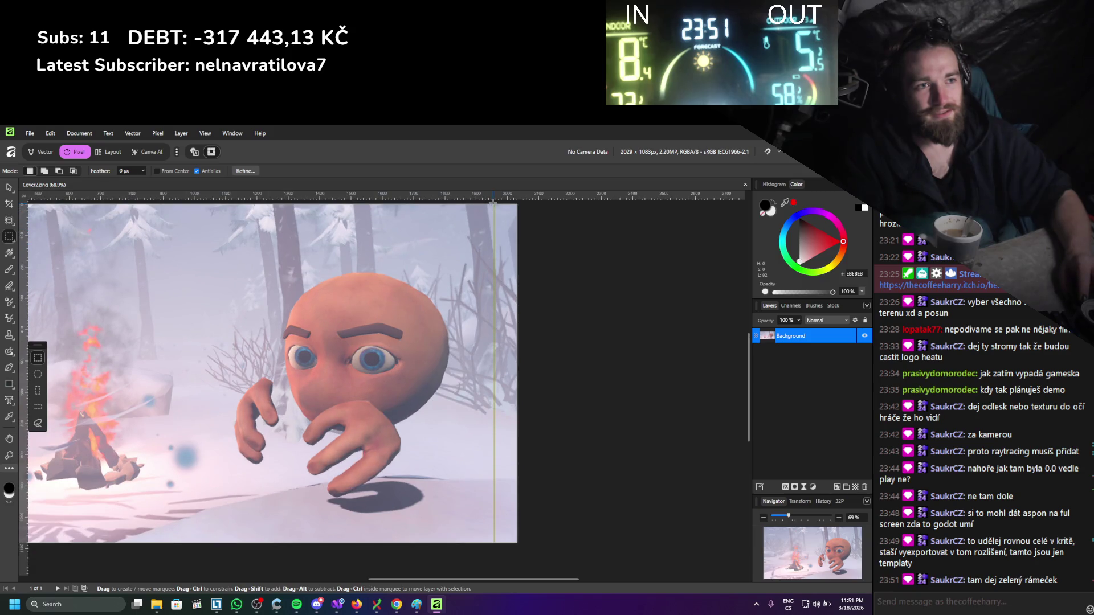
left_click_drag(493, 203, 495, 547)
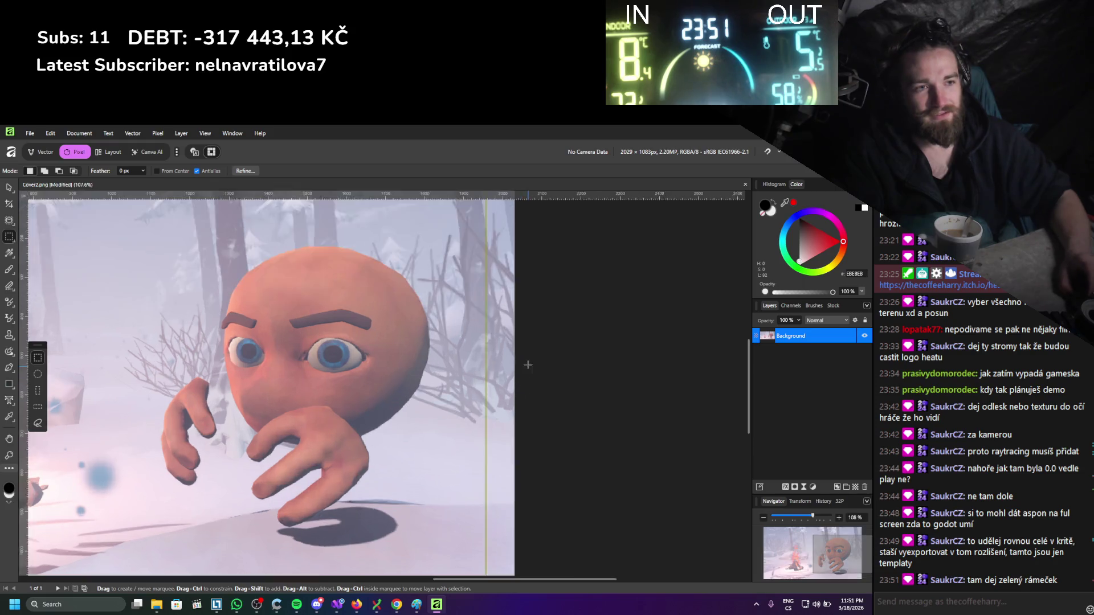
Shift the selected strip's pixels right past the image edge.
scroll(488, 310, "up", 2)
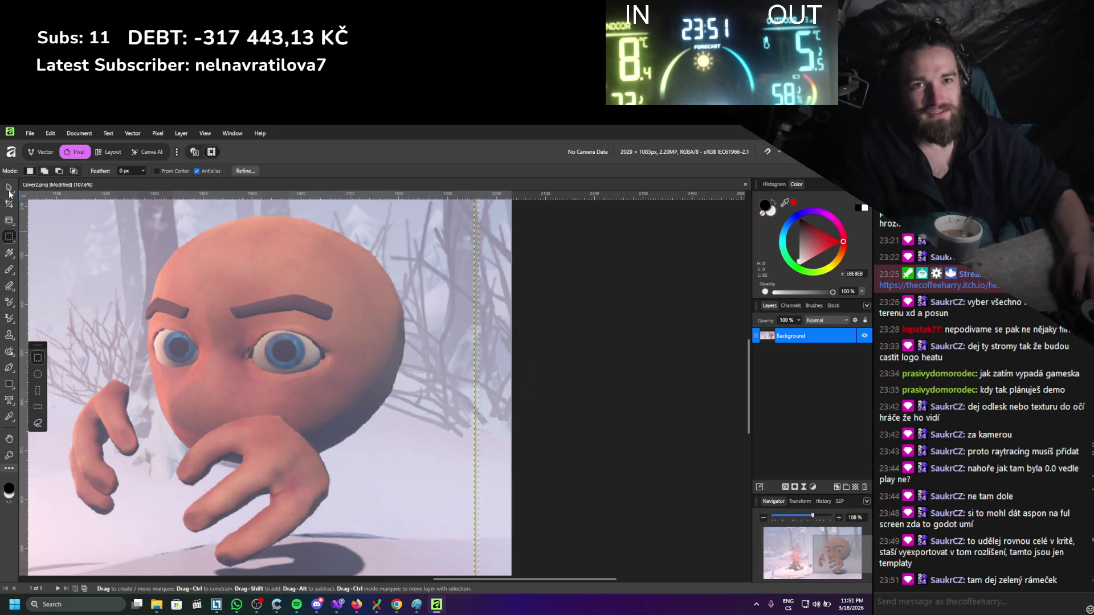
key("v")
scroll(459, 399, "up", 3)
left_click_drag(494, 380, 612, 383)
scroll(371, 365, "down", 5)
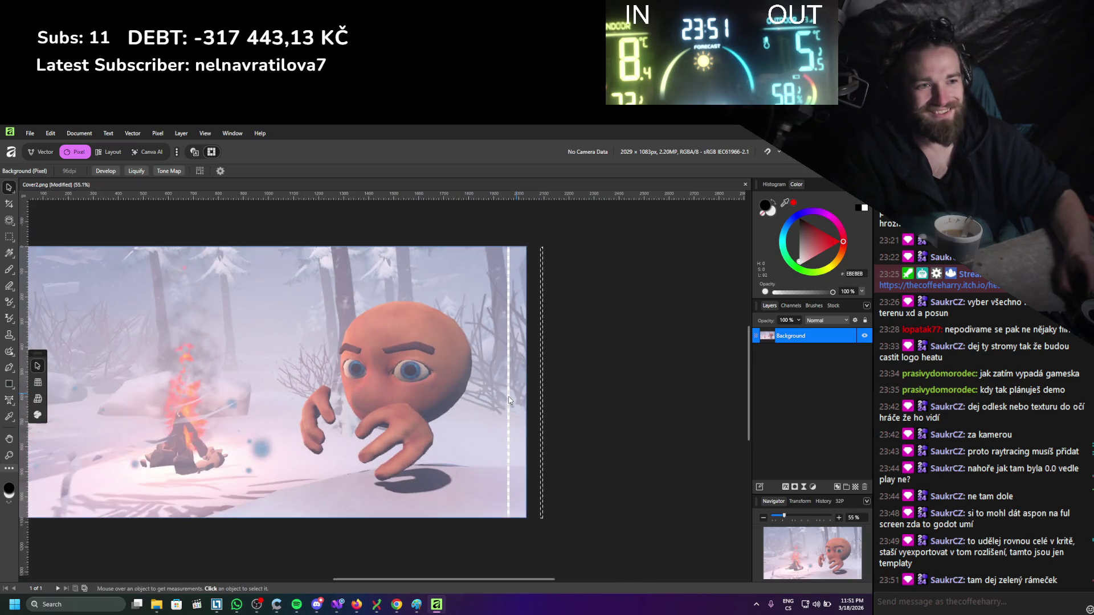
Select the narrow right-edge strip and delete it, leaving it transparent.
key("m")
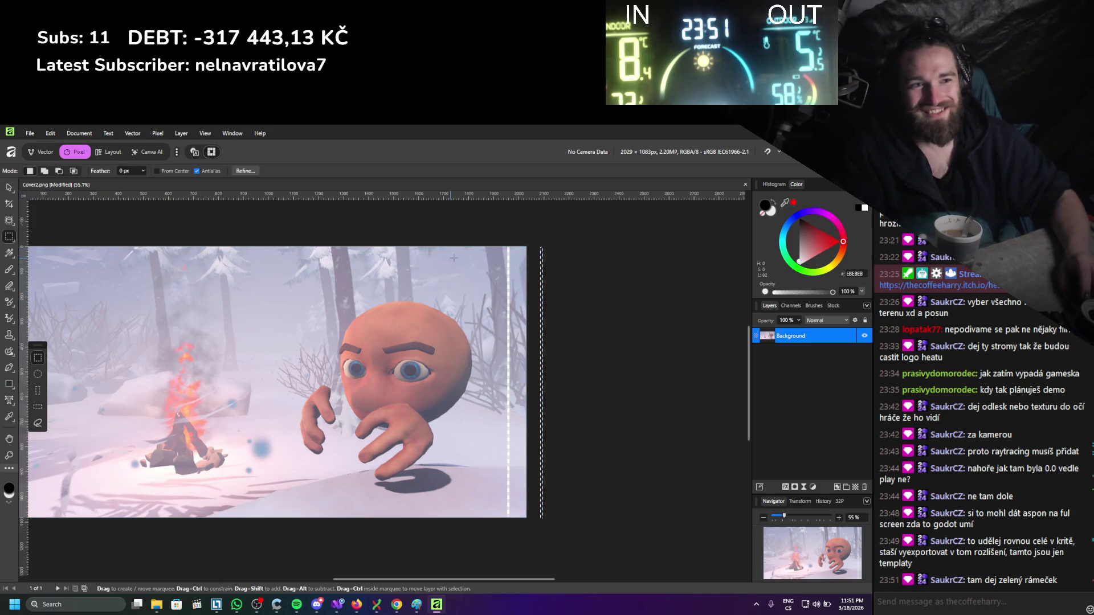
left_click_drag(501, 244, 507, 244)
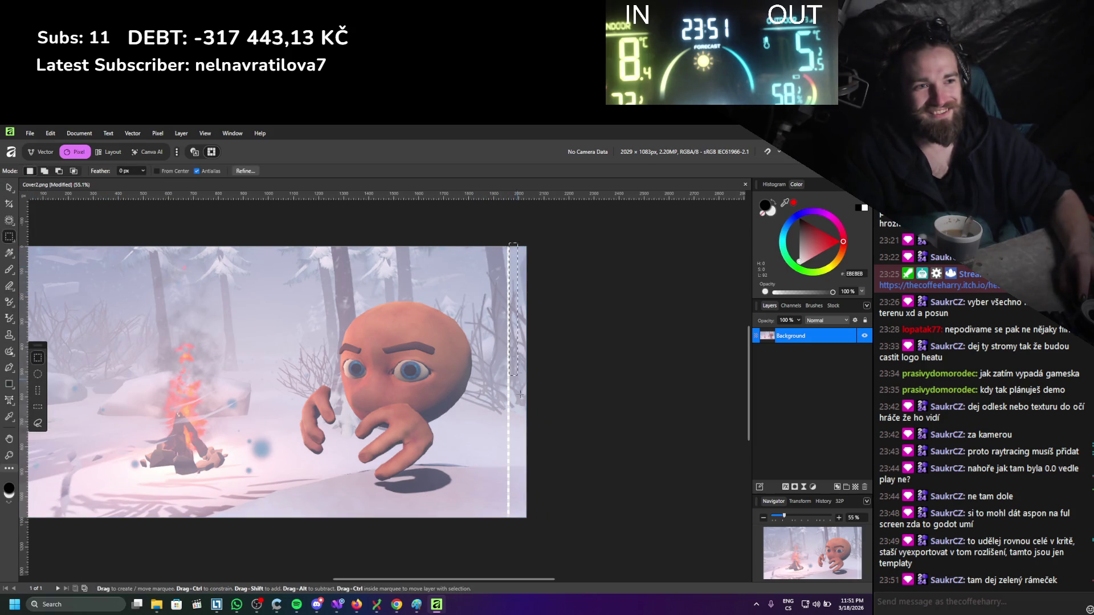
scroll(543, 307, "up", 2)
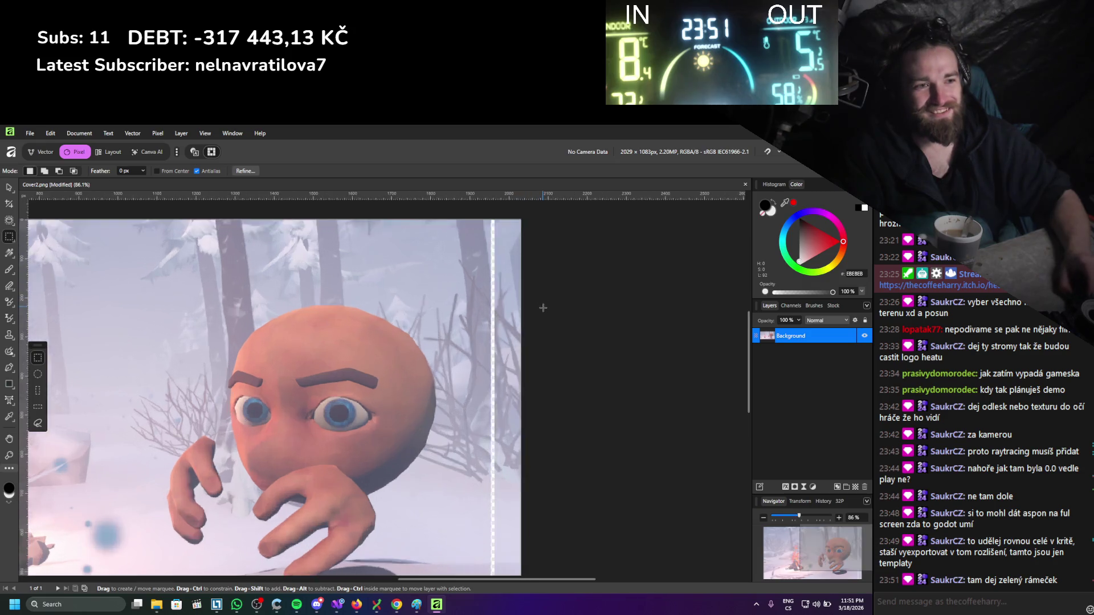
scroll(543, 308, "up", 2)
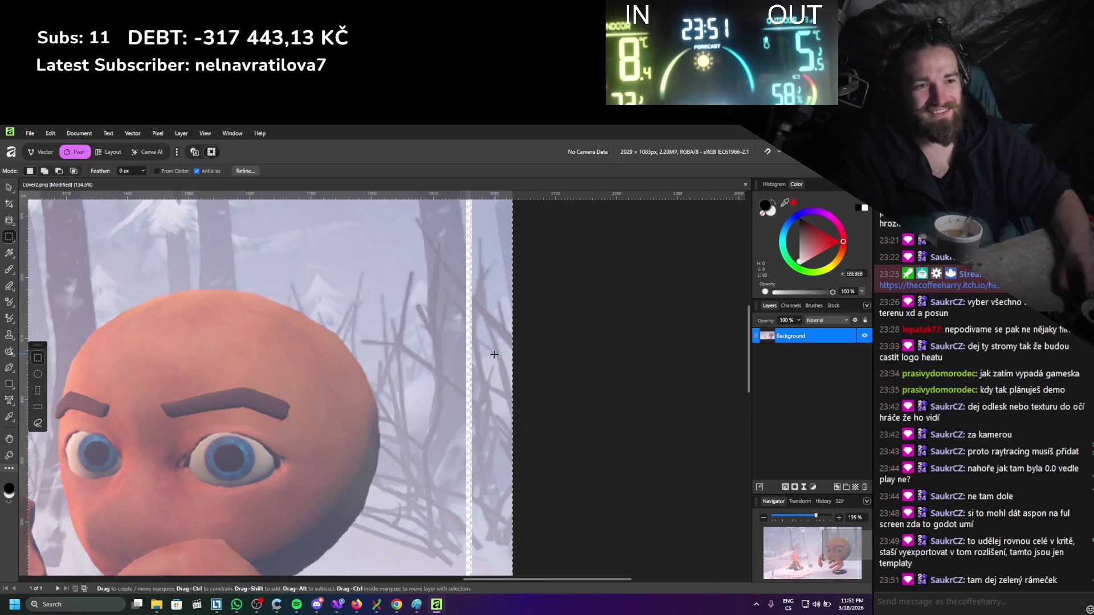
left_click(8, 187)
key("Delete")
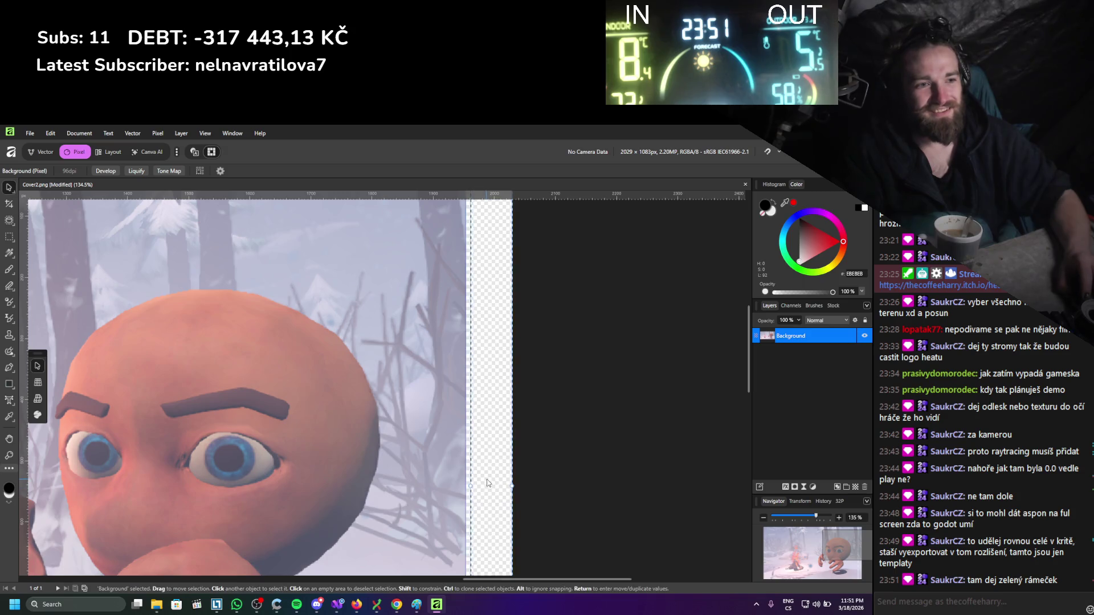
Paste the strip as a new Pixel layer and place it beneath Background.
key("ctrl+v")
left_click_drag(809, 337, 806, 360)
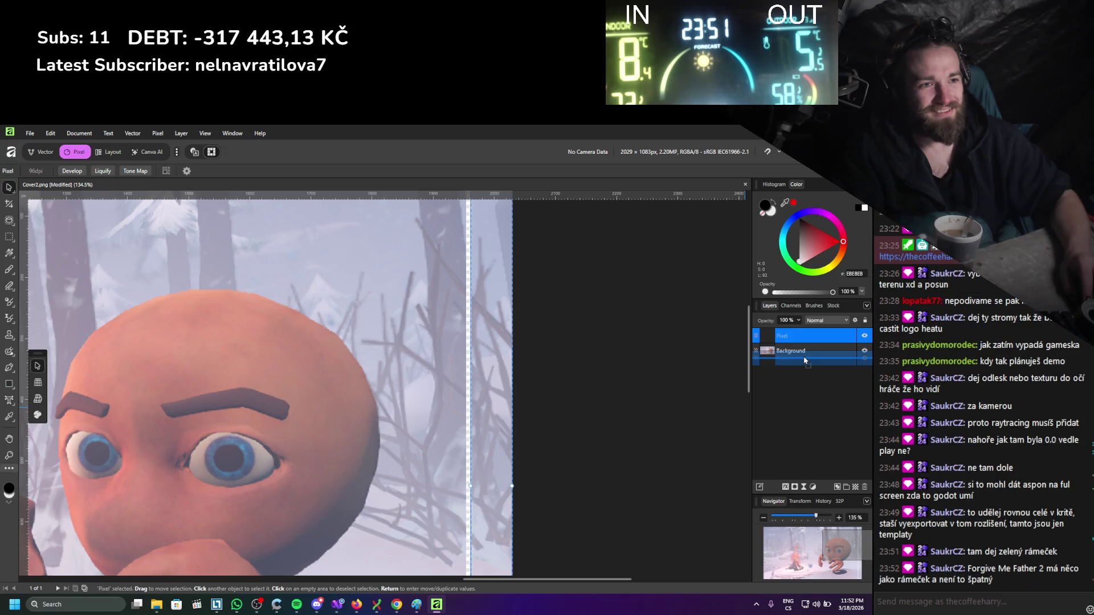
left_click_drag(805, 360, 808, 363)
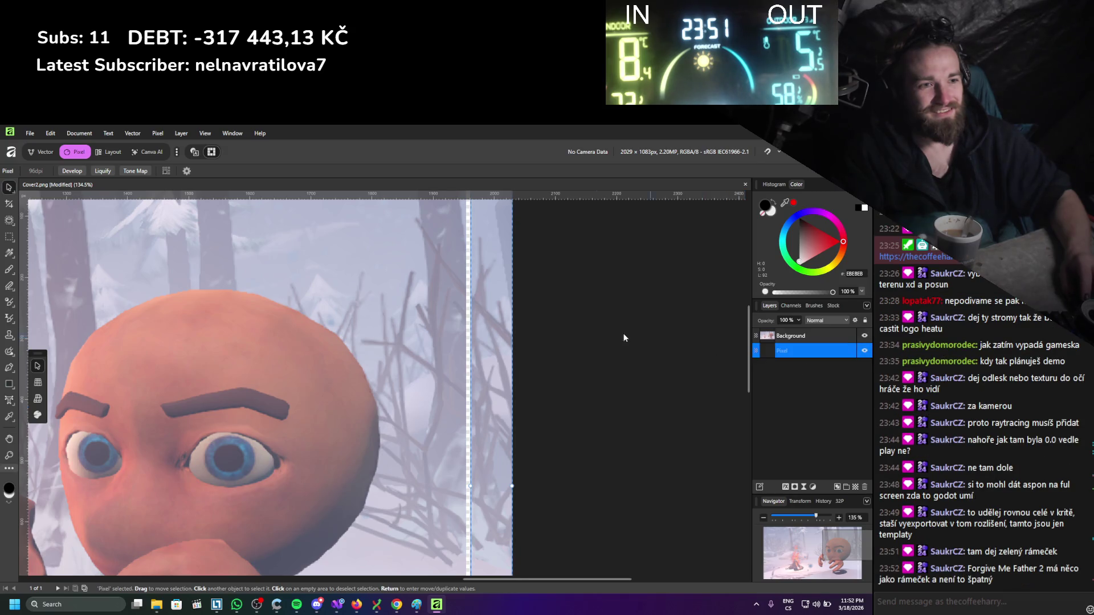
Widen the marquee strip slightly to the left and inspect the seam area.
left_click_drag(472, 486, 467, 488)
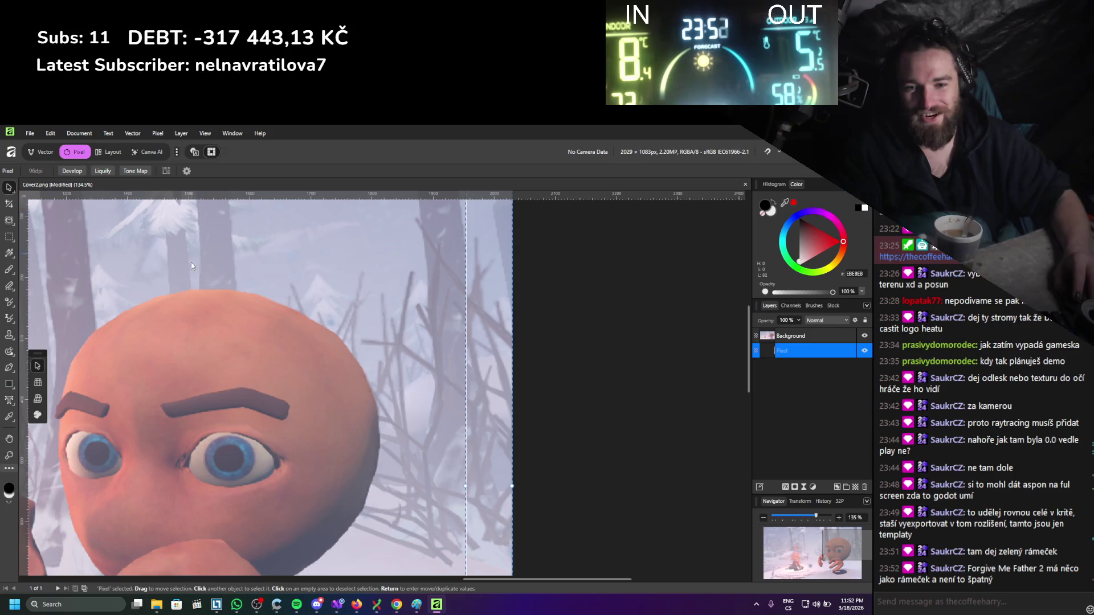
key("m")
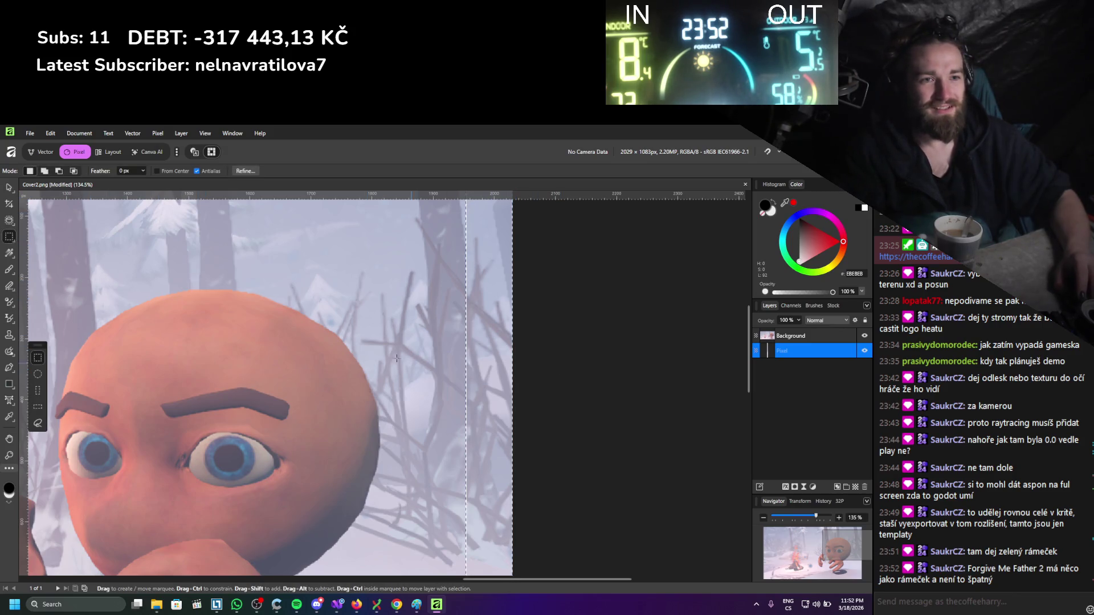
left_click(9, 187)
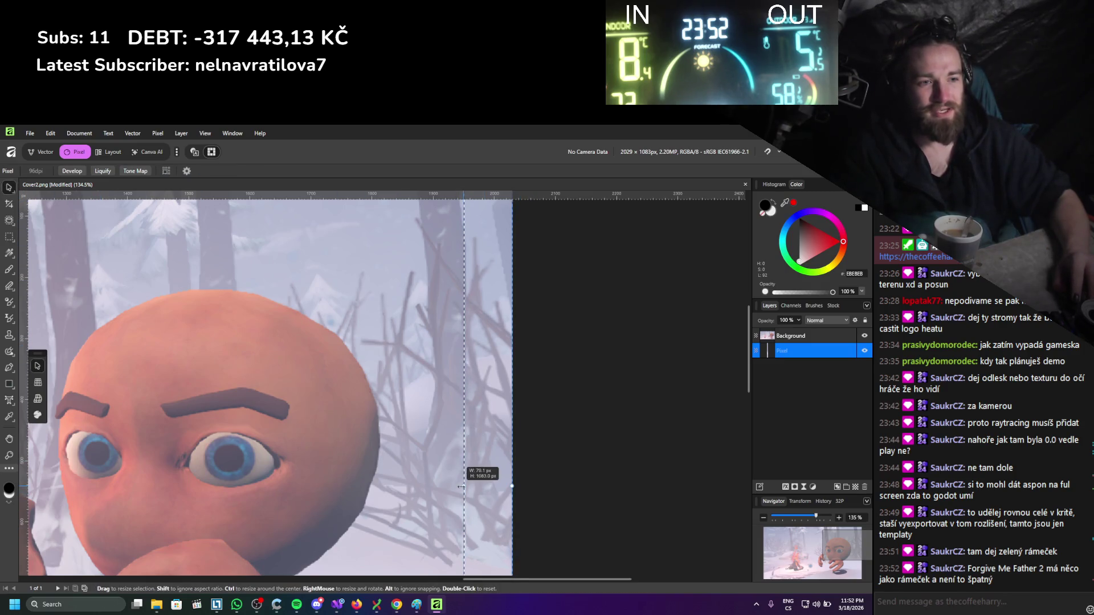
left_click(9, 237)
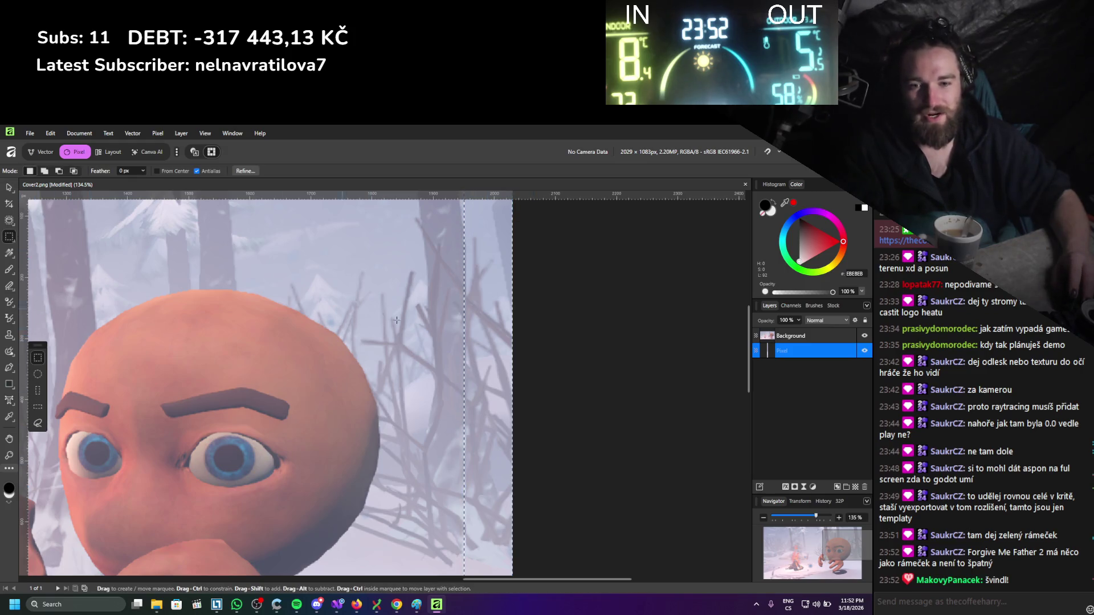
scroll(567, 375, "down", 5)
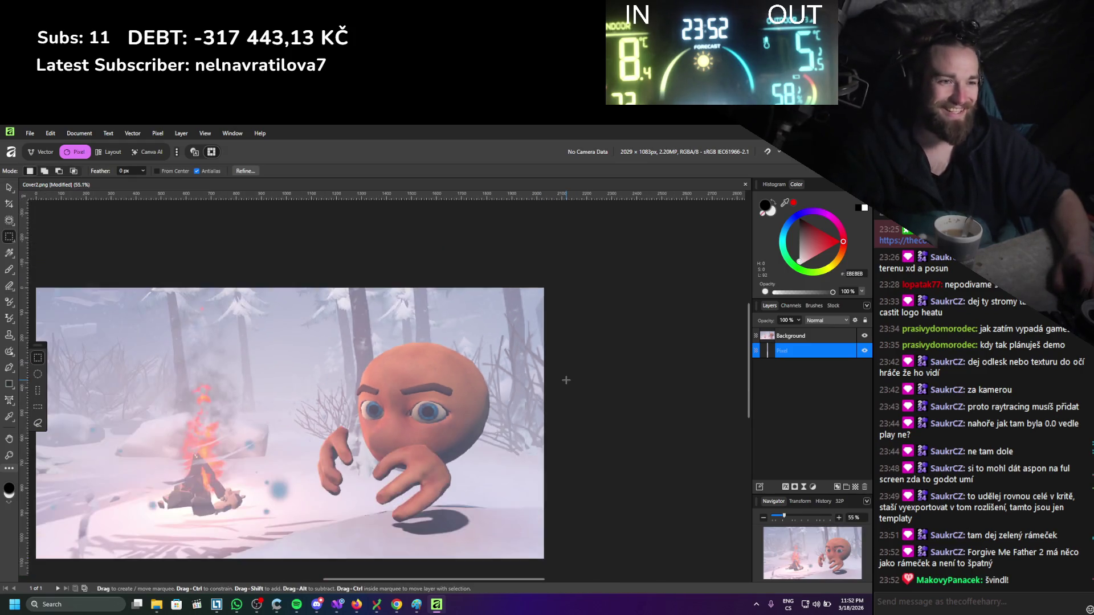
scroll(481, 442, "up", 4)
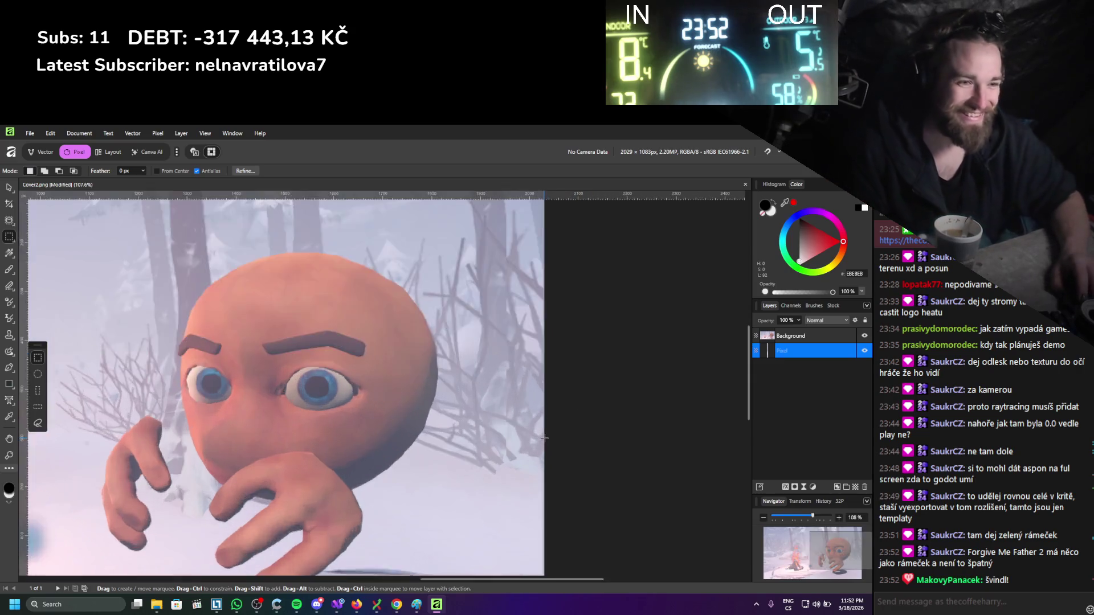
scroll(394, 377, "up", 5)
scroll(394, 376, "down", 5)
scroll(513, 263, "up", 5)
scroll(512, 263, "down", 3)
scroll(496, 319, "up", 3)
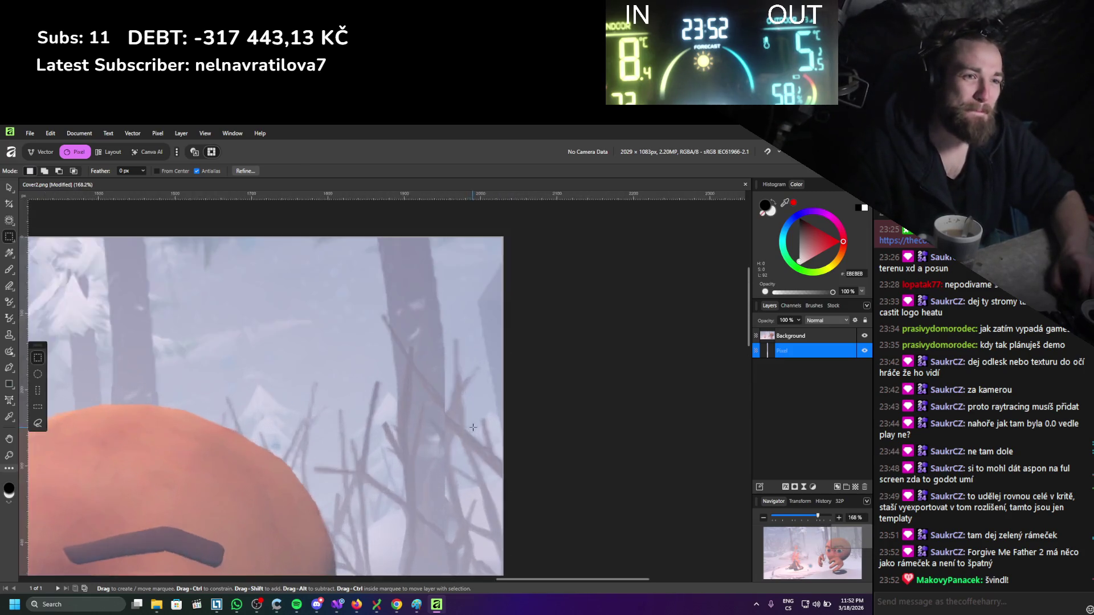
scroll(479, 394, "down", 6)
scroll(479, 394, "down", 3)
scroll(490, 388, "up", 2)
scroll(508, 382, "down", 2)
scroll(527, 372, "up", 3)
scroll(527, 371, "down", 1)
scroll(627, 311, "up", 6)
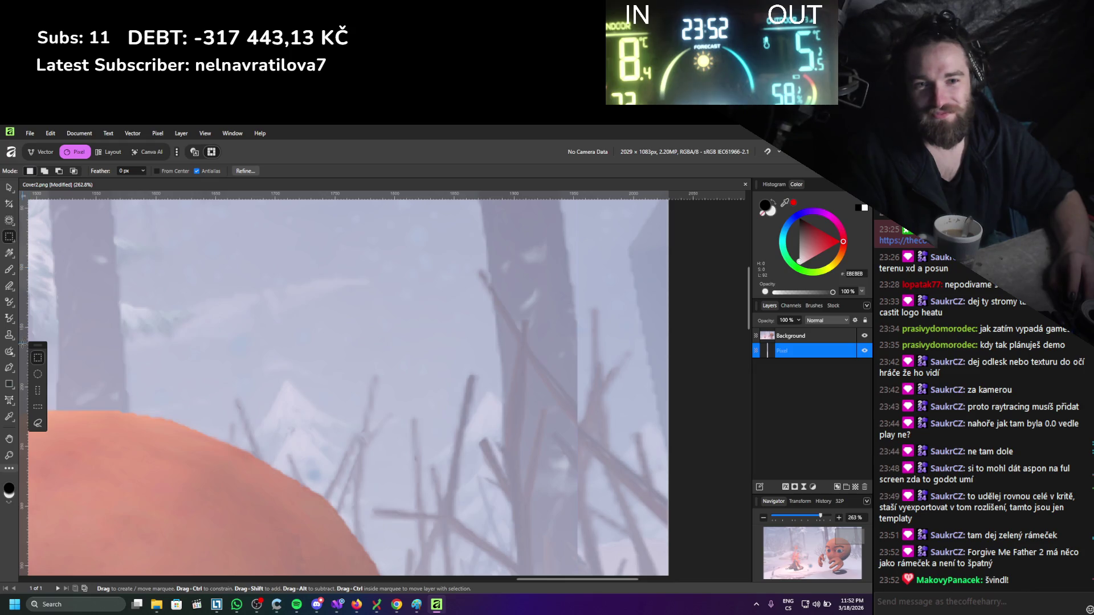
scroll(470, 323, "down", 5)
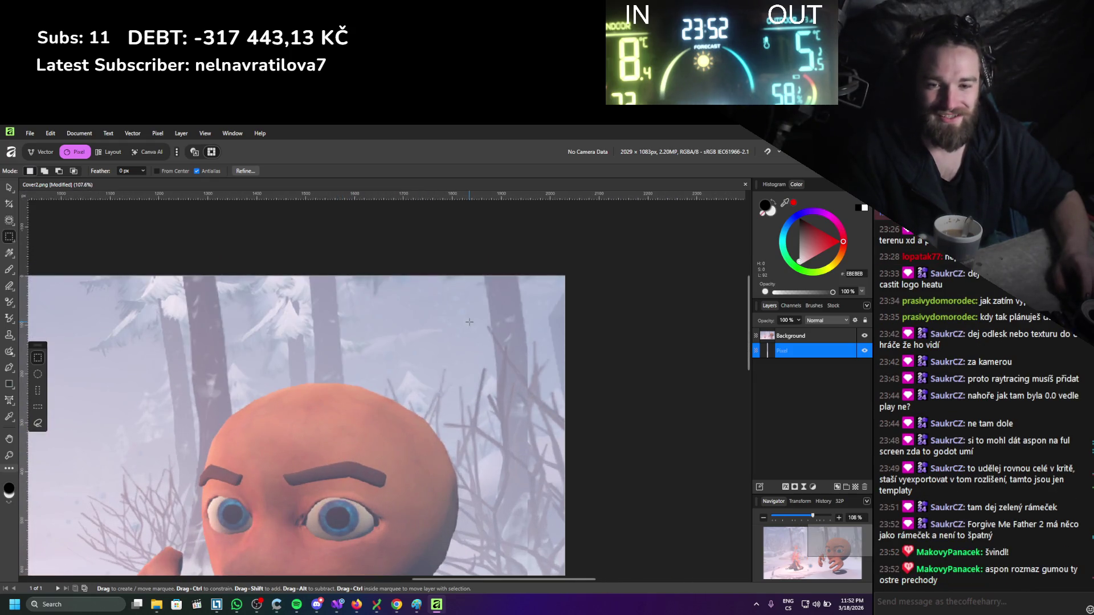
scroll(469, 322, "down", 2)
scroll(535, 430, "up", 6)
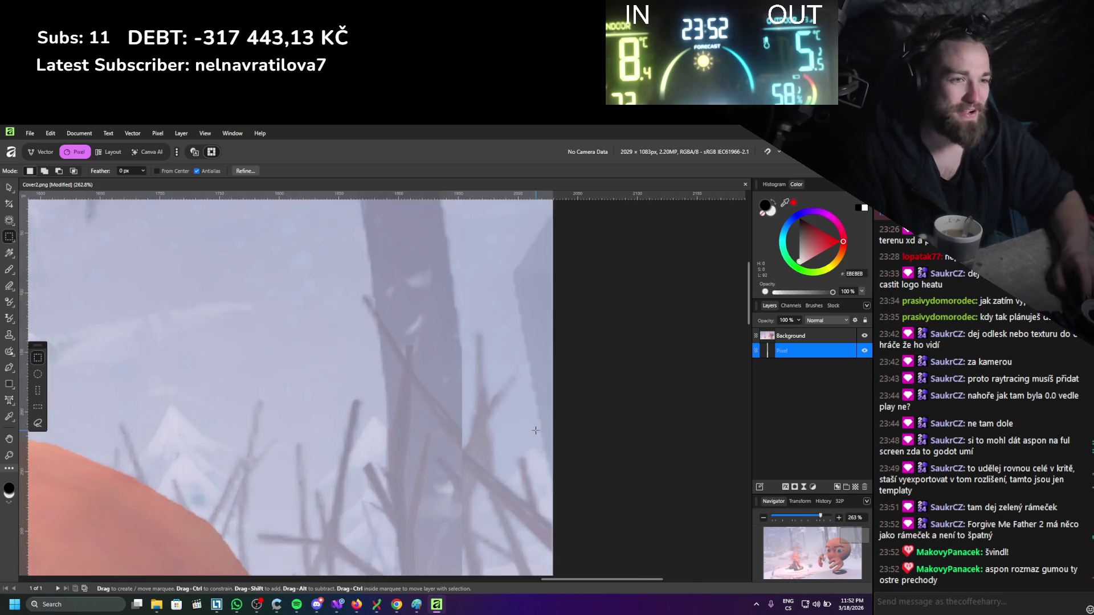
Merge the layers into one Pixel layer and sponge over the trees along the seam.
right_click(802, 335)
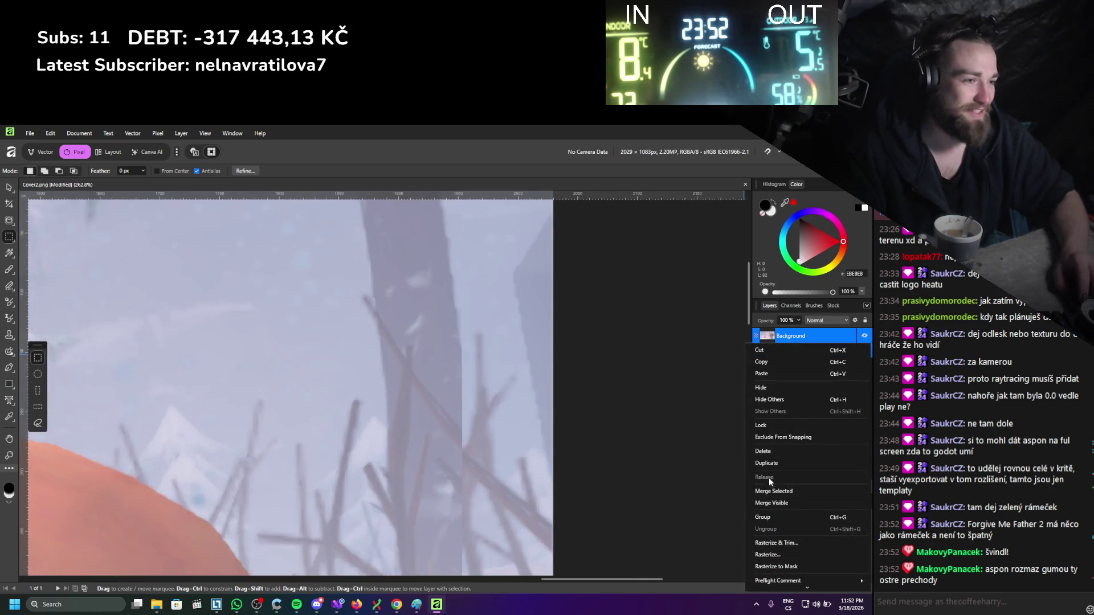
left_click(774, 491)
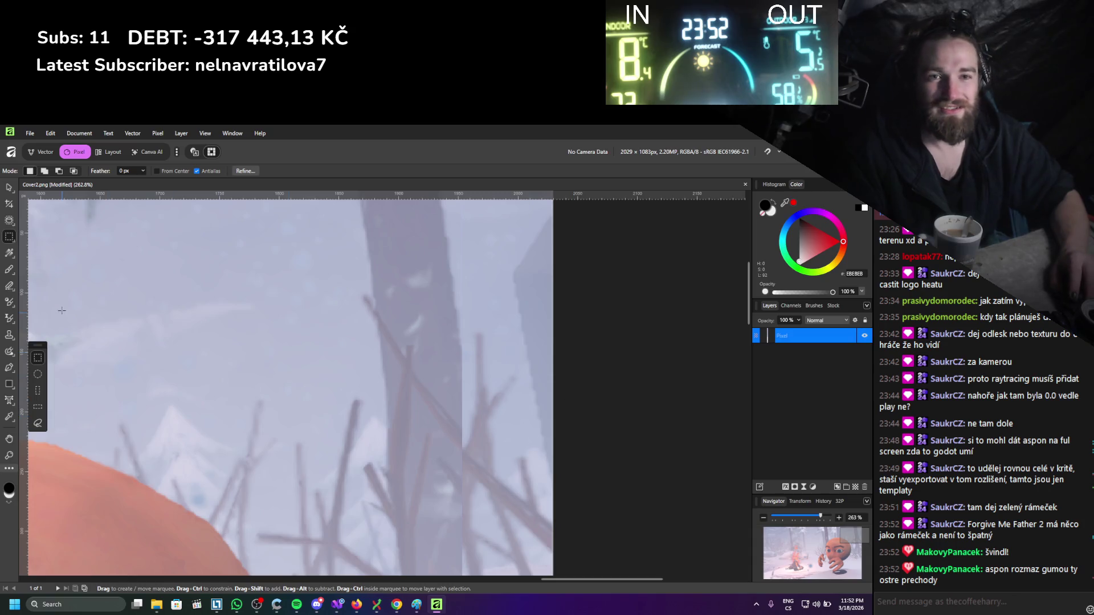
left_click(14, 303)
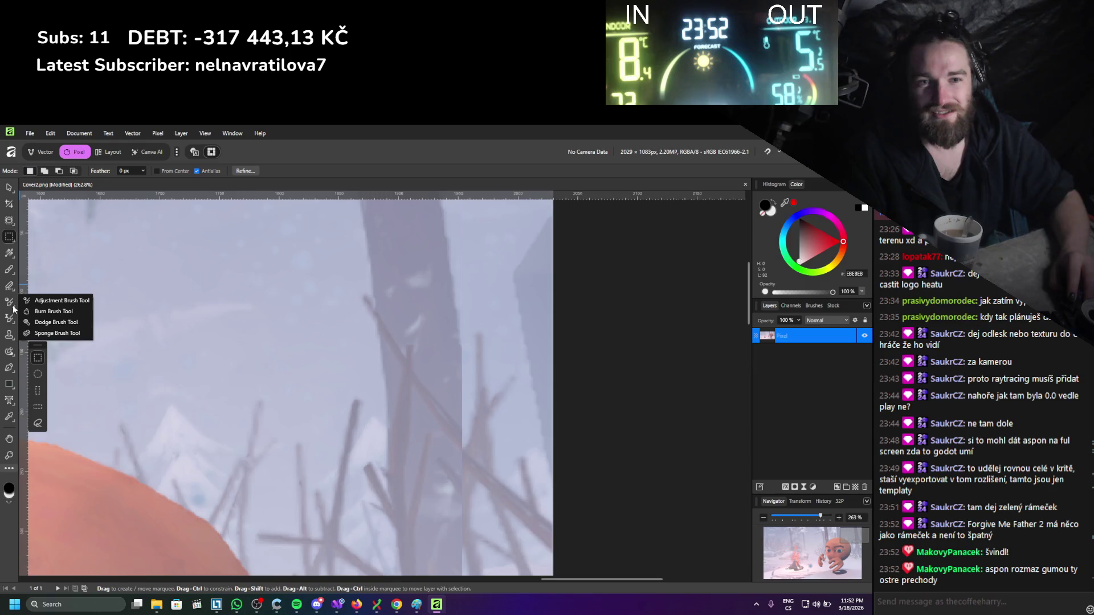
left_click(54, 333)
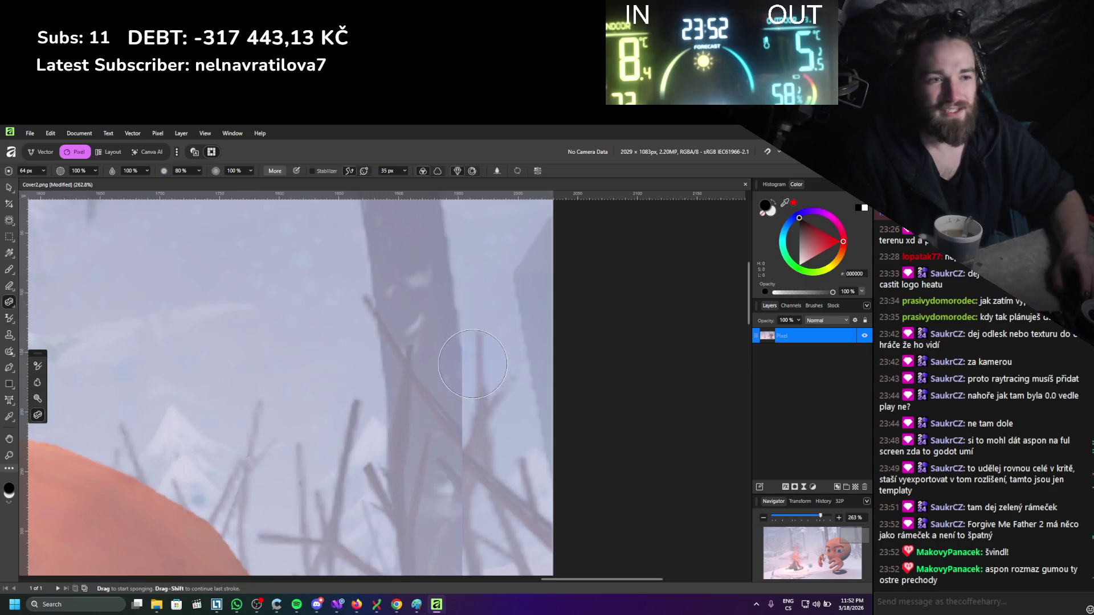
left_click_drag(395, 376, 525, 392)
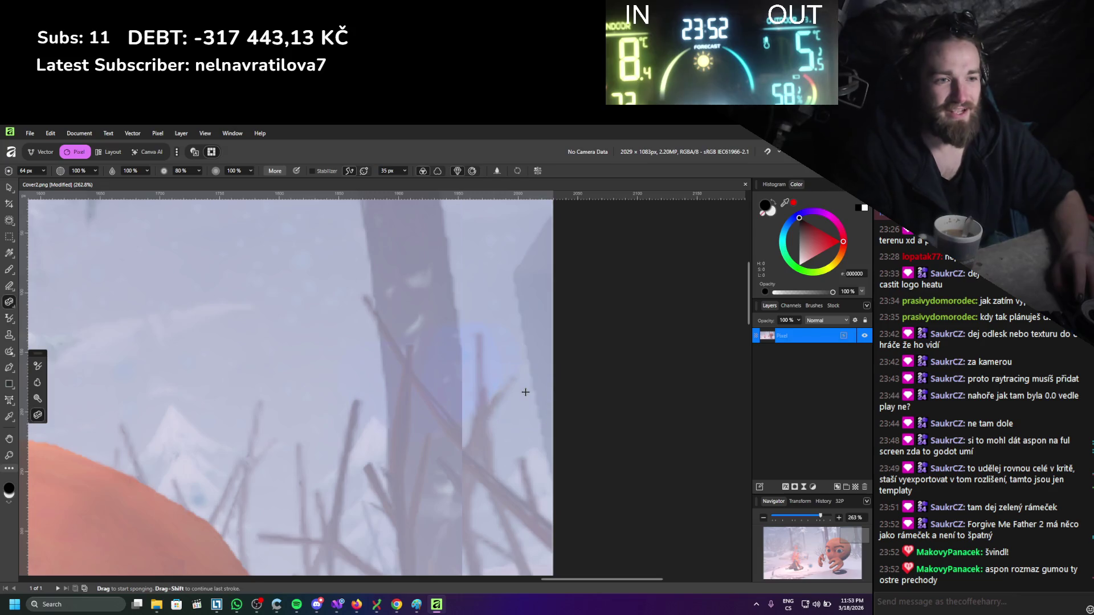
Try the Blur brush, then choose the Smudge brush and adjust its size.
left_click(6, 324)
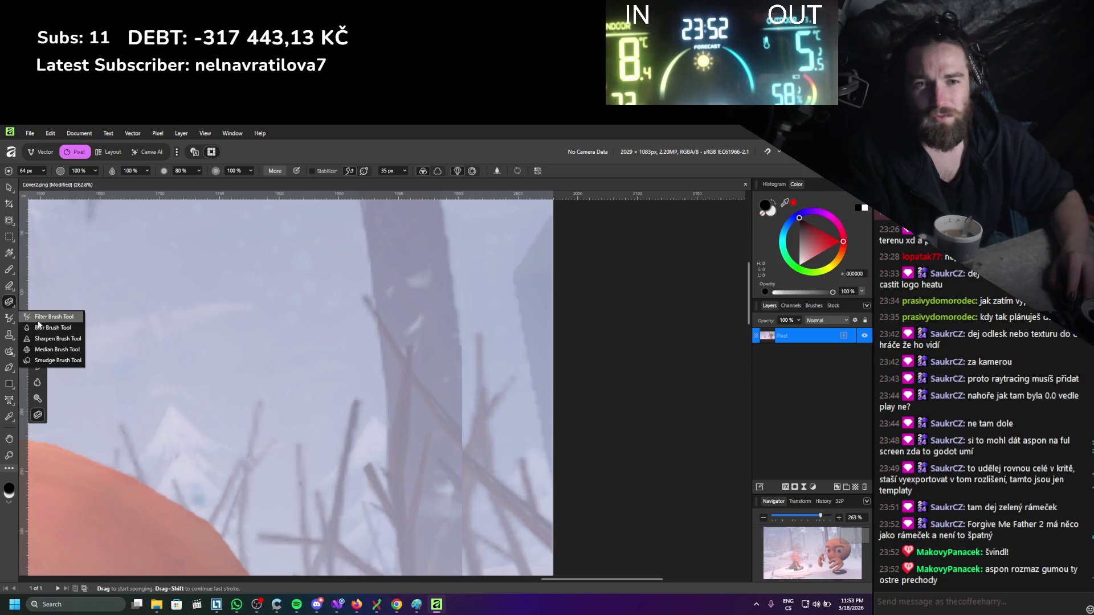
left_click(52, 328)
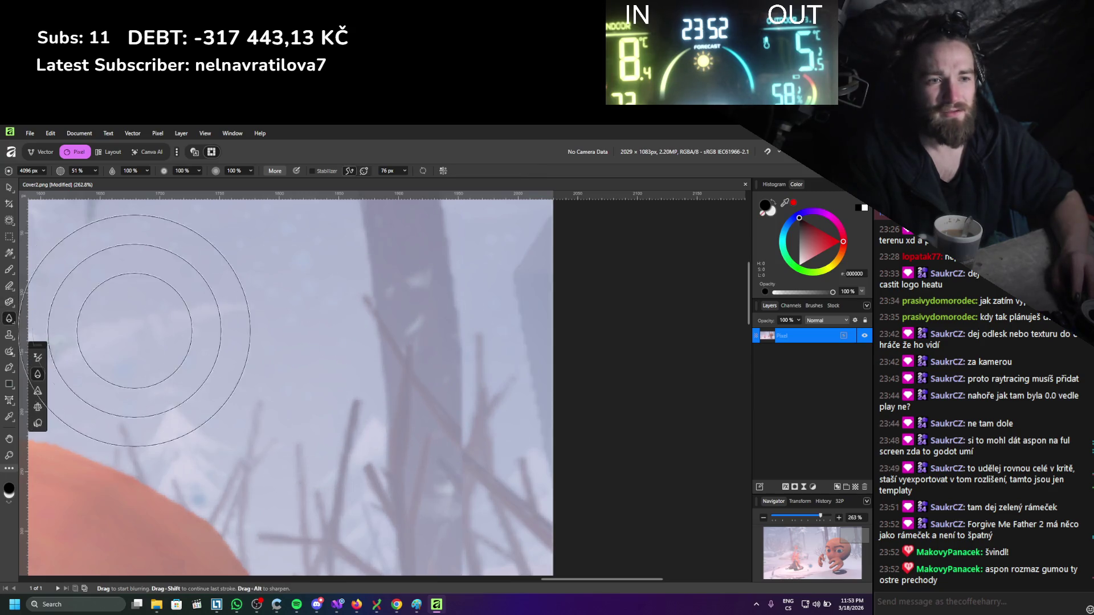
left_click(8, 322)
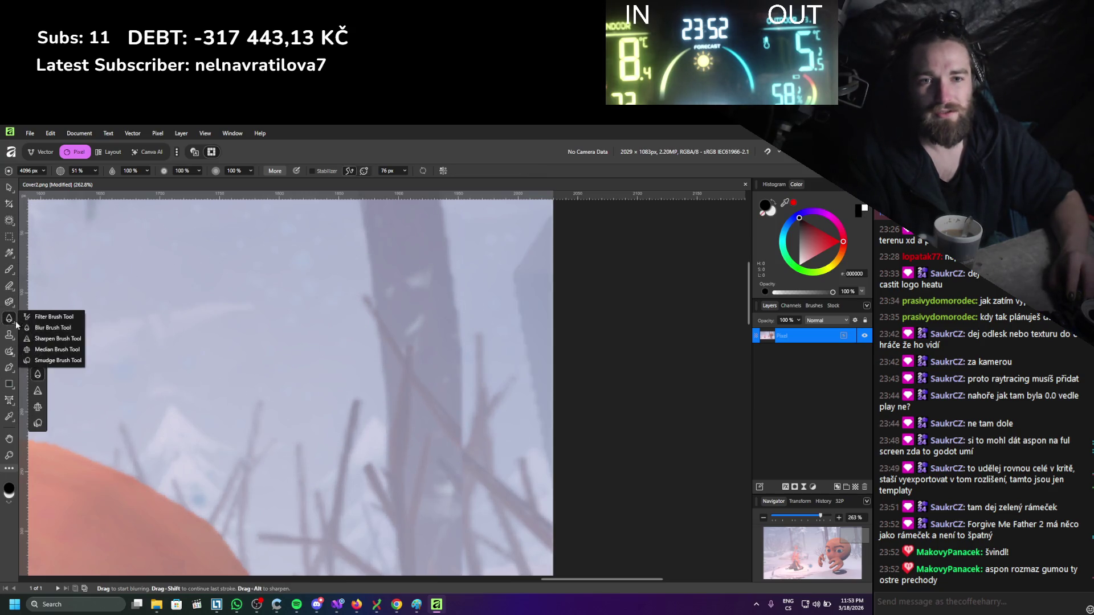
left_click(53, 363)
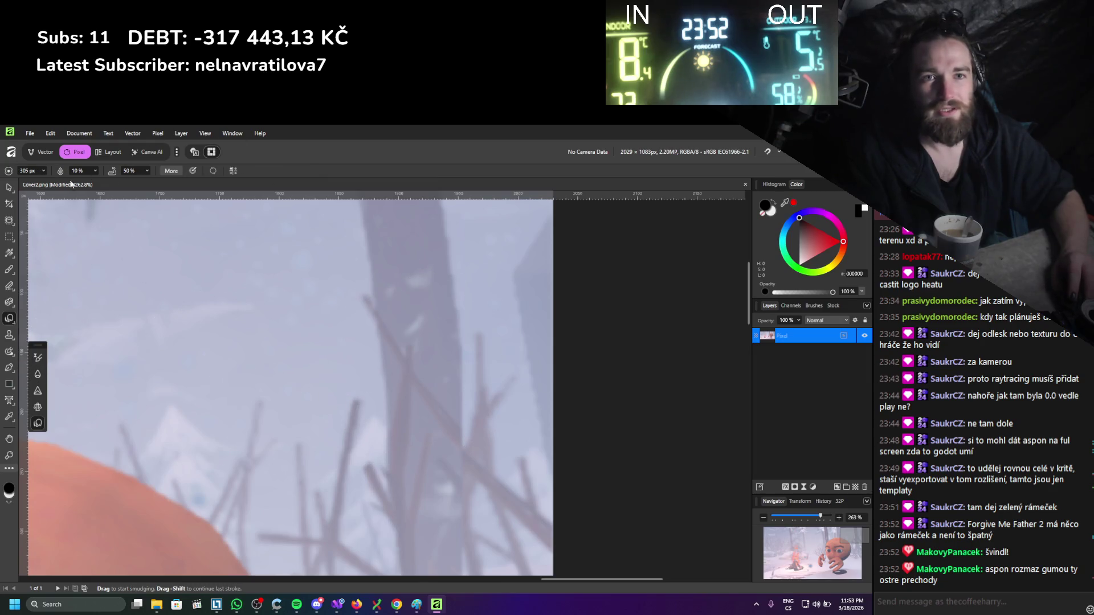
left_click(43, 170)
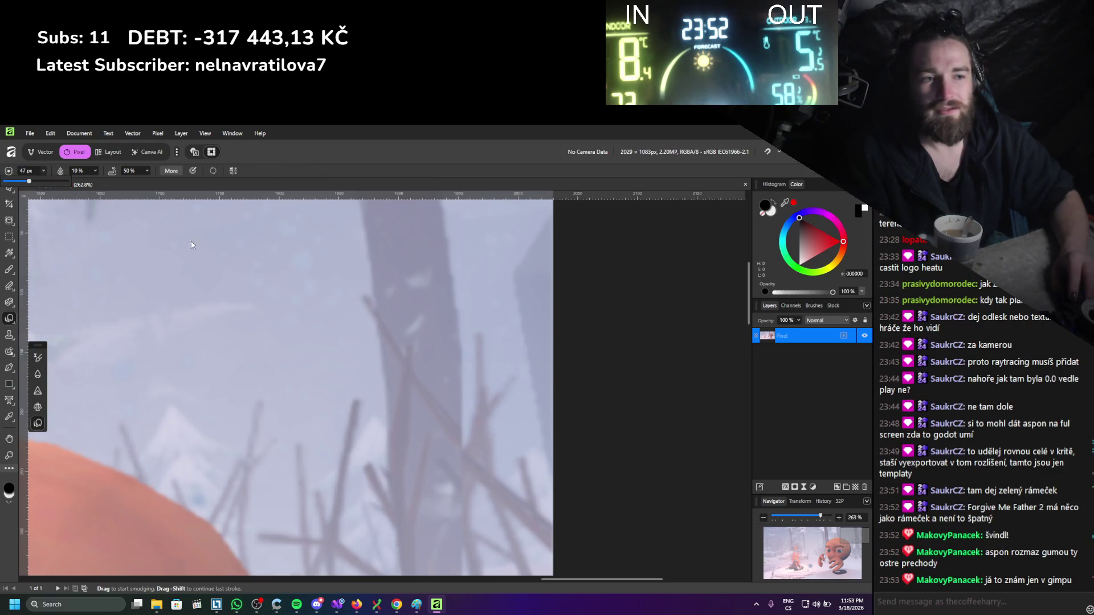
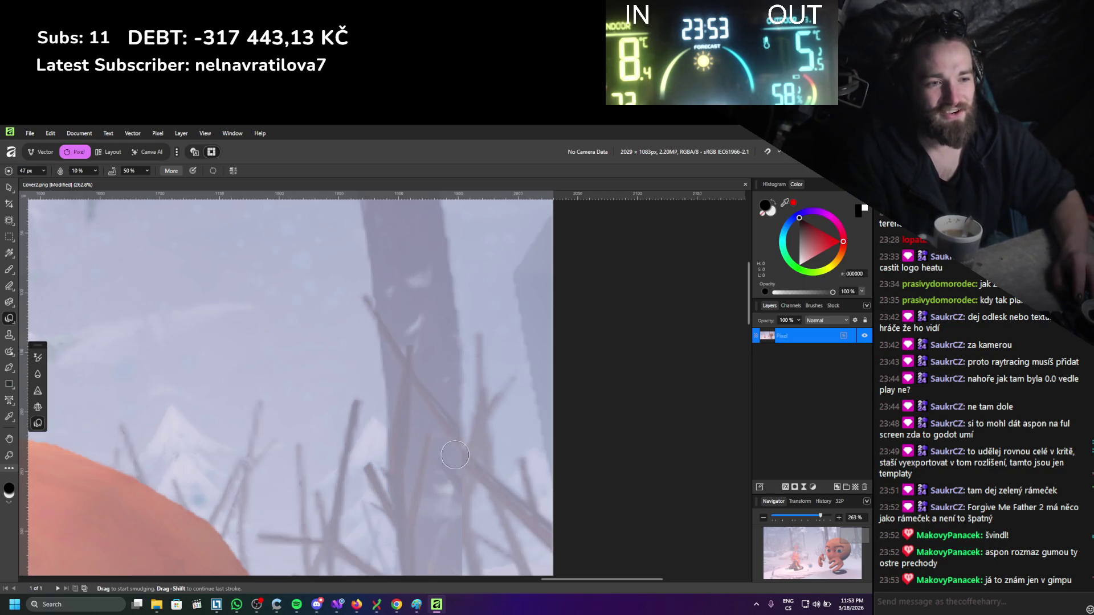
Add a new empty pixel layer above the snowy forest image.
scroll(470, 450, "down", 3)
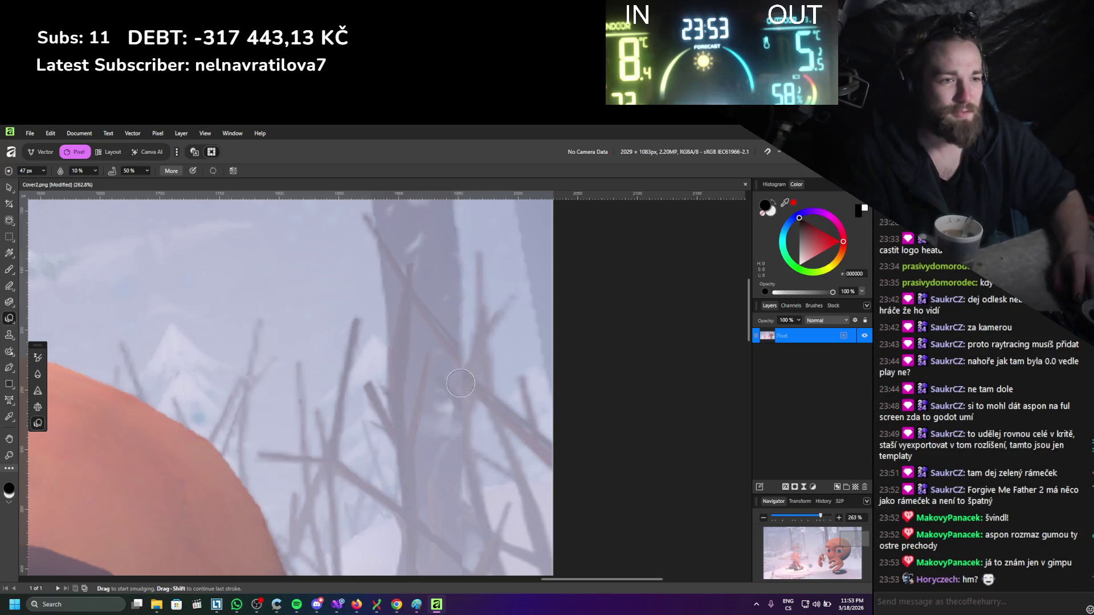
scroll(479, 372, "down", 2)
scroll(480, 372, "down", 2)
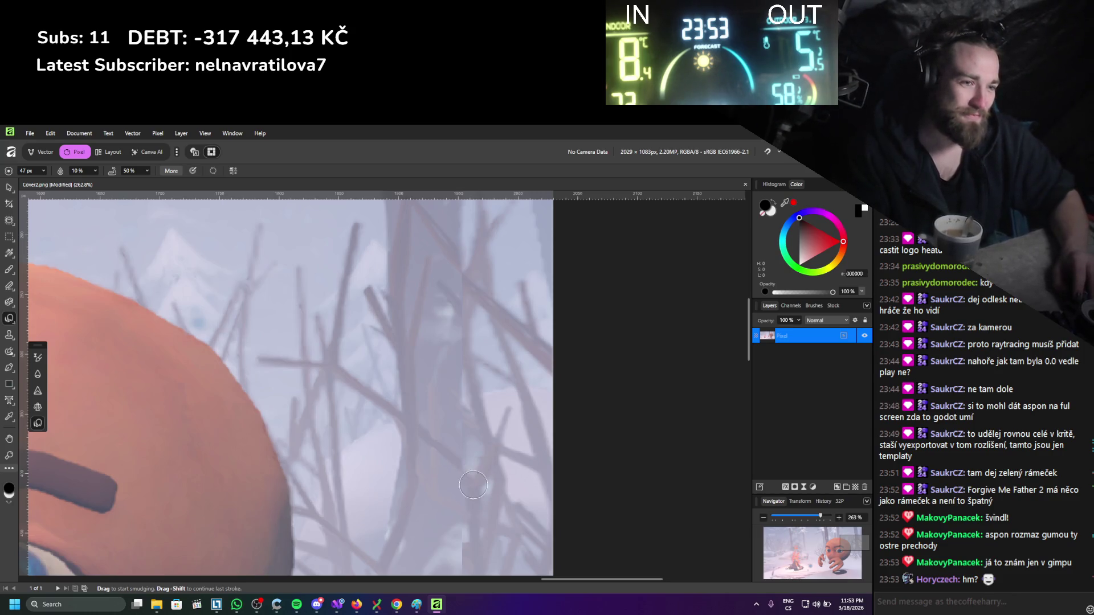
scroll(473, 485, "down", 3)
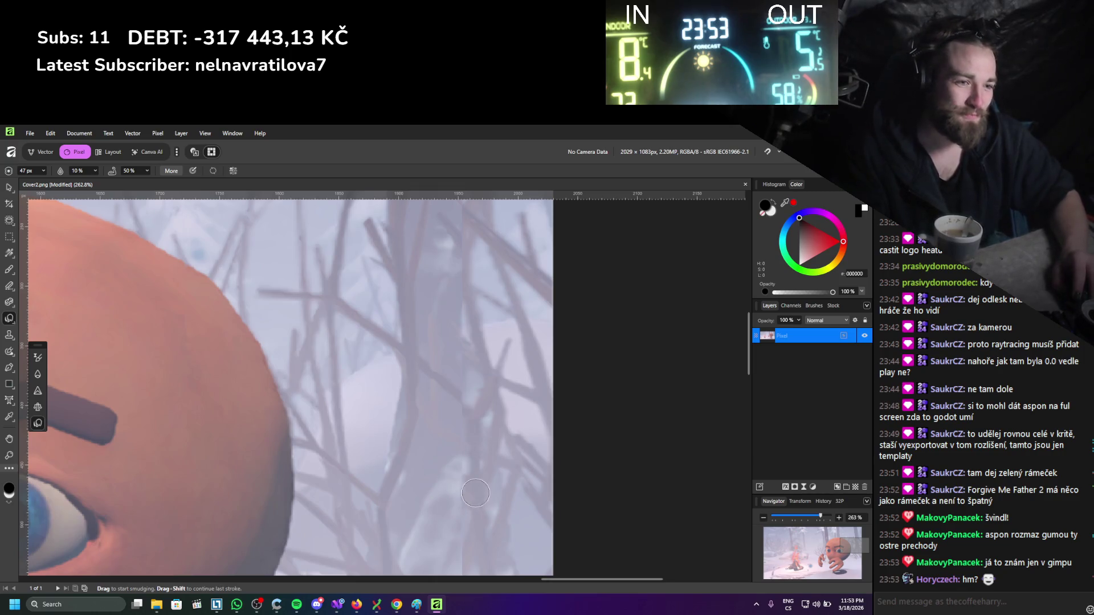
scroll(470, 466, "down", 4)
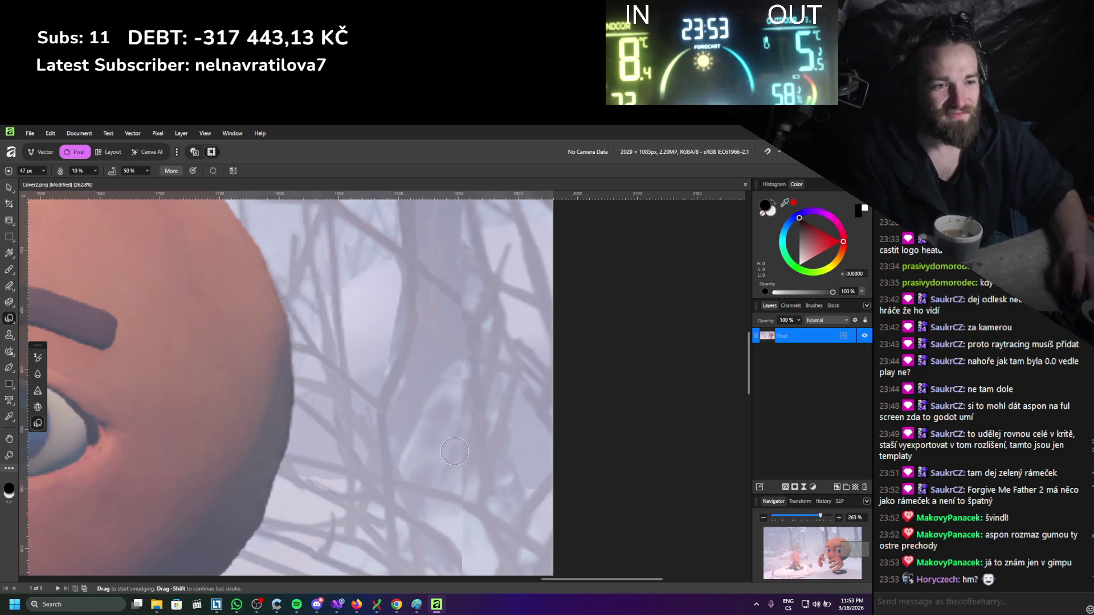
scroll(468, 459, "down", 4)
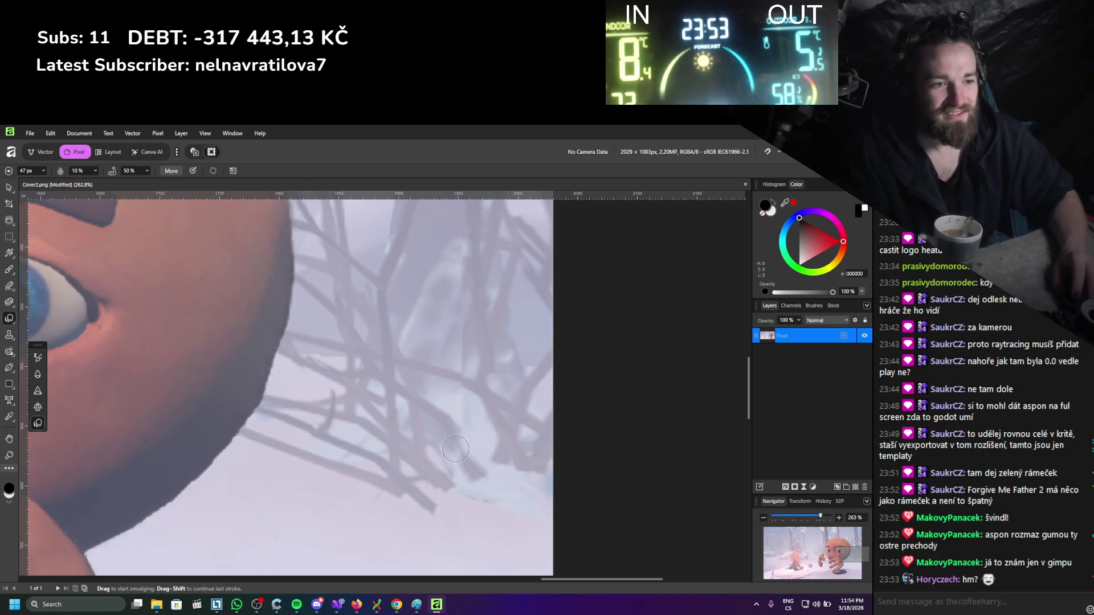
scroll(473, 483, "down", 2)
scroll(462, 470, "down", 6)
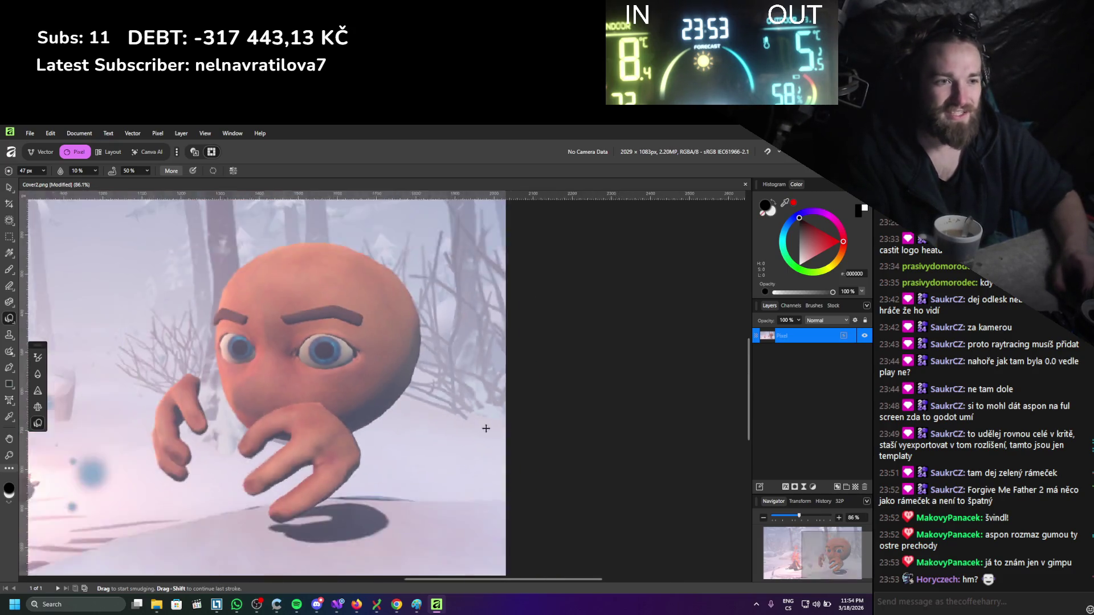
scroll(301, 373, "up", 2)
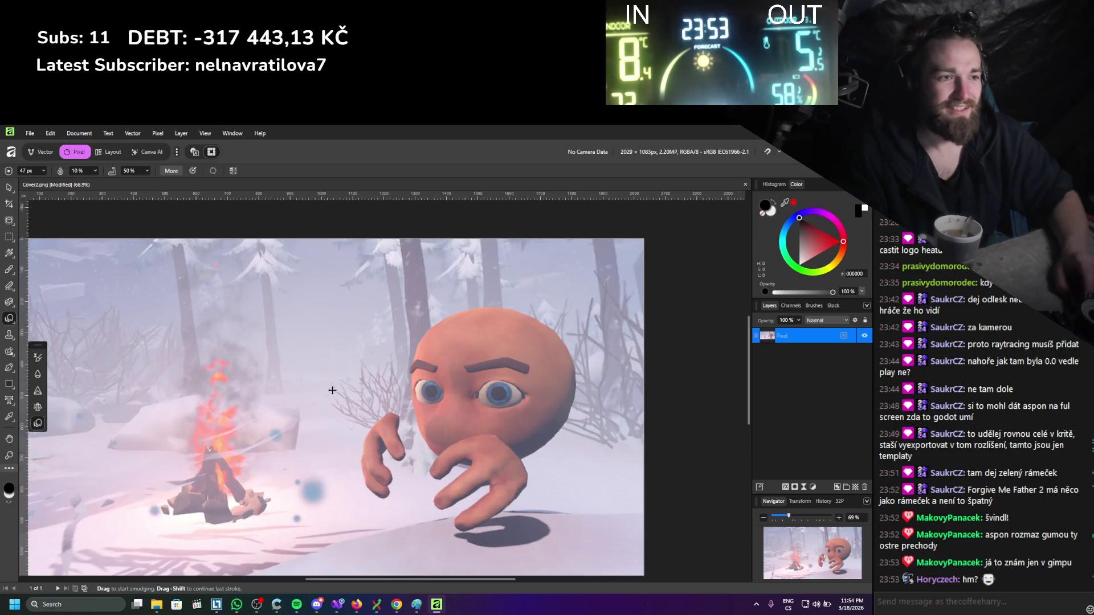
scroll(330, 388, "down", 1)
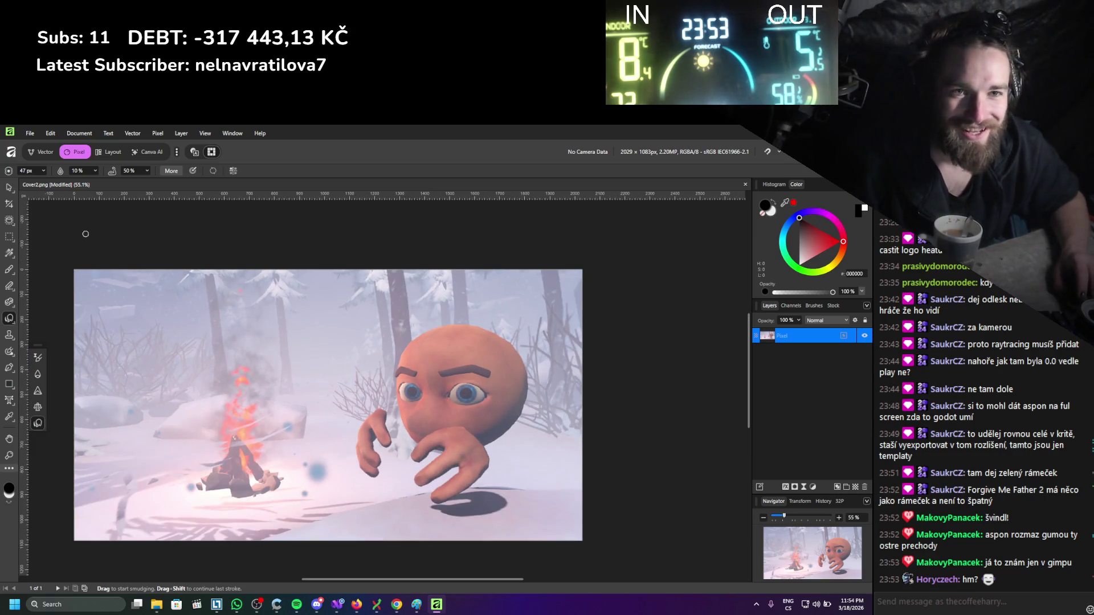
left_click(31, 135)
left_click(50, 254)
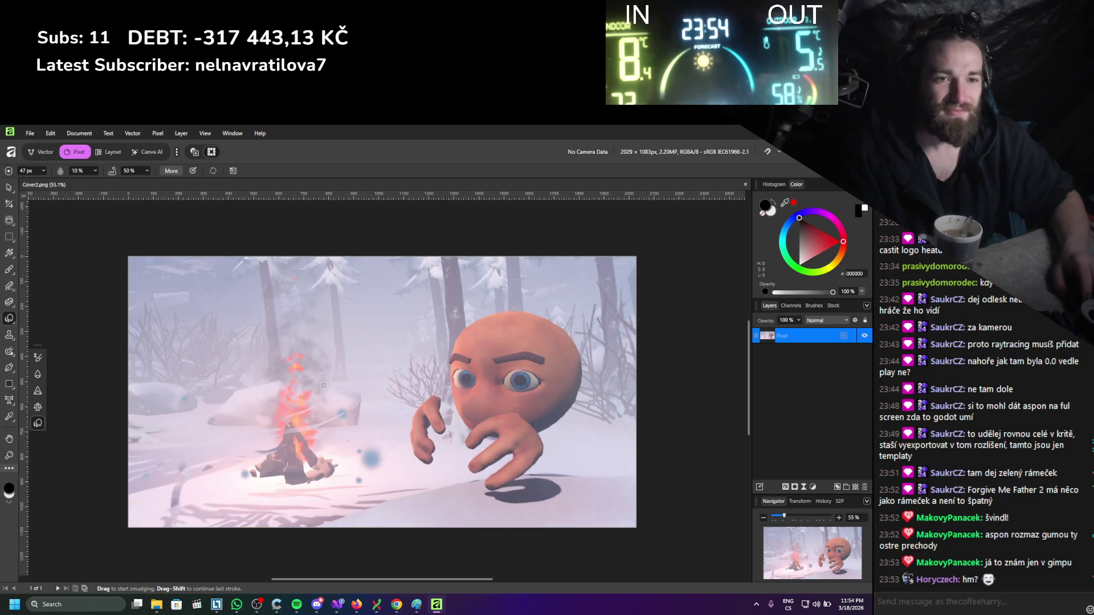
scroll(324, 386, "down", 2)
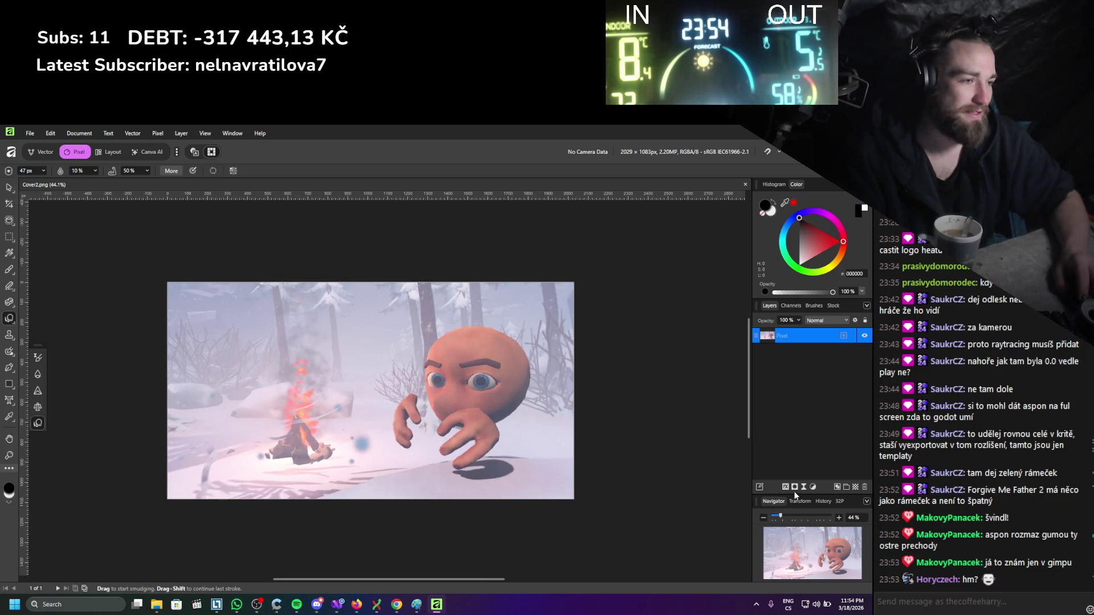
left_click(855, 488)
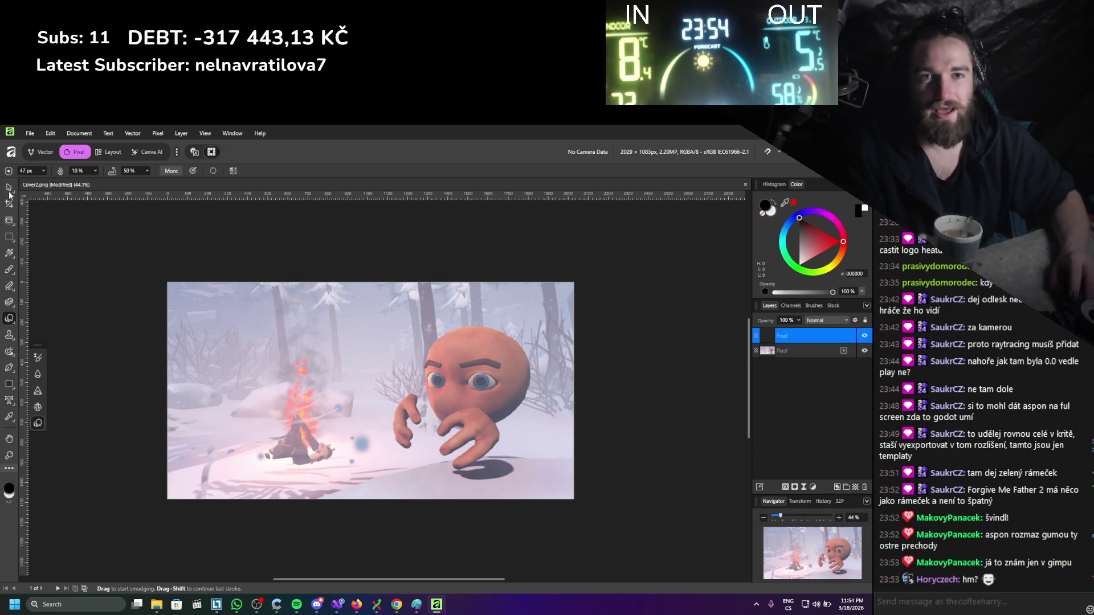
With a 96 px Paint Brush, paint black strokes along the image's top and left edges.
left_click(9, 269)
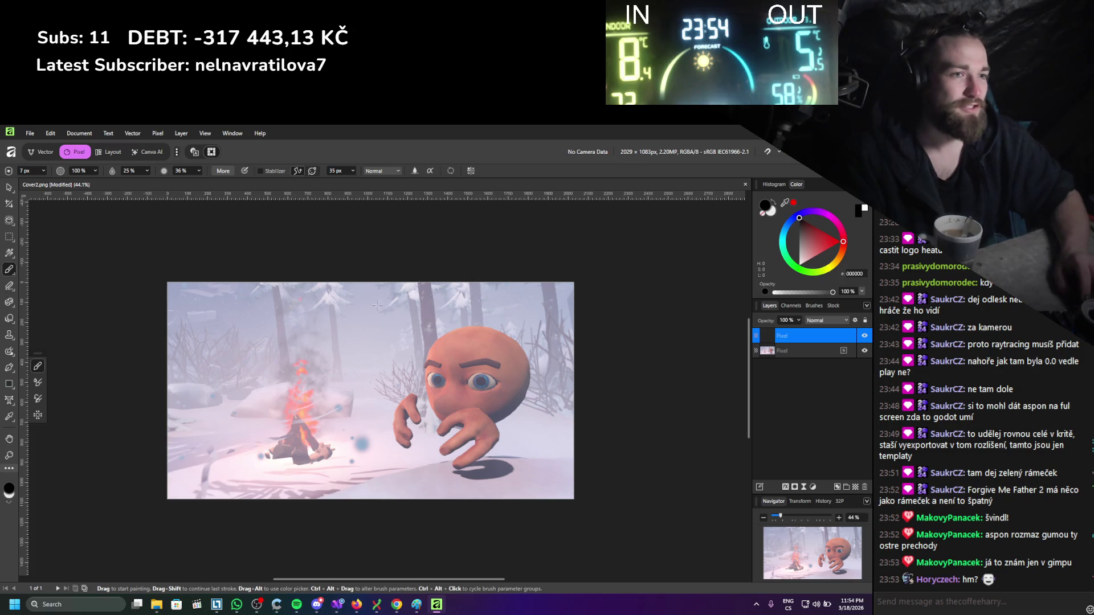
left_click(43, 171)
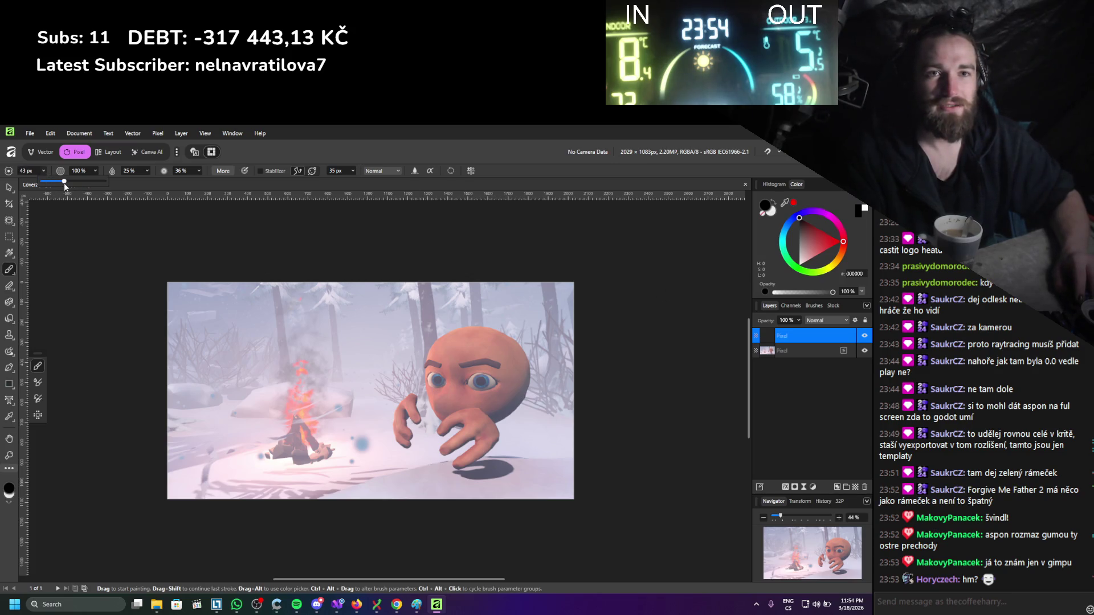
left_click_drag(169, 284, 216, 285)
left_click_drag(45, 171, 55, 183)
mouse_move(171, 288)
left_mouse_down()
mouse_move(169, 495)
mouse_move(310, 523)
mouse_move(518, 508)
mouse_move(552, 477)
mouse_move(498, 508)
mouse_move(357, 496)
mouse_move(345, 510)
left_mouse_up()
mouse_move(570, 293)
left_mouse_down()
mouse_move(219, 277)
mouse_move(227, 286)
mouse_move(183, 357)
mouse_move(166, 459)
mouse_move(215, 368)
mouse_move(200, 320)
mouse_move(249, 276)
left_mouse_up()
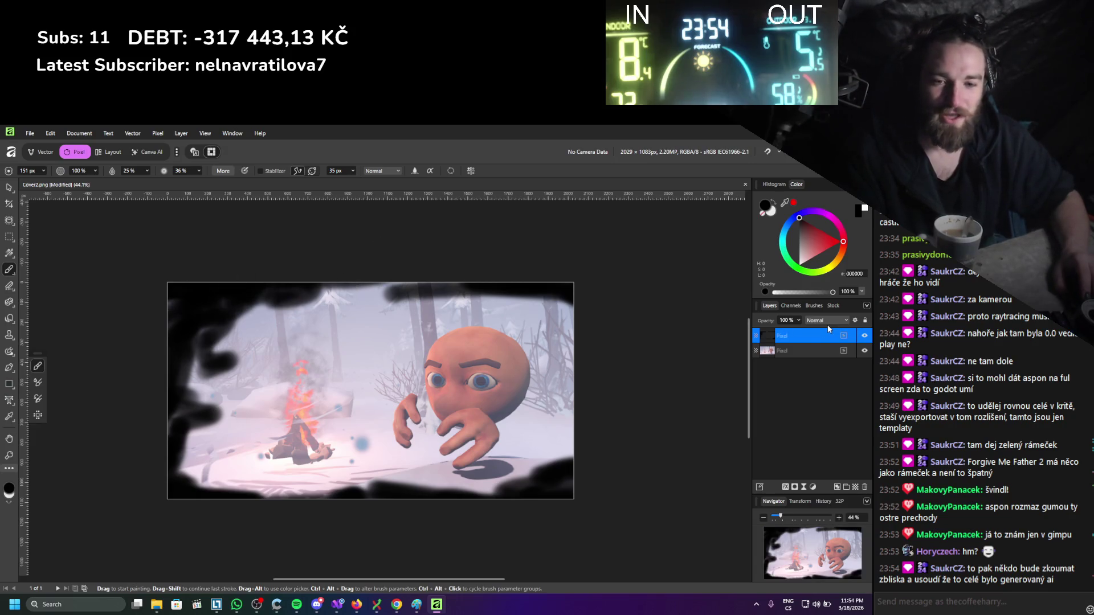
left_click(813, 487)
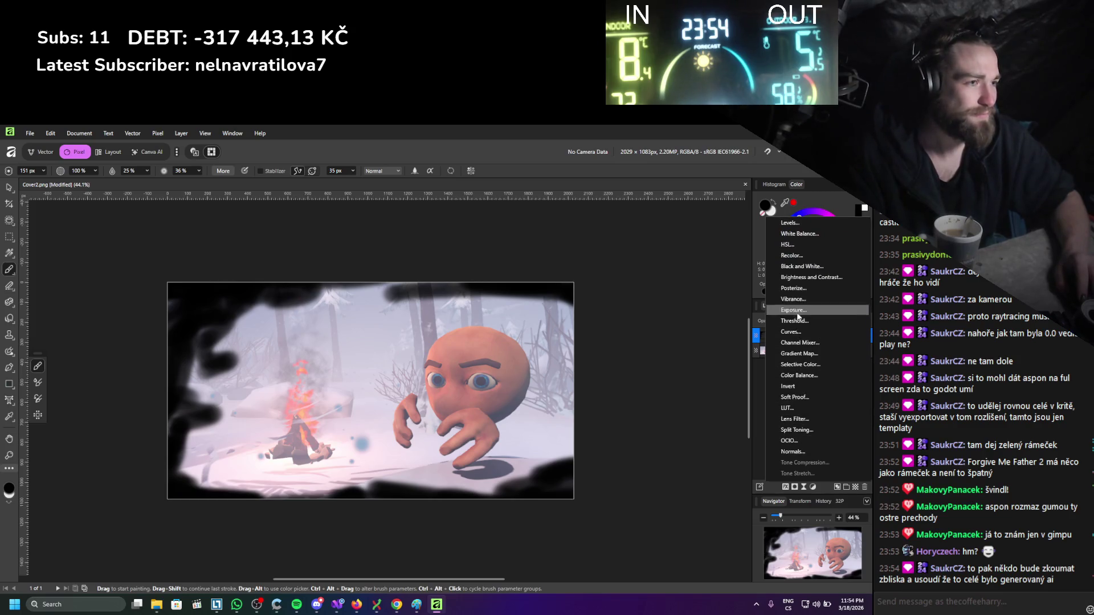
left_click(804, 487)
left_click(804, 488)
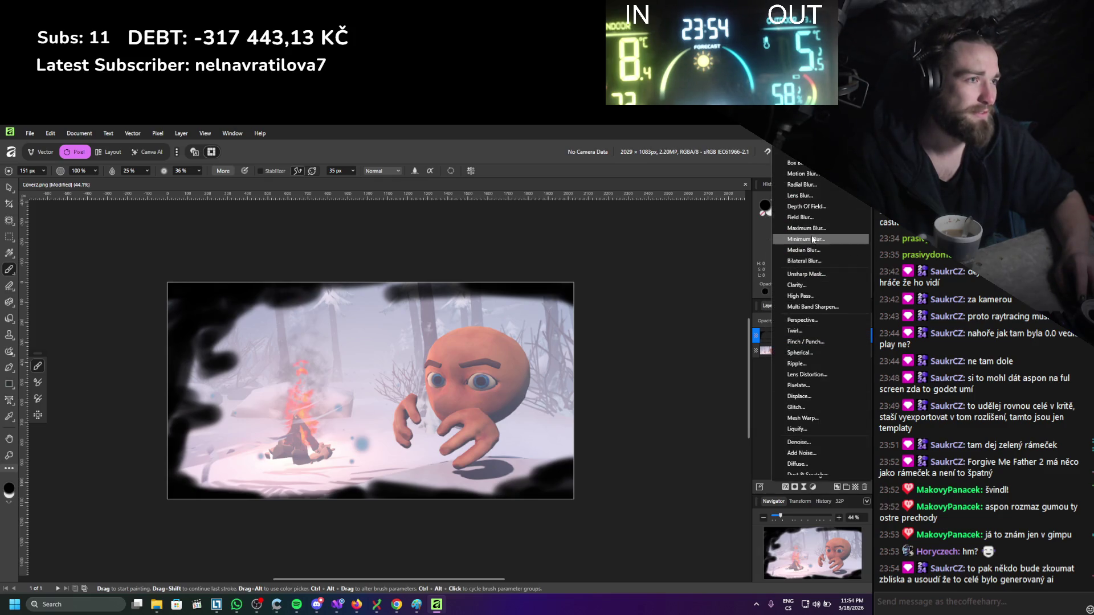
left_click(795, 163)
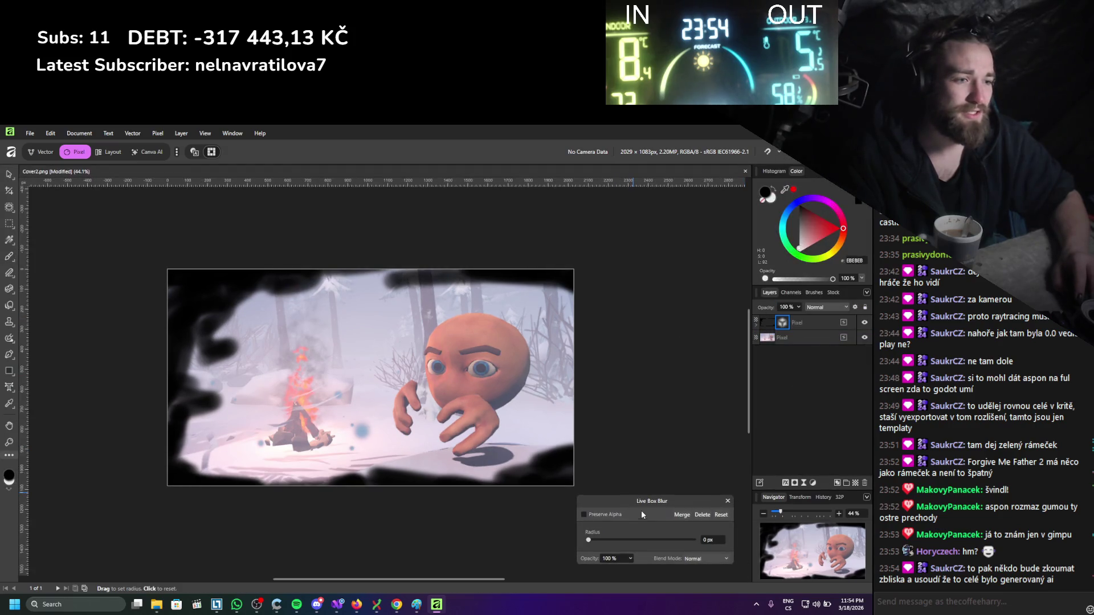
left_click_drag(607, 542, 630, 545)
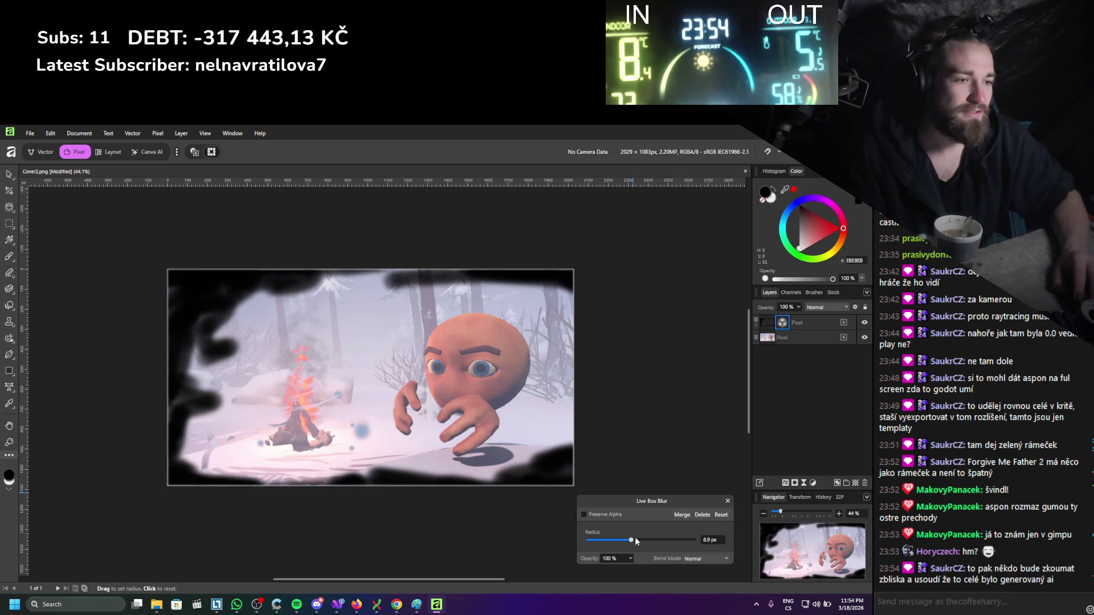
left_click_drag(632, 540, 712, 545)
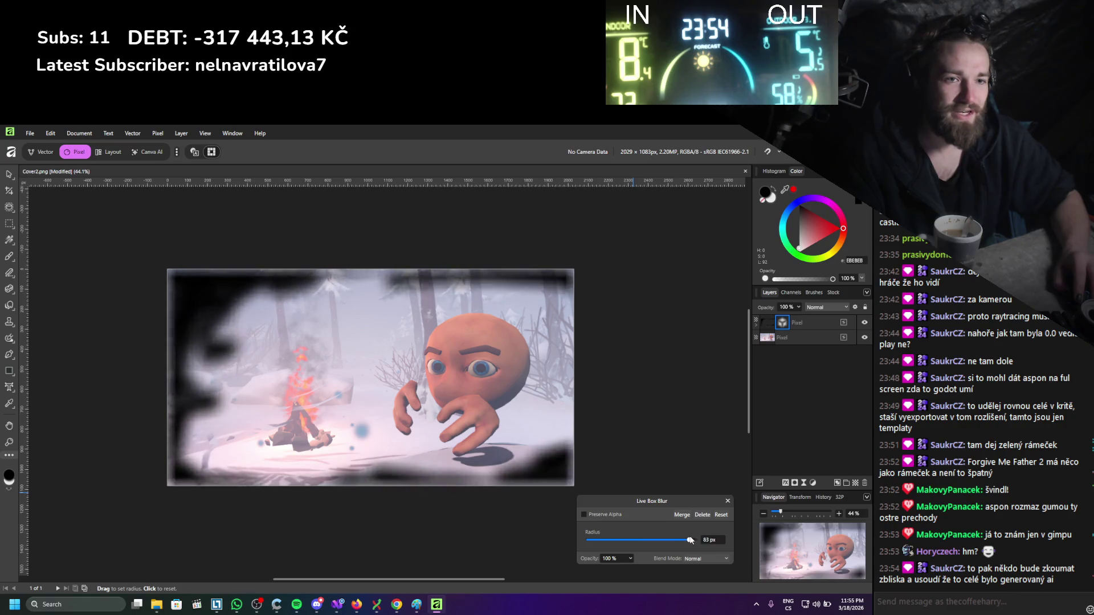
key("ctrl+z")
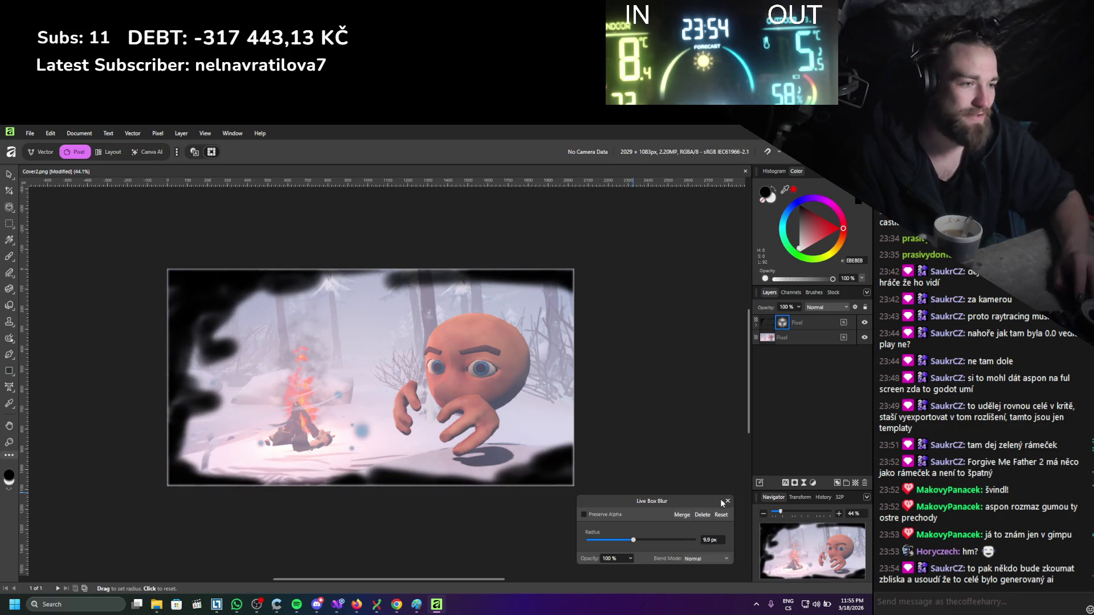
left_click(712, 516)
right_click(799, 335)
left_click(801, 465)
left_click(806, 486)
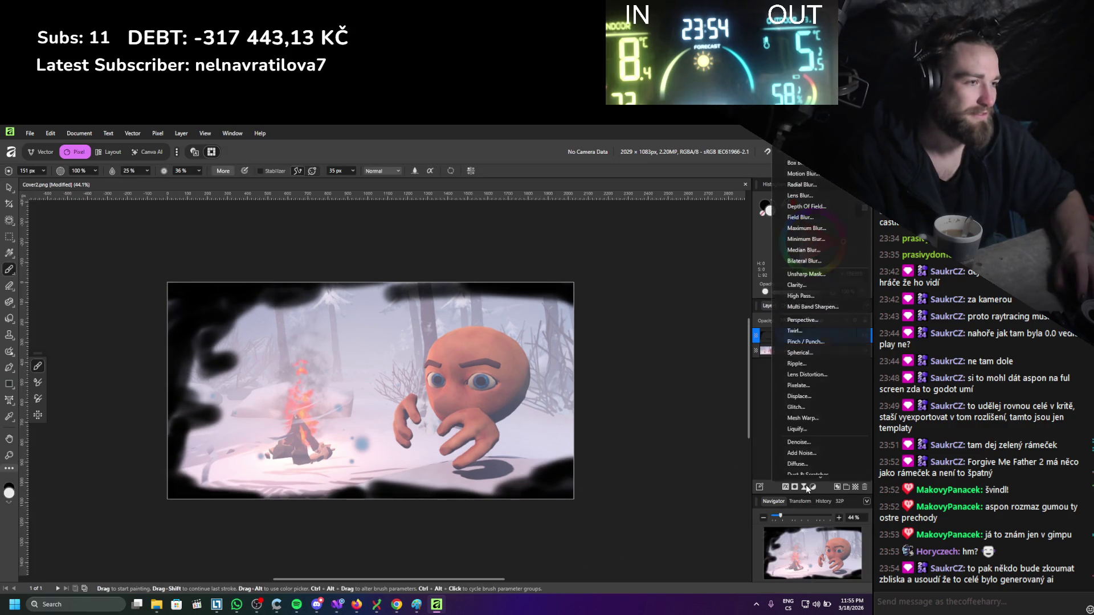
left_click(803, 256)
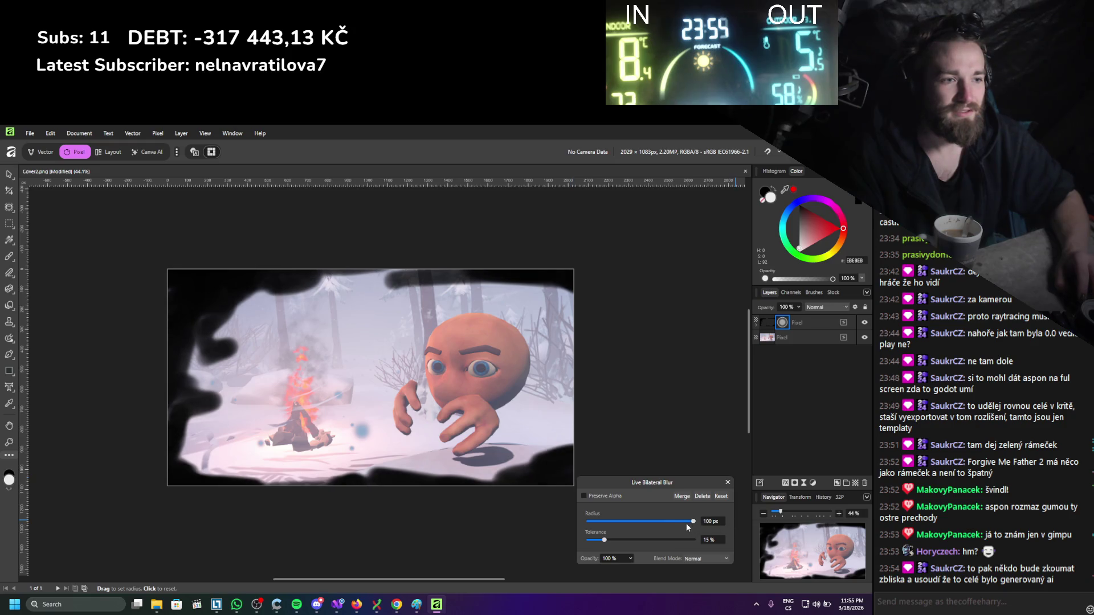
left_click_drag(611, 518, 582, 516)
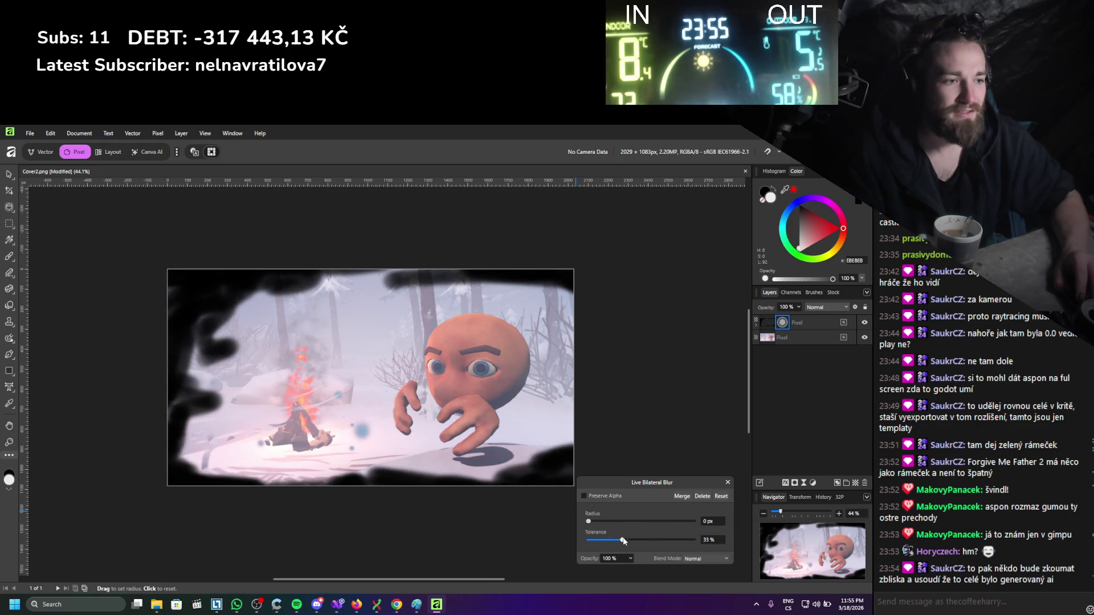
left_click_drag(654, 540, 593, 541)
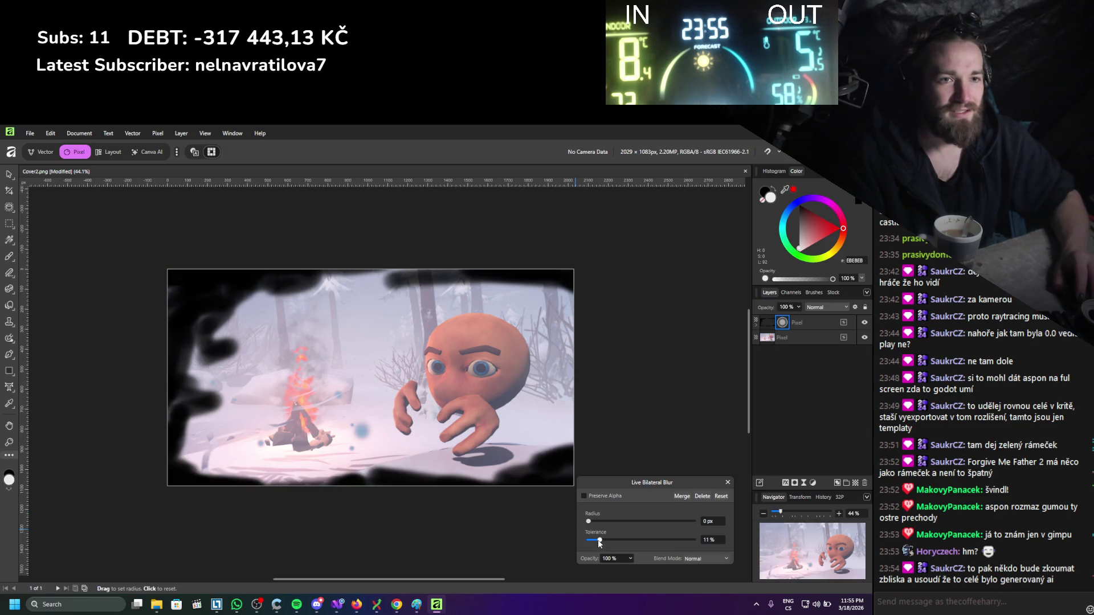
left_click_drag(631, 525, 710, 528)
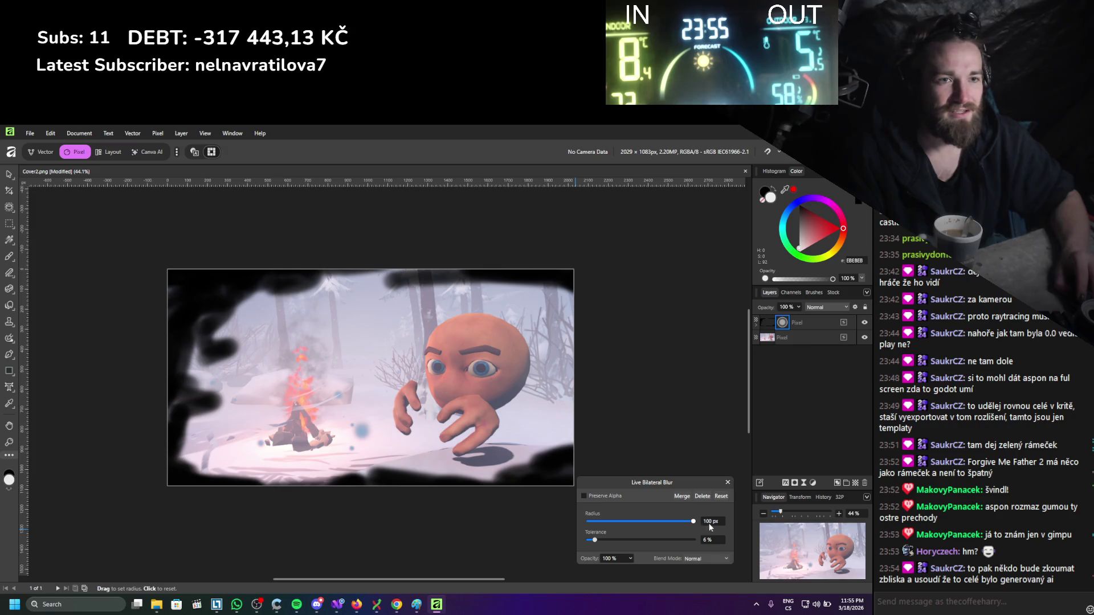
left_click(702, 497)
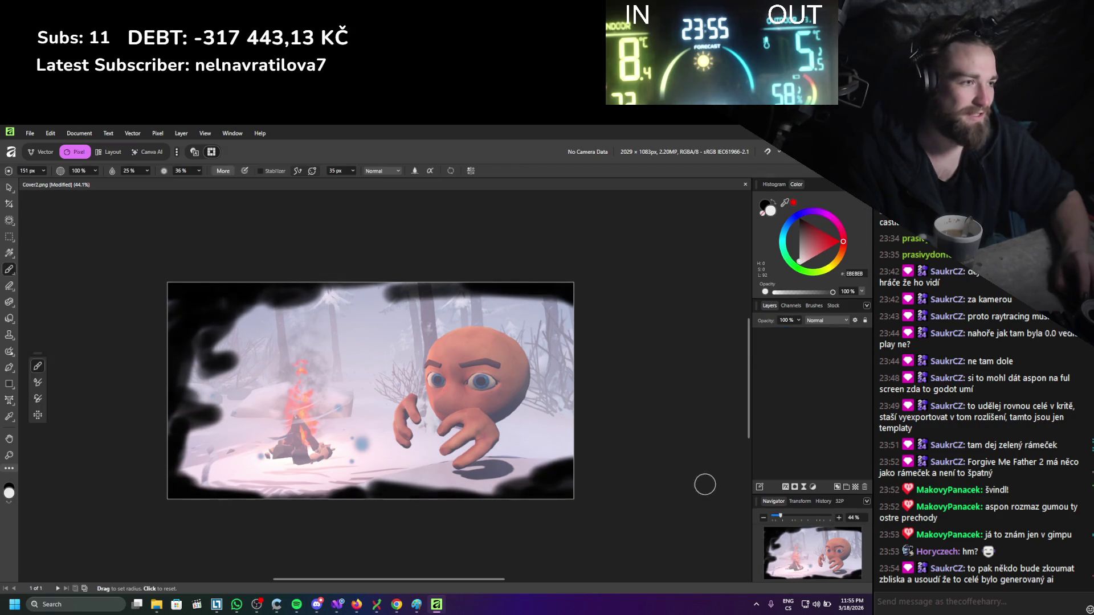
Discard the bilateral blur, then test a live Median blur twice and discard it.
left_click(802, 332)
left_click(803, 487)
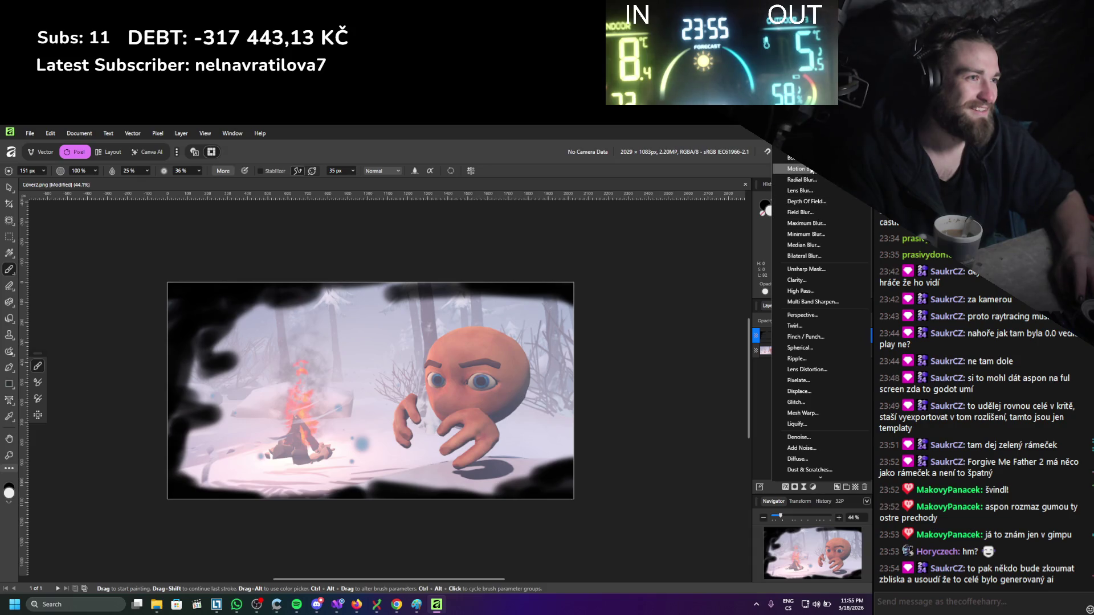
left_click(812, 246)
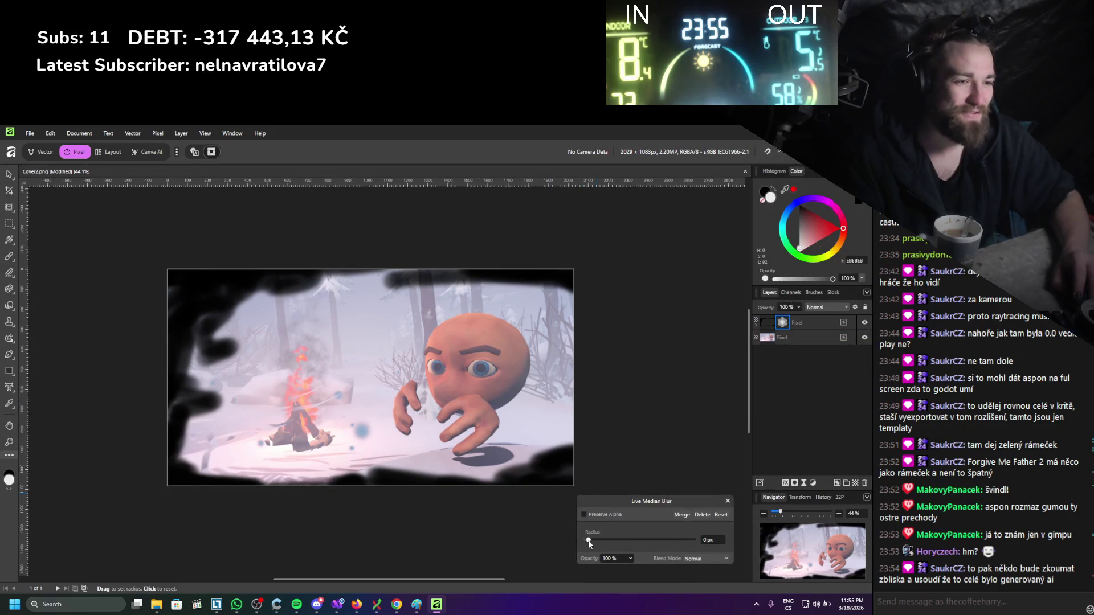
mouse_move(637, 542)
left_mouse_down()
mouse_move(664, 542)
mouse_move(630, 541)
left_mouse_up()
left_click(710, 516)
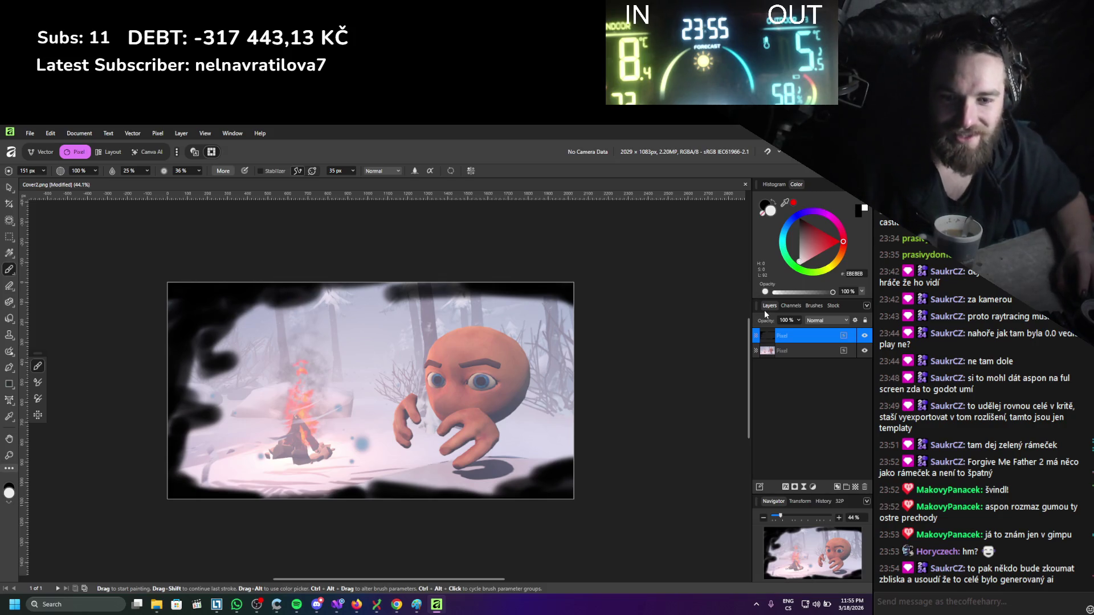
left_click(802, 489)
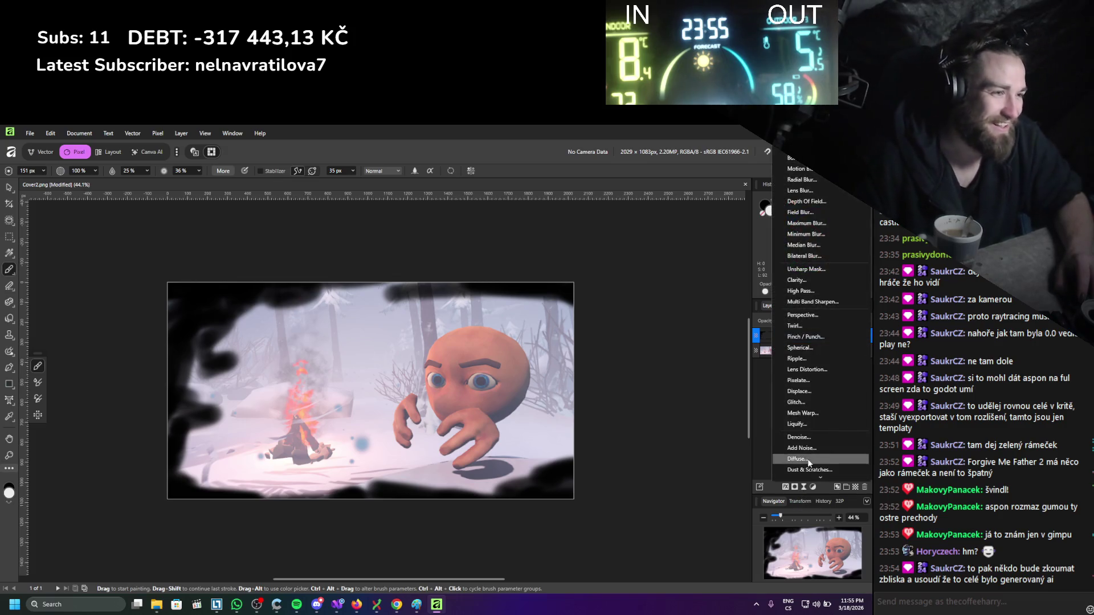
left_click(805, 245)
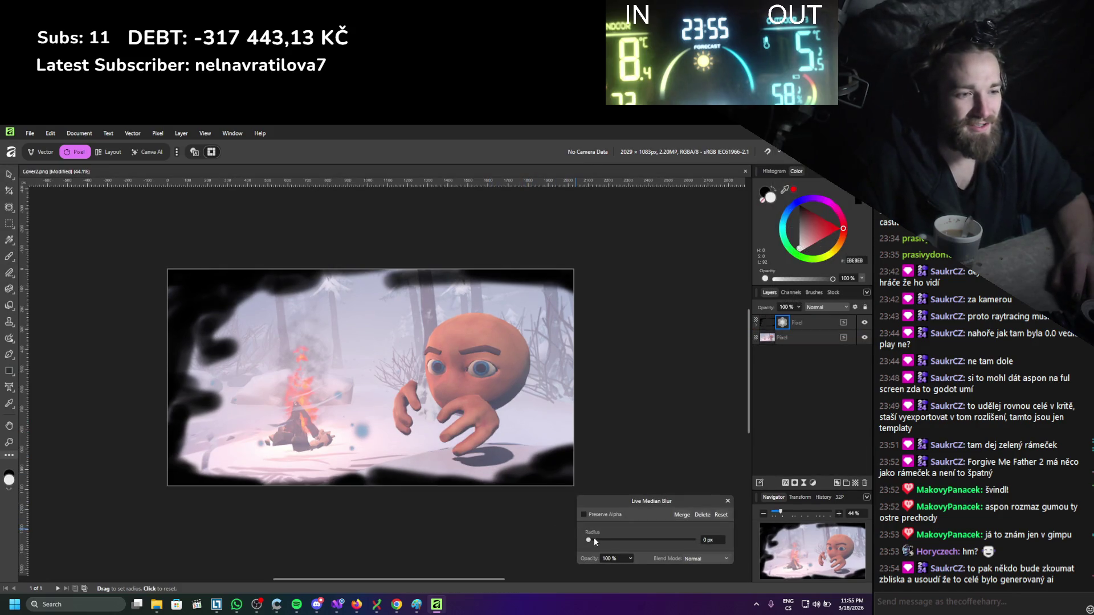
mouse_move(630, 544)
left_mouse_down()
mouse_move(718, 550)
mouse_move(637, 553)
left_mouse_up()
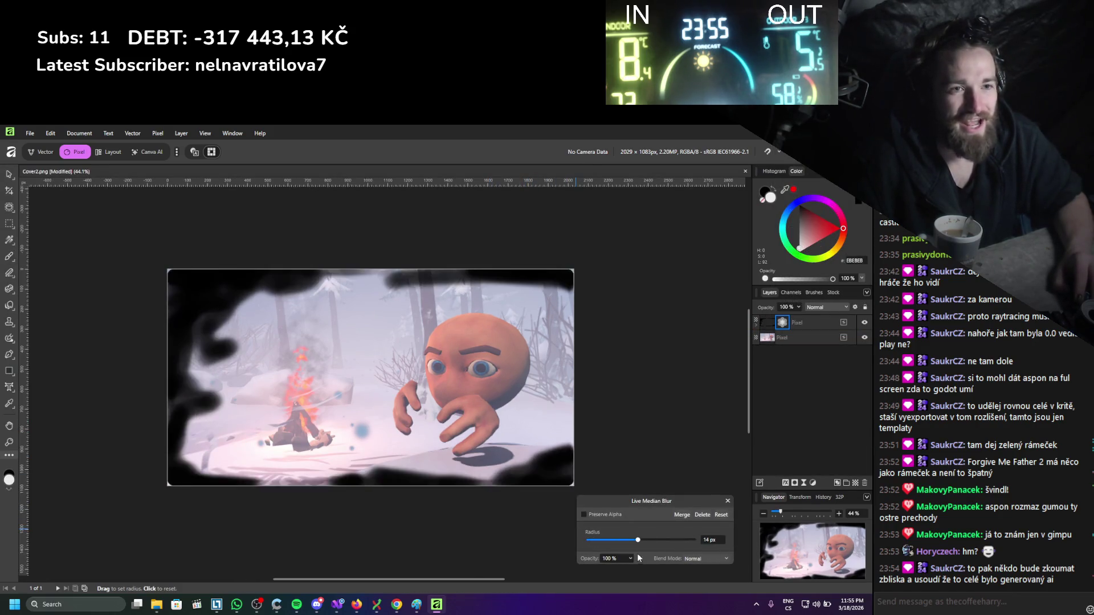
left_click(701, 515)
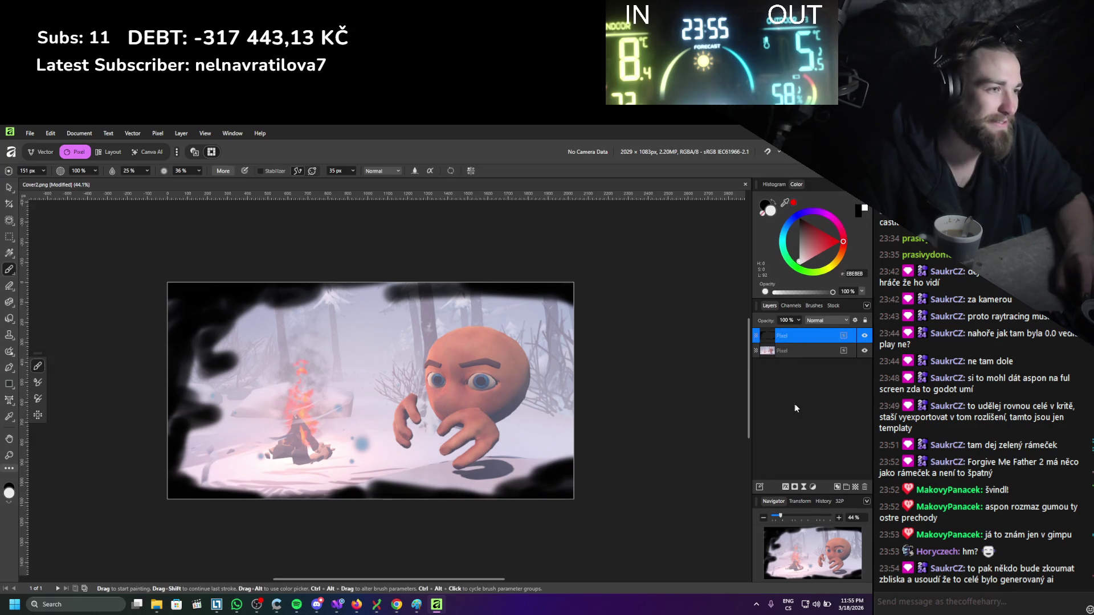
Test live Unsharp Mask and Maximum Blur filters on the frame layer, discarding both.
left_click(803, 487)
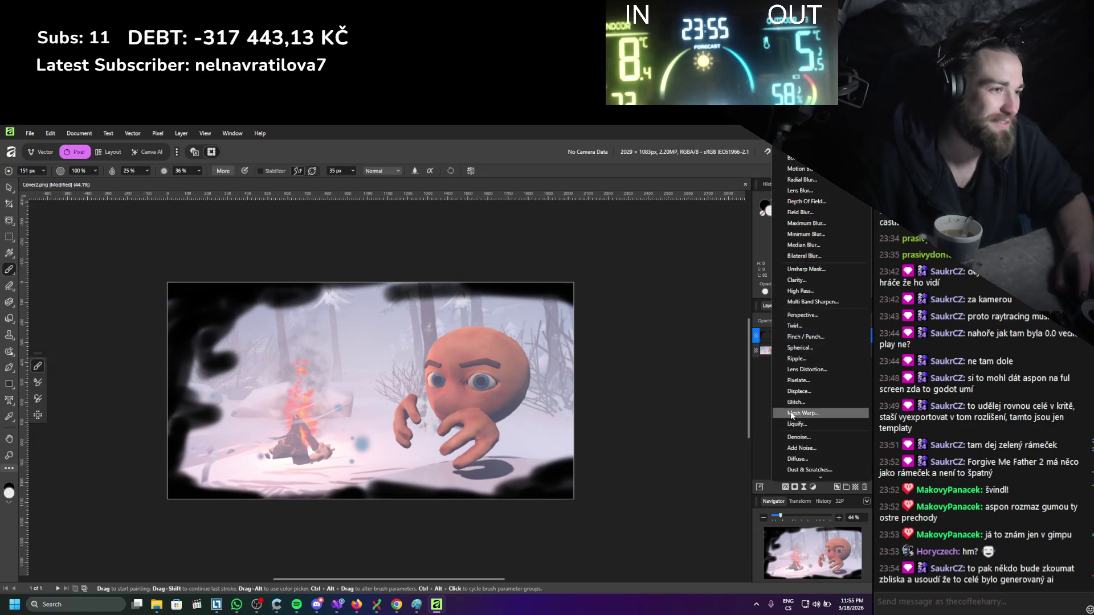
scroll(808, 357, "up", 1)
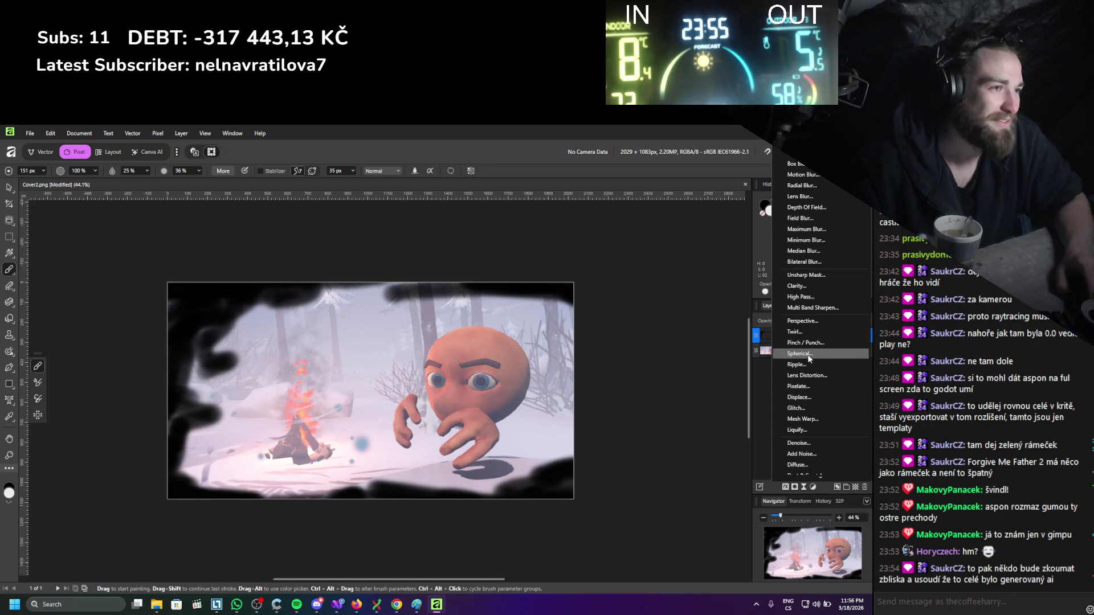
left_click(805, 275)
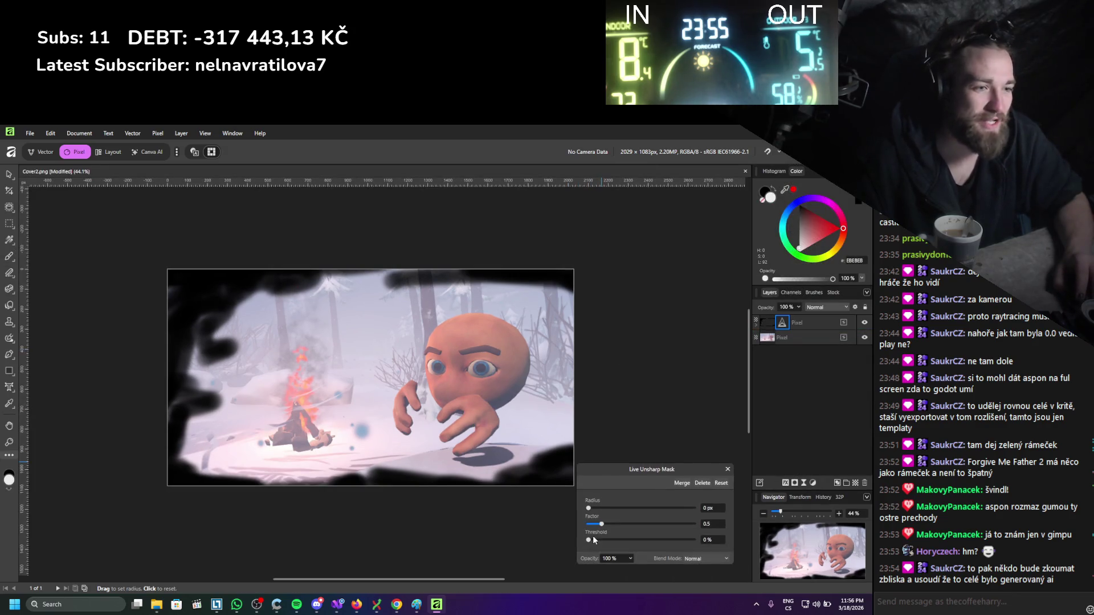
left_click_drag(590, 508, 667, 509)
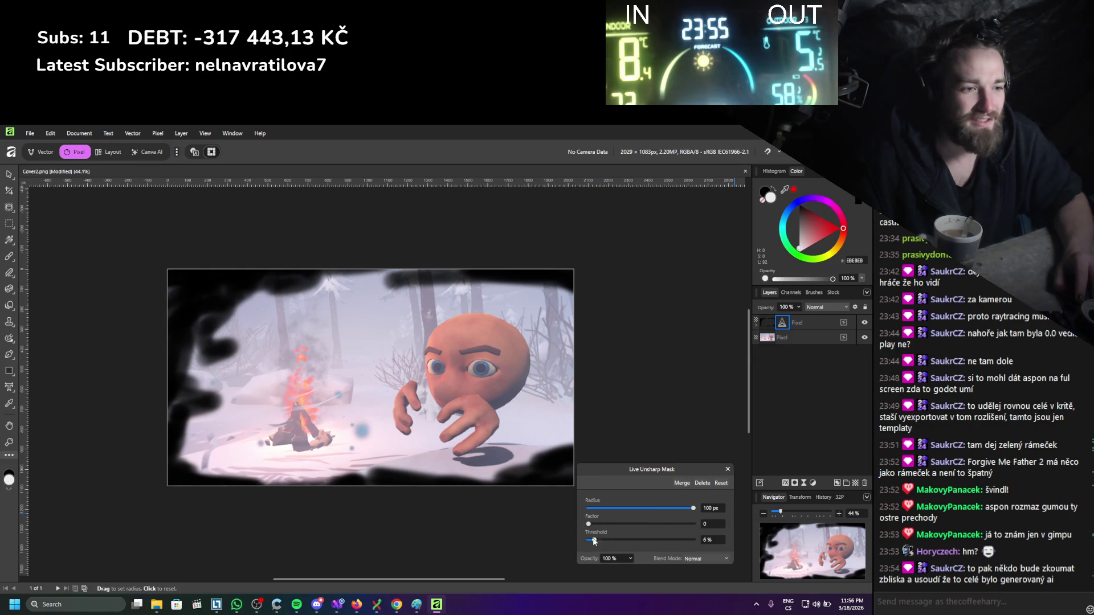
left_click_drag(619, 525, 712, 525)
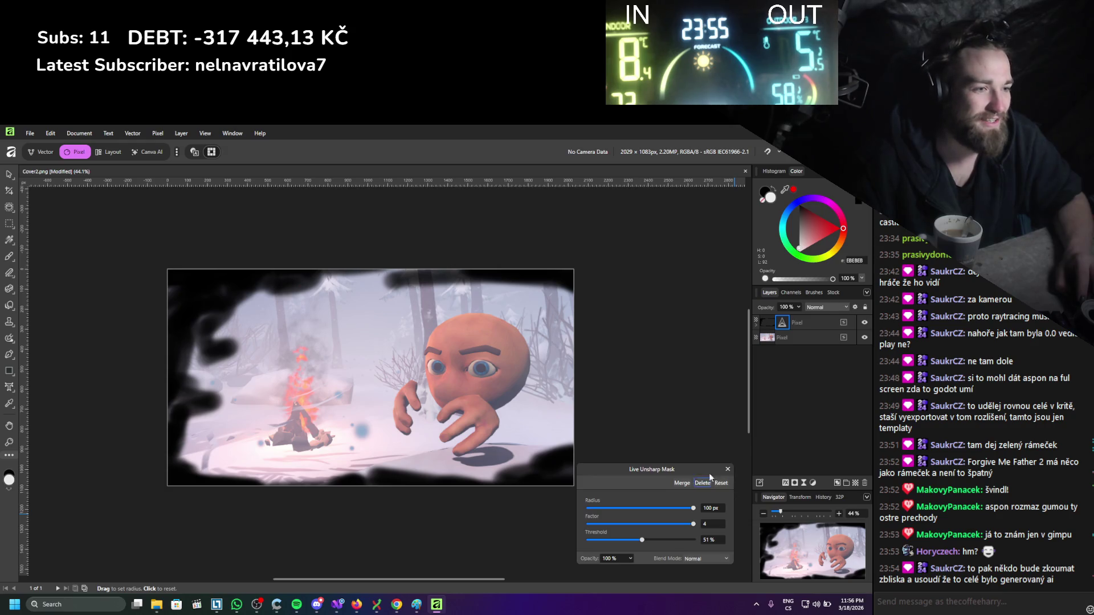
left_click(706, 483)
left_click(804, 487)
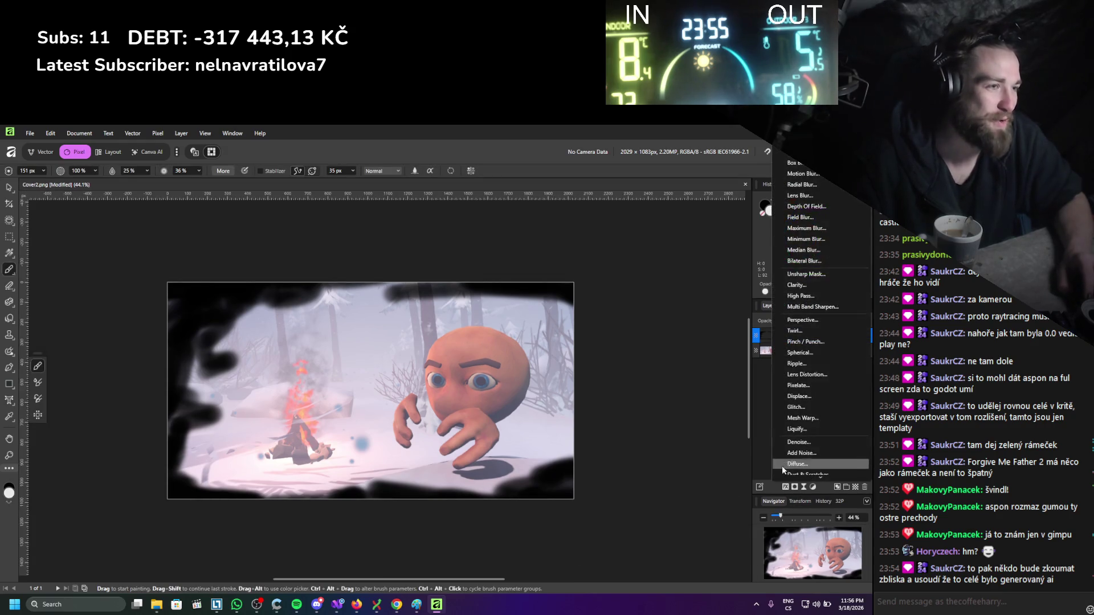
left_click(806, 229)
mouse_move(594, 534)
left_mouse_down()
mouse_move(711, 543)
mouse_move(573, 549)
left_mouse_up()
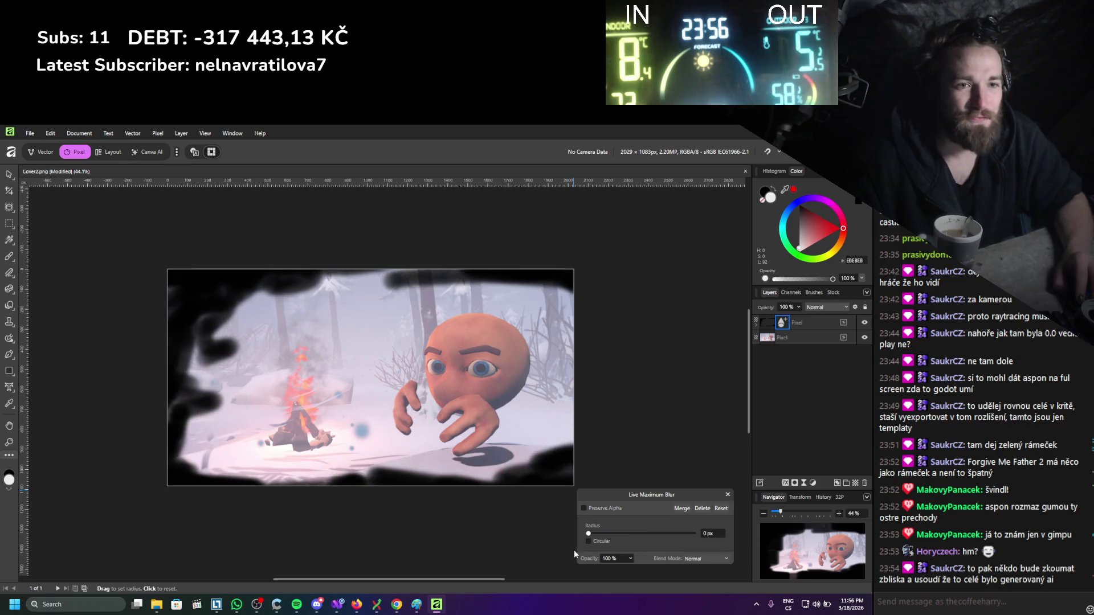
left_click(704, 508)
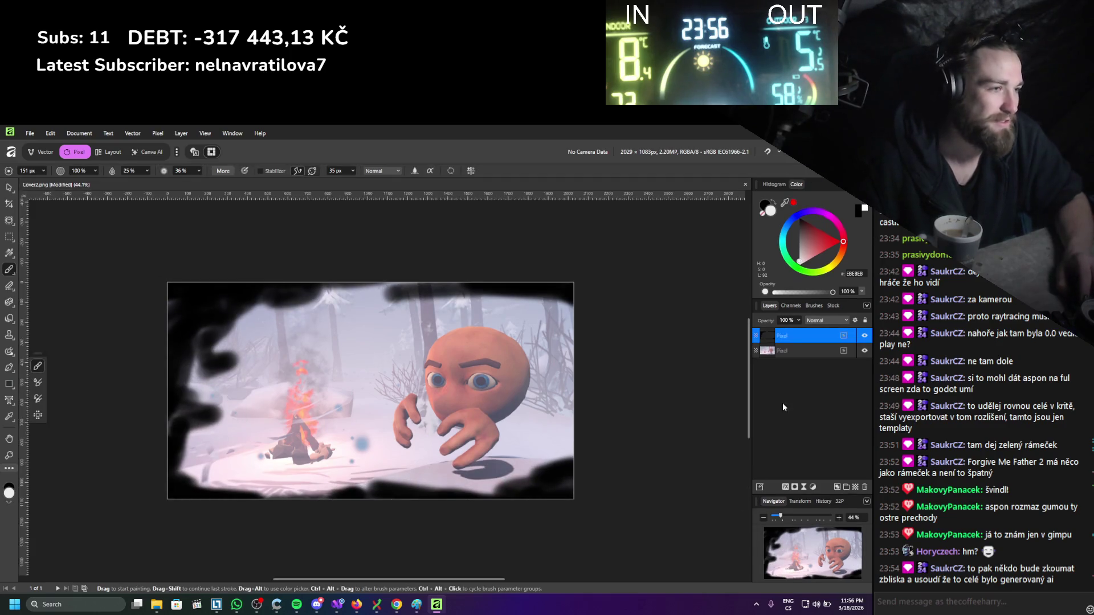
Apply an Average blur to the frame layer.
left_click(181, 133)
mouse_move(159, 136)
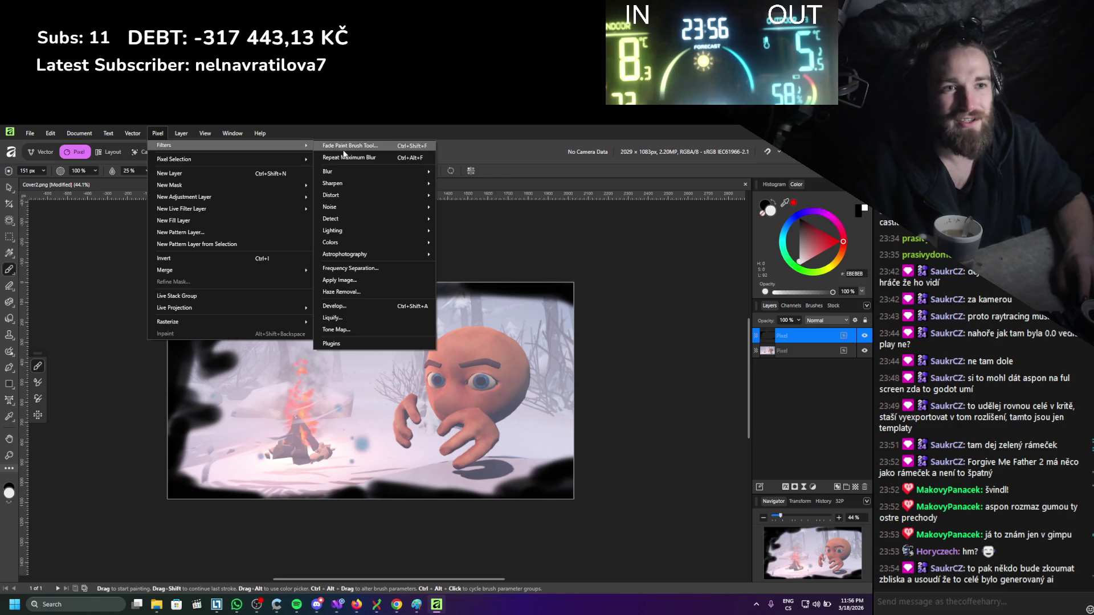
mouse_move(349, 172)
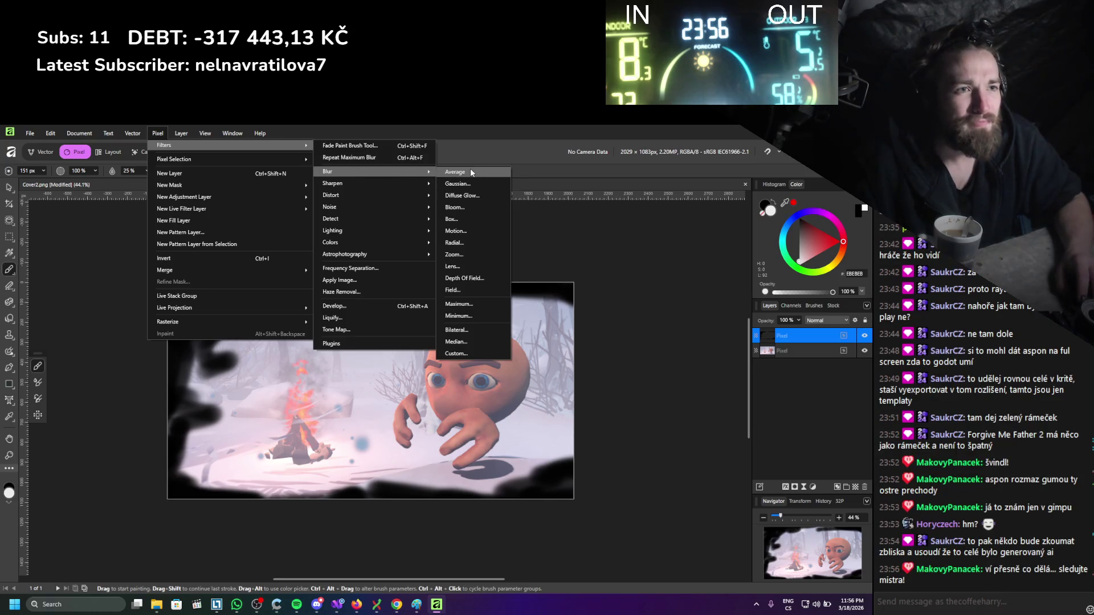
left_click(470, 169)
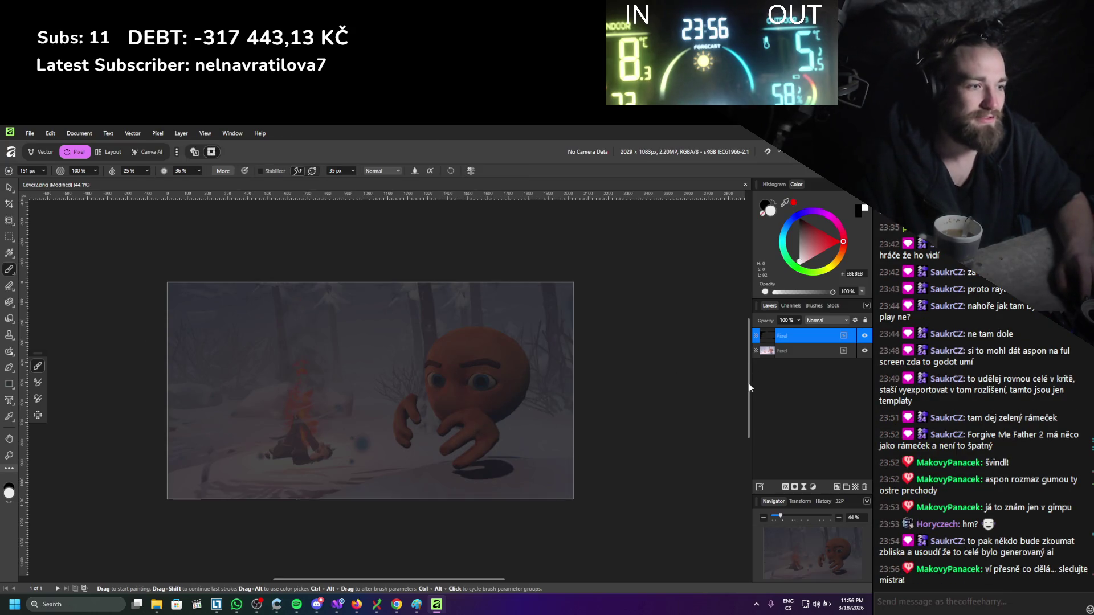
Apply a 100 px Gaussian blur to the frame layer and lower its opacity to 27%.
left_click(158, 133)
mouse_move(296, 147)
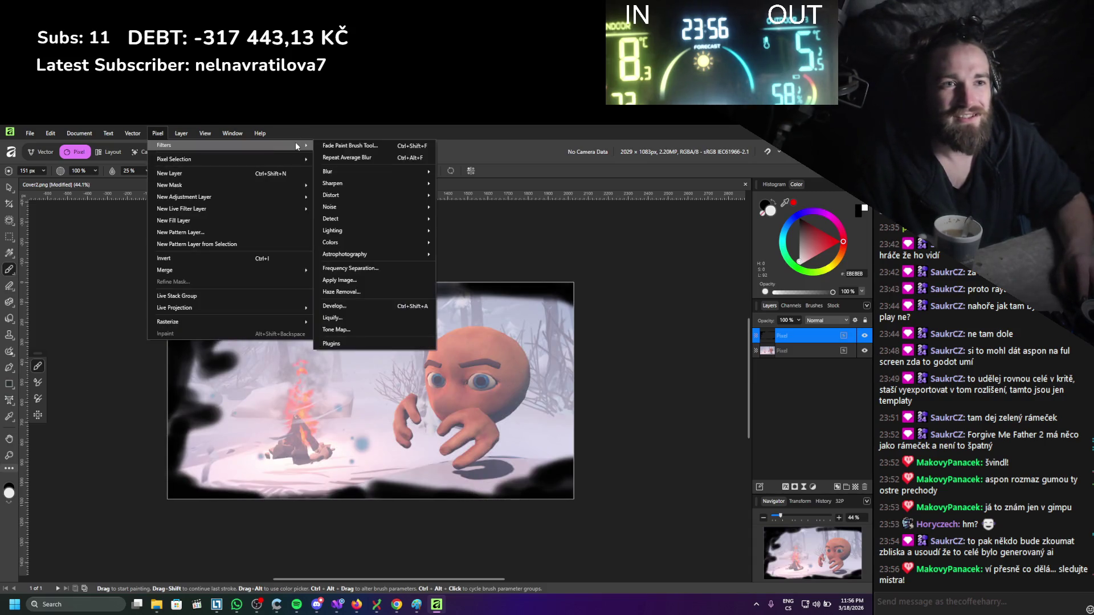
mouse_move(359, 174)
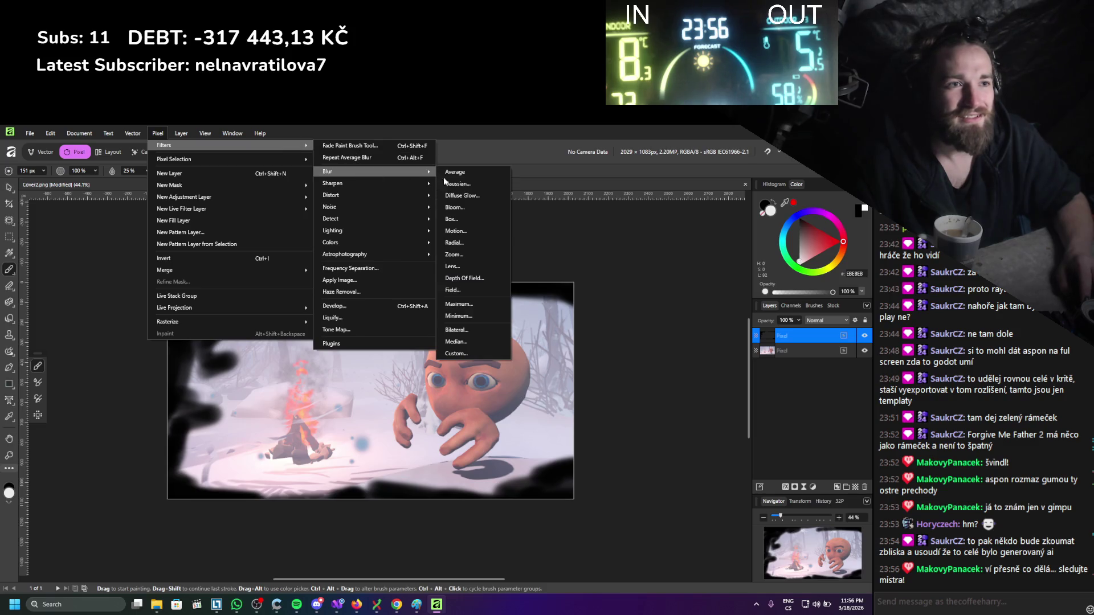
left_click(472, 188)
left_click_drag(590, 538, 756, 539)
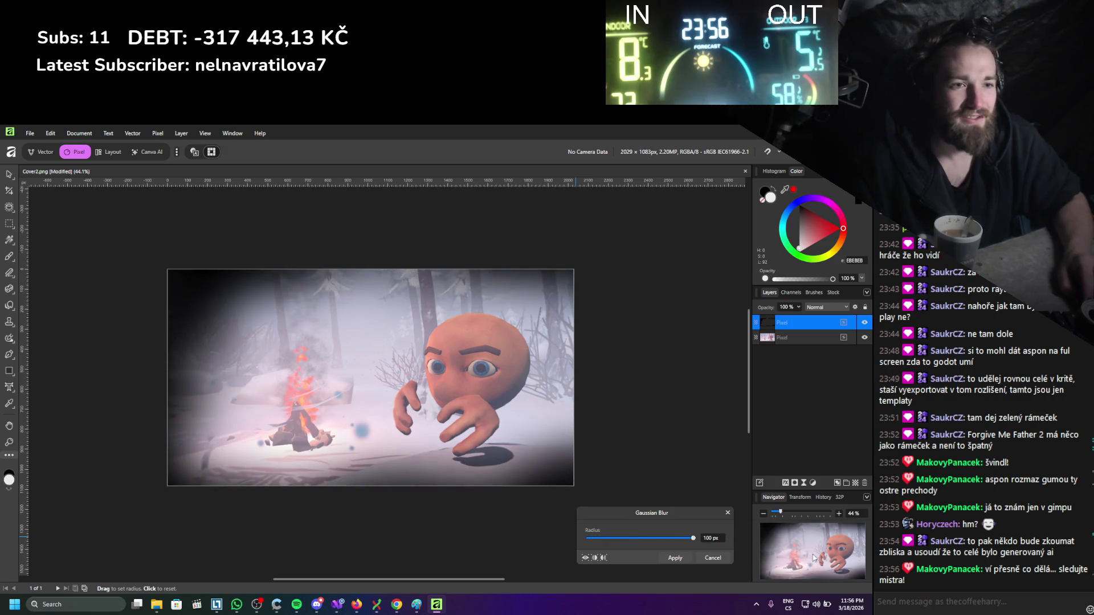
left_click(711, 538)
type("200")
key("Return")
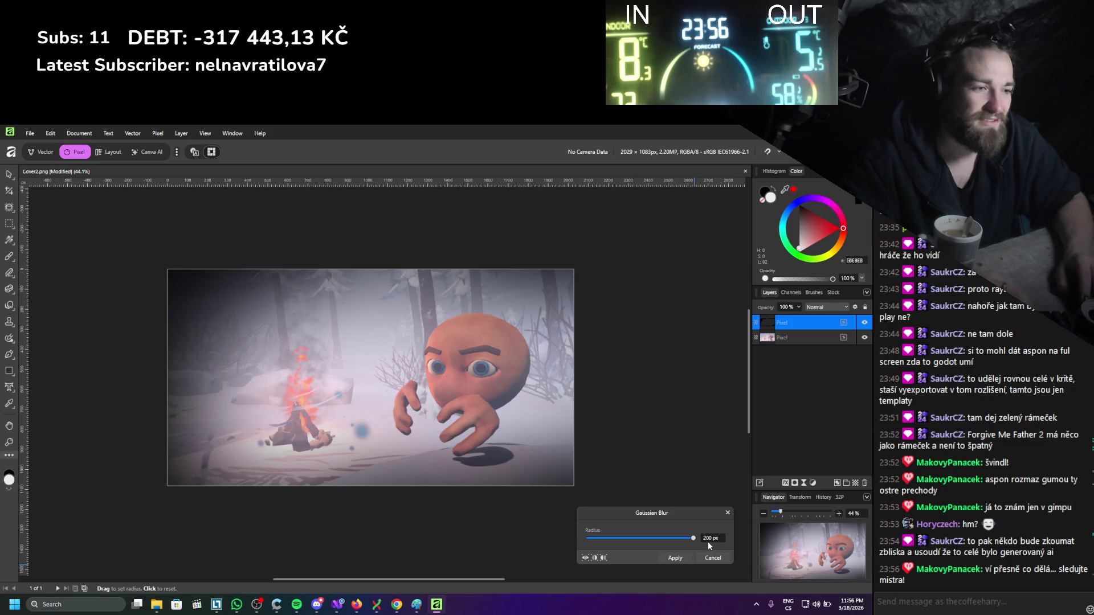
left_click(692, 542)
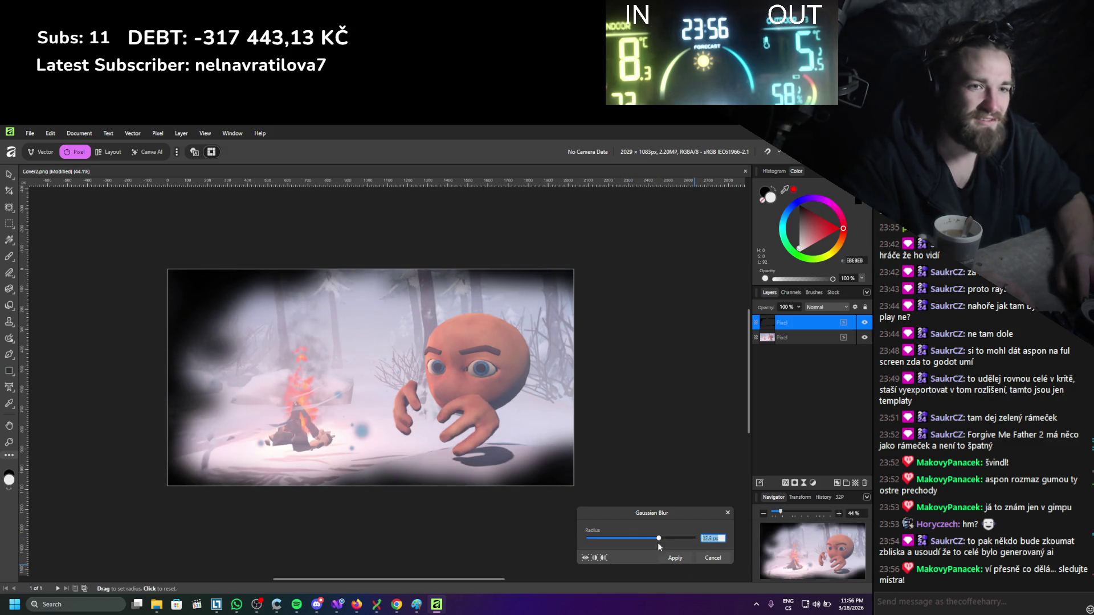
left_click(682, 559)
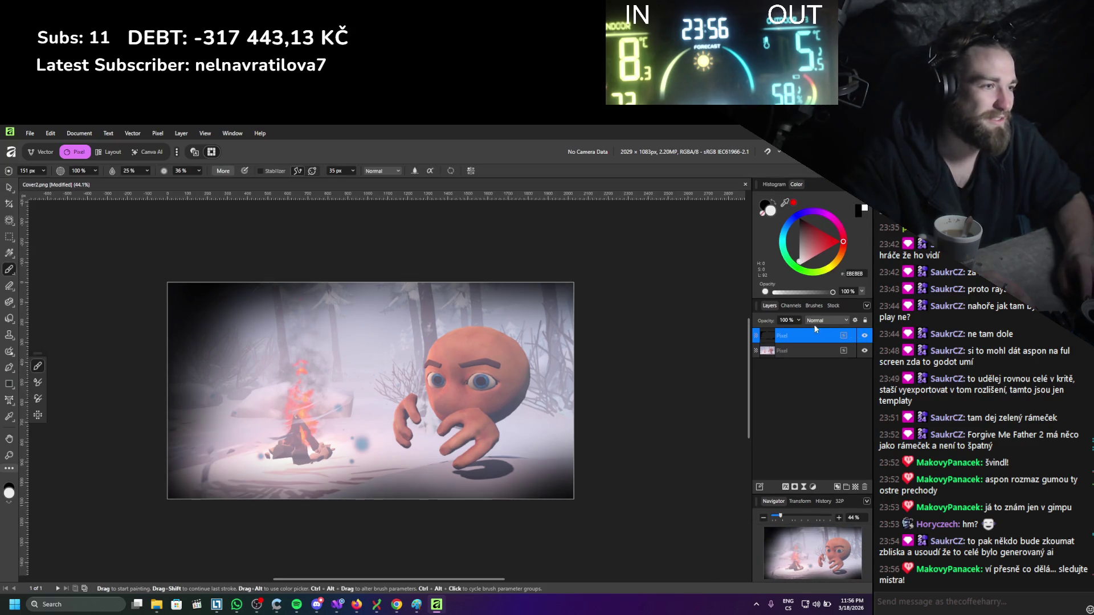
left_click_drag(798, 321, 754, 340)
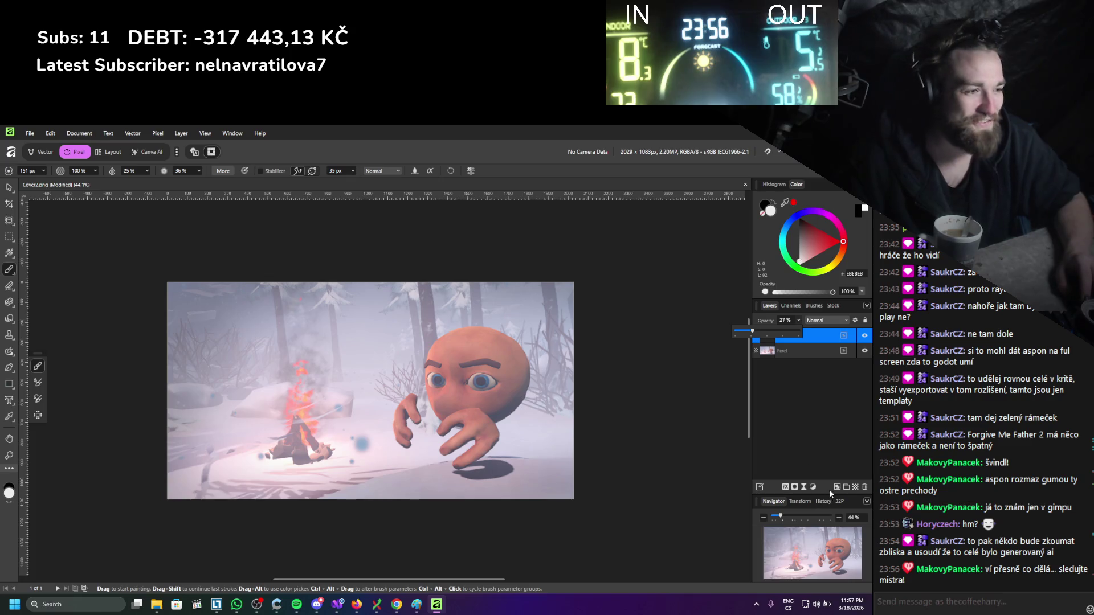
left_click(794, 474)
On a new pixel layer, paint black over the corners and along the top edge.
left_click(858, 487)
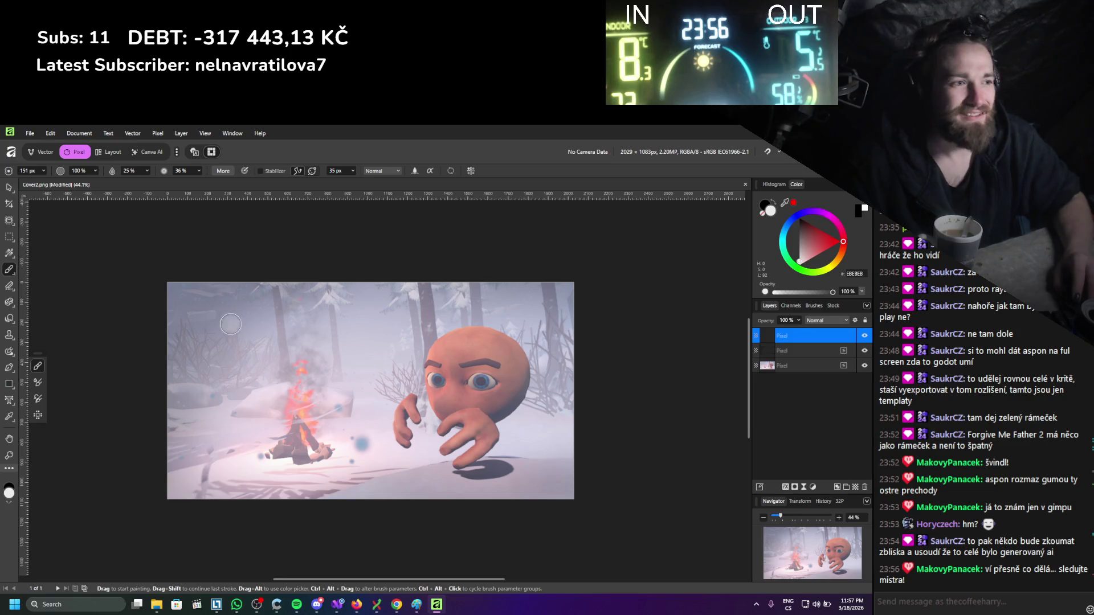
left_click_drag(801, 231, 799, 217)
mouse_move(171, 289)
left_mouse_down()
mouse_move(215, 261)
mouse_move(168, 338)
left_mouse_up()
mouse_move(194, 473)
left_mouse_down()
mouse_move(228, 456)
mouse_move(130, 457)
mouse_move(221, 489)
left_mouse_up()
left_click_drag(584, 303, 570, 285)
mouse_move(392, 270)
left_mouse_down()
mouse_move(411, 287)
mouse_move(363, 285)
left_mouse_up()
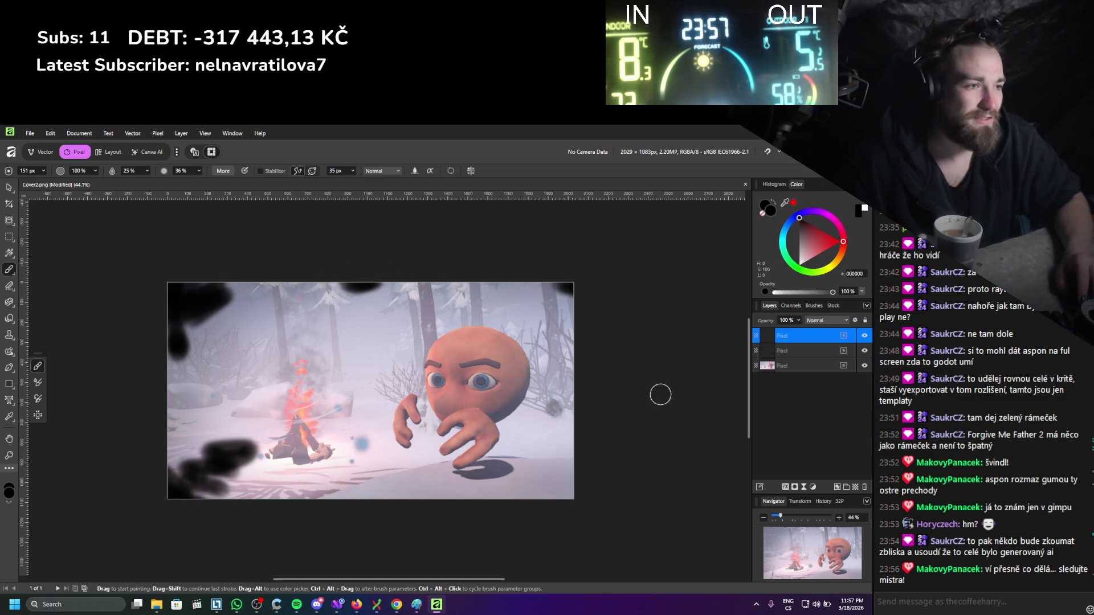
mouse_move(231, 472)
left_mouse_down()
mouse_move(182, 463)
mouse_move(177, 451)
left_mouse_up()
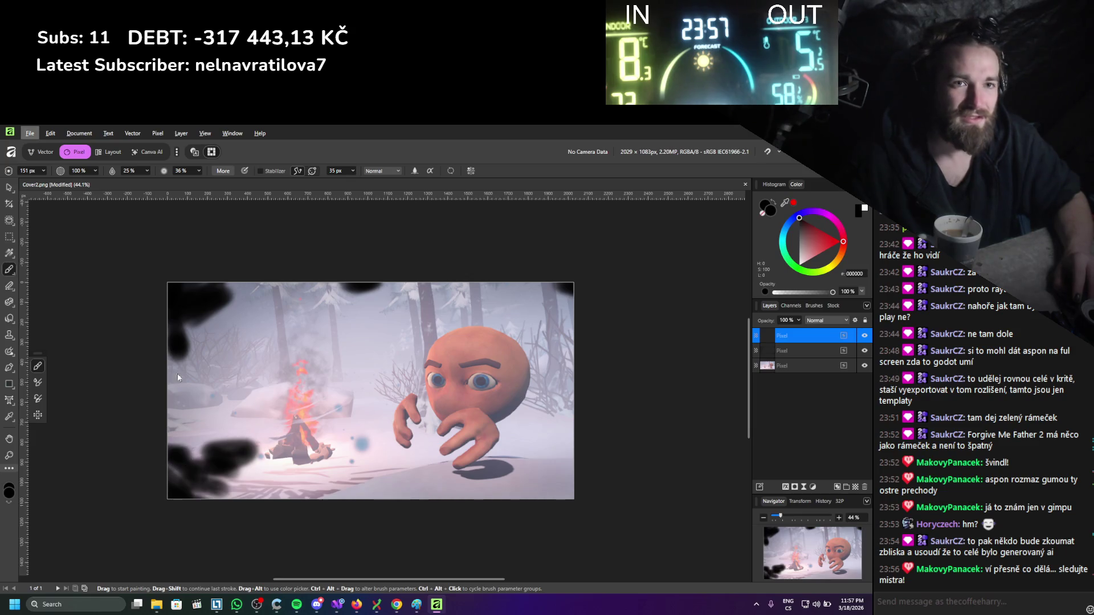
Erase some of the black paint near the bottom-left corner.
key("e")
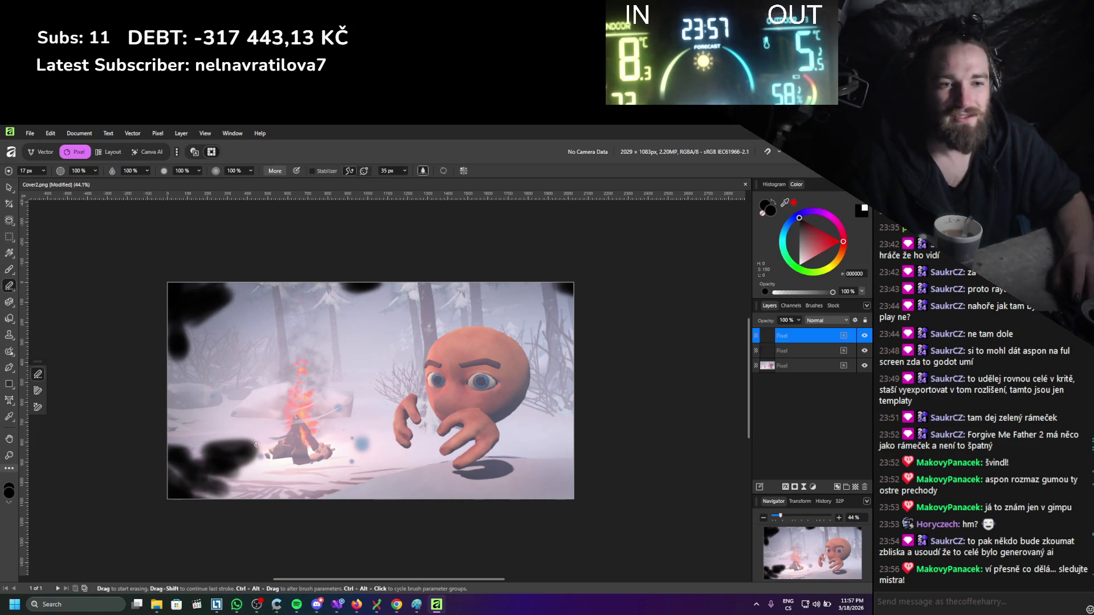
left_click_drag(276, 454, 205, 437)
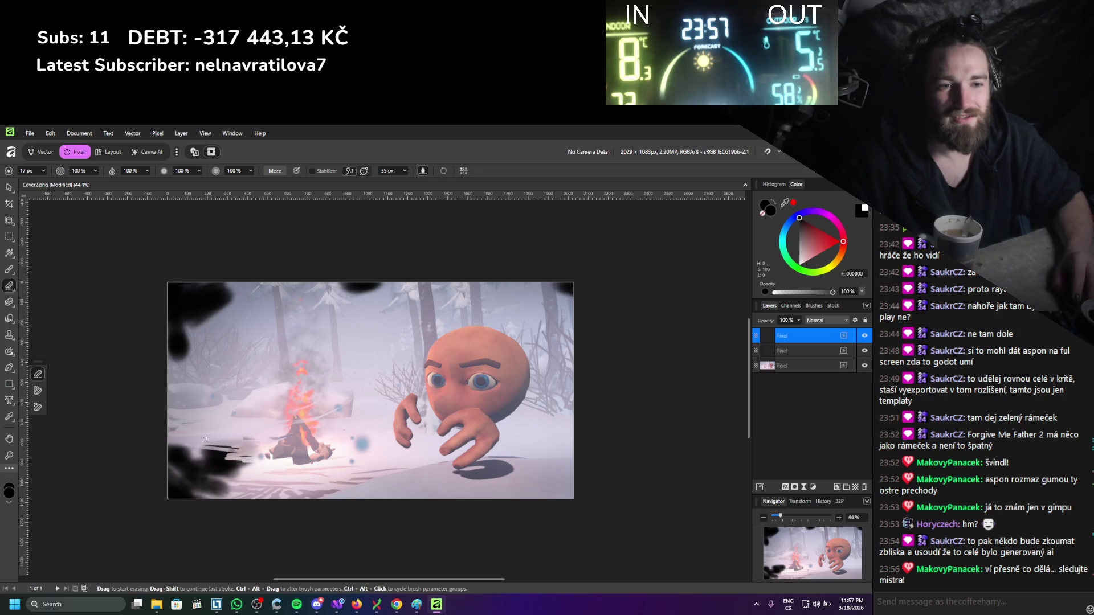
left_click_drag(266, 452, 231, 441)
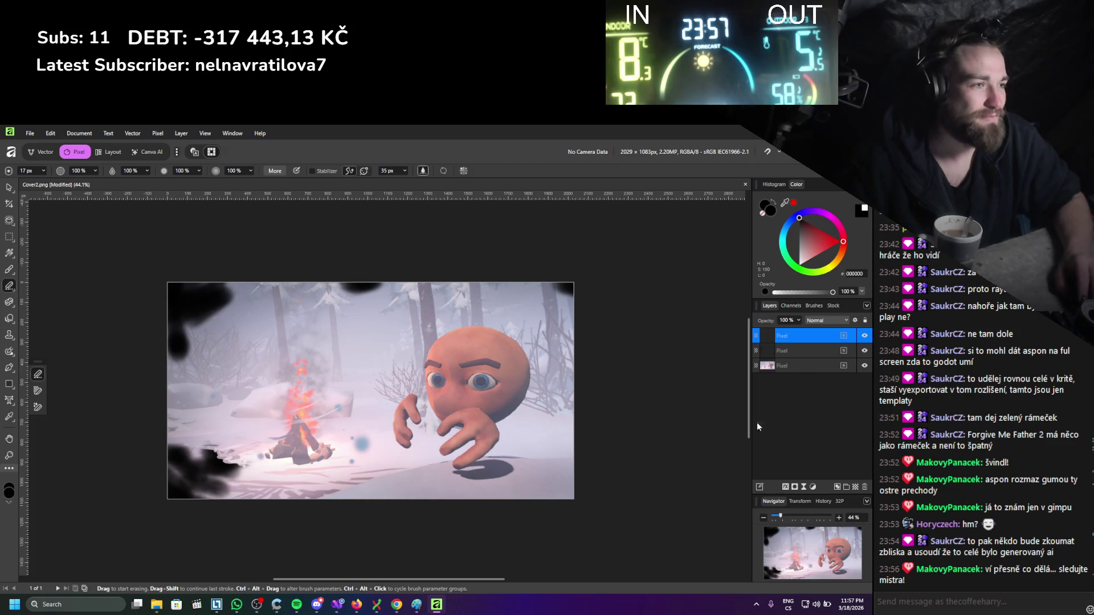
left_click(157, 133)
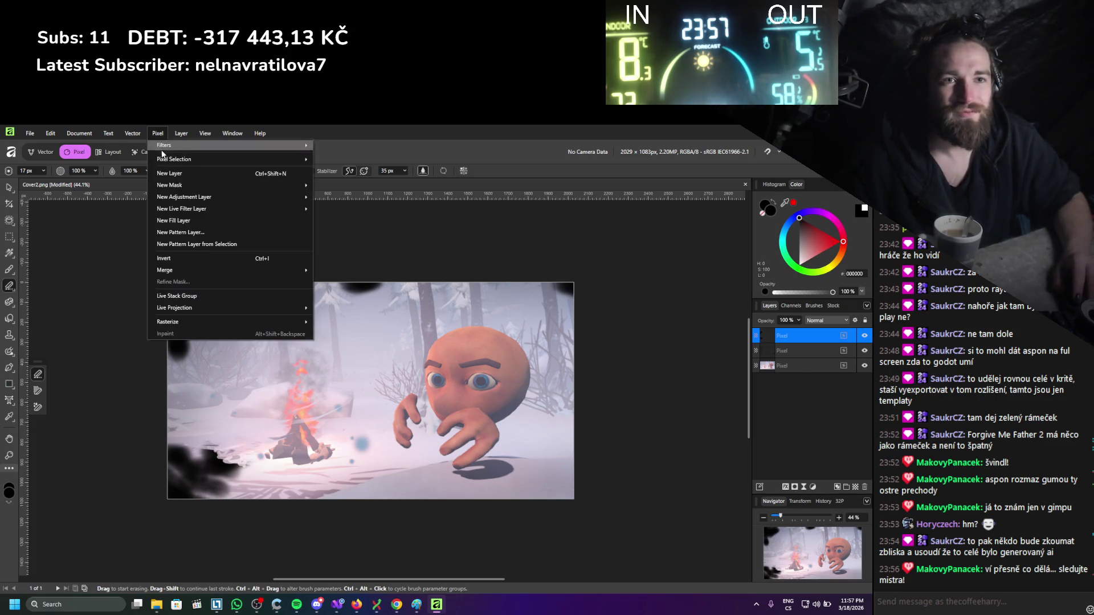
Apply a 100 px Gaussian blur to the top layer and fade it to 45% opacity.
mouse_move(264, 147)
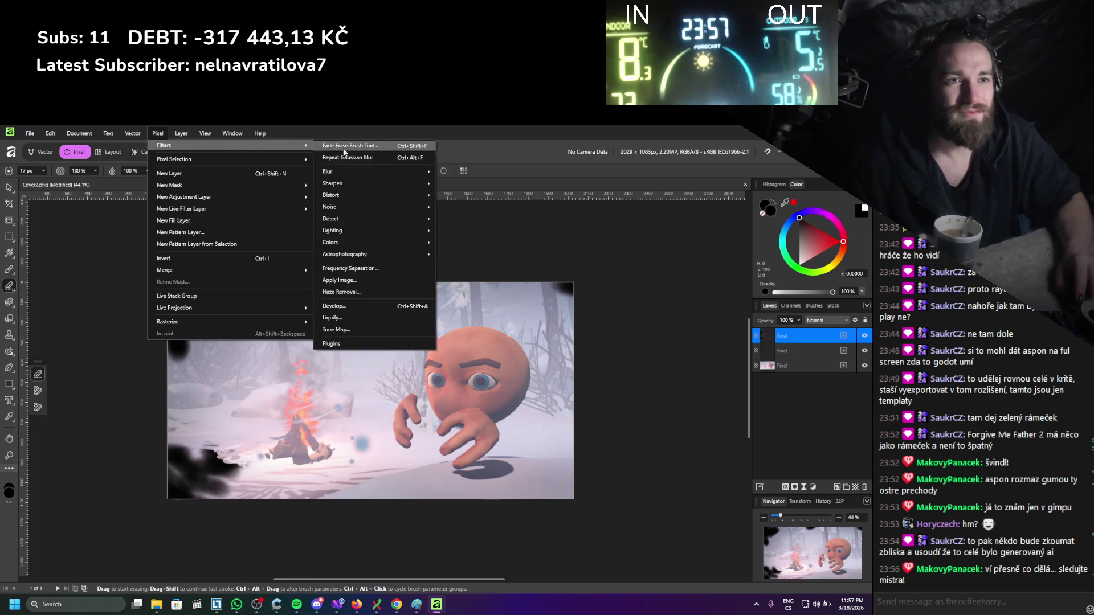
mouse_move(351, 172)
left_click(464, 184)
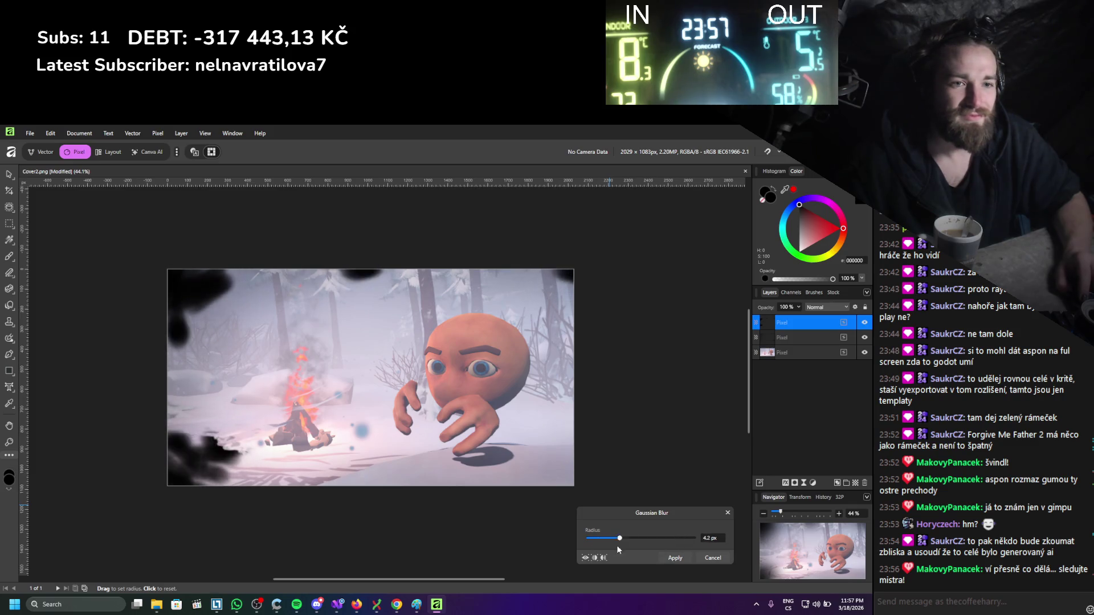
left_click(676, 559)
left_click(798, 321)
left_click_drag(774, 336, 764, 339)
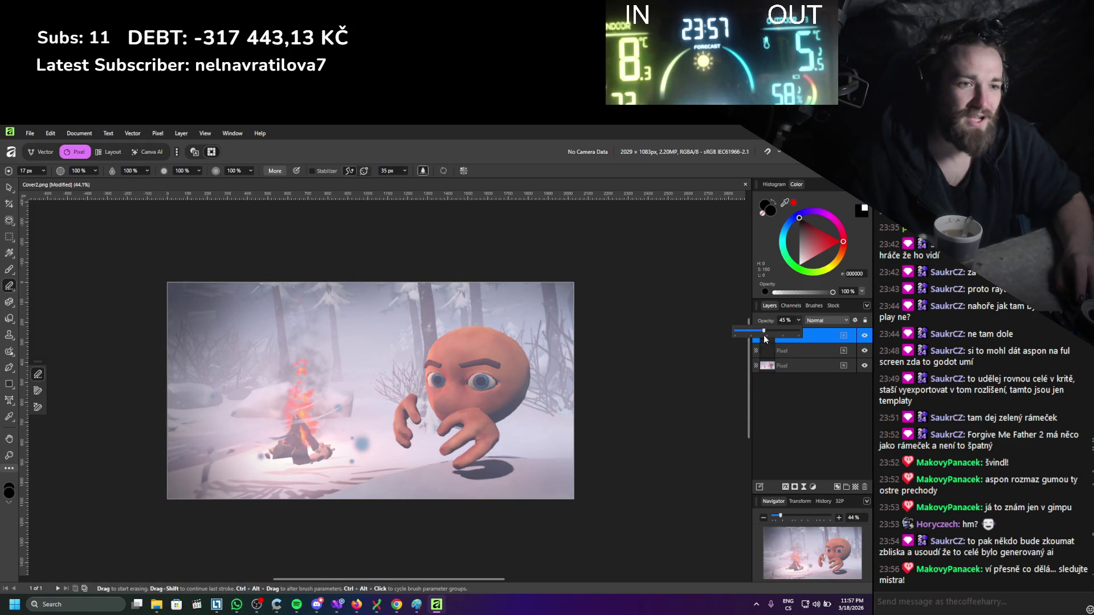
left_click(798, 402)
Toggle the middle layer's visibility to compare, then select the bottom photo layer.
left_click(865, 351)
left_click(865, 351)
left_click(866, 351)
left_click(865, 351)
left_click(865, 351)
left_click(865, 351)
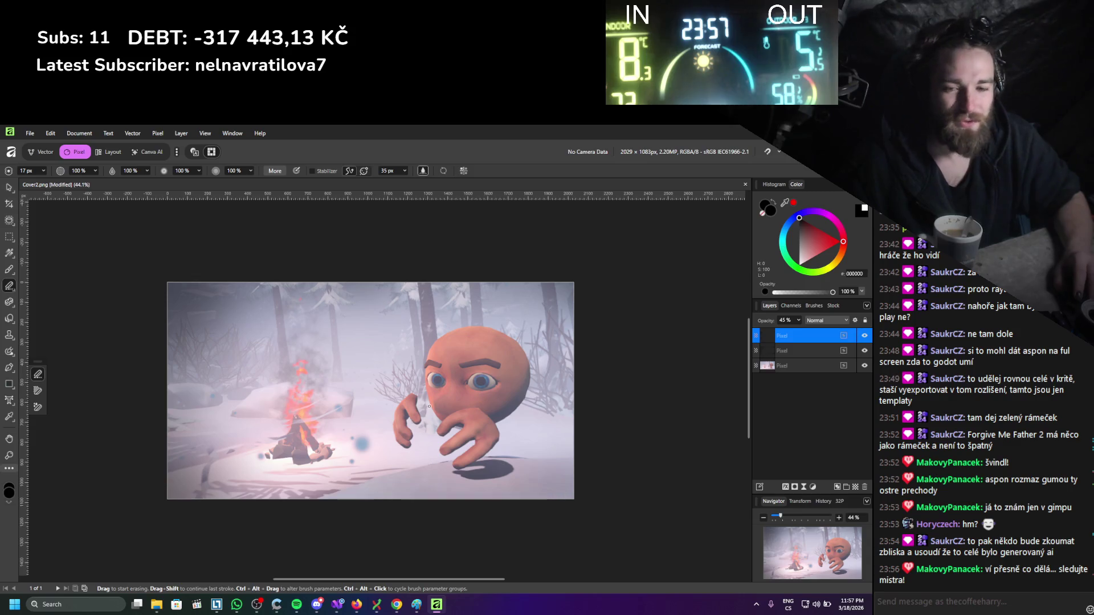
left_click(825, 375)
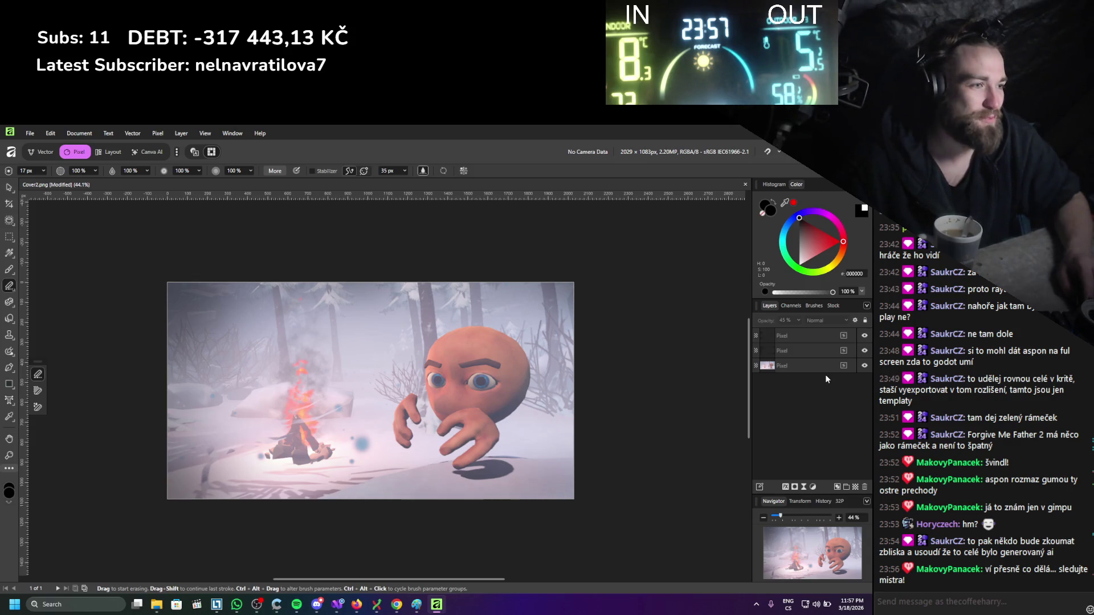
left_click(823, 371)
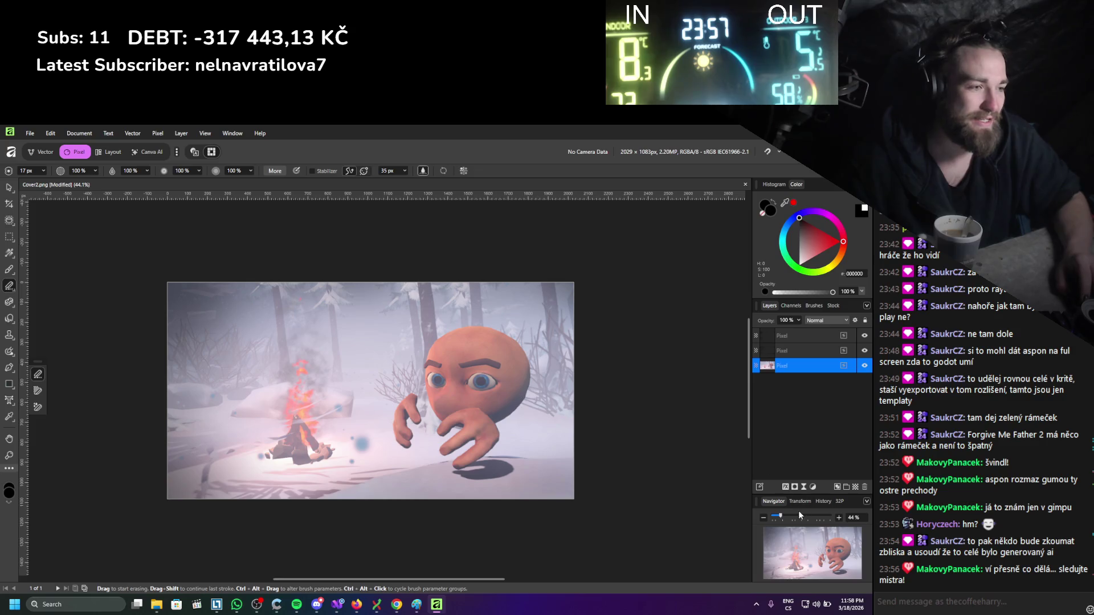
left_click(805, 488)
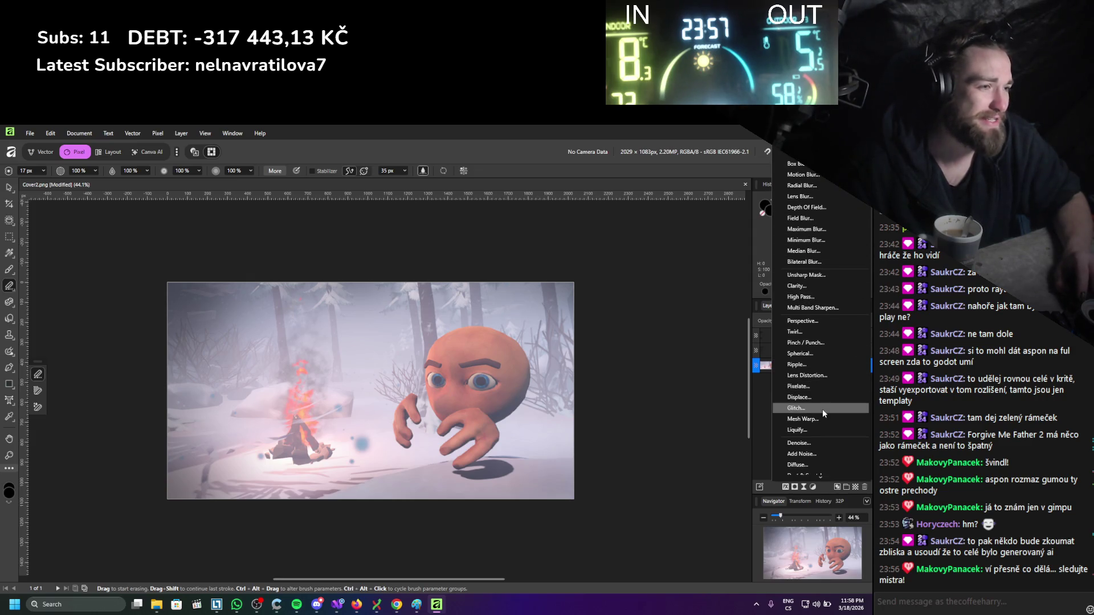
scroll(805, 420, "down", 3)
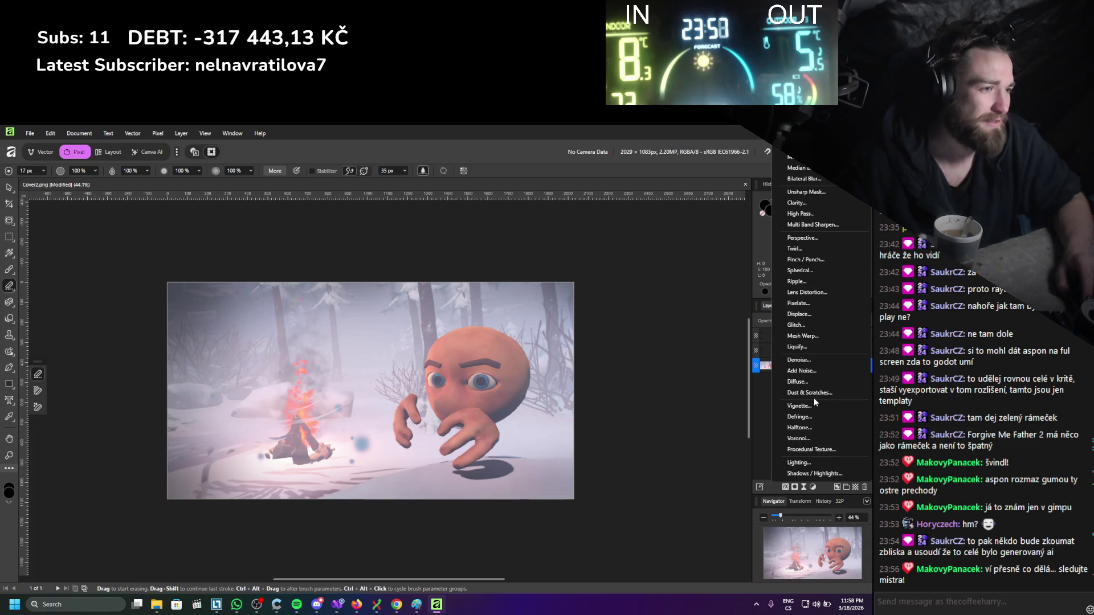
left_click(799, 463)
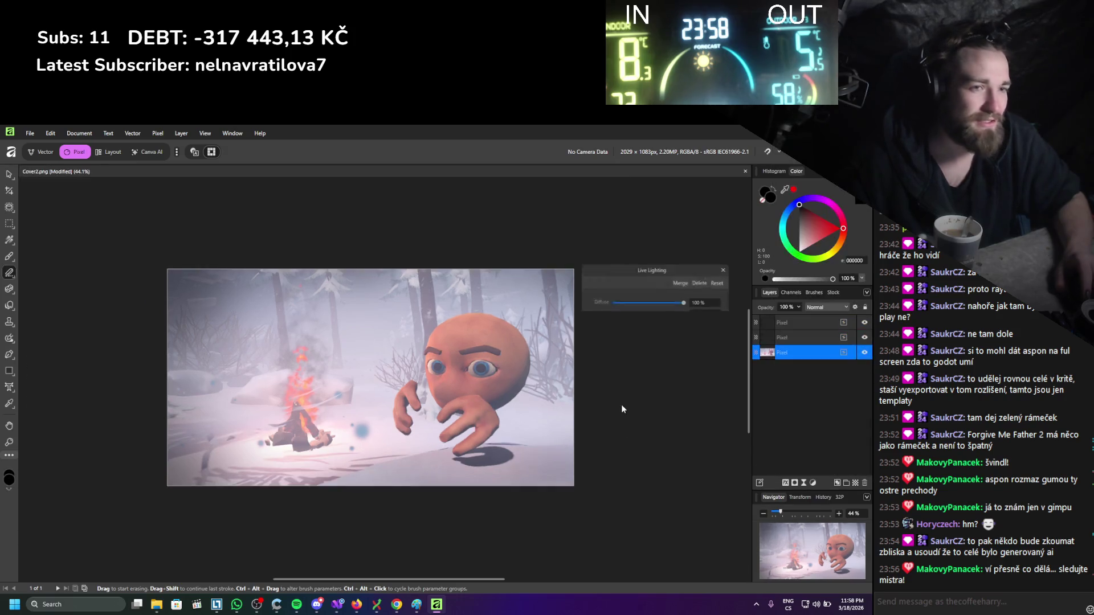
mouse_move(345, 355)
left_mouse_down()
mouse_move(353, 344)
mouse_move(360, 372)
mouse_move(238, 405)
mouse_move(225, 391)
left_mouse_up()
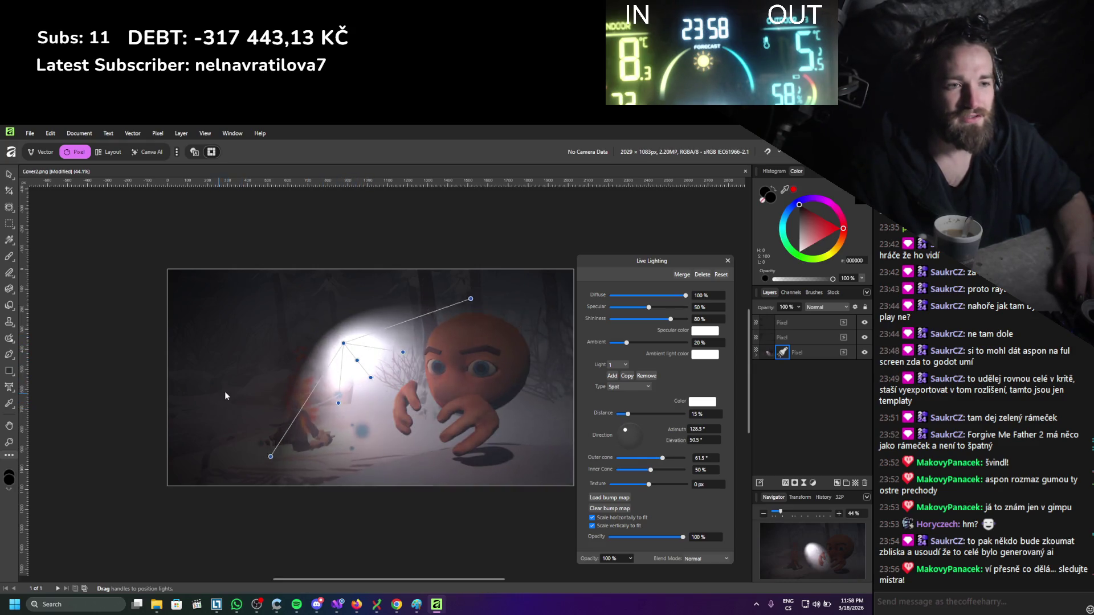
mouse_move(344, 346)
left_mouse_down()
mouse_move(259, 317)
mouse_move(302, 333)
left_mouse_up()
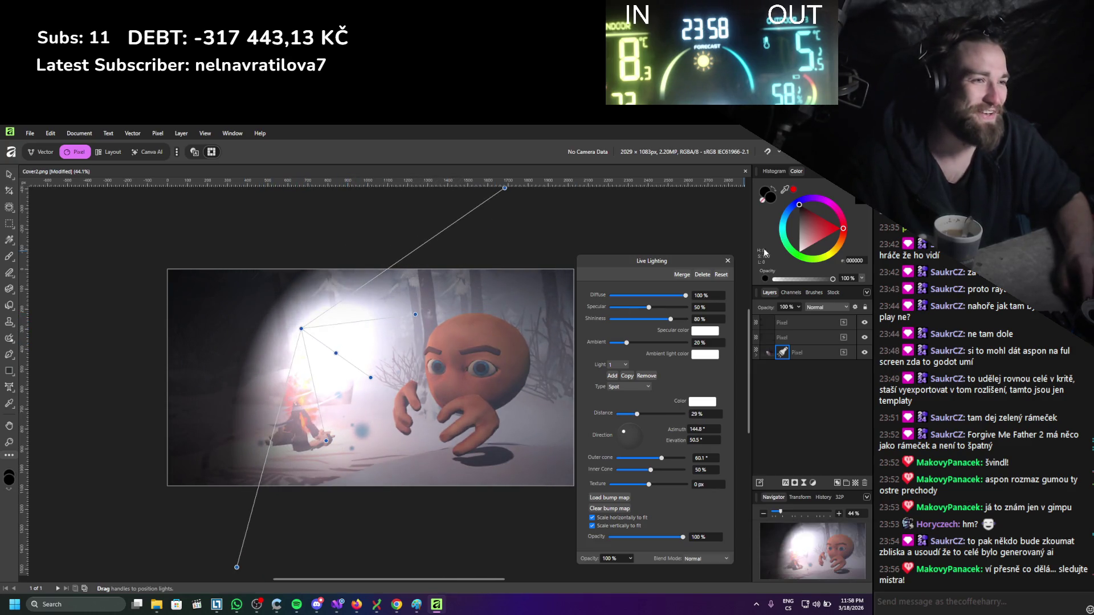
key("e")
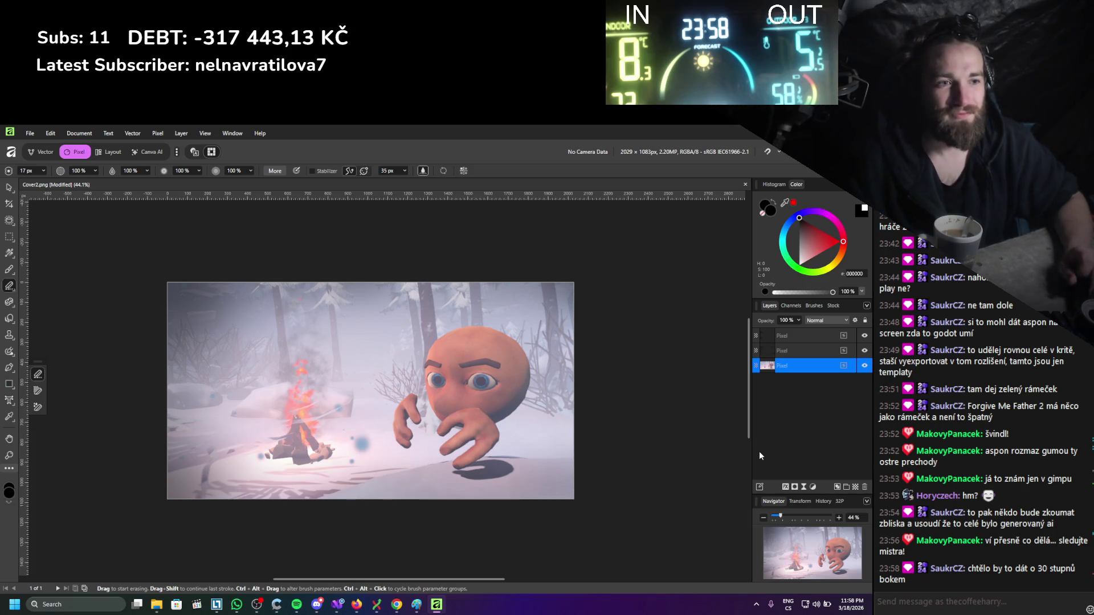
left_click(811, 487)
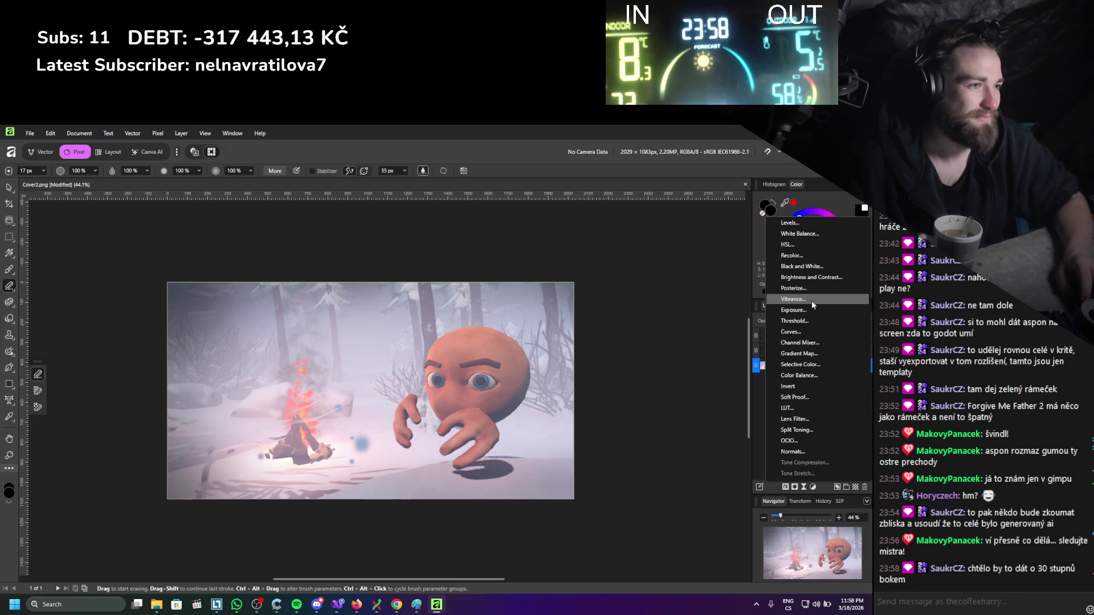
Add a Levels adjustment with black level 11%, gamma 1.423 and output black 3%.
left_click(811, 222)
left_click_drag(547, 462, 567, 461)
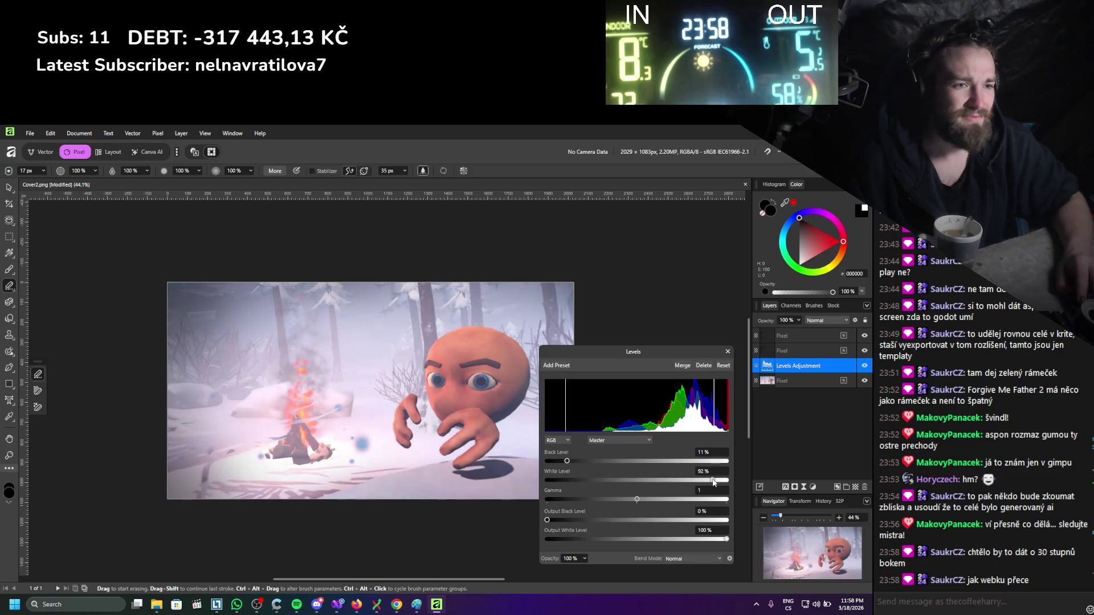
mouse_move(639, 500)
left_mouse_down()
mouse_move(670, 504)
mouse_move(640, 500)
mouse_move(650, 501)
left_mouse_up()
mouse_move(547, 521)
left_mouse_down()
mouse_move(561, 523)
mouse_move(550, 521)
left_mouse_up()
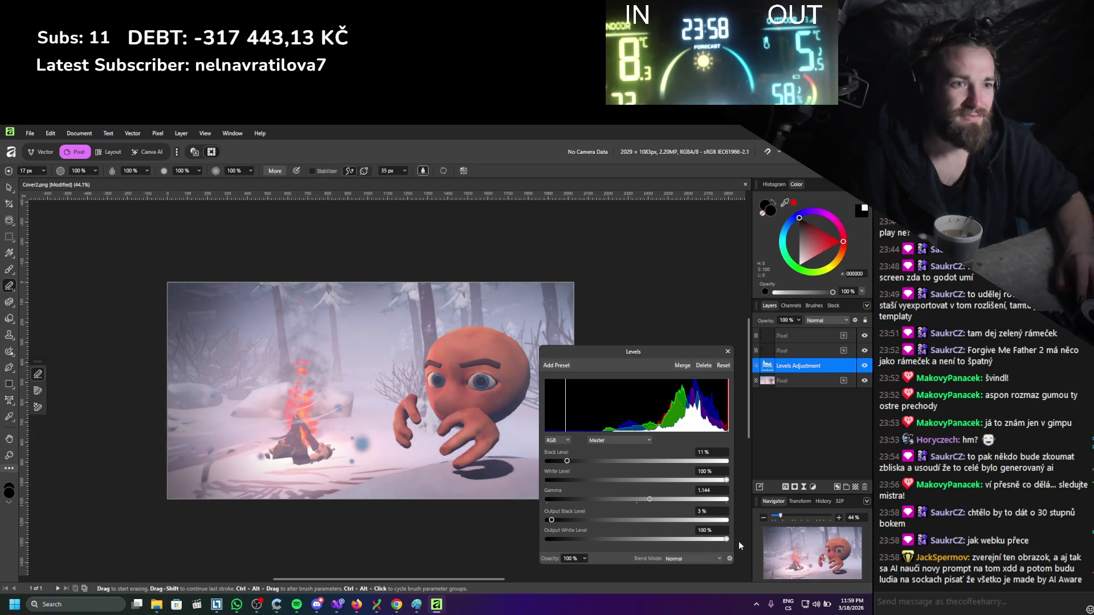
left_click_drag(560, 480, 735, 493)
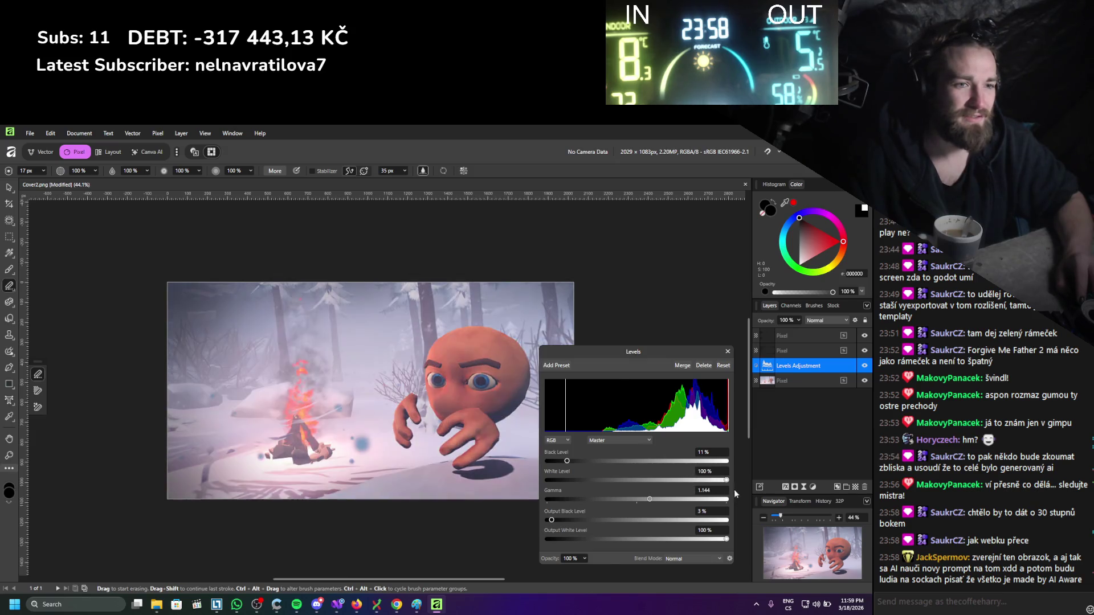
mouse_move(638, 499)
left_mouse_down()
mouse_move(689, 501)
mouse_move(674, 501)
left_mouse_up()
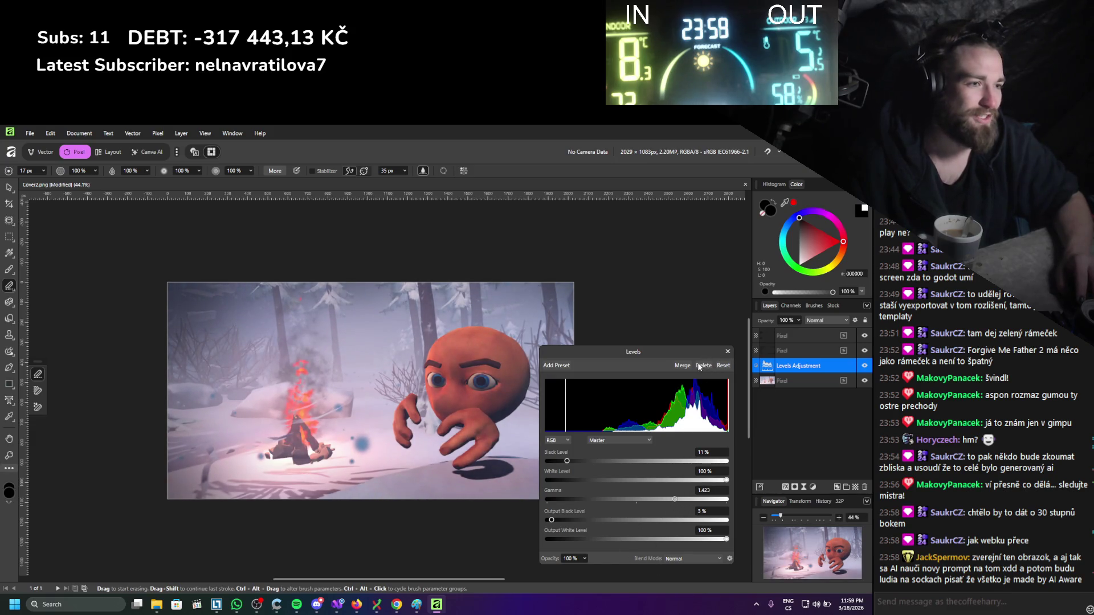
left_click(728, 352)
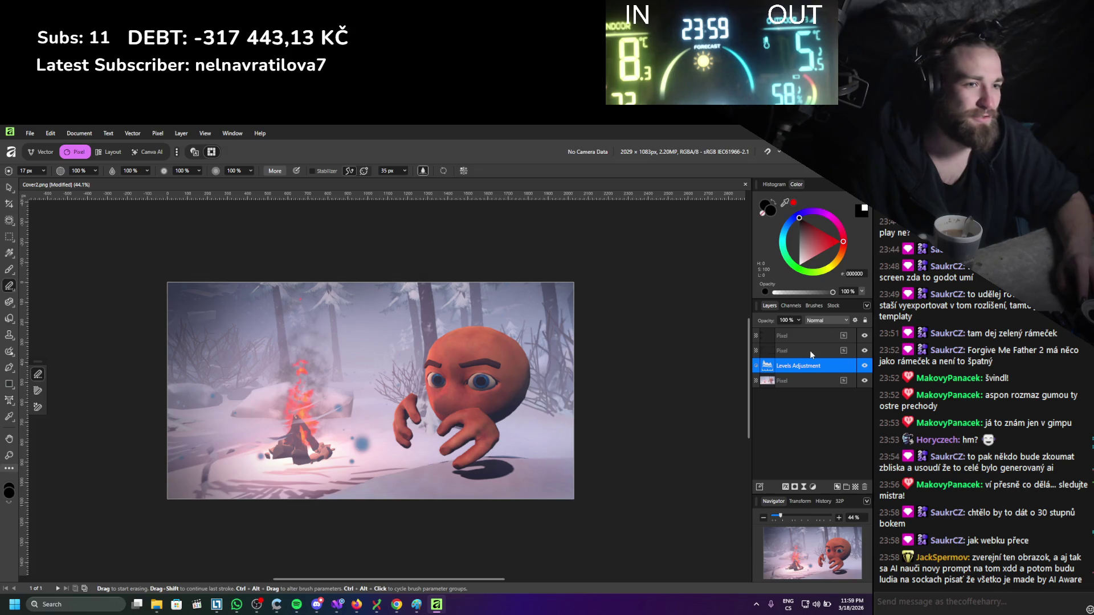
Toggle the Levels adjustment's visibility to compare the image before and after.
left_click(864, 350)
left_click(865, 351)
left_click(865, 337)
left_click(865, 336)
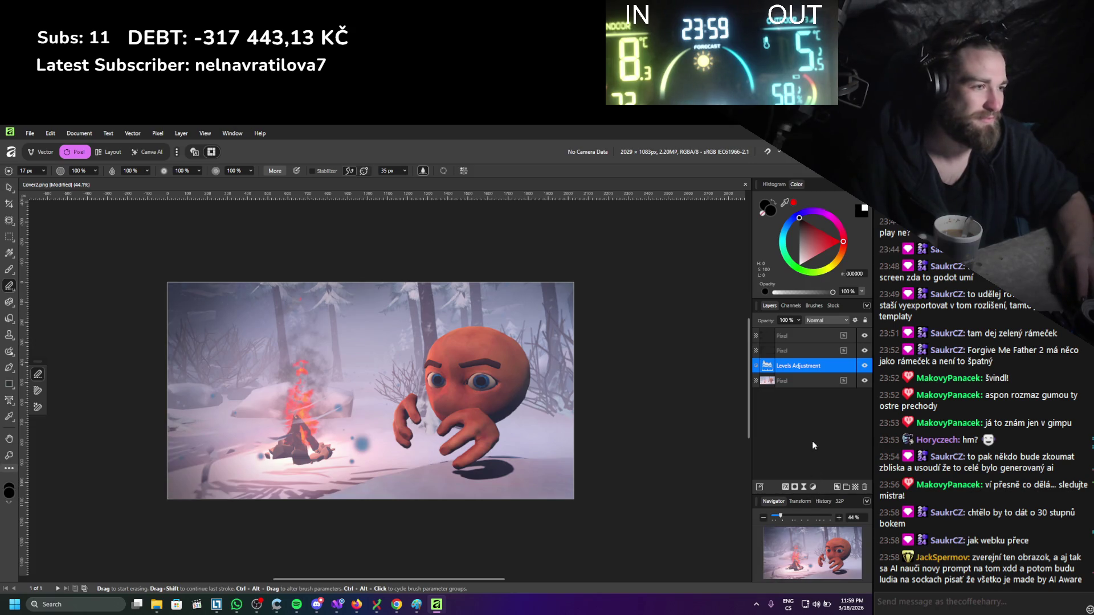
left_click(812, 489)
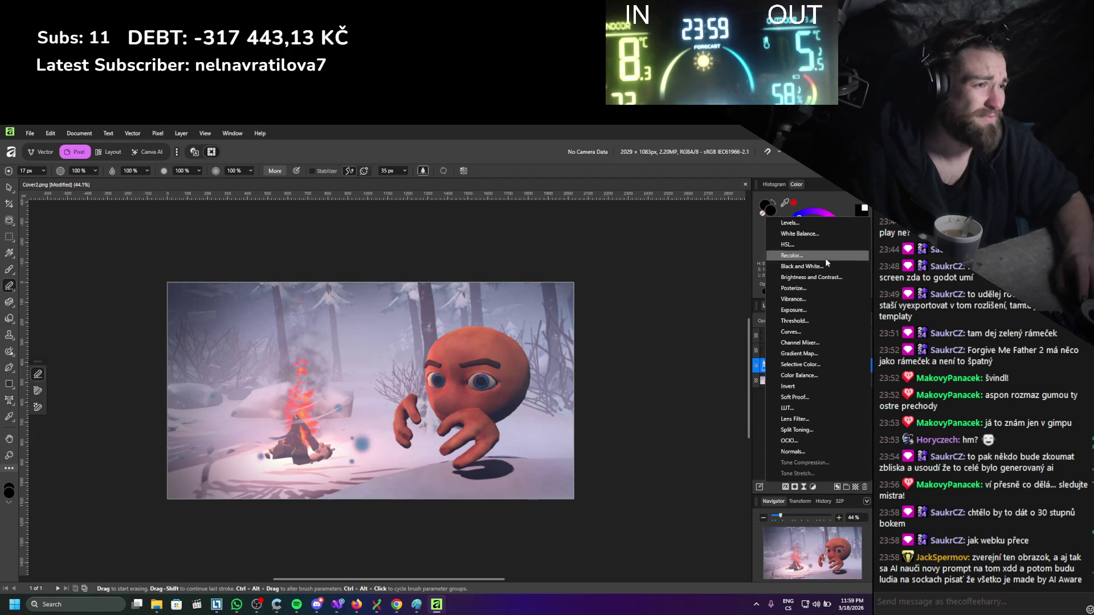
Add a Brightness / Contrast adjustment at 17% brightness and 0% contrast, then reselect the top layer.
left_click(827, 278)
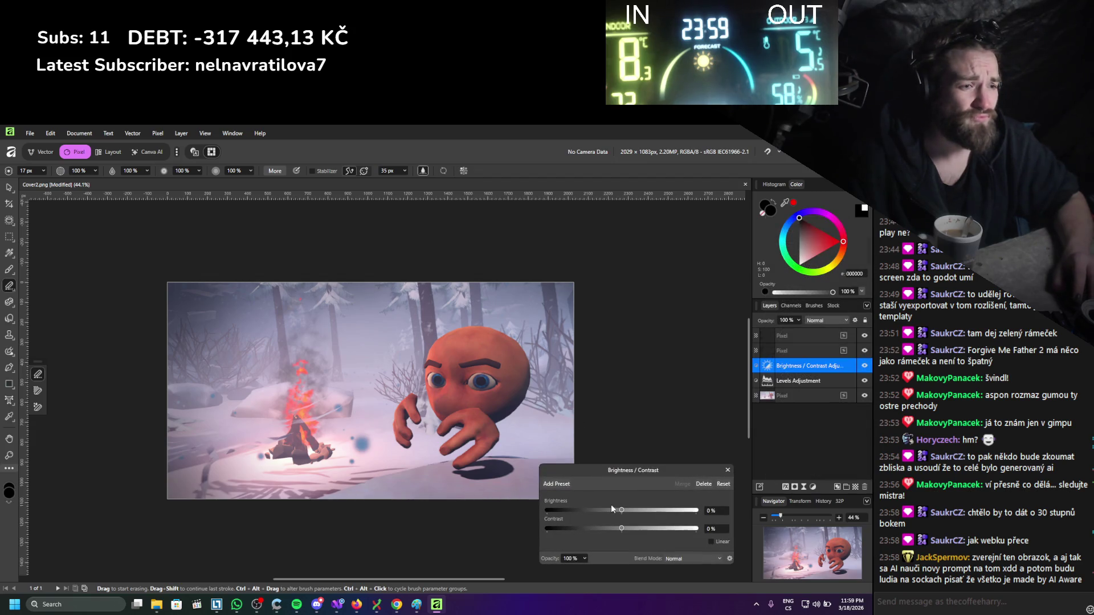
left_click_drag(627, 511, 635, 512)
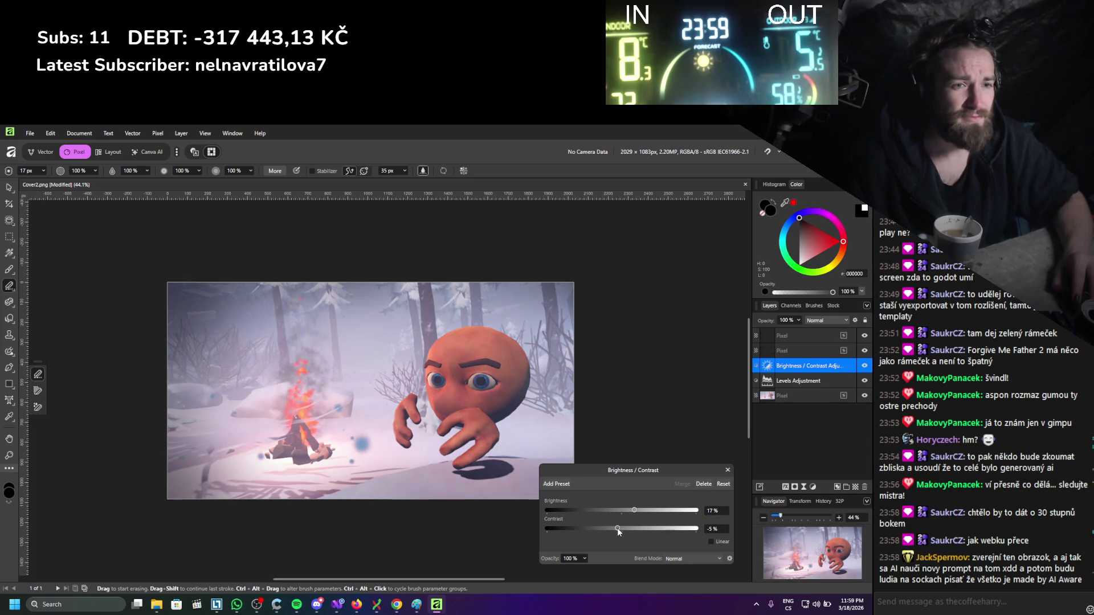
left_click_drag(619, 529, 621, 529)
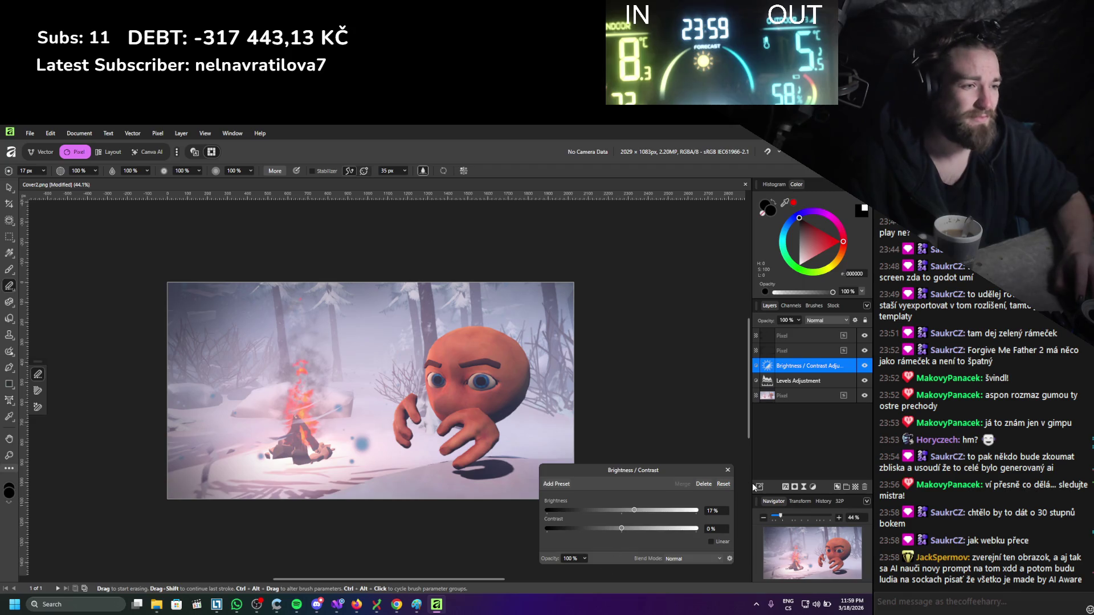
left_click(728, 471)
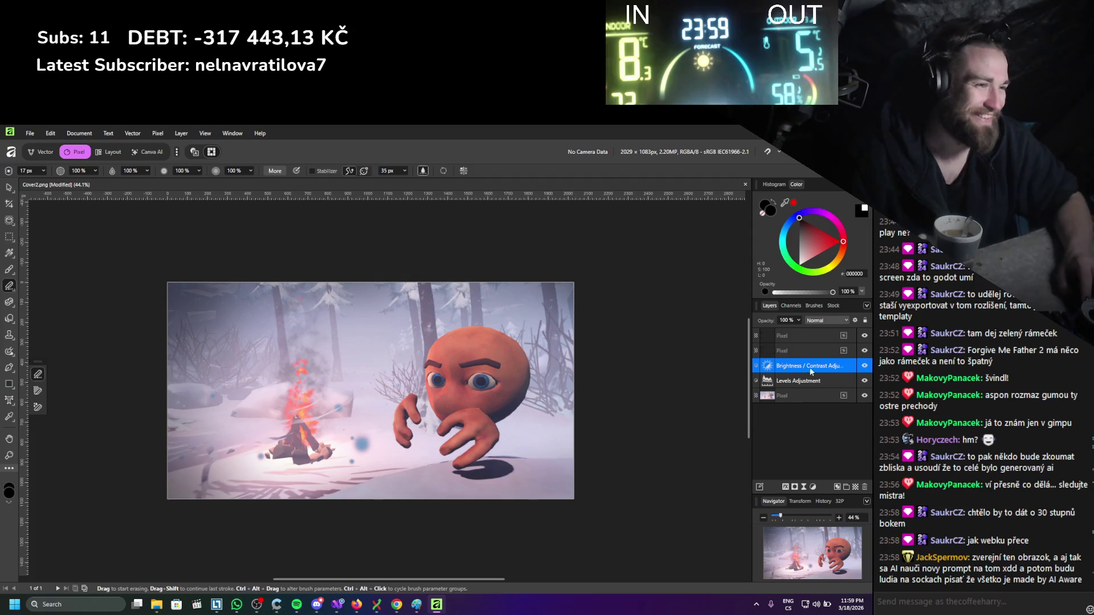
key("ctrl+z")
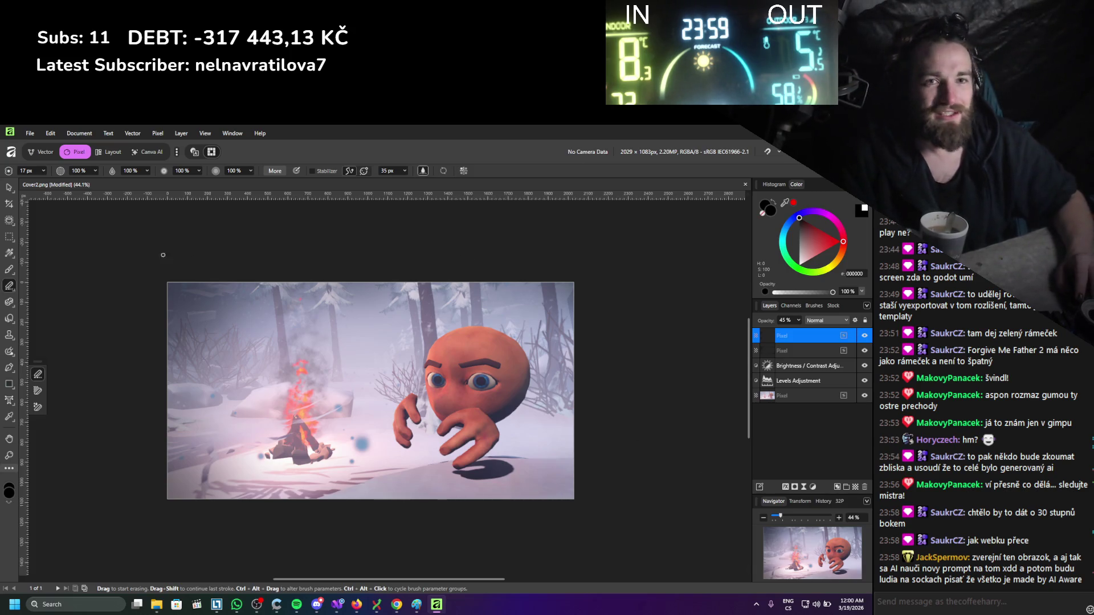
Create a large 'HEAT' title at the upper left in Bebas Neue and shrink it slightly.
key("t")
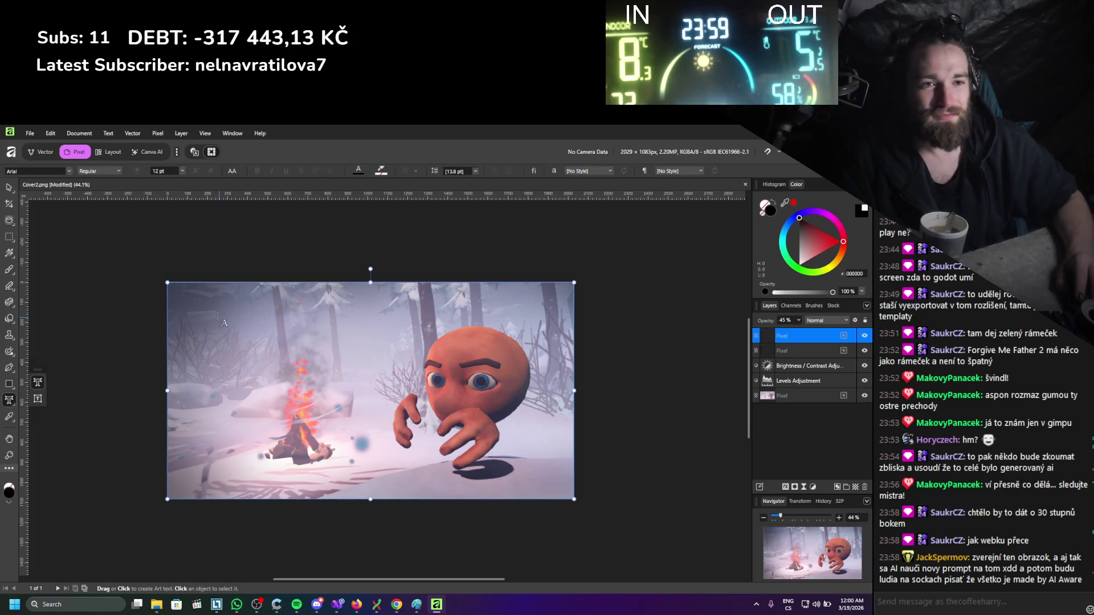
mouse_move(193, 303)
left_mouse_down()
mouse_move(265, 379)
mouse_move(271, 409)
left_mouse_up()
type("HEAT")
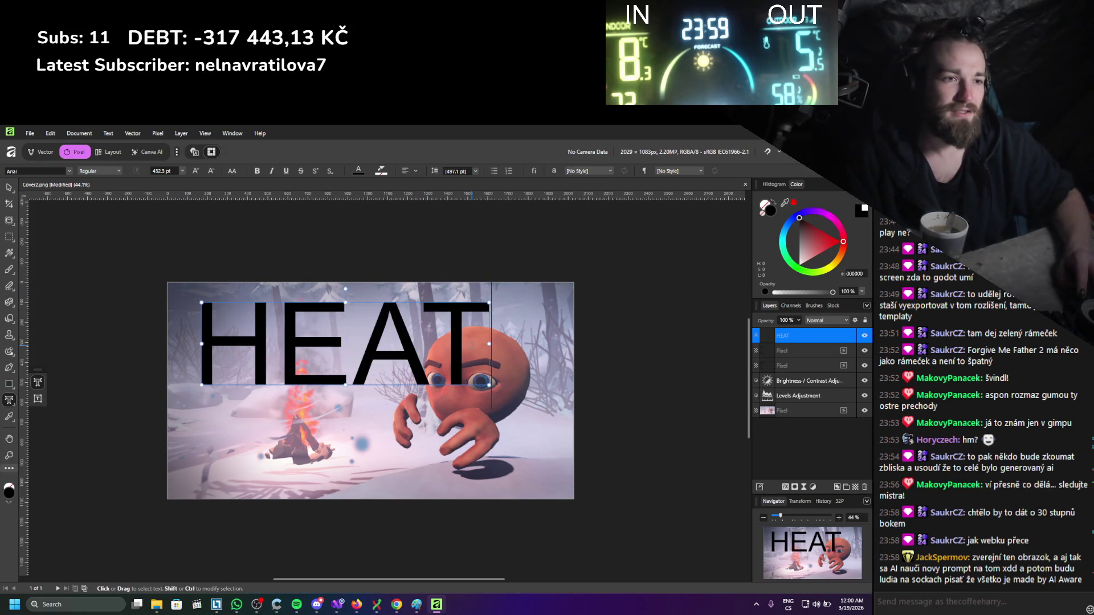
left_click_drag(490, 325, 197, 322)
left_click(73, 171)
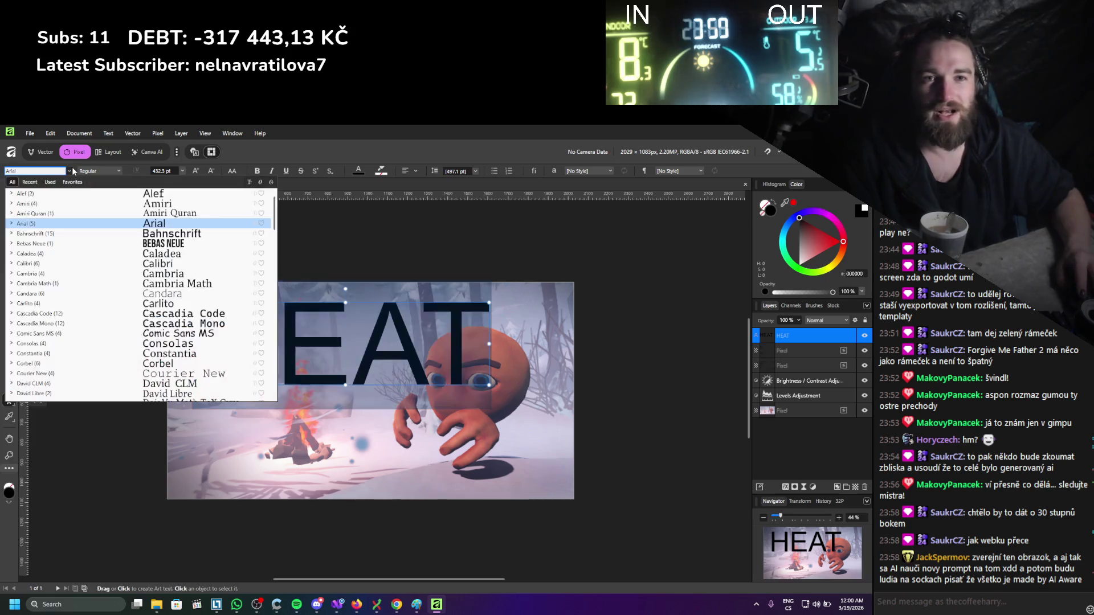
left_click(177, 243)
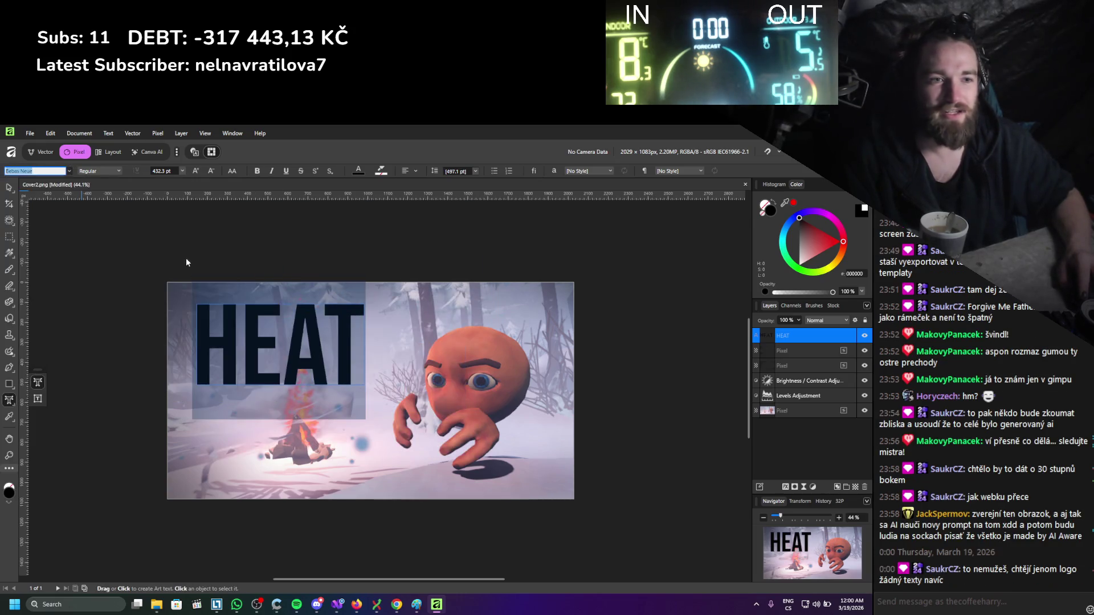
key("Escape")
left_click(9, 188)
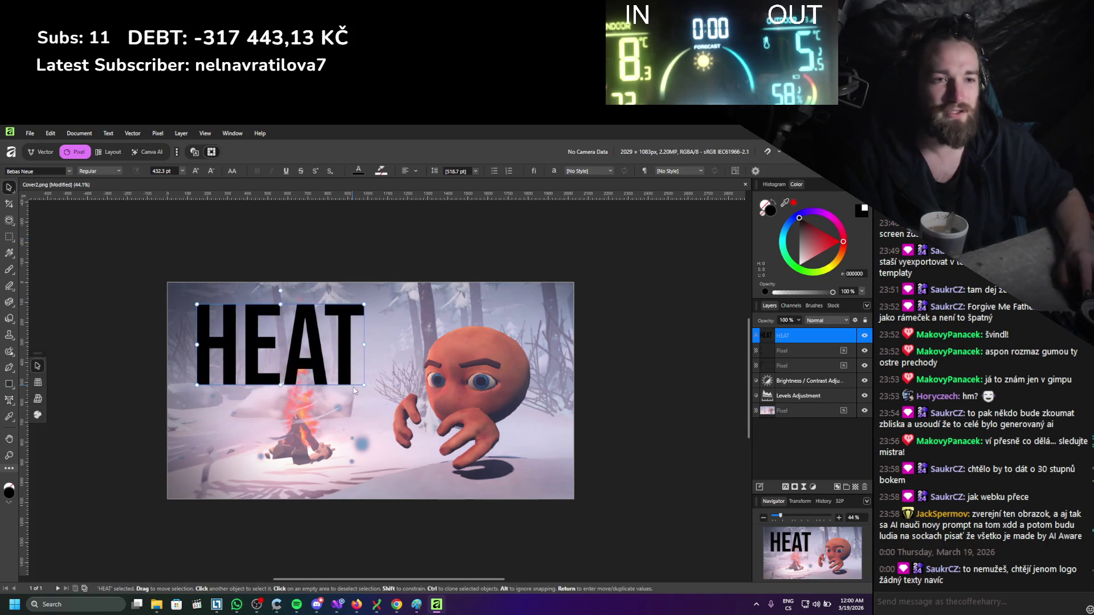
left_click_drag(364, 384, 324, 353)
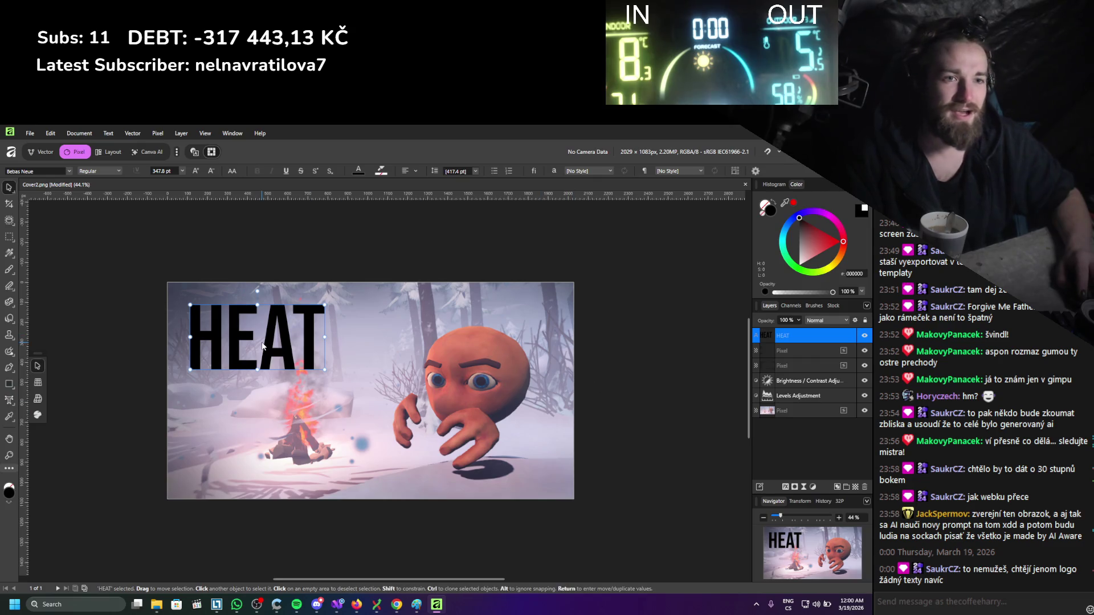
Make the HEAT text white and nudge the title slightly down and right.
key("t")
key("ctrl+a")
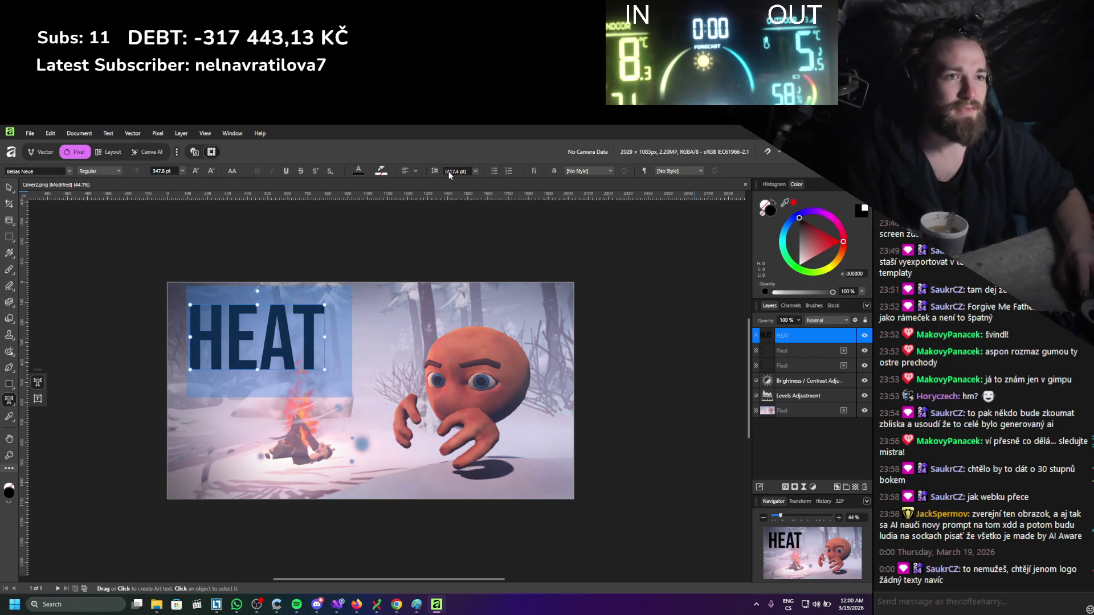
left_click(359, 171)
left_click(357, 242)
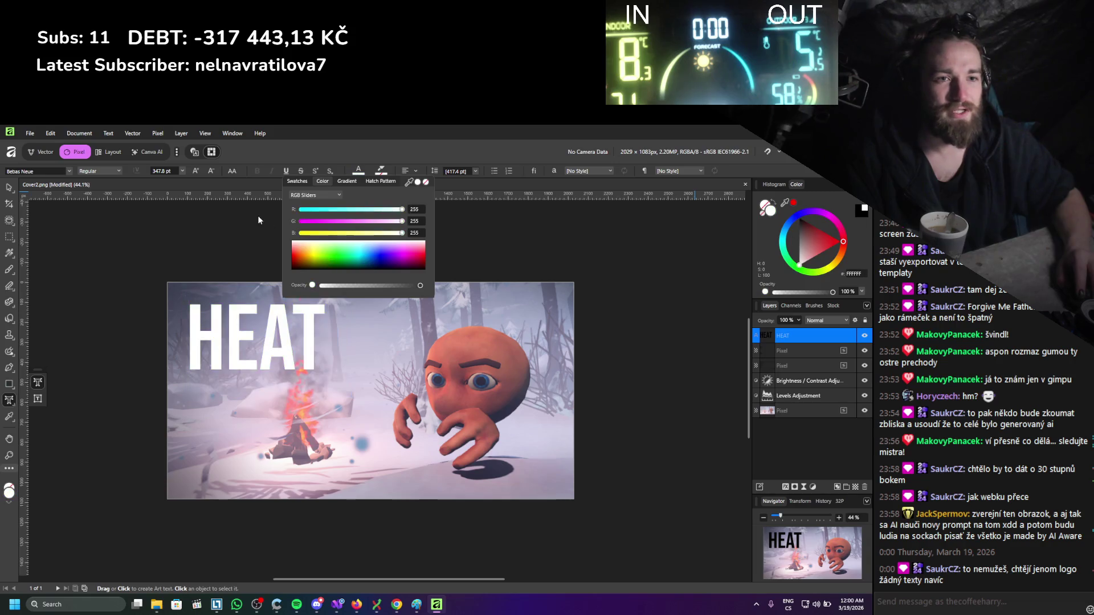
key("Escape")
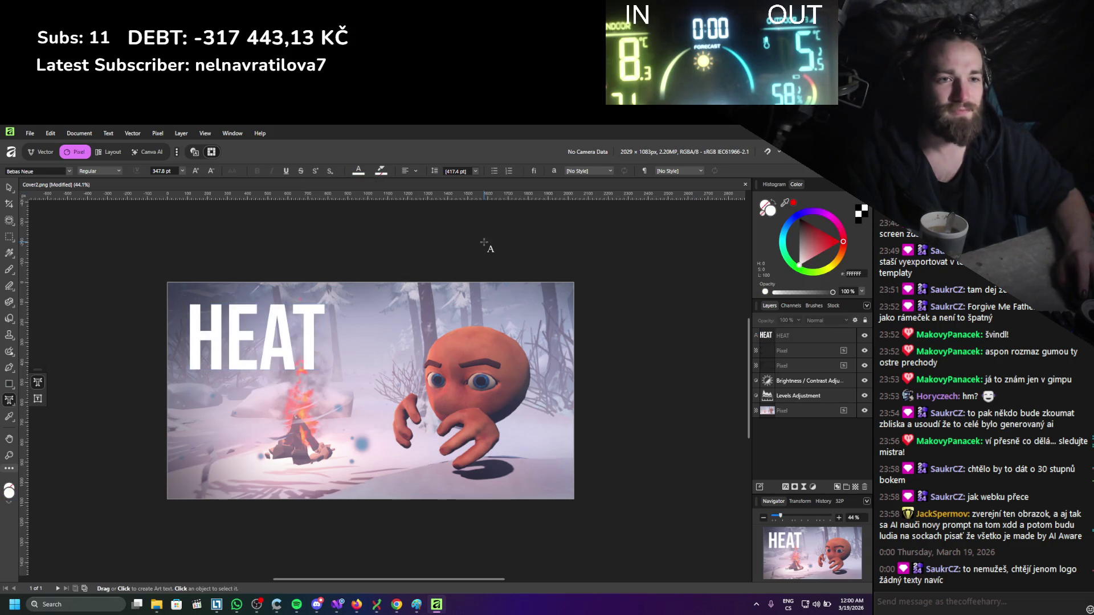
left_click(10, 188)
scroll(132, 256, "up", 2)
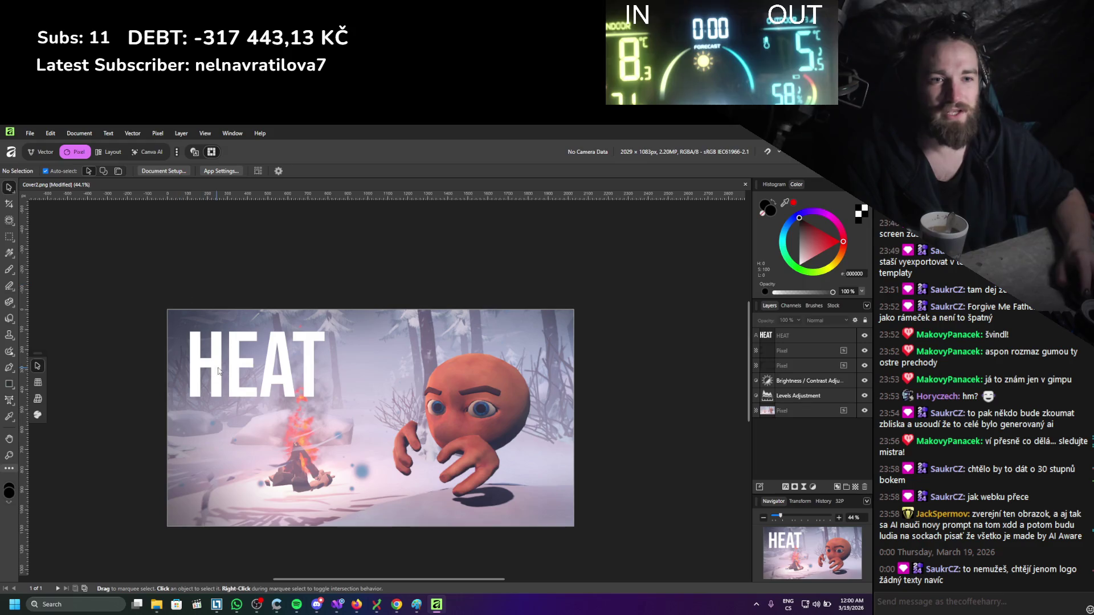
left_click(236, 370)
scroll(261, 381, "up", 5)
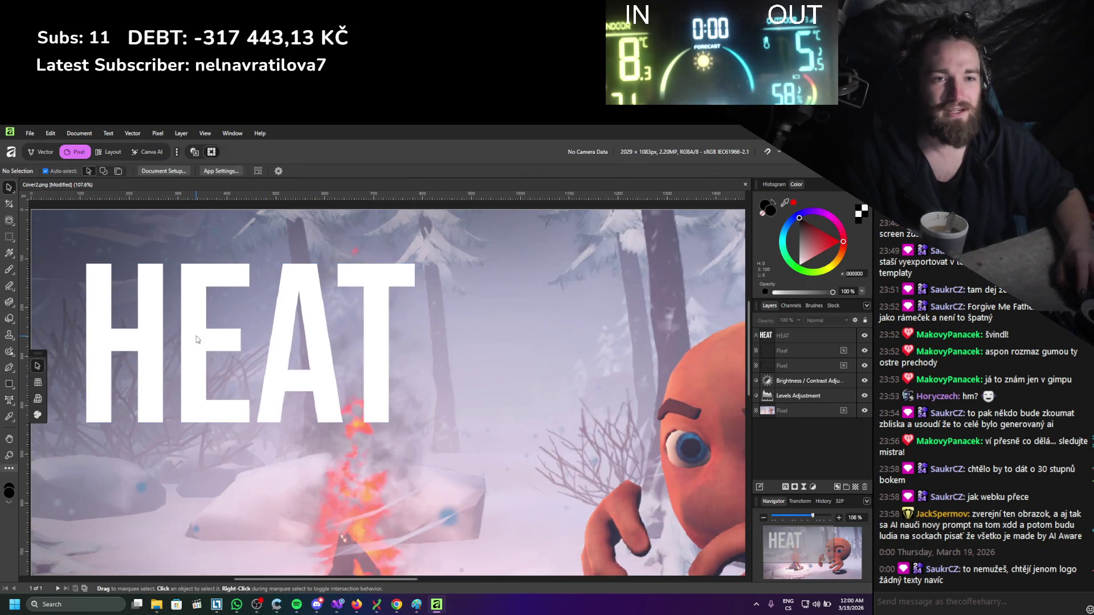
left_click_drag(192, 332, 207, 351)
Undo the accidental move, duplicate the HEAT text and offset the copy slightly right and down.
key("ctrl+z")
key("t")
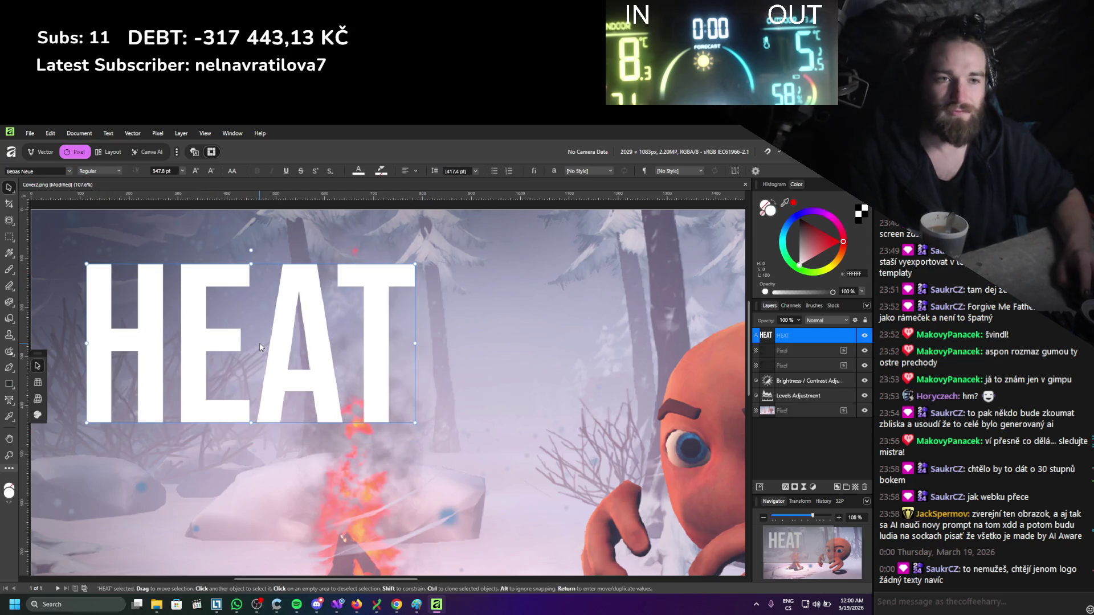
left_click(259, 344)
left_click(212, 343, "shift")
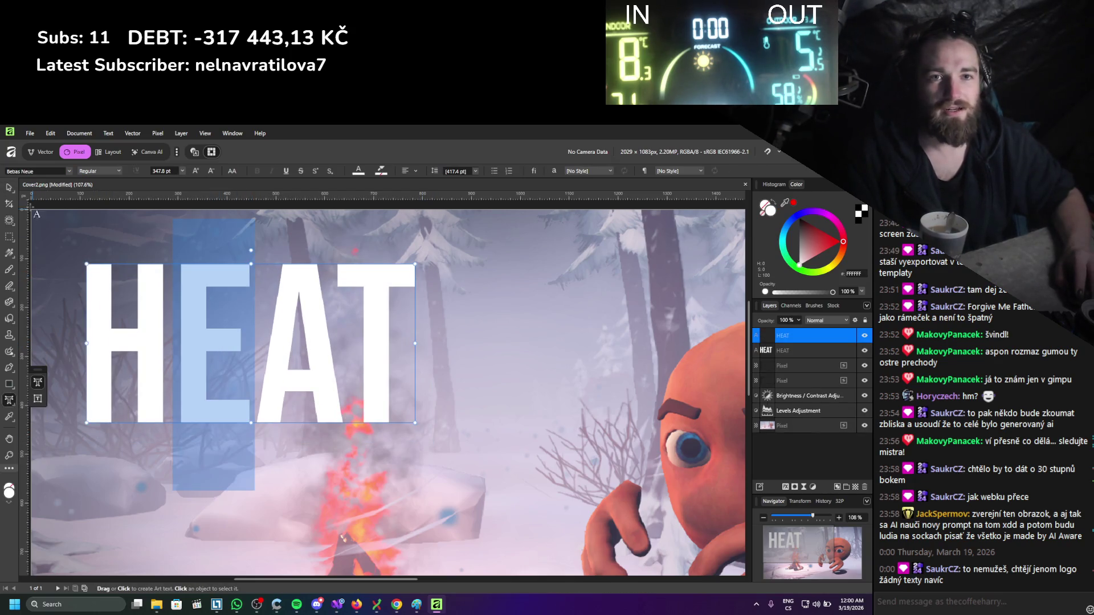
left_click(8, 188)
left_click_drag(160, 306, 169, 313)
Recolour the HEAT copy's text black.
key("t")
double_click(191, 293)
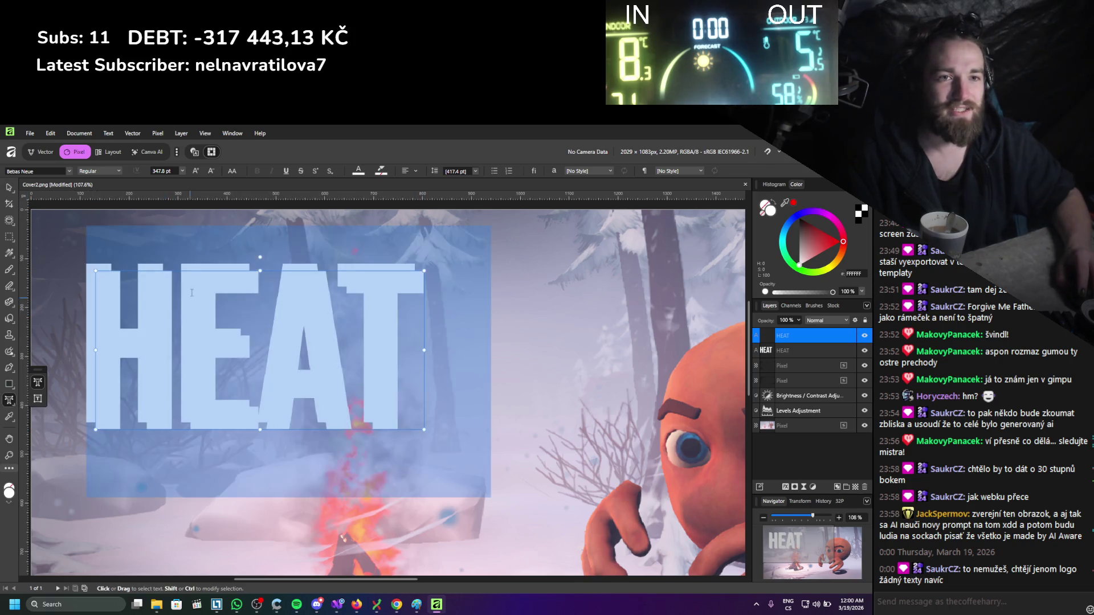
left_click(359, 171)
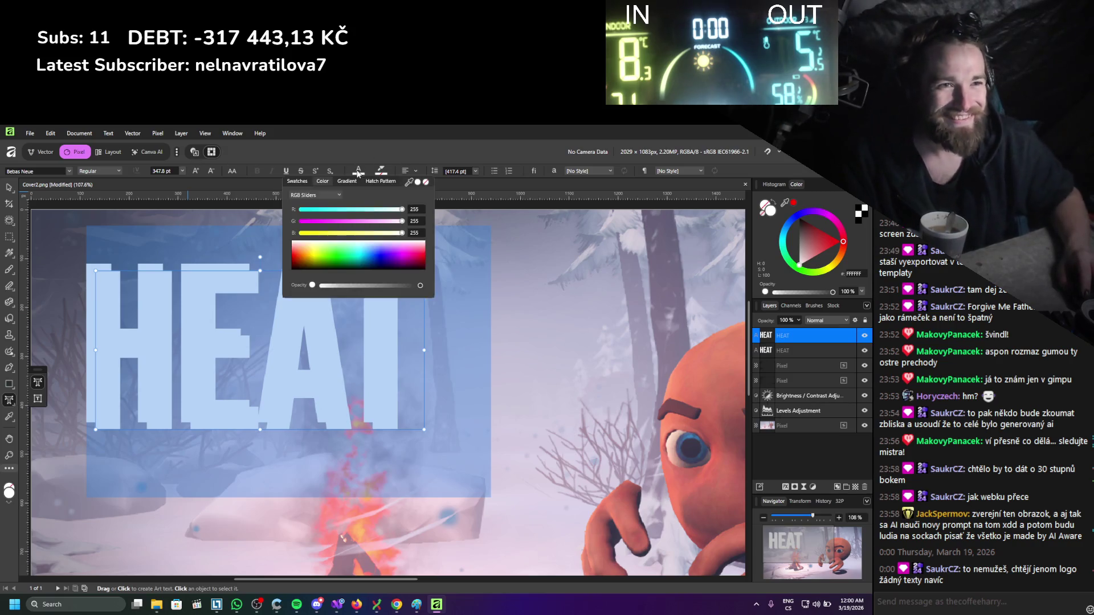
left_click(308, 268)
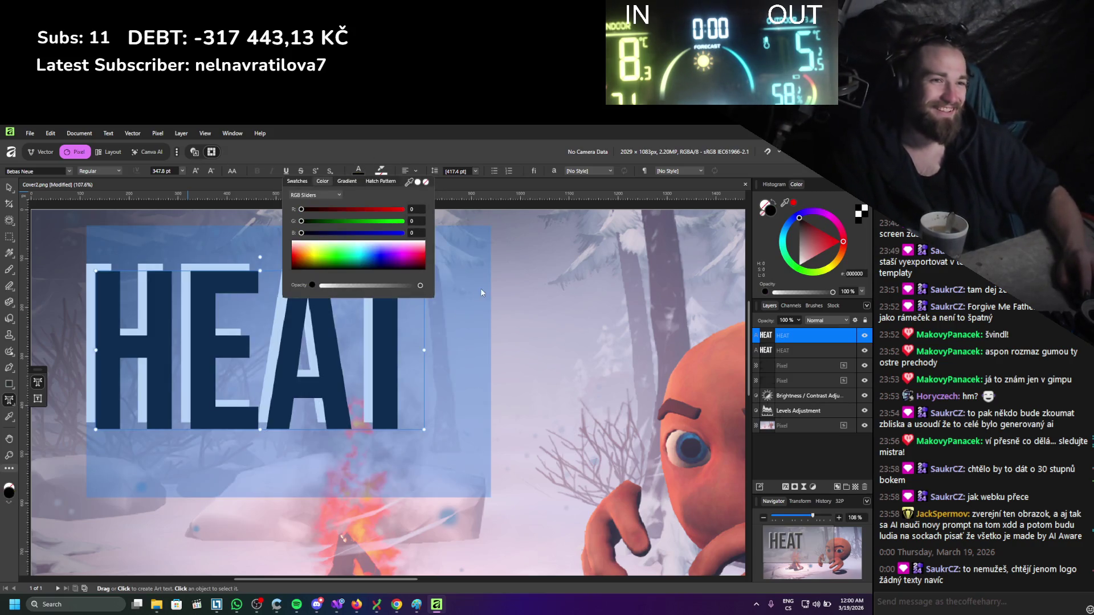
left_click(482, 293)
Select the black HEAT copy layer, pan to view the whole cover, then switch to Chrome.
left_click(9, 187)
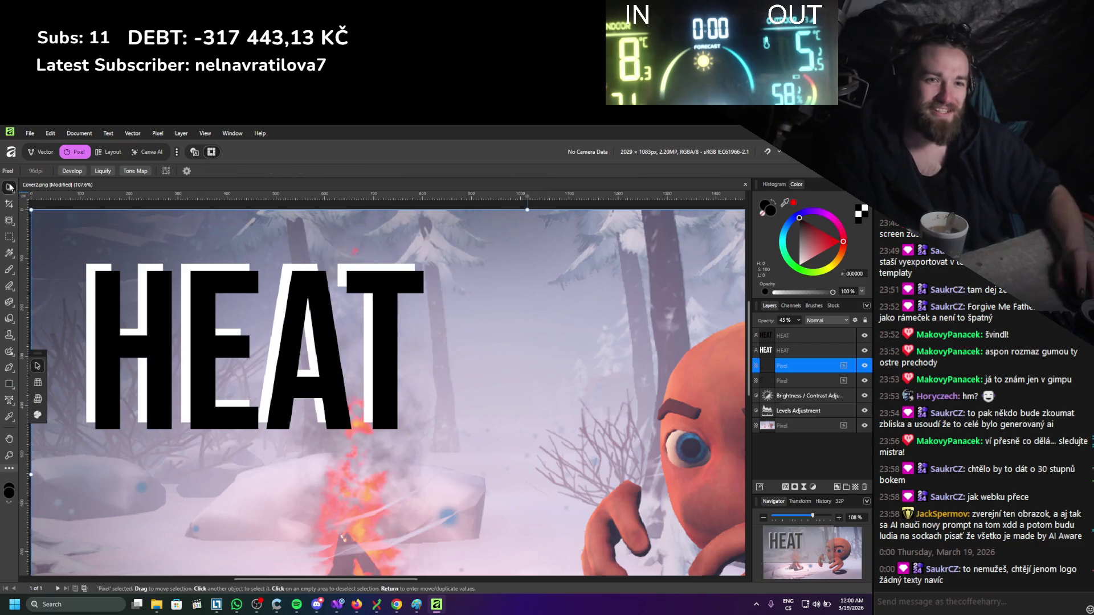
left_click(279, 352)
left_click(792, 350)
scroll(415, 325, "down", 4)
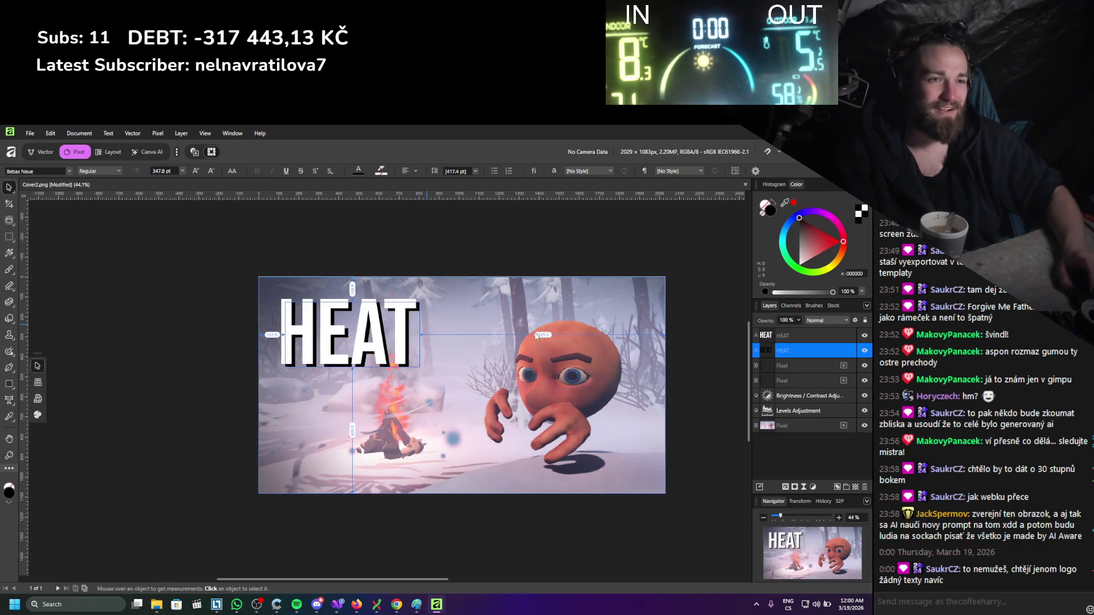
left_click_drag(622, 237, 547, 252)
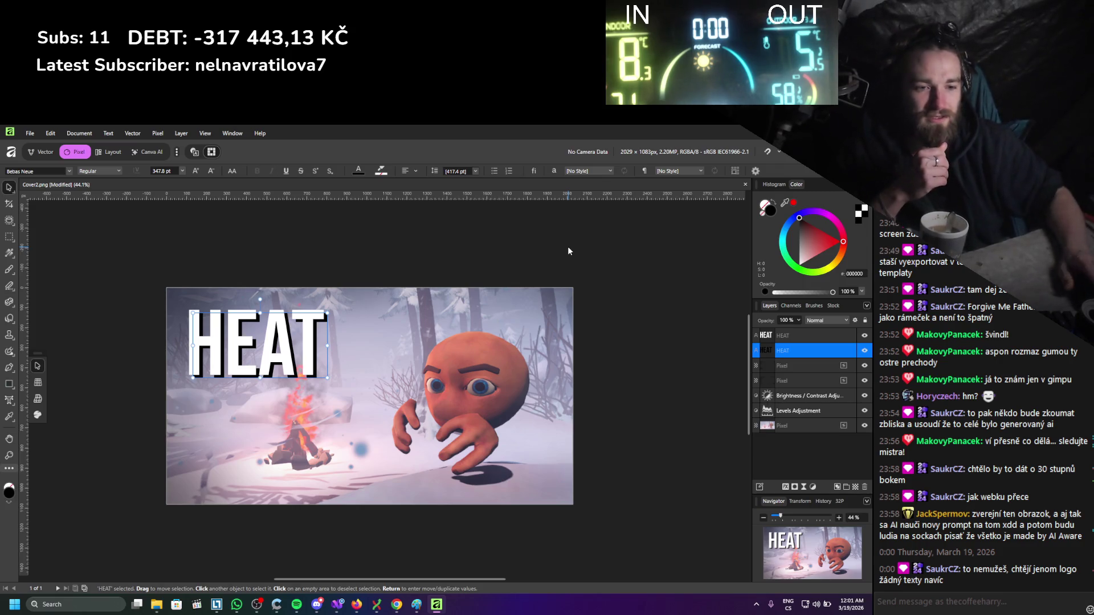
left_click(391, 609)
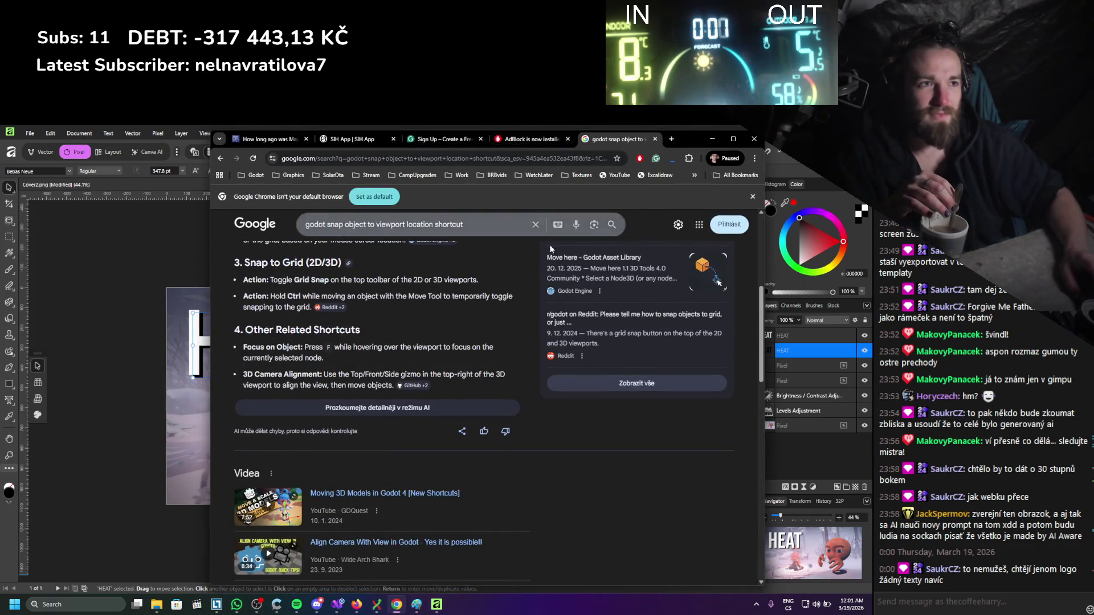
scroll(549, 245, "up", 5)
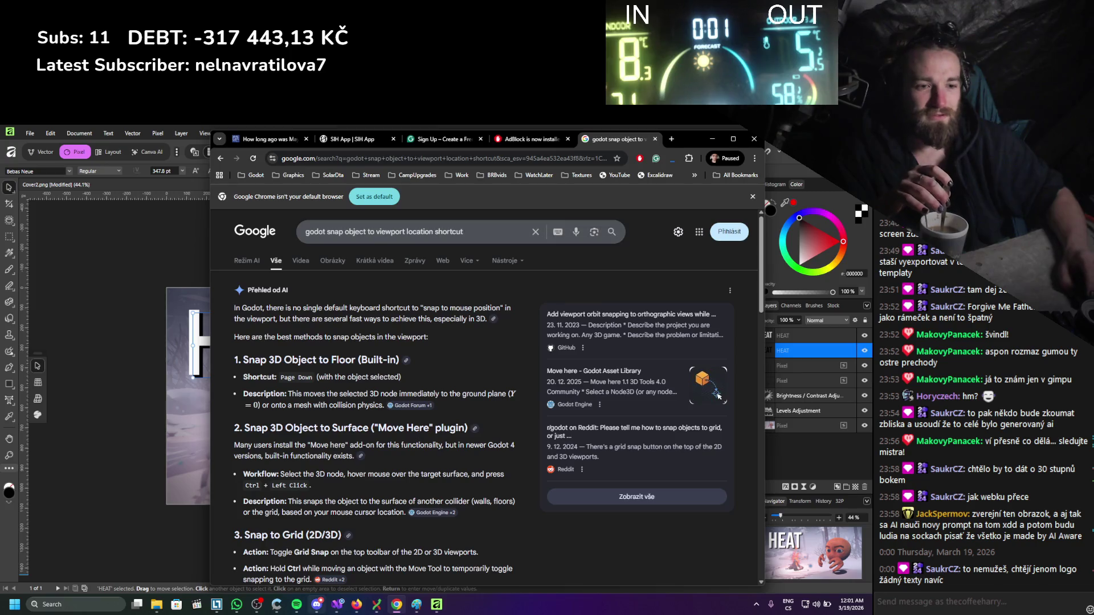
left_click(356, 606)
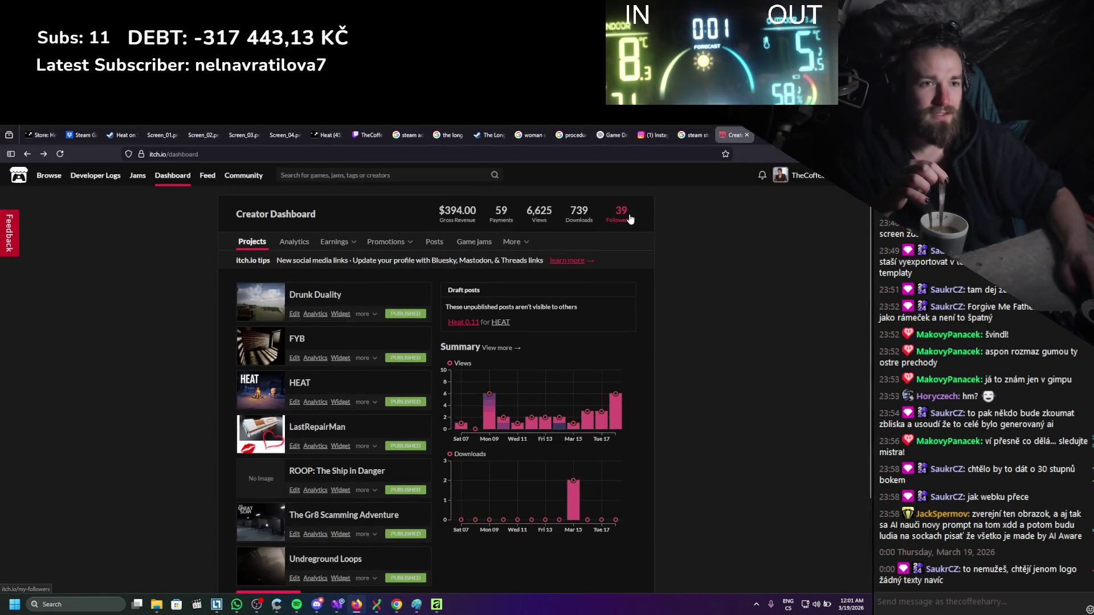
left_click(693, 136)
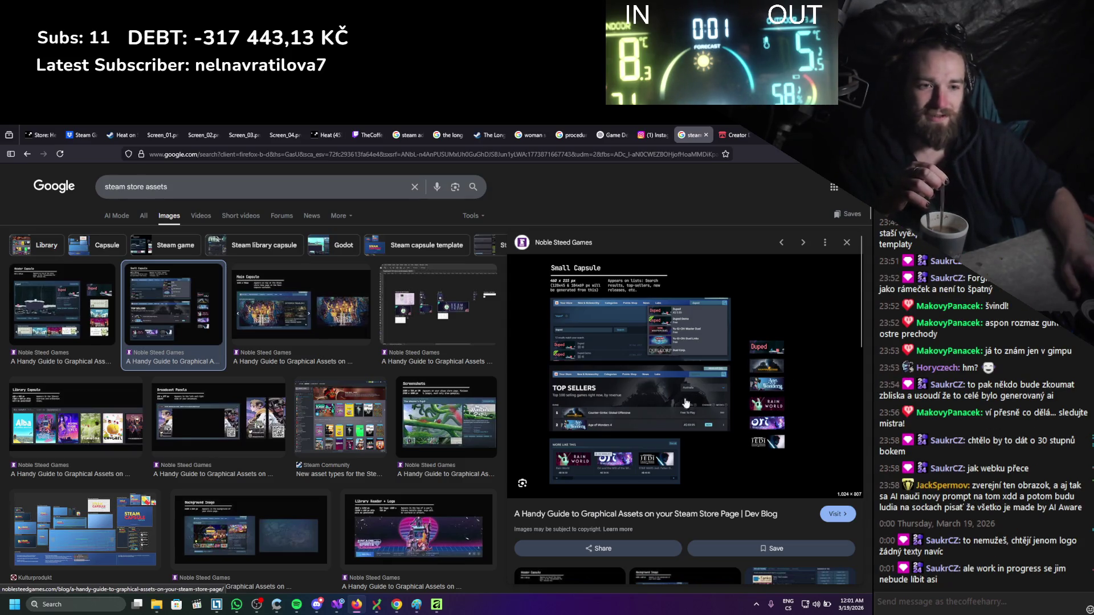
scroll(306, 449, "down", 1)
scroll(306, 450, "down", 1)
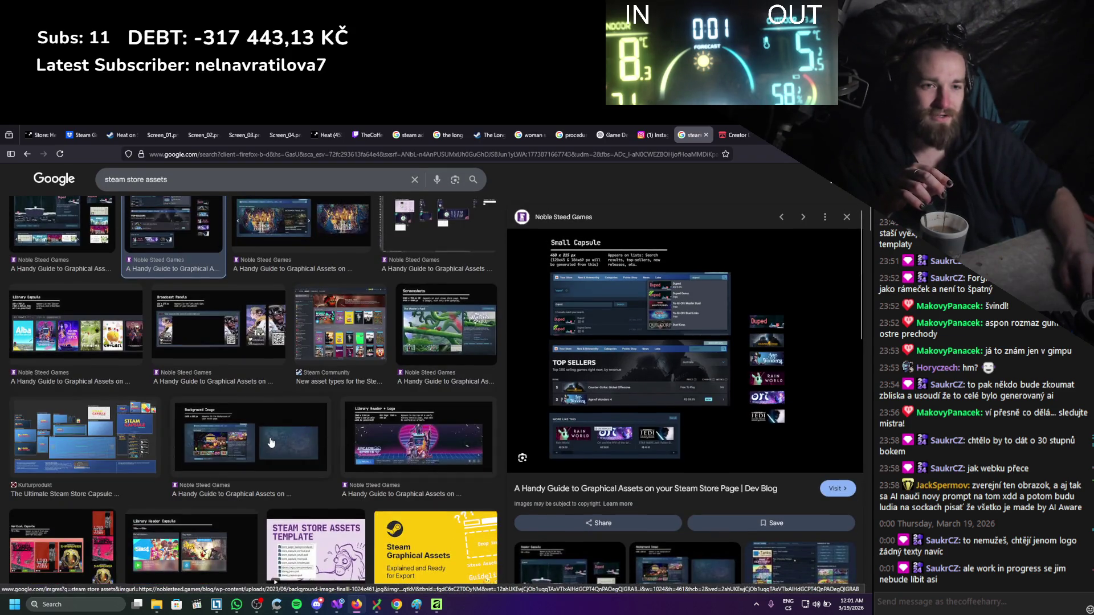
left_click(271, 442)
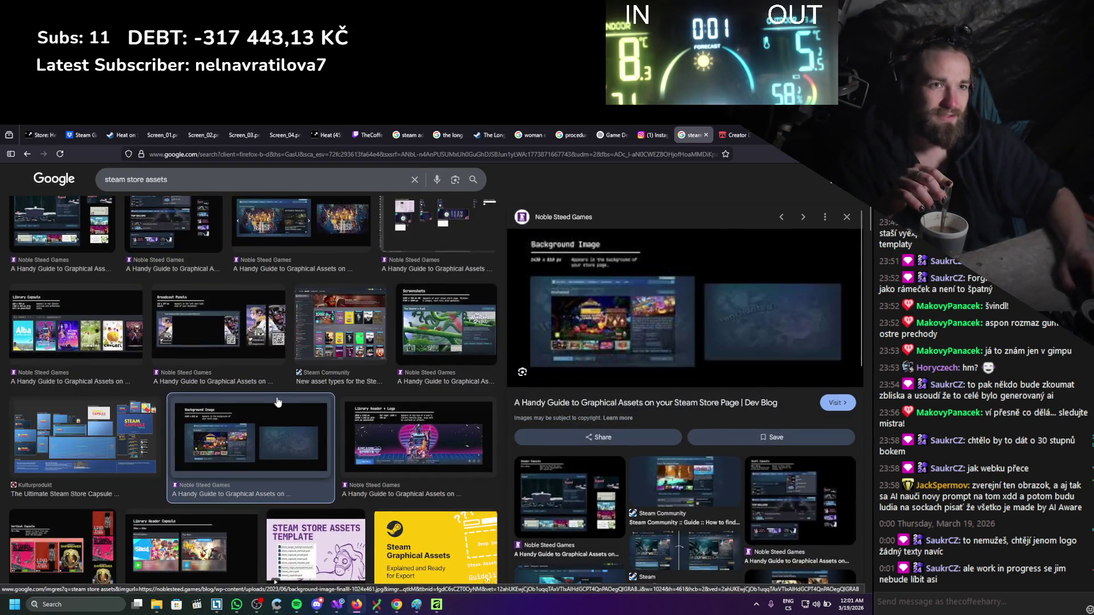
scroll(278, 402, "up", 2)
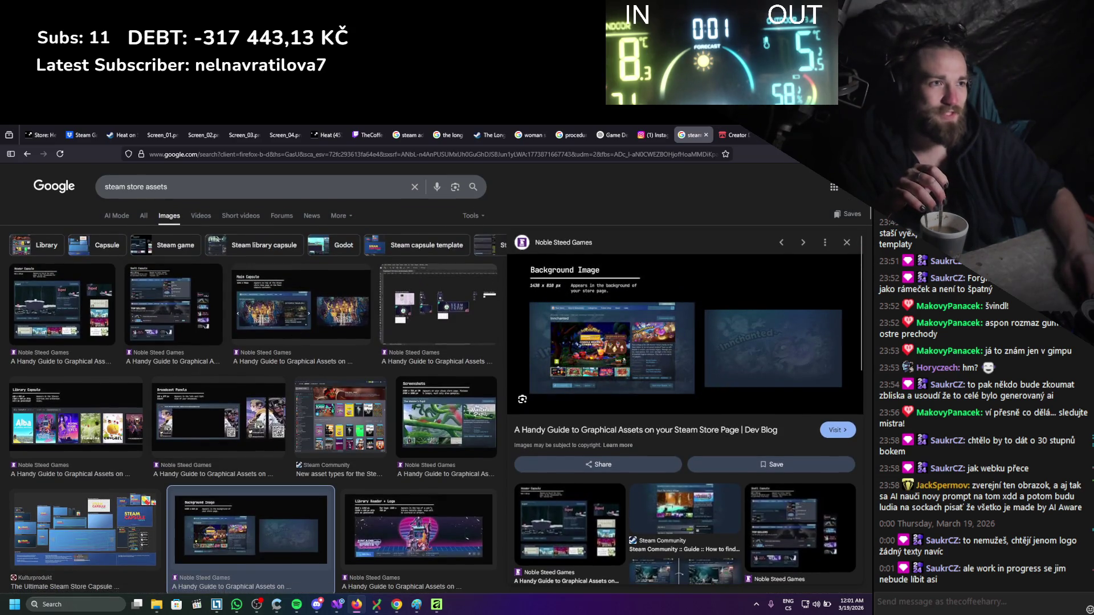
key("alt+Tab")
left_click(713, 140)
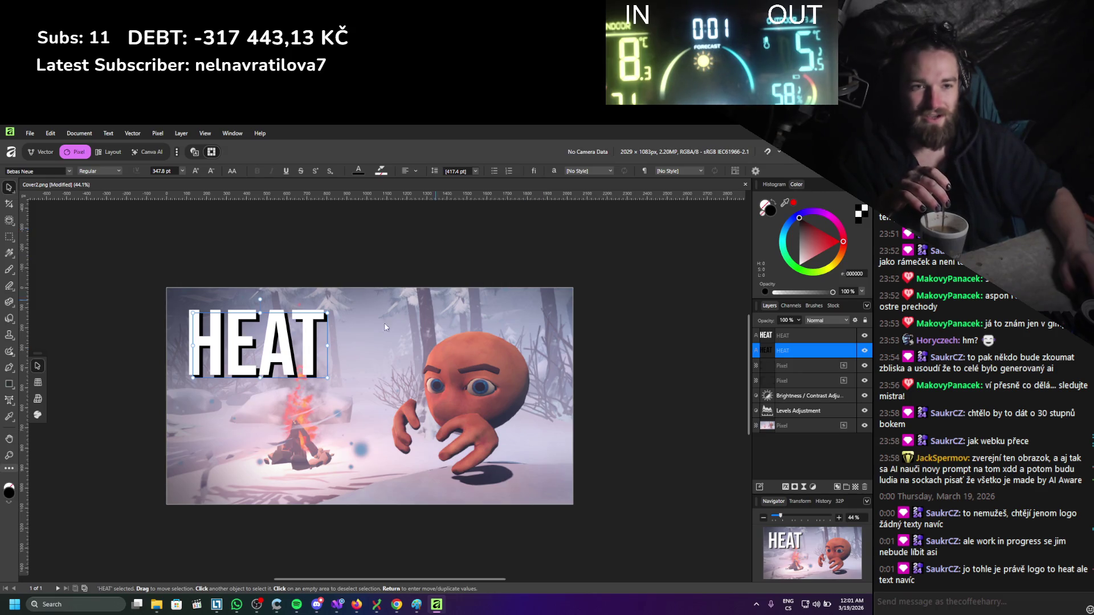
Rasterize the black HEAT shadow layer and give it a Gaussian blur of about 15.8 px.
left_click(466, 249)
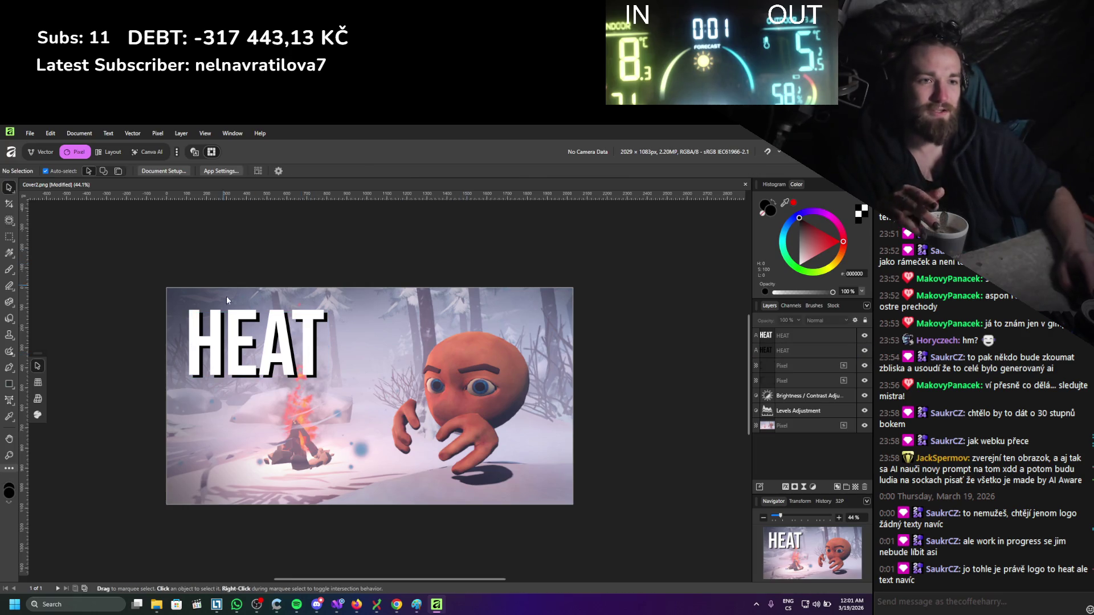
left_click(794, 349)
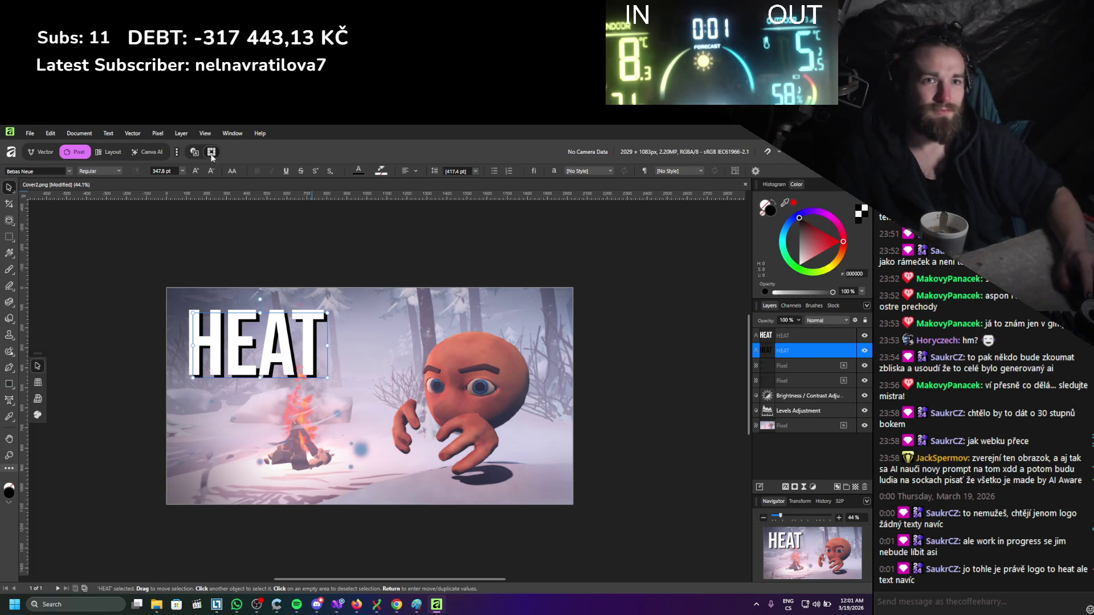
left_click(157, 133)
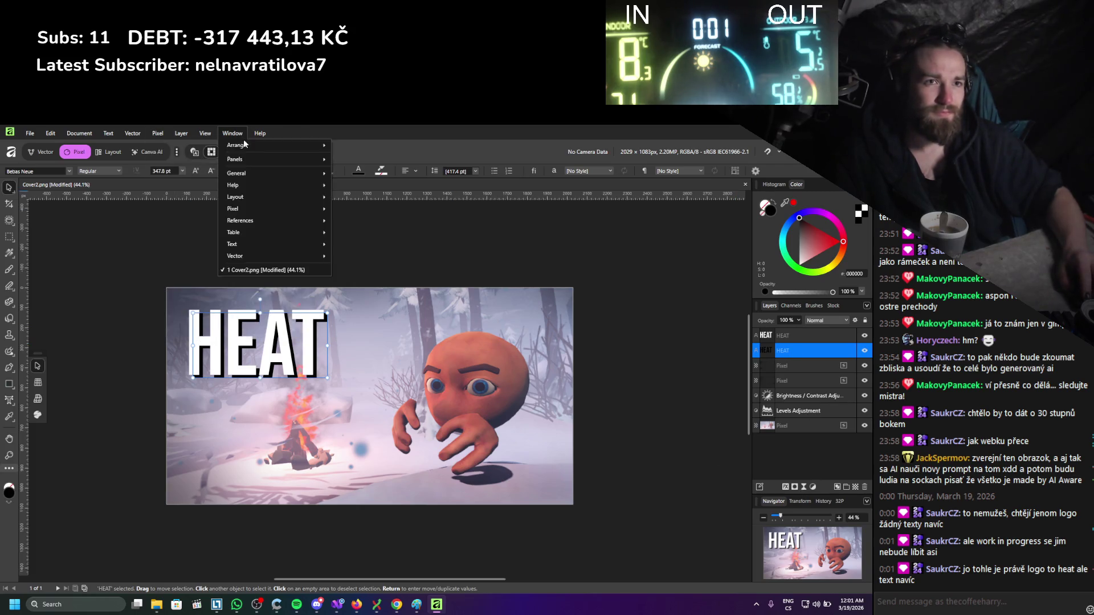
mouse_move(171, 148)
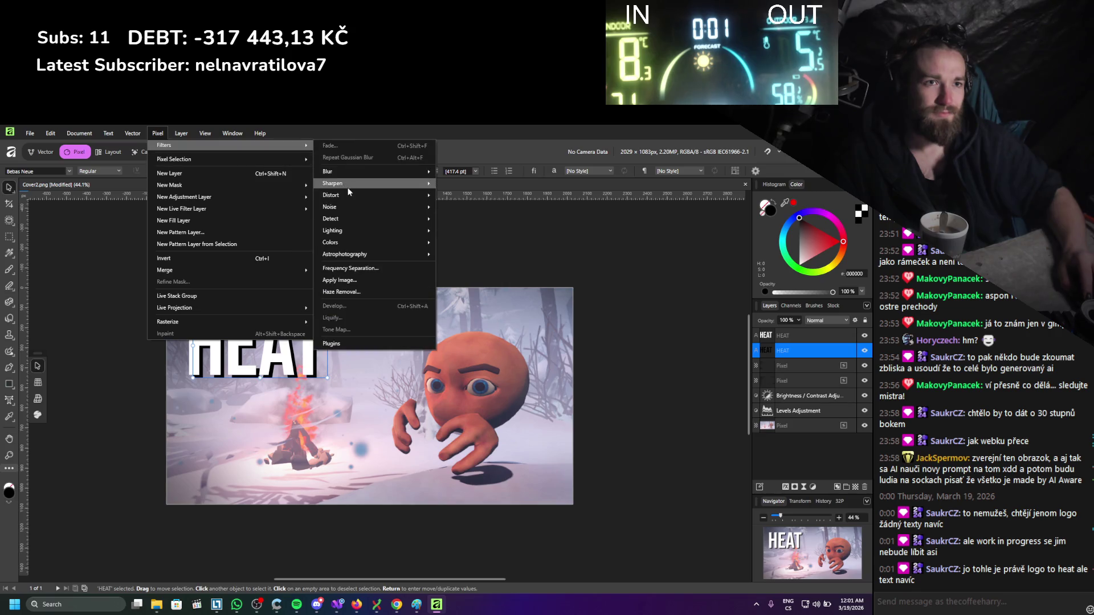
mouse_move(354, 174)
left_click(482, 188)
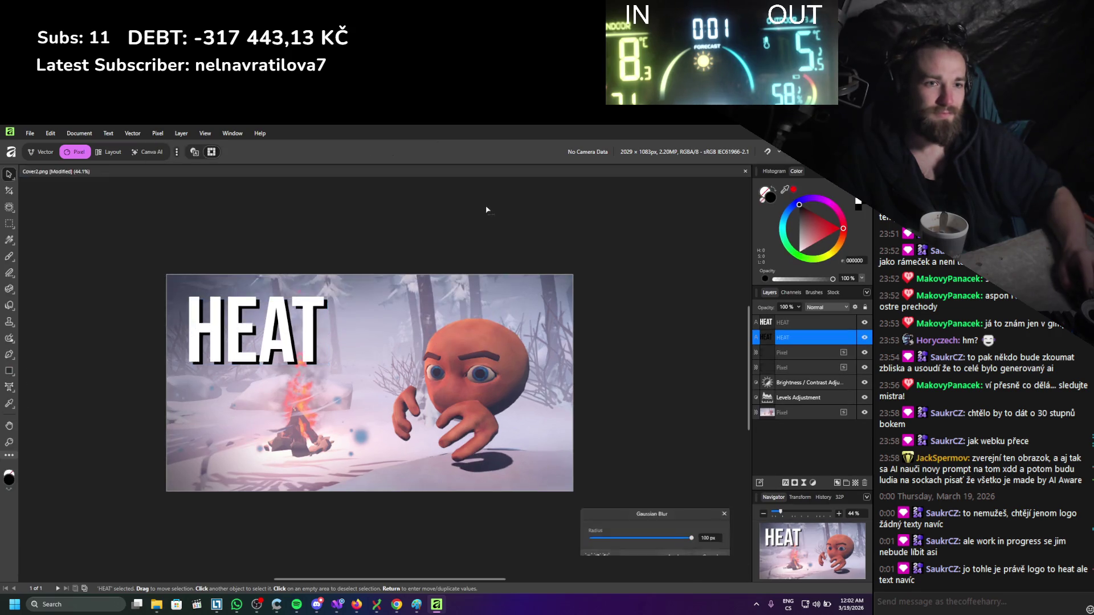
mouse_move(649, 538)
left_mouse_down()
mouse_move(602, 549)
mouse_move(640, 548)
left_mouse_up()
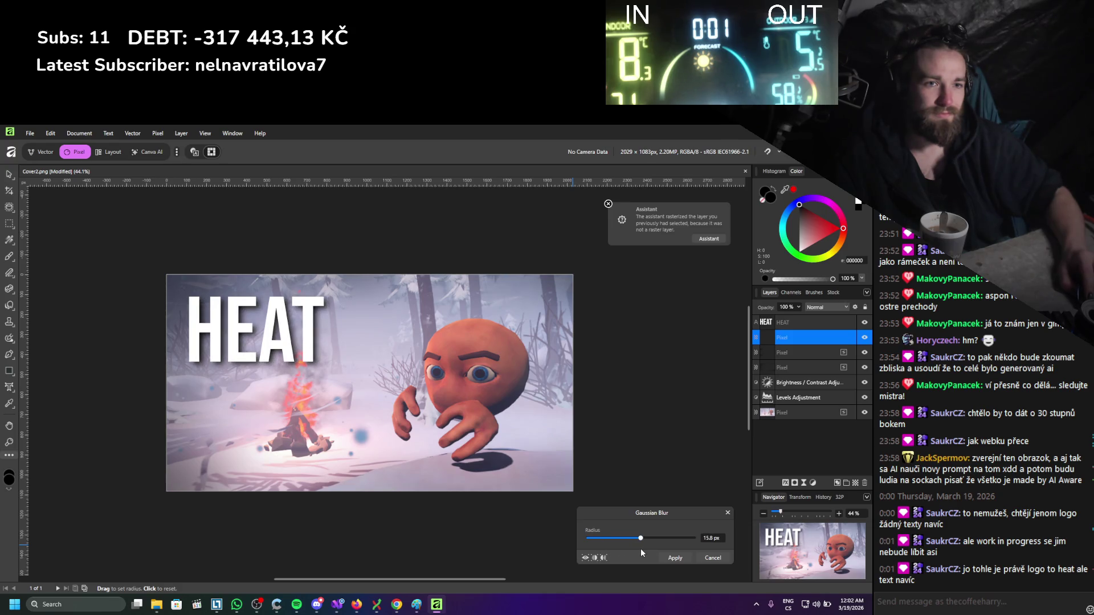
left_click(676, 558)
left_click(712, 370)
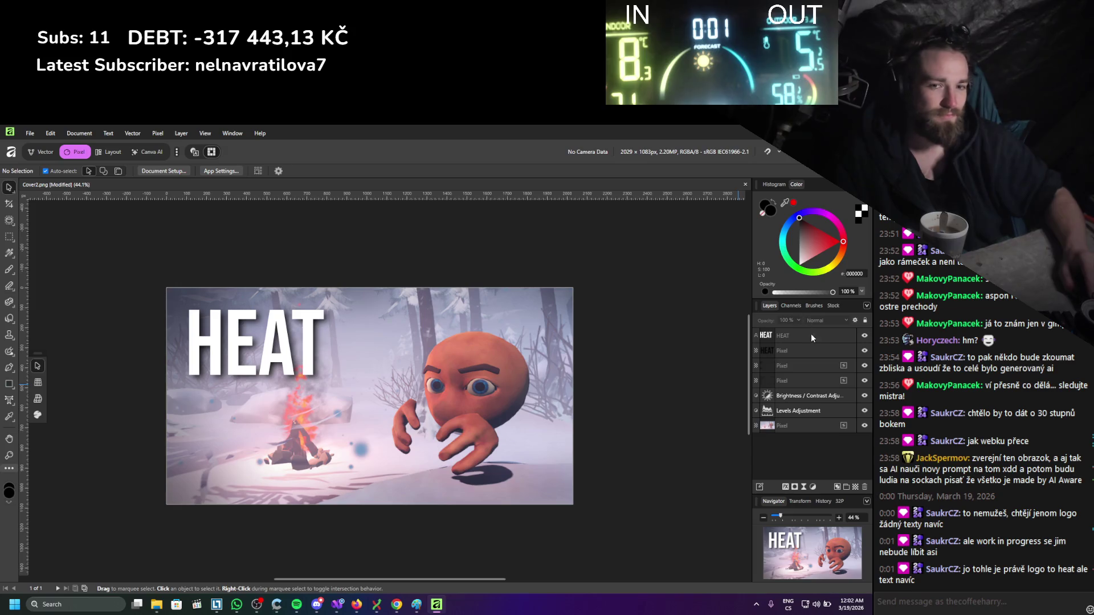
left_click(798, 401)
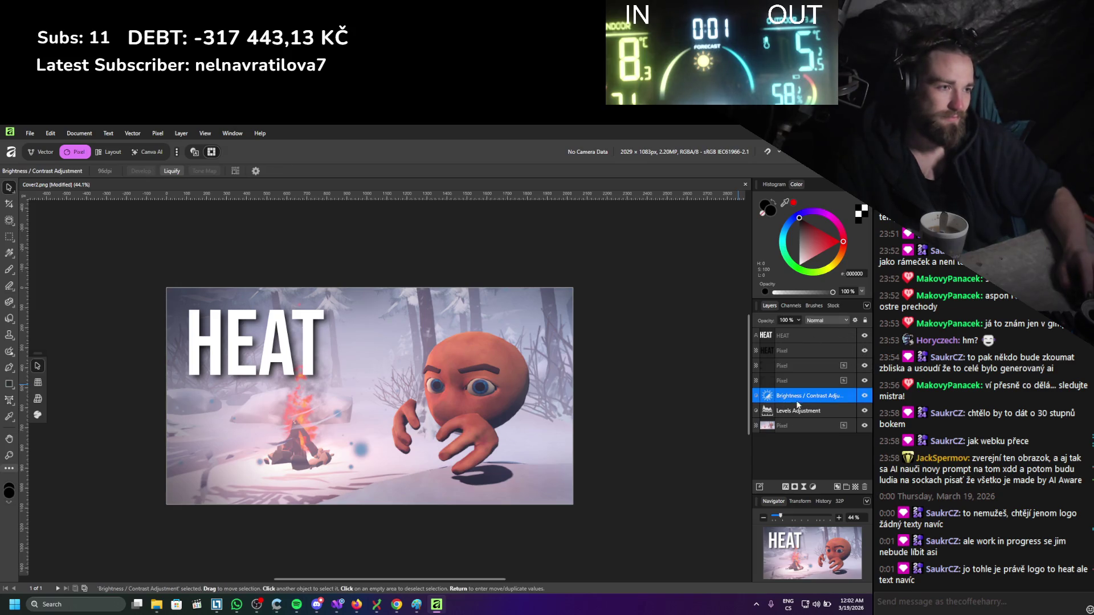
Add an HSL Shift adjustment that lowers the saturation, then add a mask to it.
left_click(811, 487)
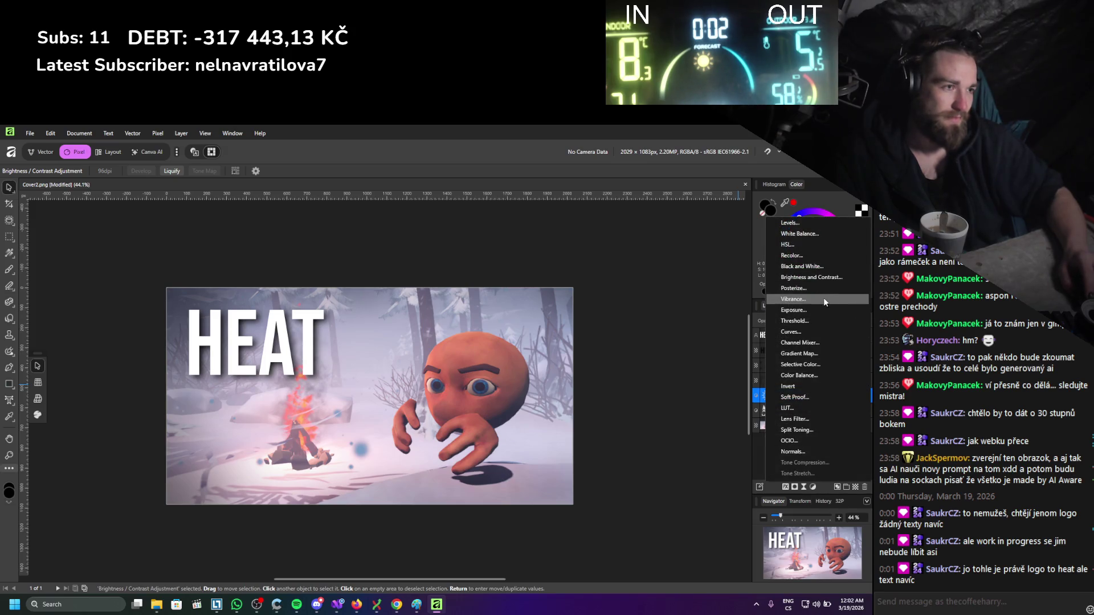
left_click(813, 245)
left_click_drag(592, 527, 606, 524)
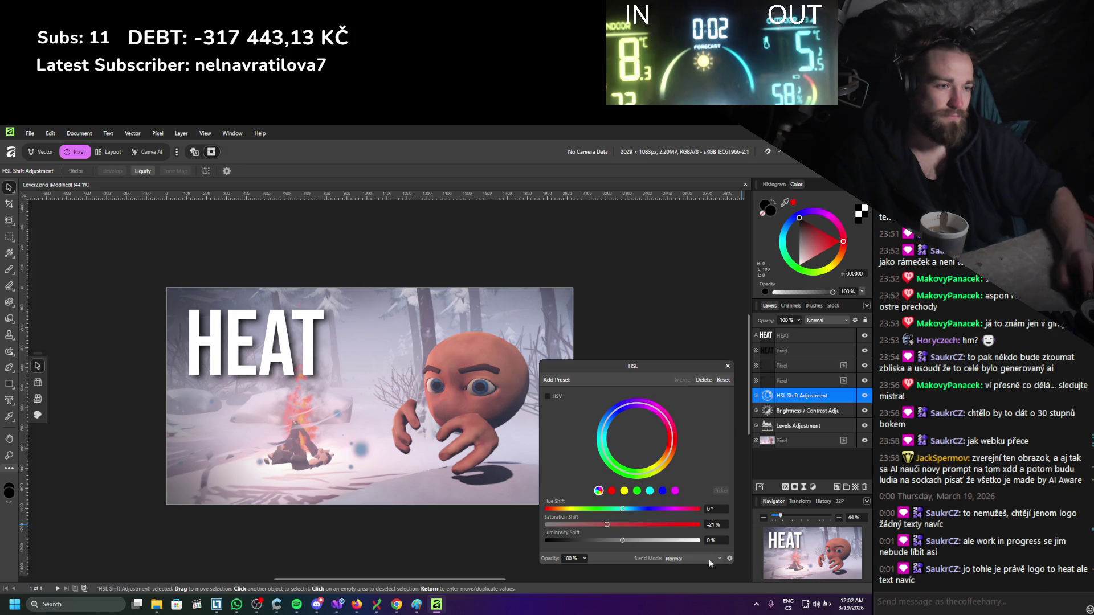
left_click(733, 368)
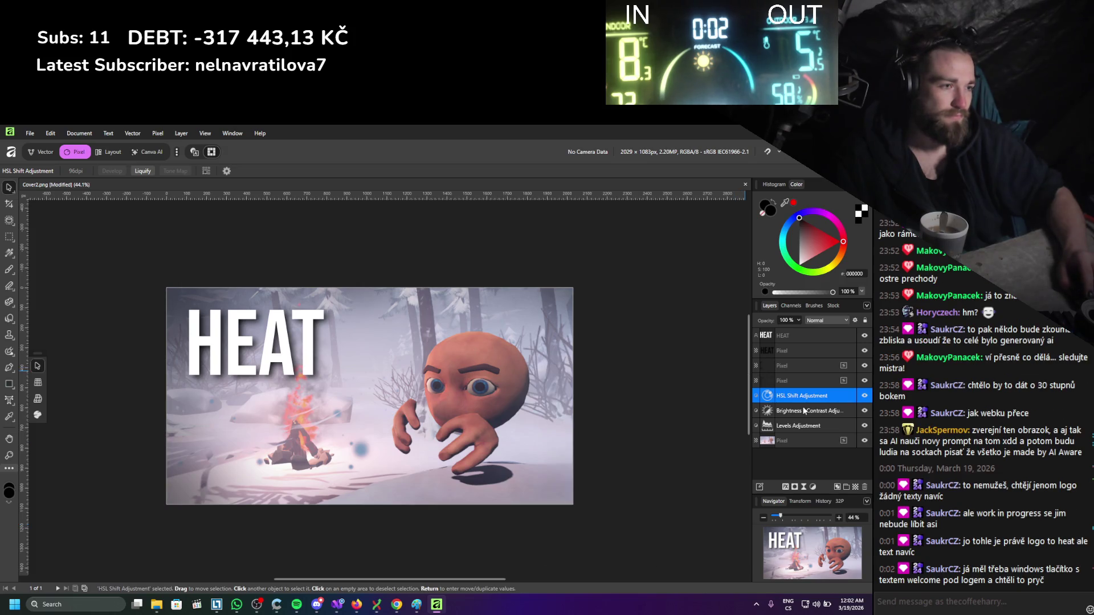
left_click(796, 487)
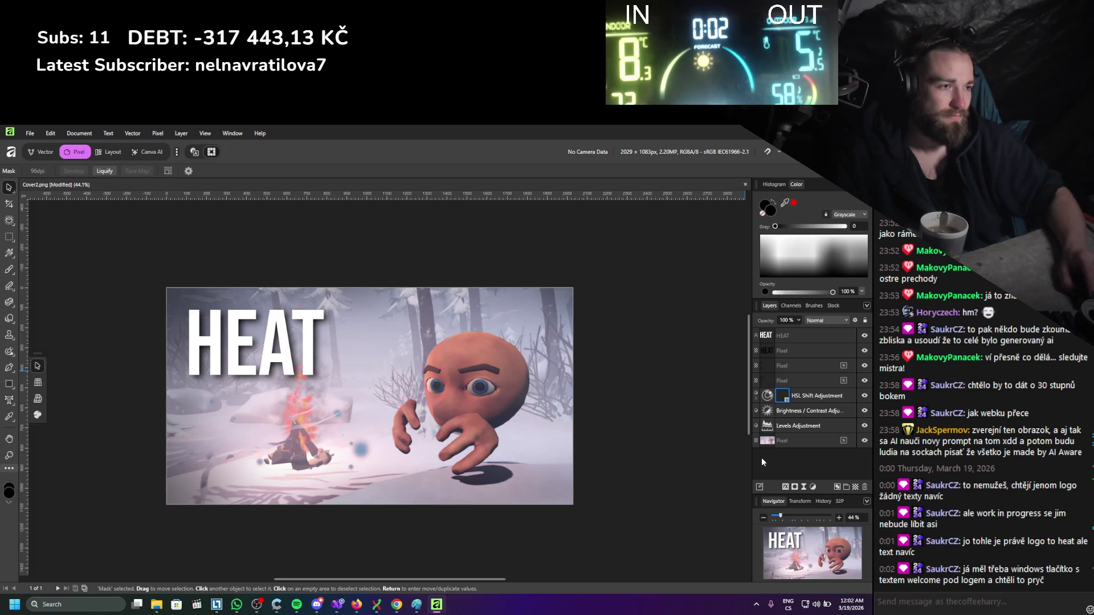
Set up the Paint Brush in white with a large width, trimming back the oversized 4096 px setting.
left_click(9, 270)
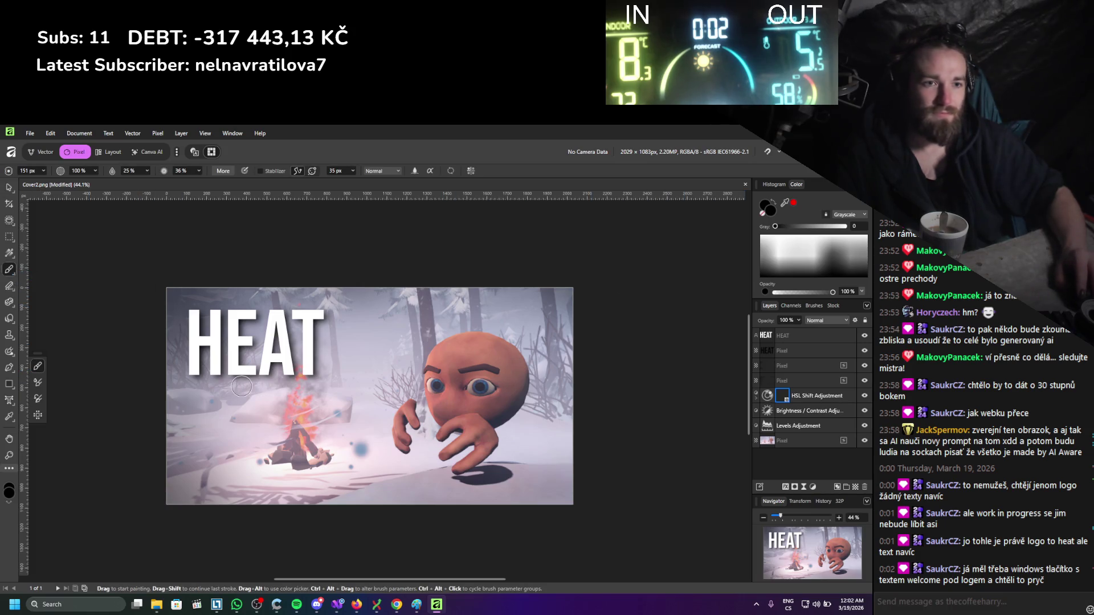
left_click(43, 171)
left_click_drag(43, 183, 63, 183)
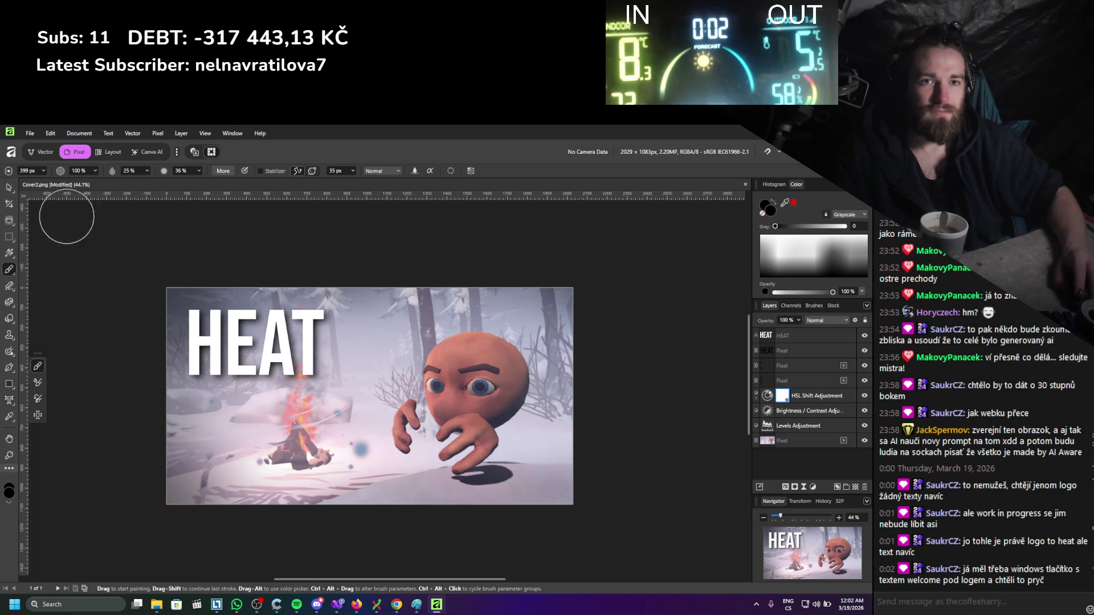
left_click(51, 173)
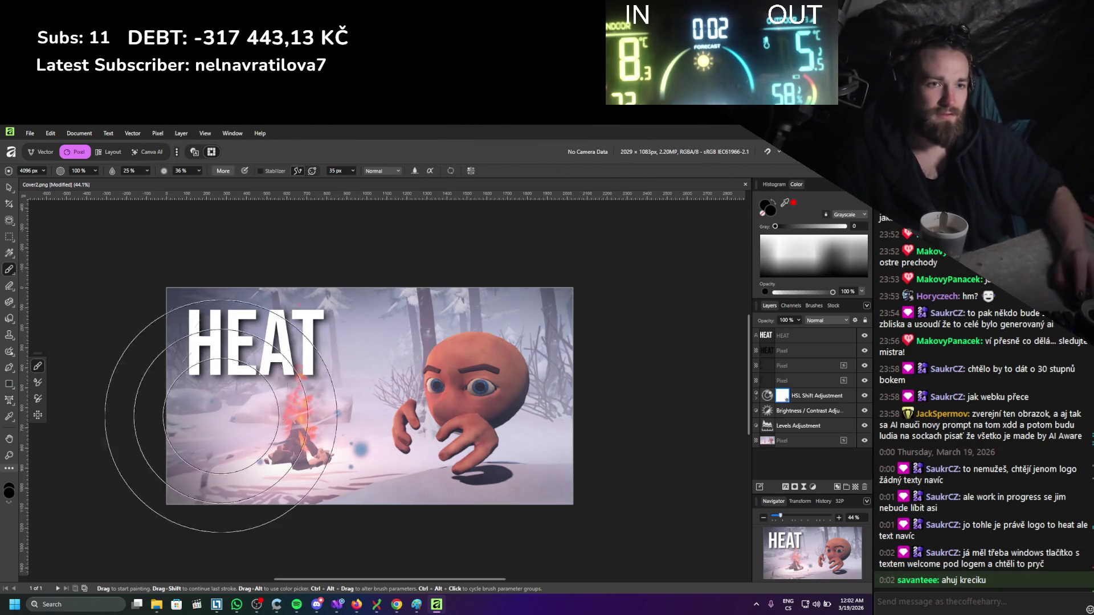
left_click(772, 212)
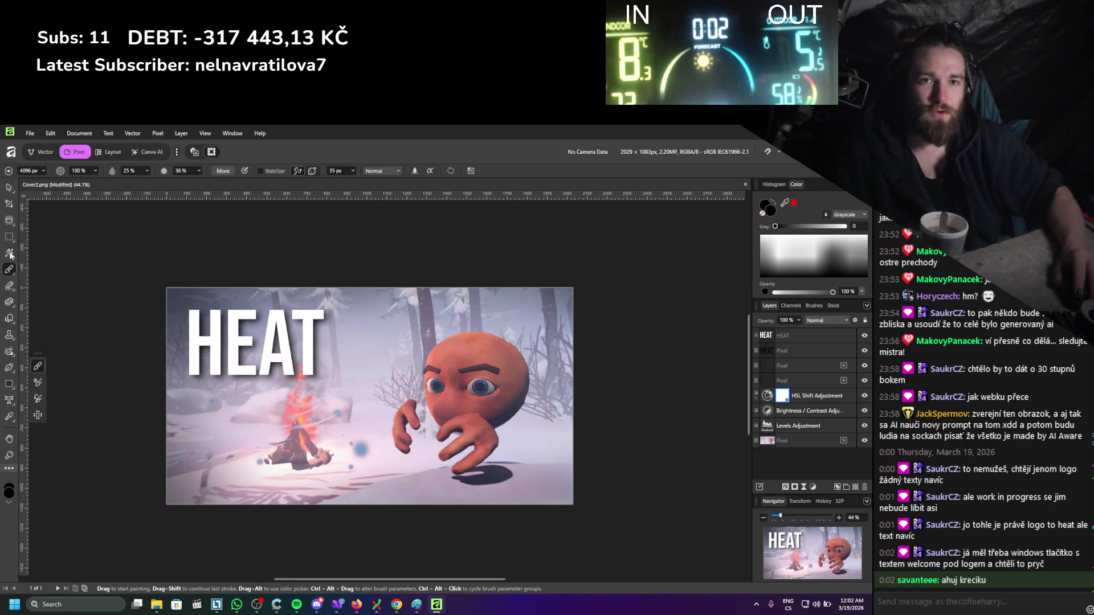
left_click(44, 172)
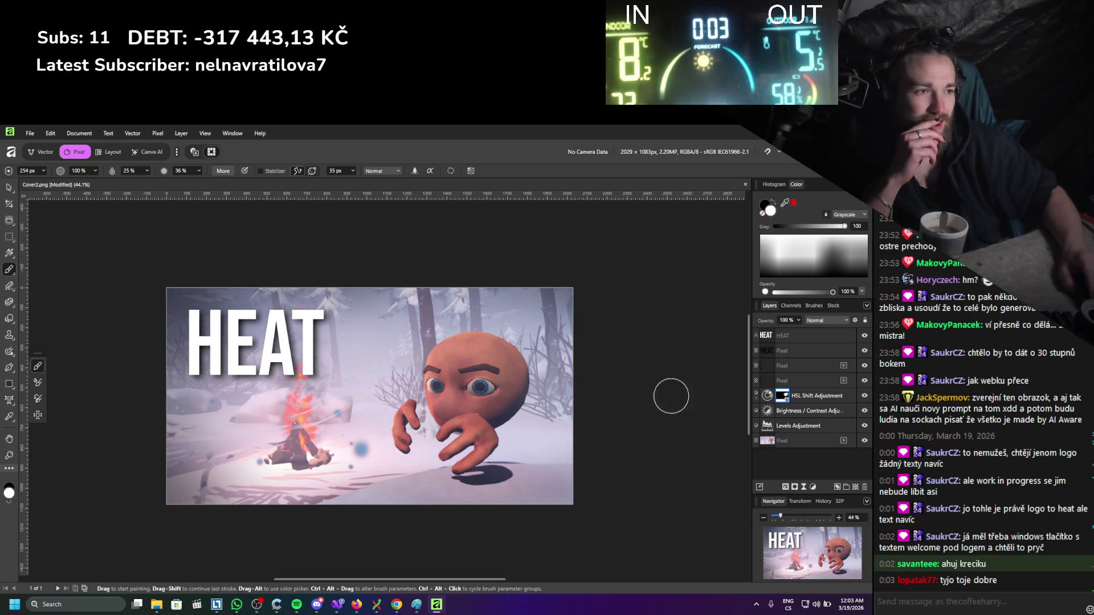
Check the layer stack and add an empty pixel layer above the HSL Shift adjustment.
left_click(822, 335)
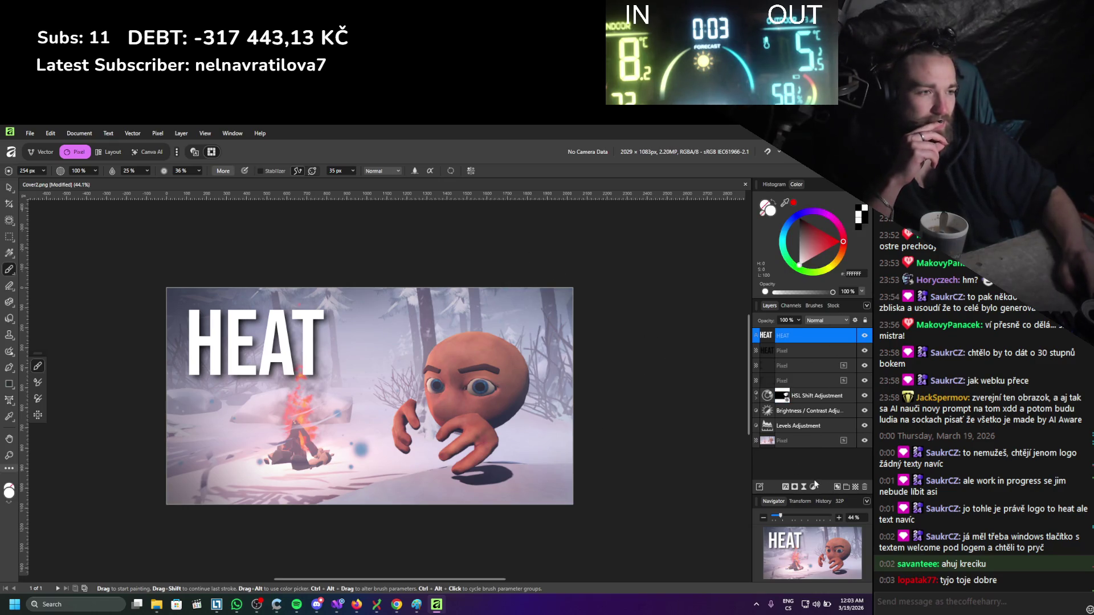
left_click(825, 395)
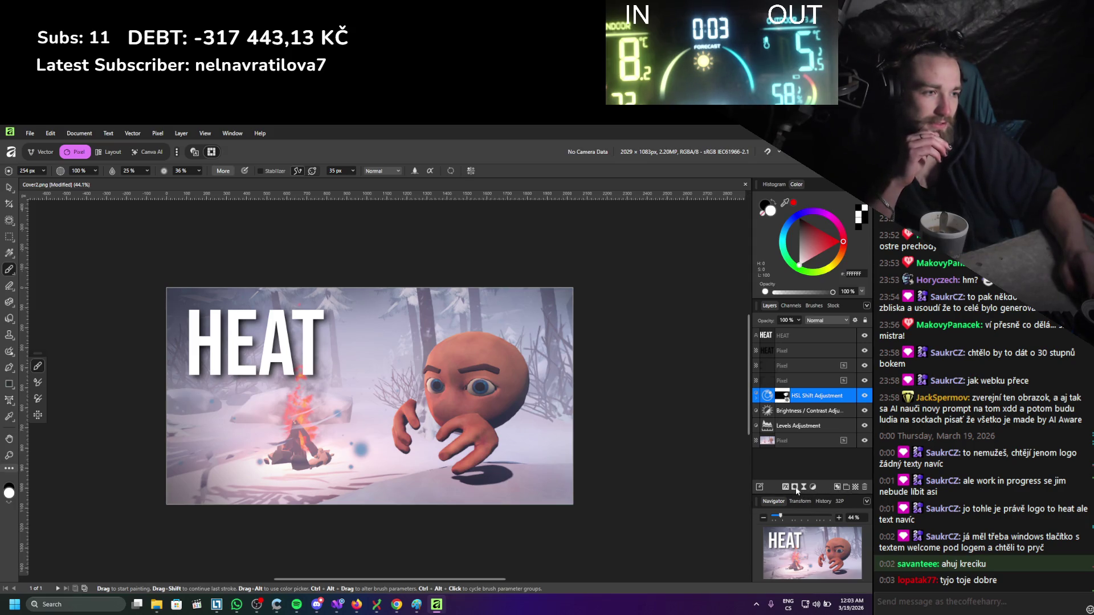
left_click(799, 442)
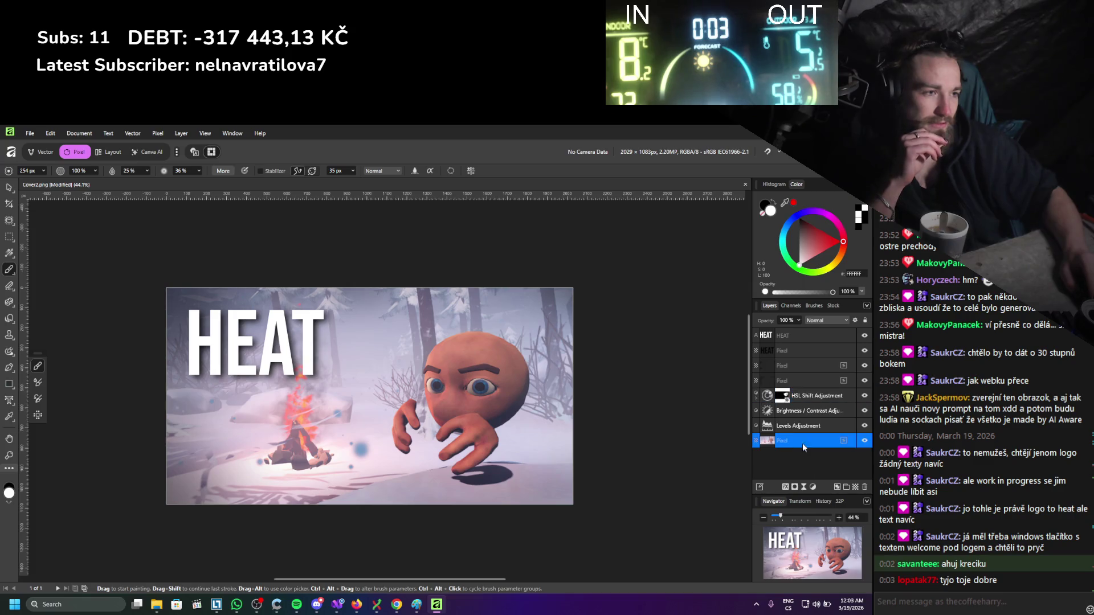
left_click(806, 393)
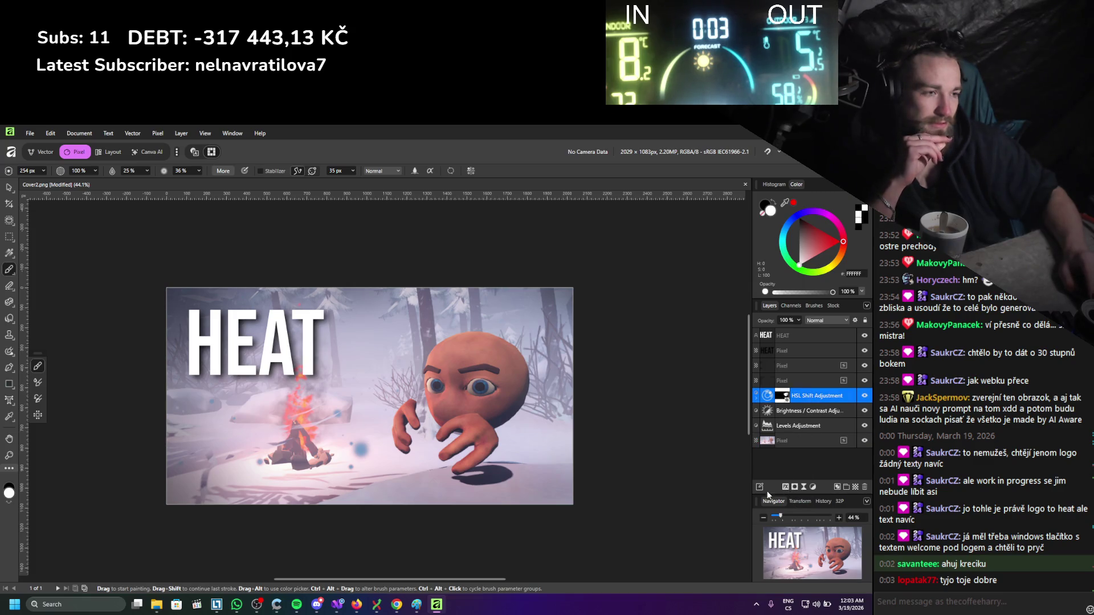
left_click(858, 488)
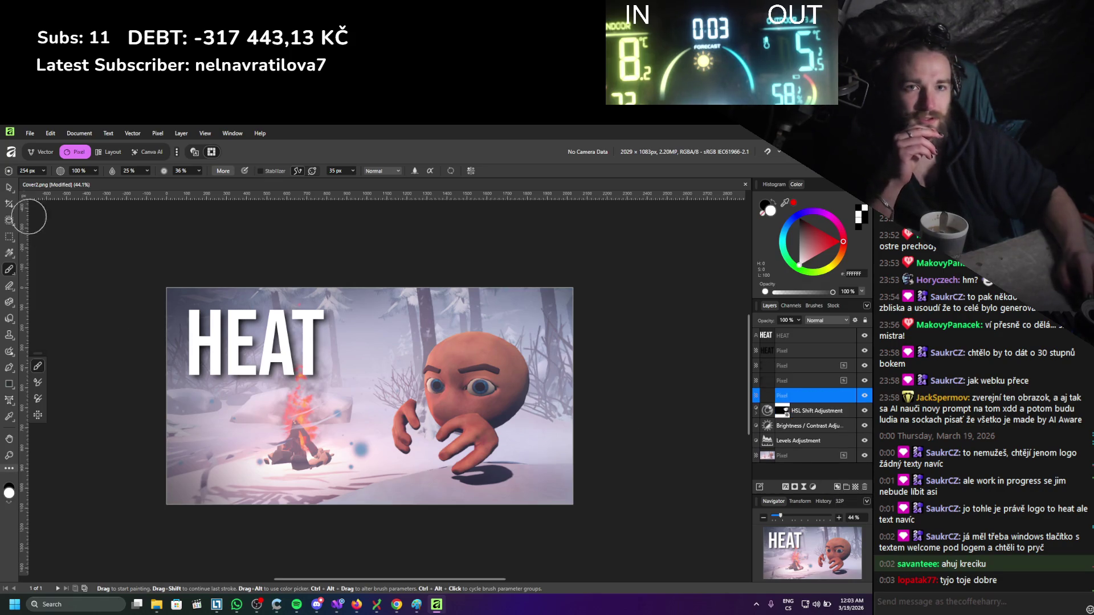
Set the brush colour to black and the brush width to 861 px.
left_click(803, 227)
left_click_drag(802, 227, 798, 266)
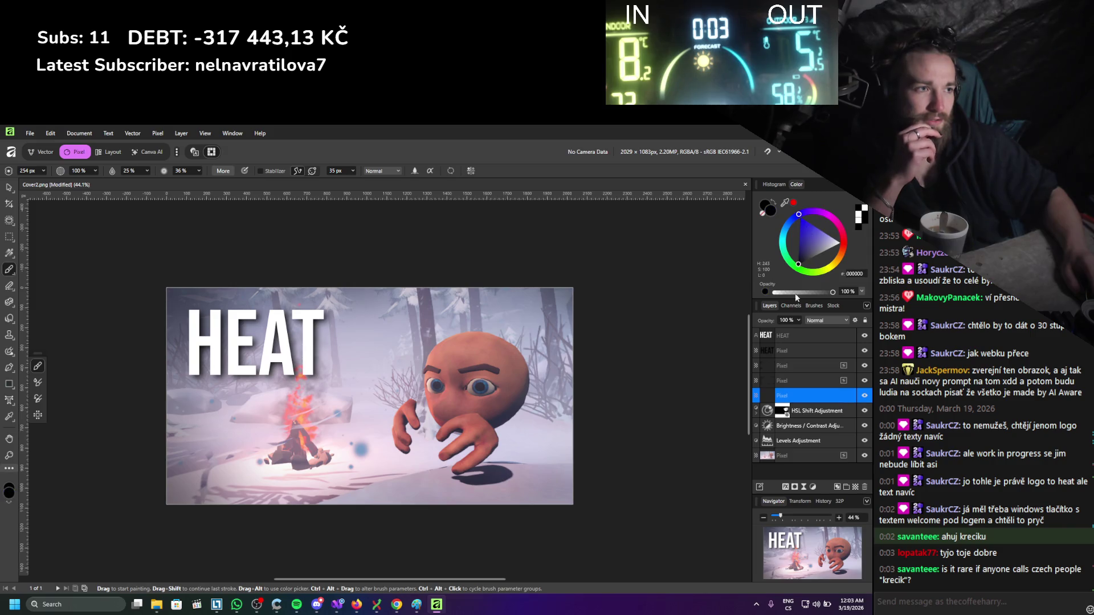
left_click_drag(587, 438, 507, 508)
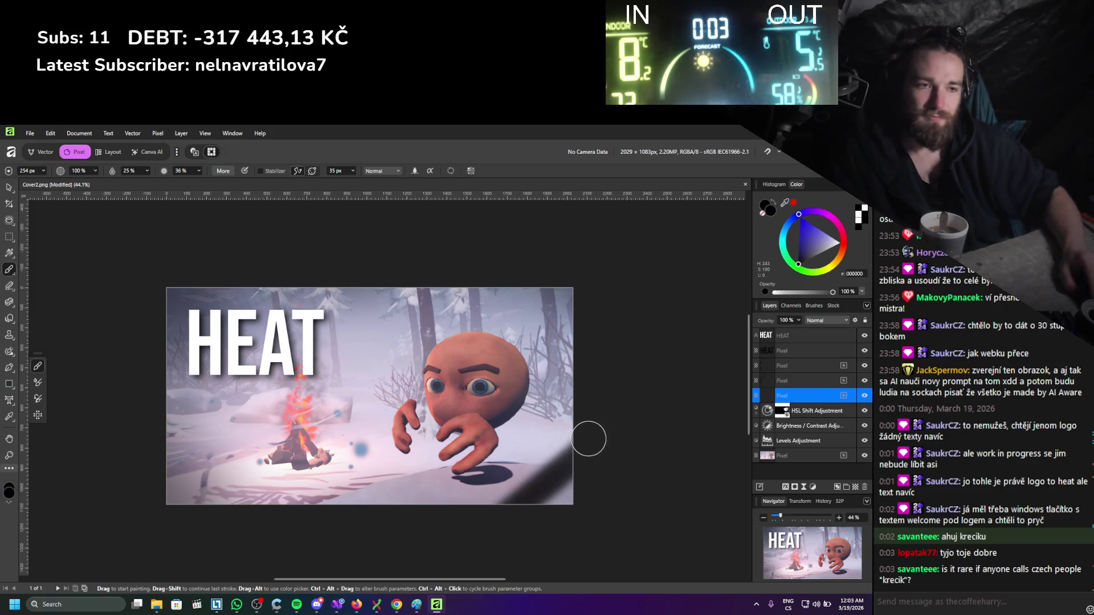
key("ctrl+z")
left_click(39, 170)
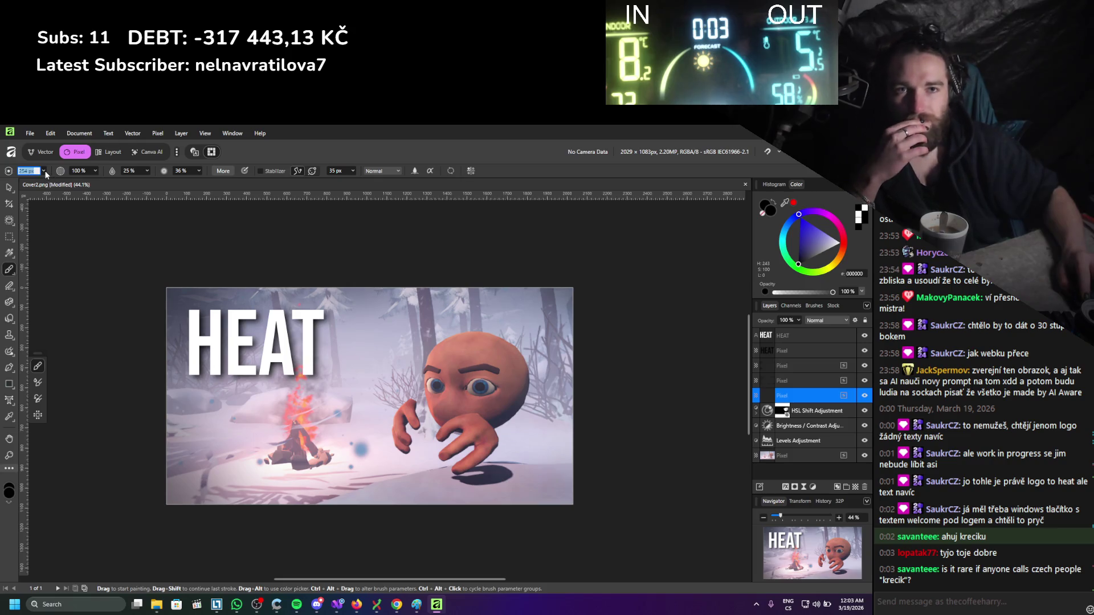
left_click_drag(56, 180, 67, 181)
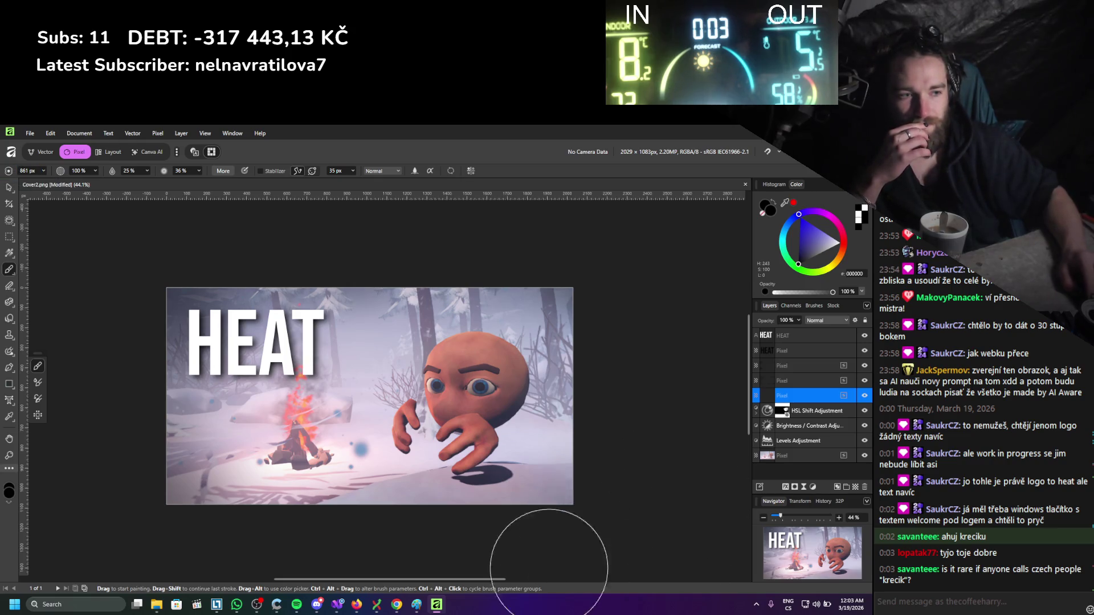
Paint dark shading along the bottom-right corner, the bottom edge and the top-left corner.
mouse_move(611, 471)
left_mouse_down()
mouse_move(525, 550)
mouse_move(342, 587)
left_mouse_up()
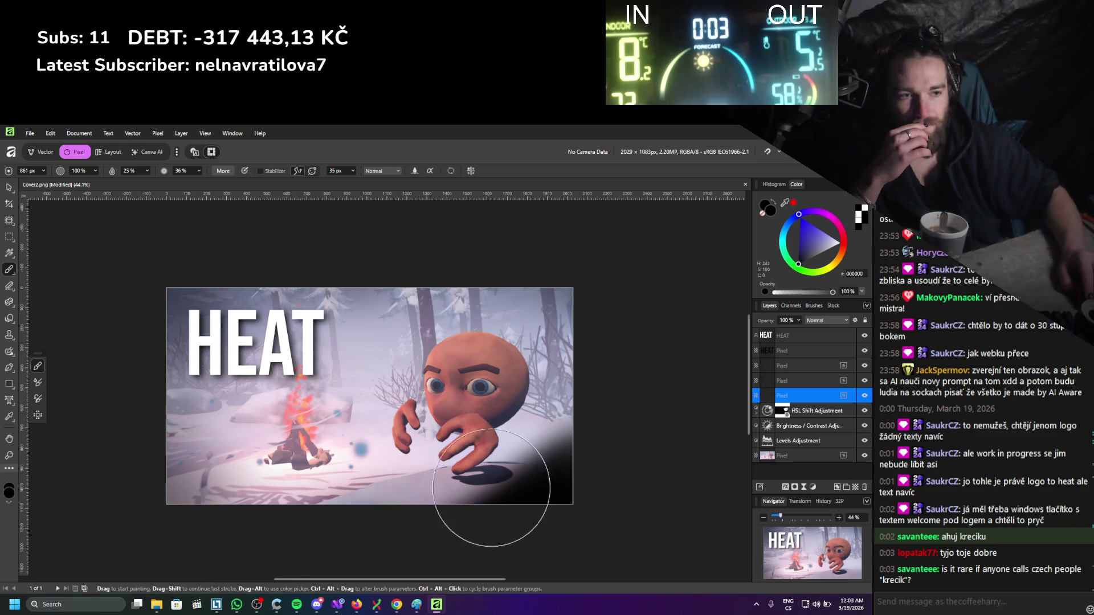
mouse_move(428, 549)
left_mouse_down()
mouse_move(342, 557)
mouse_move(317, 533)
mouse_move(305, 542)
mouse_move(100, 544)
left_mouse_up()
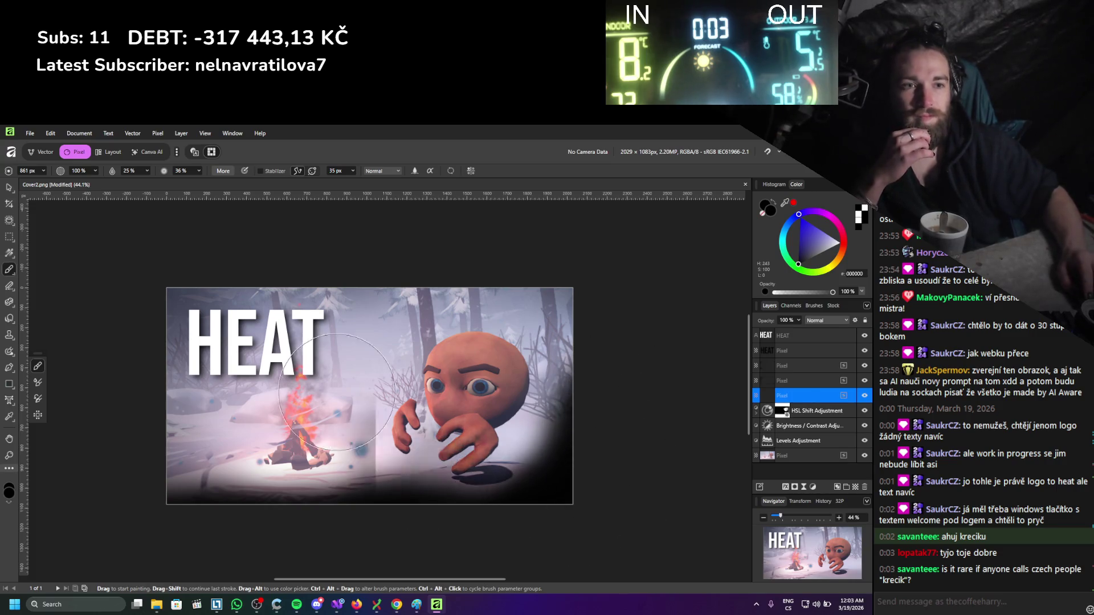
mouse_move(295, 244)
left_mouse_down()
mouse_move(110, 396)
mouse_move(201, 313)
left_mouse_up()
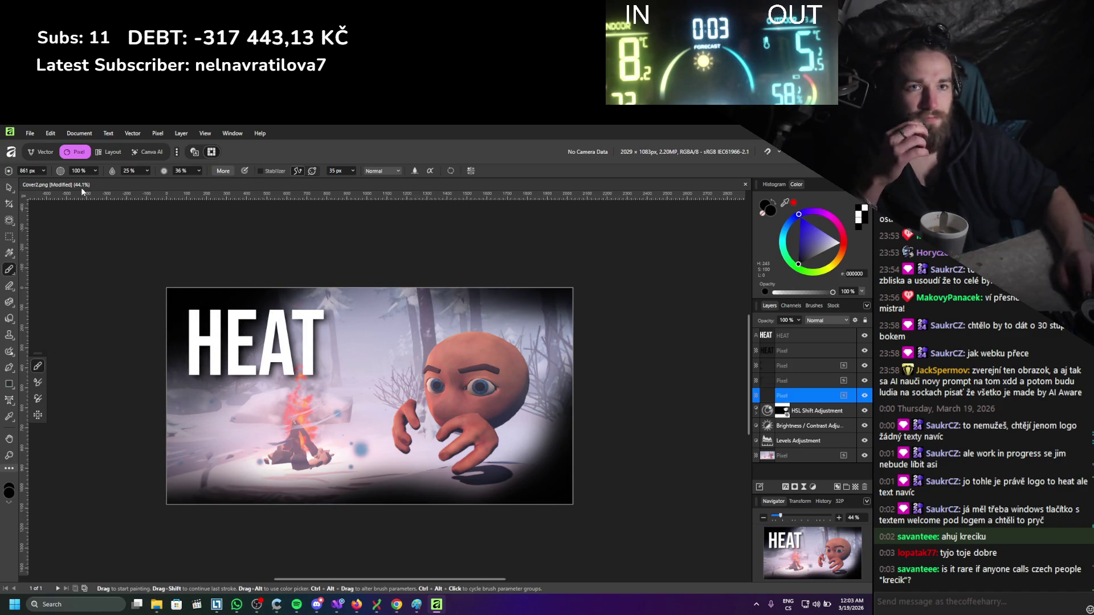
left_click(160, 134)
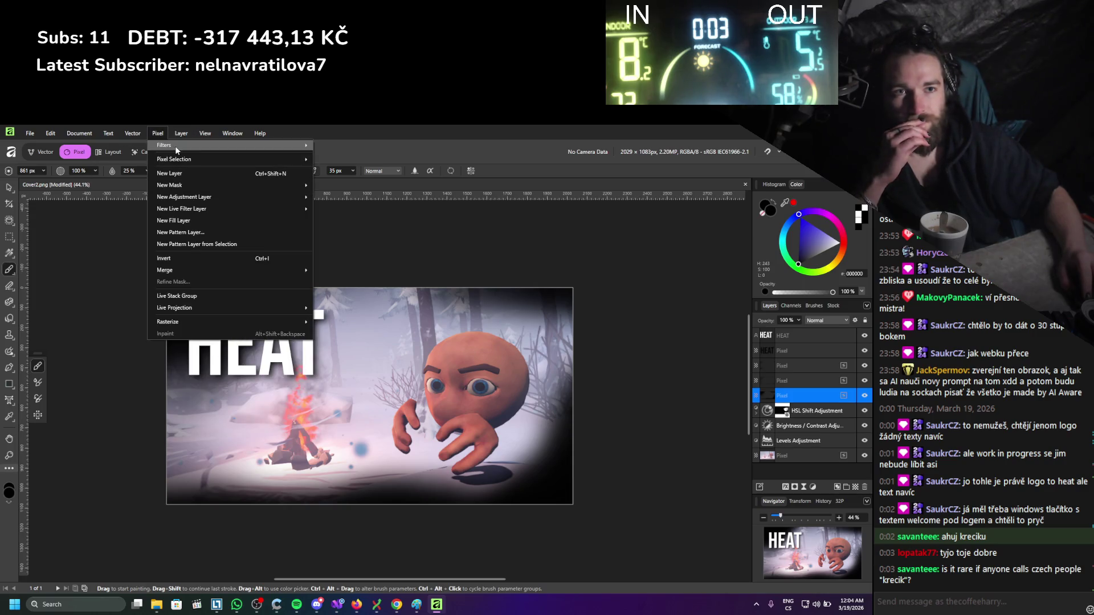
Blur the vignette layer with a 100 px Gaussian blur and set its opacity to 39%.
mouse_move(290, 146)
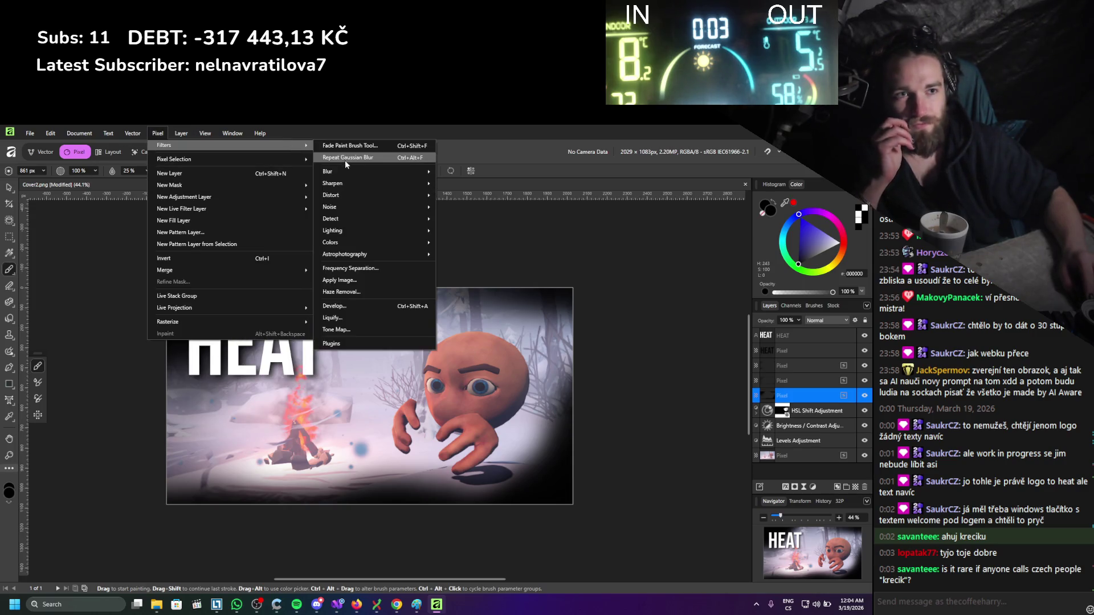
mouse_move(347, 169)
left_click(463, 186)
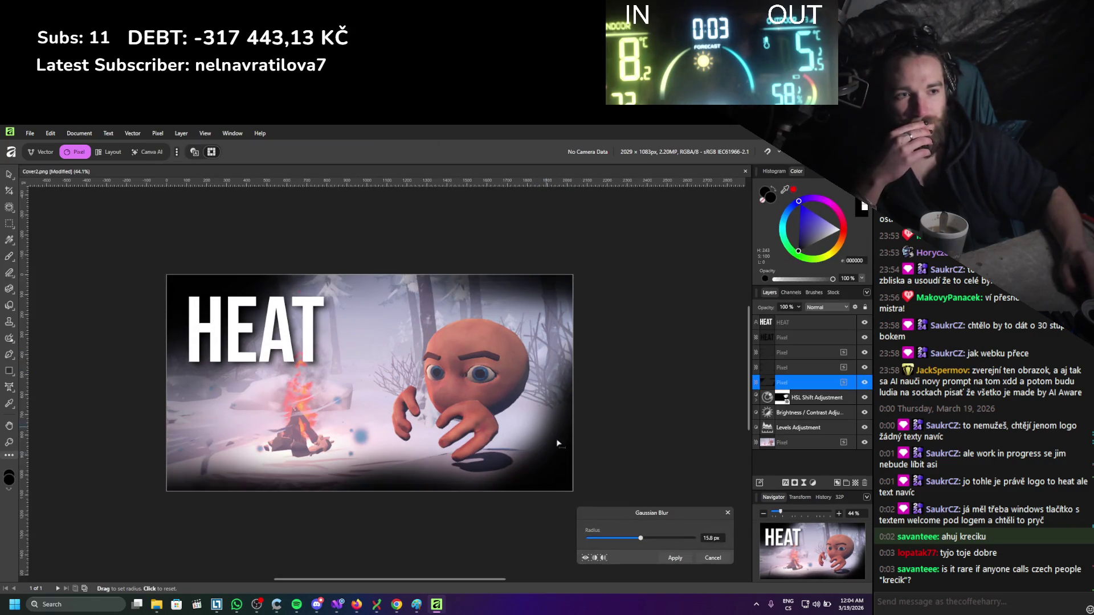
left_click_drag(644, 539, 693, 538)
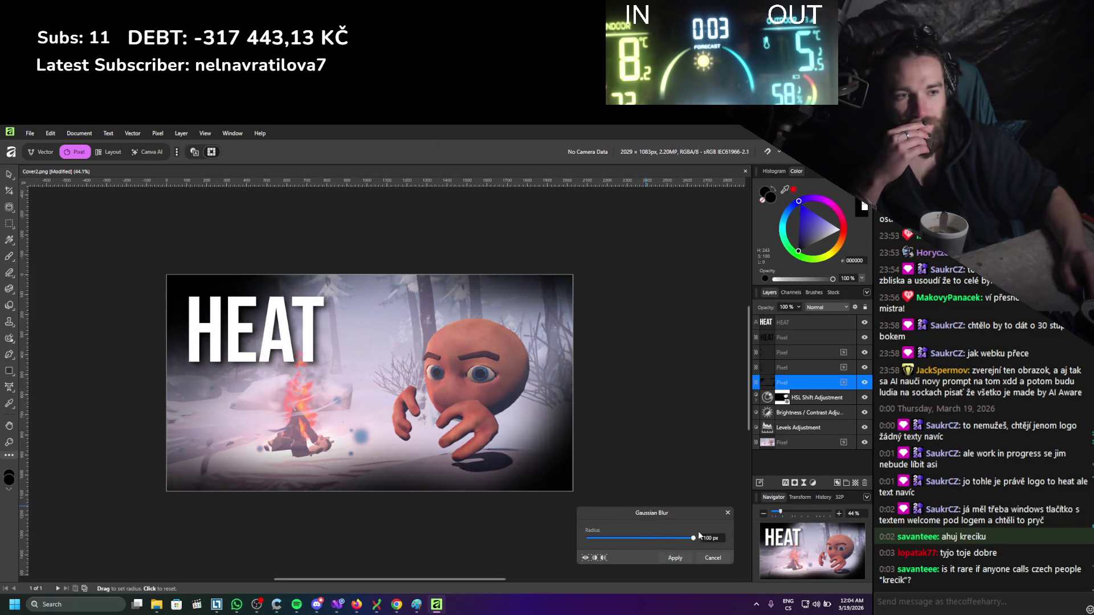
left_click(675, 558)
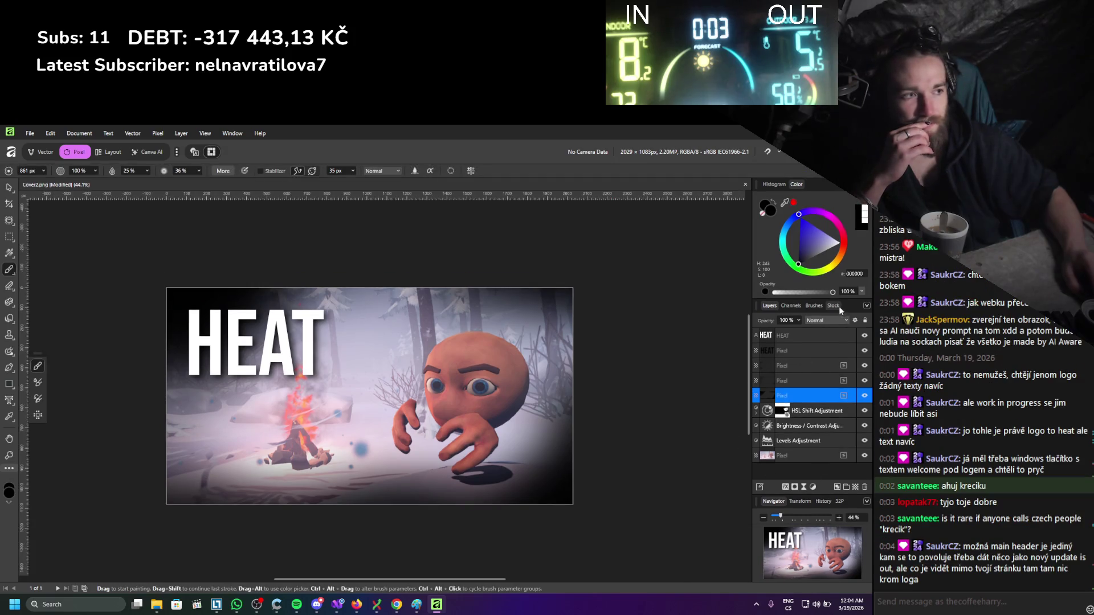
left_click_drag(804, 321, 762, 333)
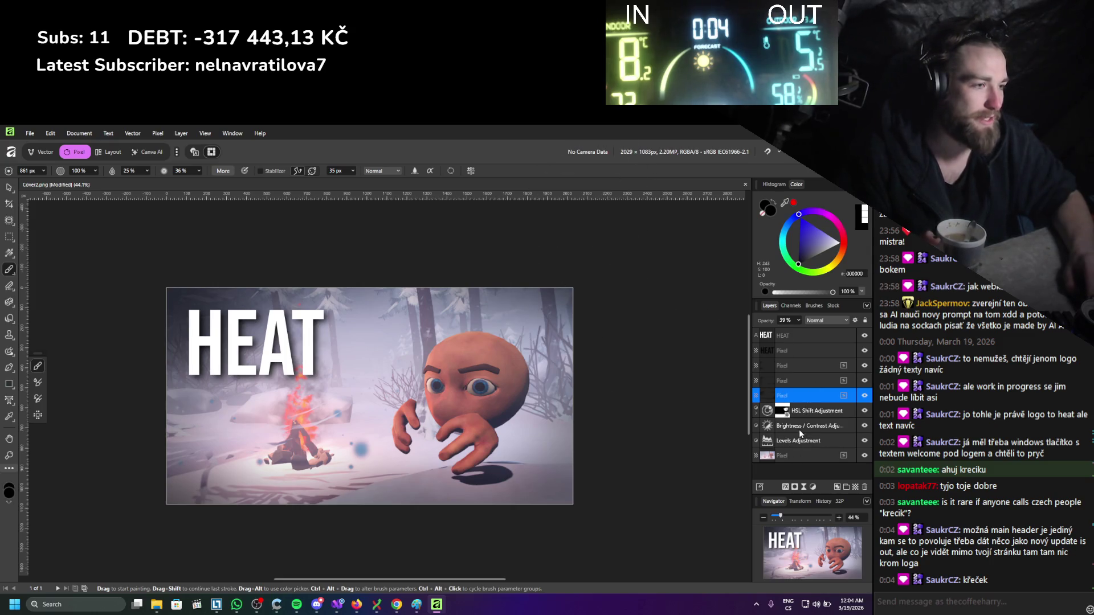
left_click(801, 455)
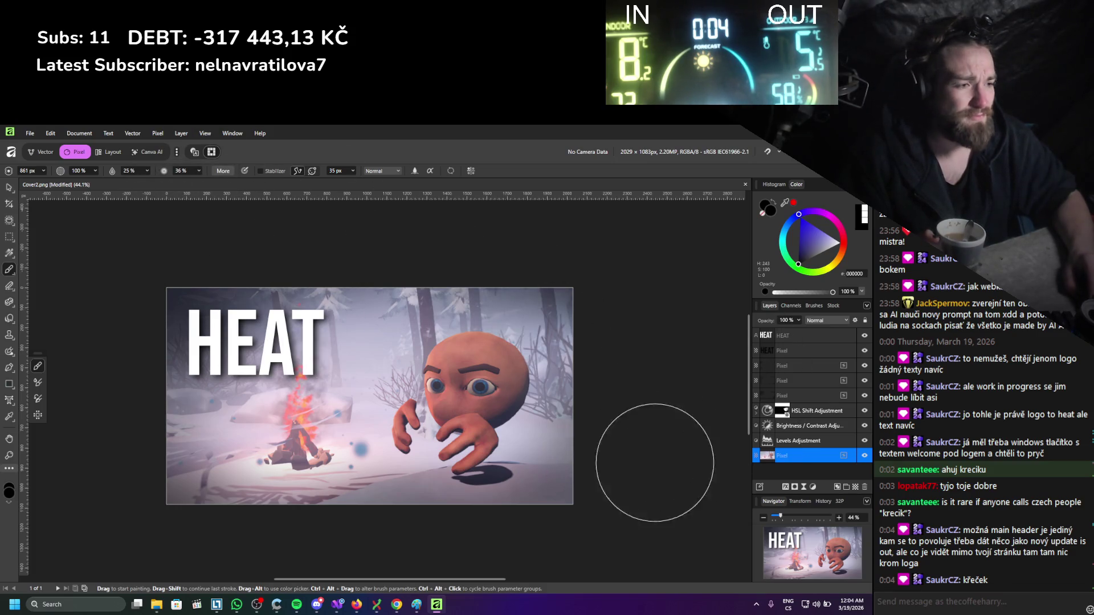
Apply an 85% Clarity filter to the bottom photo layer.
left_click(181, 134)
mouse_move(158, 133)
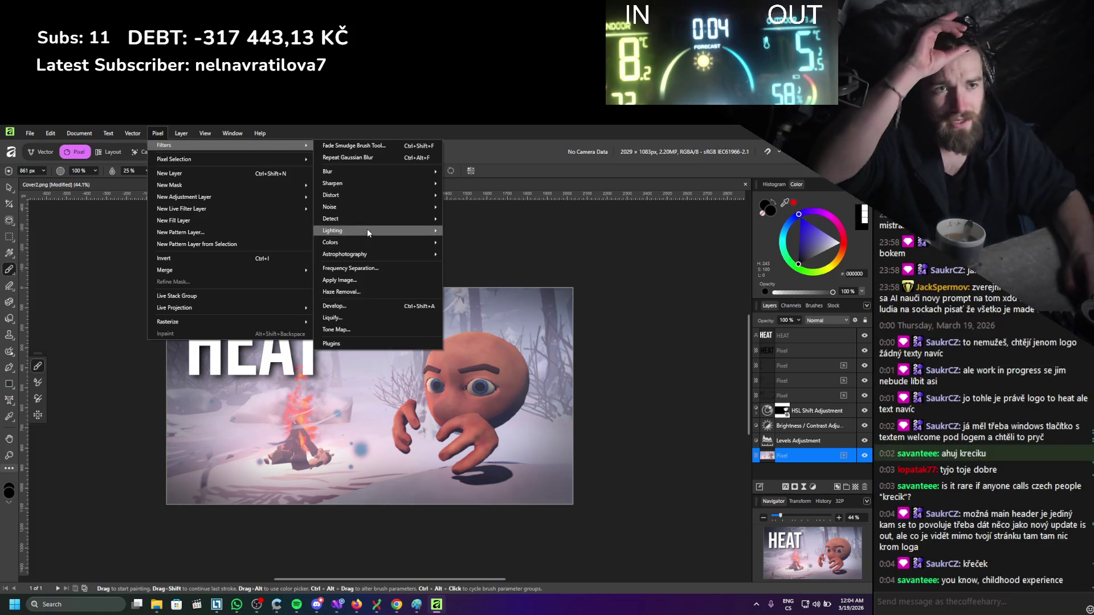
mouse_move(364, 172)
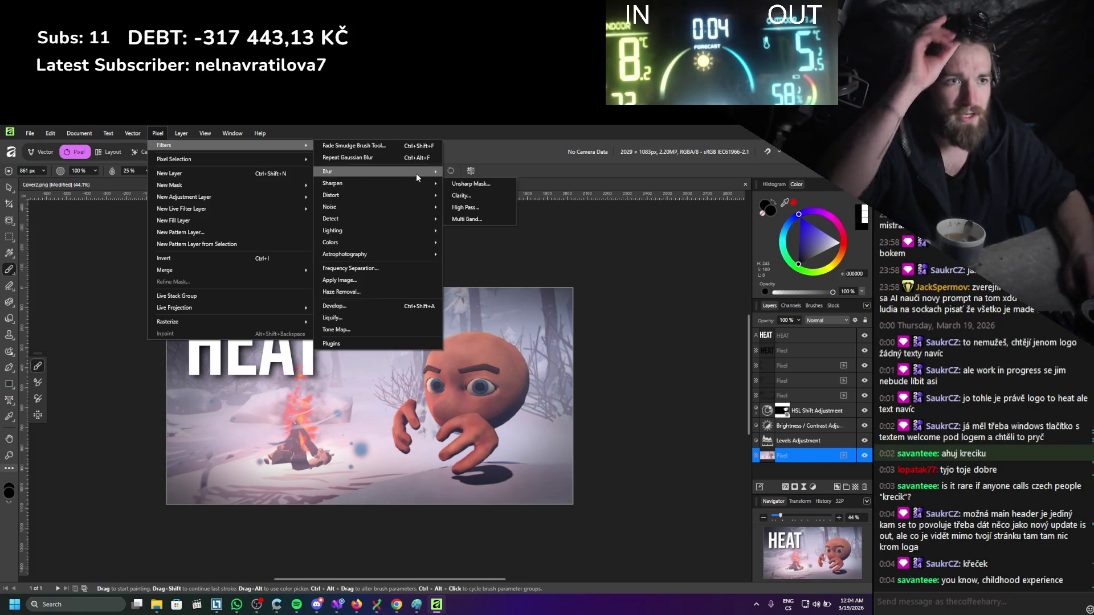
left_click(480, 196)
left_click_drag(643, 540, 686, 541)
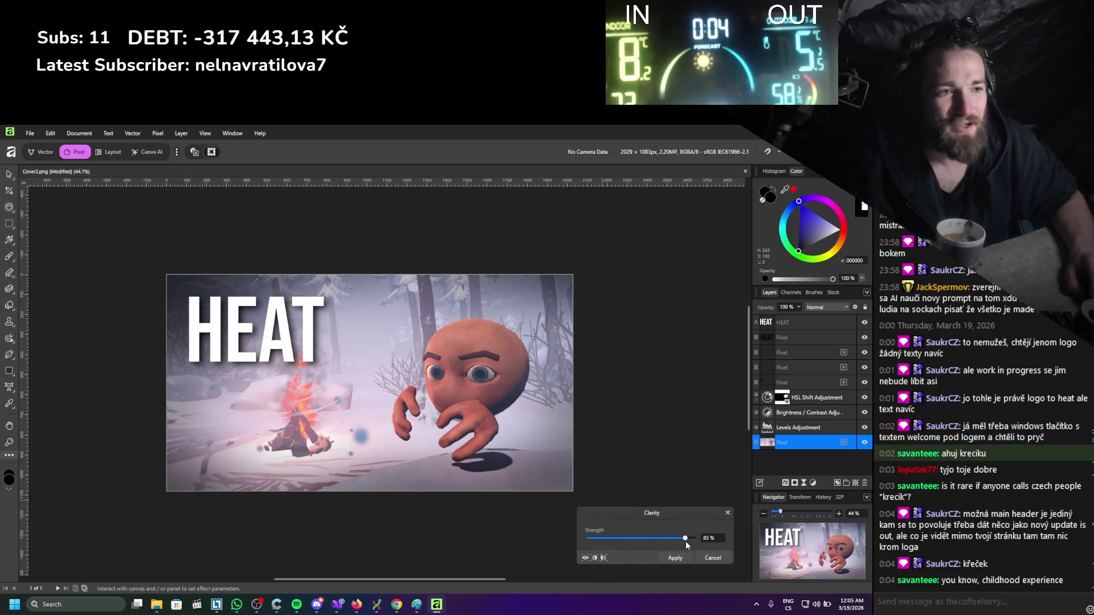
left_click(719, 559)
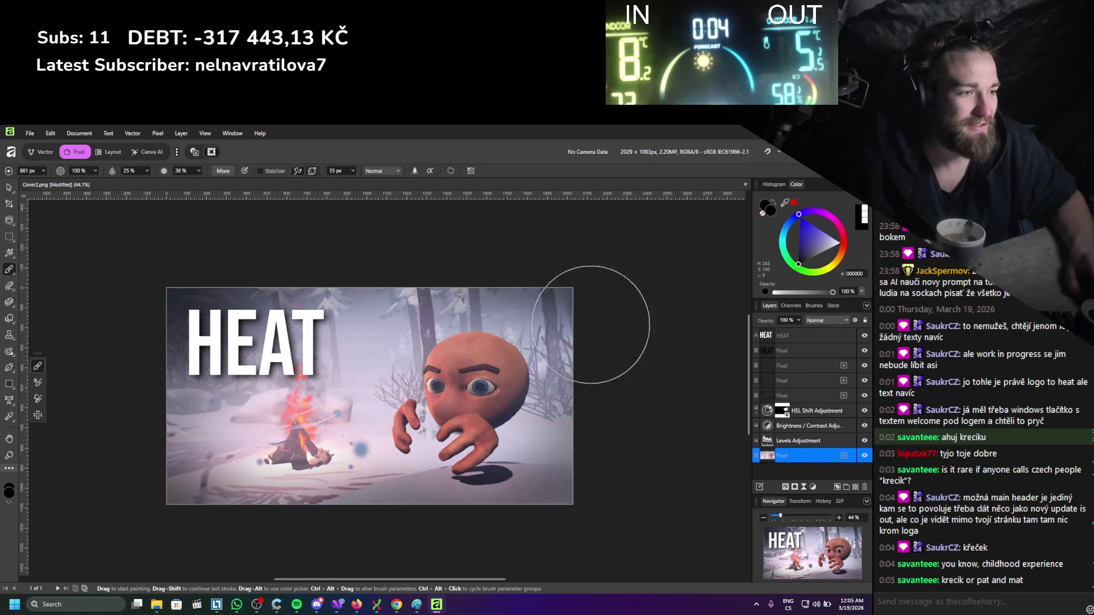
Apply an Unsharp Mask to the photo with 1 px radius and factor about 0.46.
left_click(158, 133)
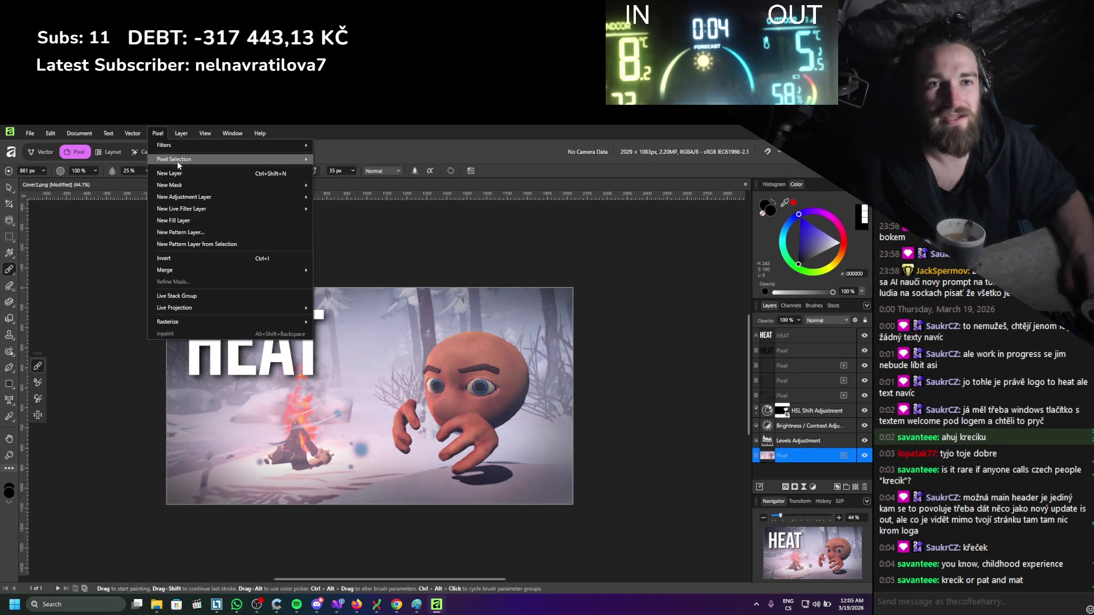
mouse_move(268, 146)
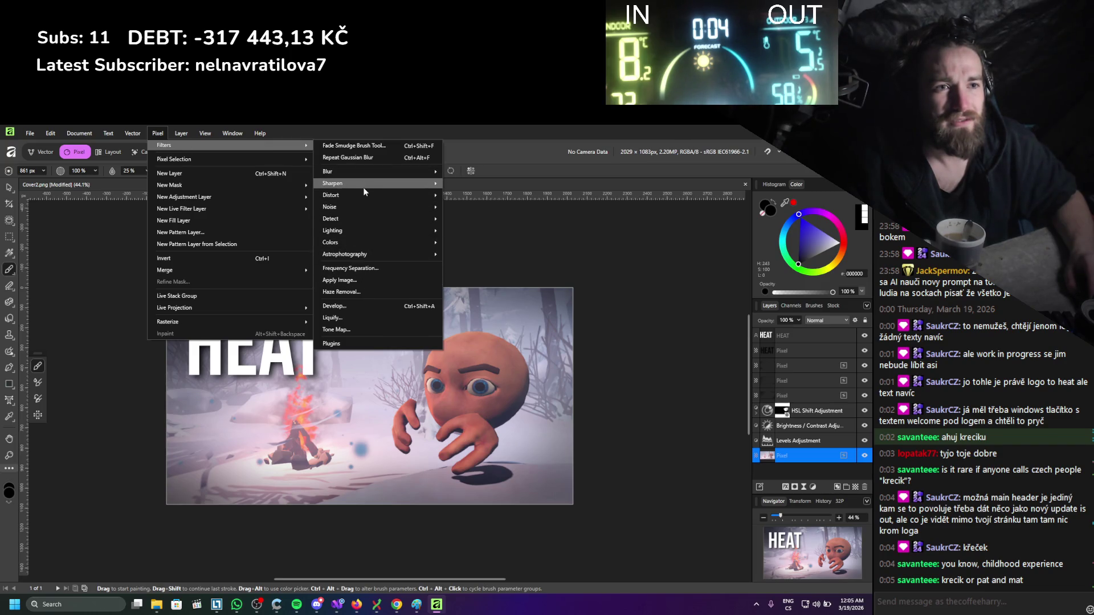
mouse_move(361, 183)
left_click(463, 183)
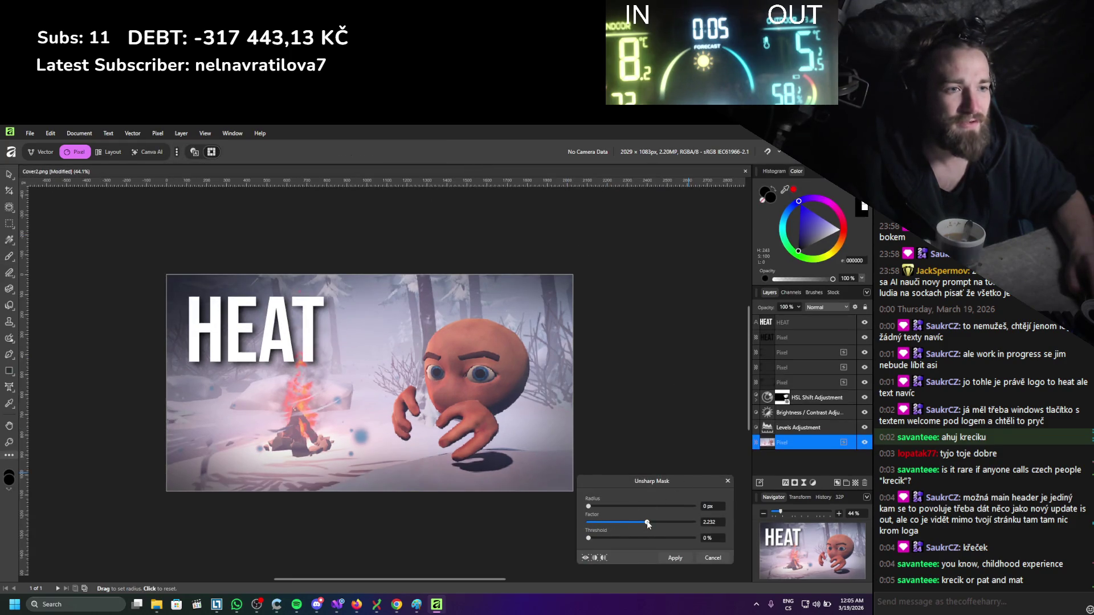
left_click_drag(603, 525, 608, 521)
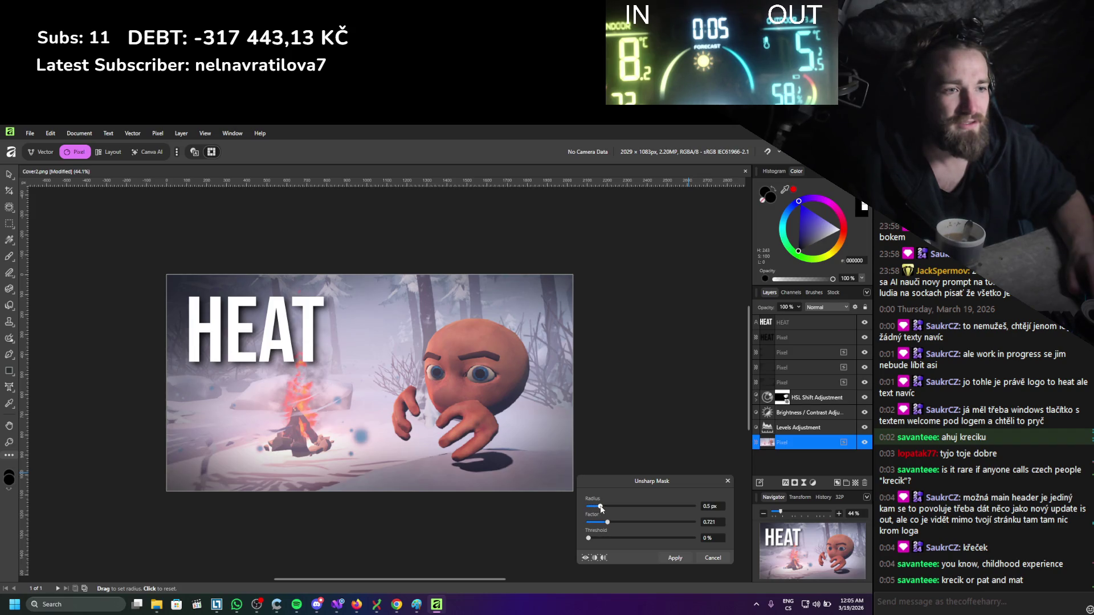
left_click_drag(609, 508, 628, 510)
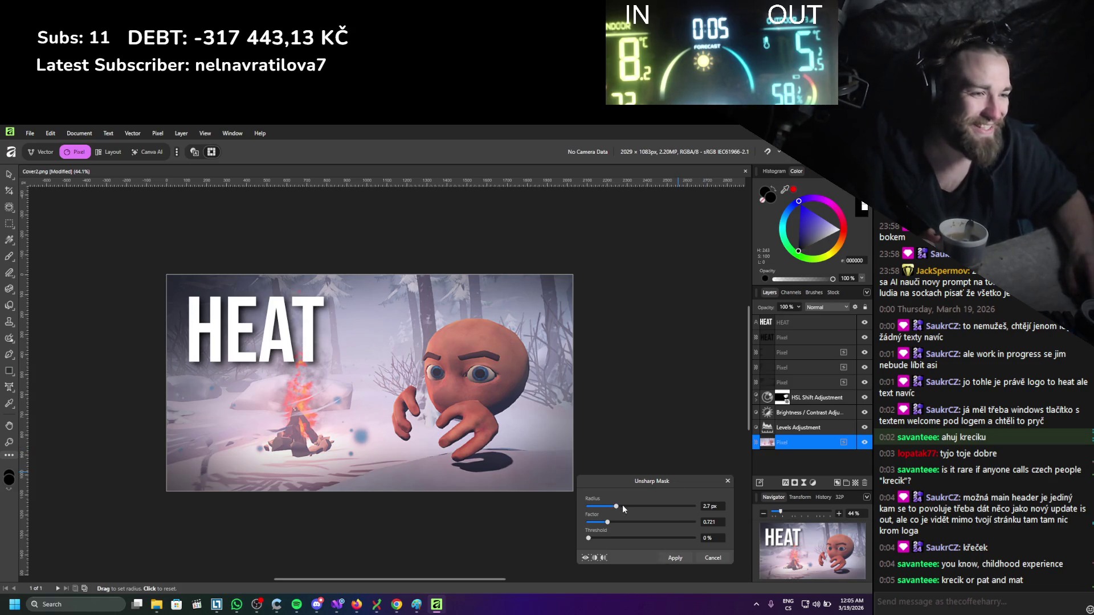
left_click_drag(608, 508, 613, 509)
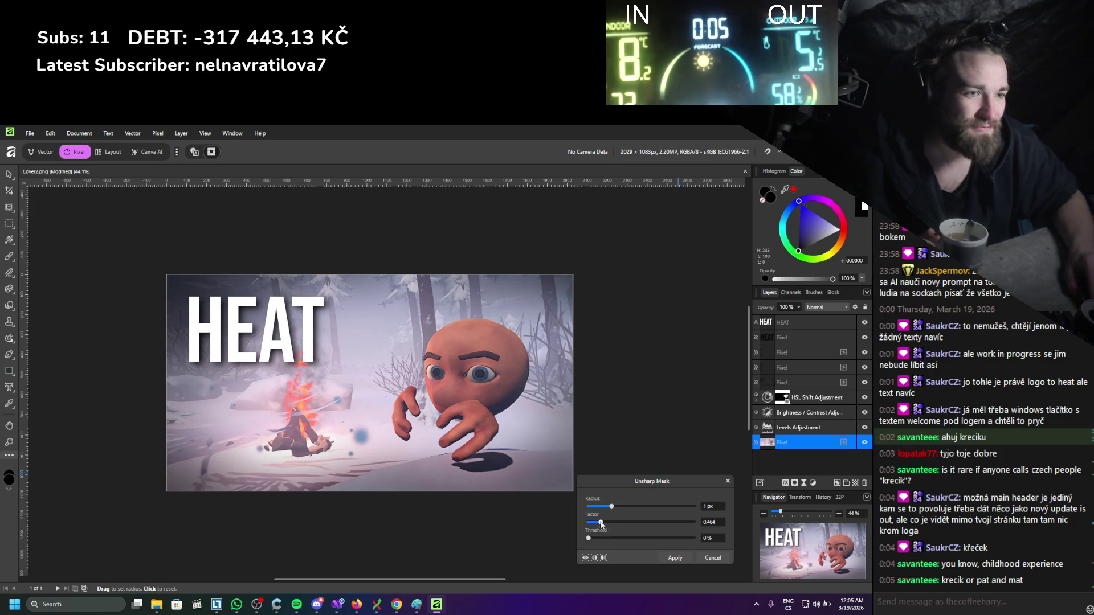
left_click(674, 558)
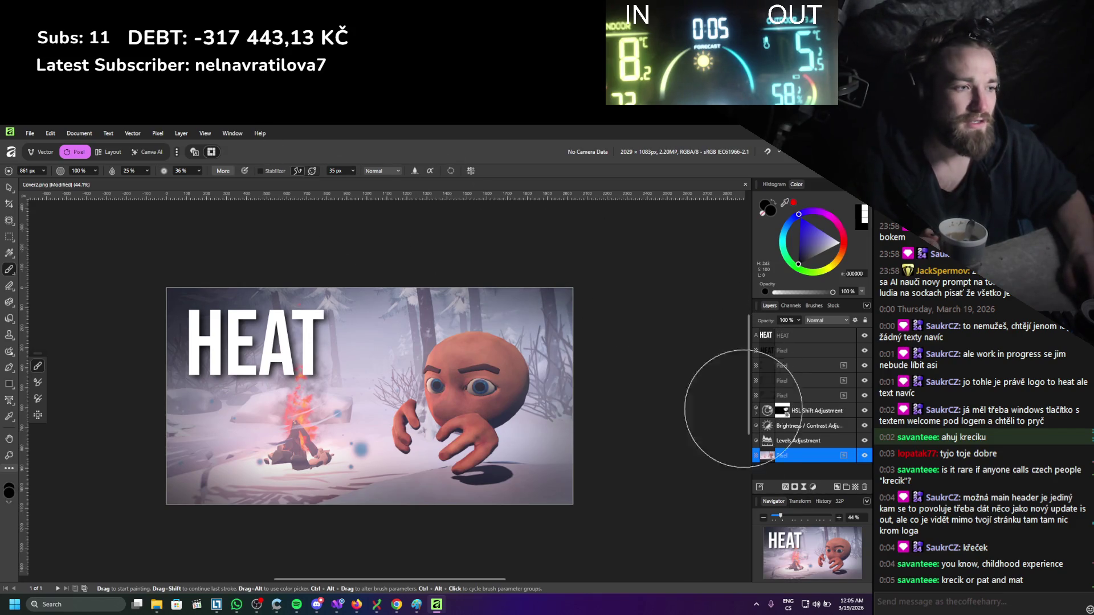
left_click(803, 417)
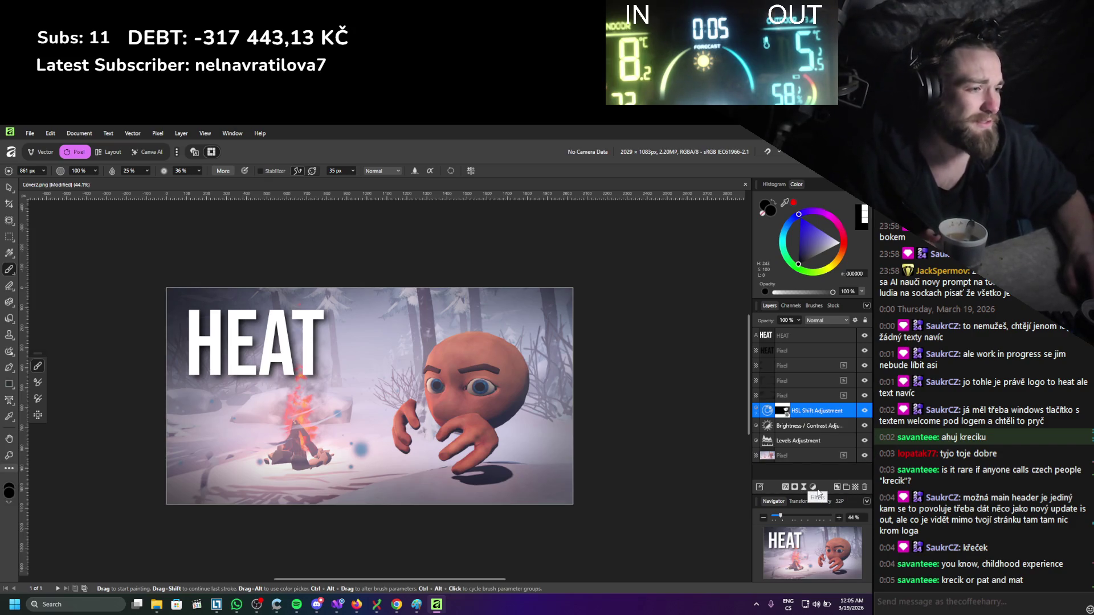
Add a live Gaussian Blur filter of about 15 px above the HSL Shift layer.
left_click(814, 487)
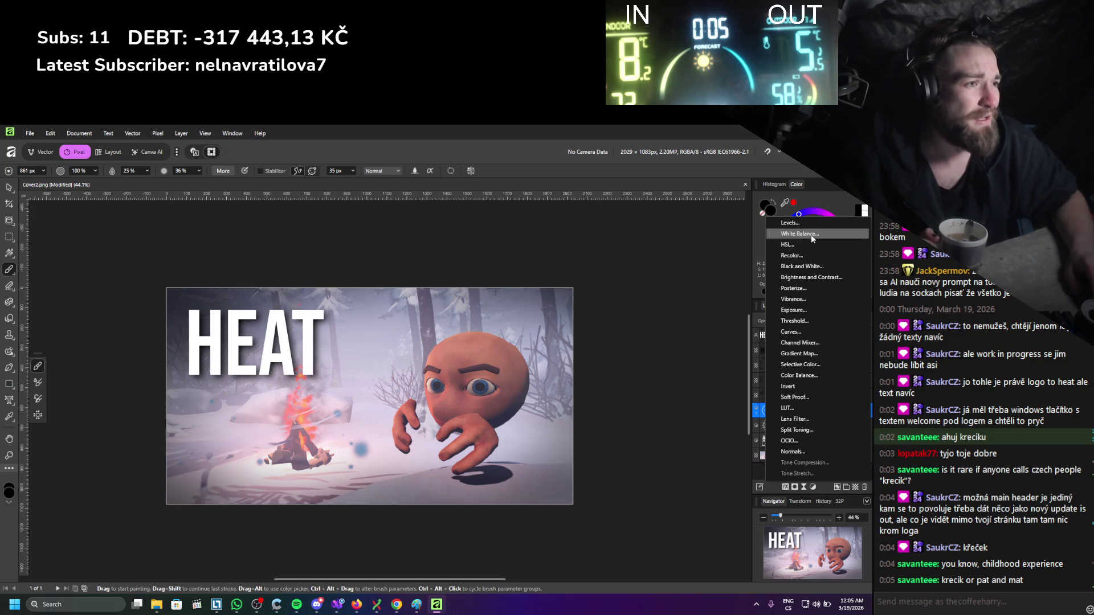
left_click(804, 488)
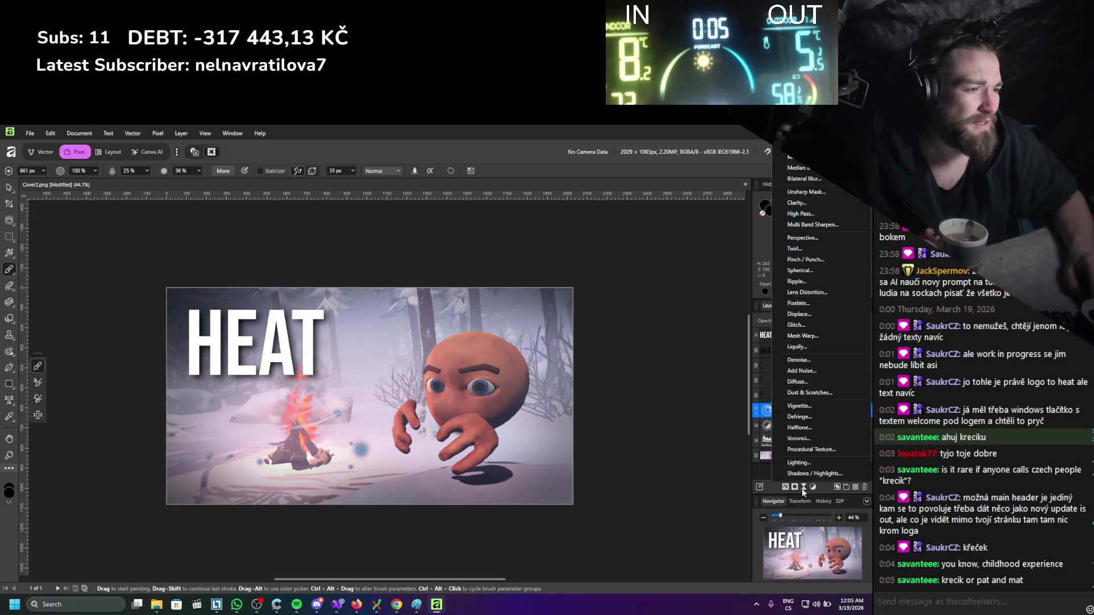
scroll(809, 188, "up", 3)
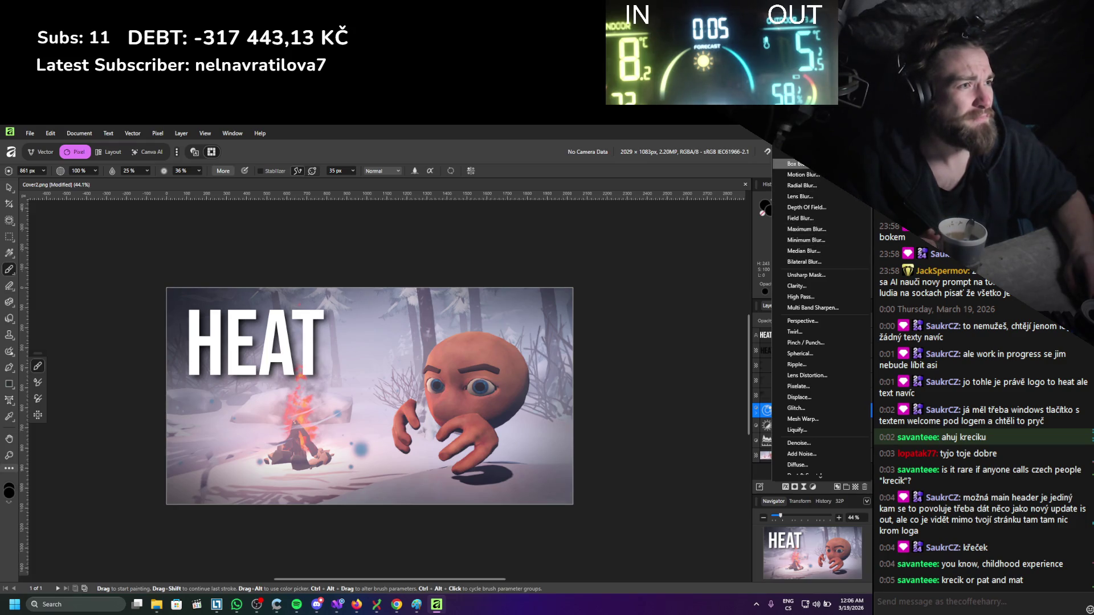
left_click(803, 154)
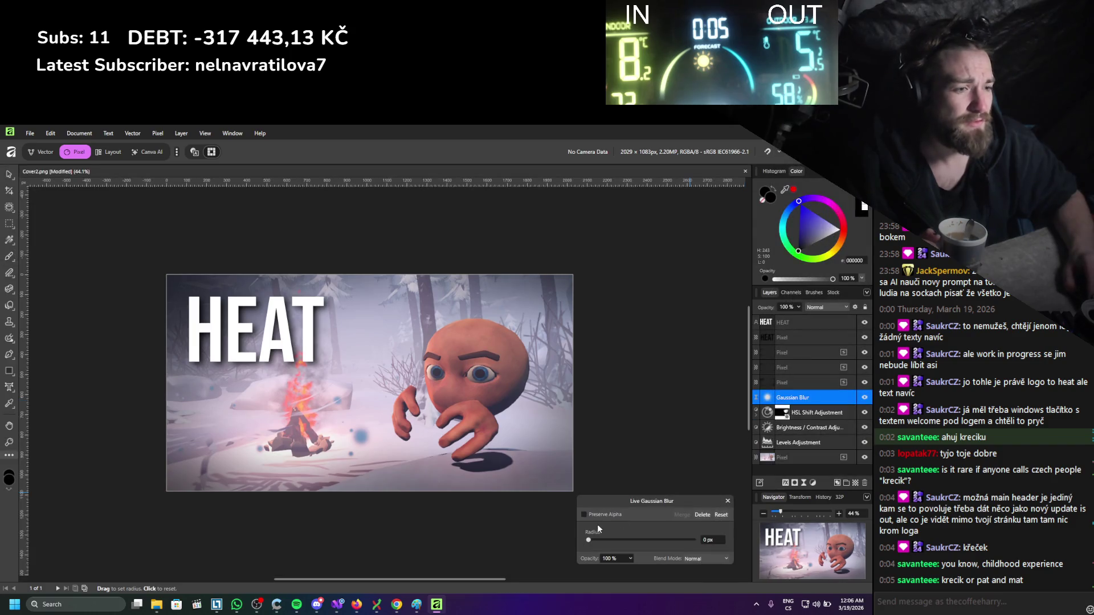
left_click_drag(591, 543, 640, 548)
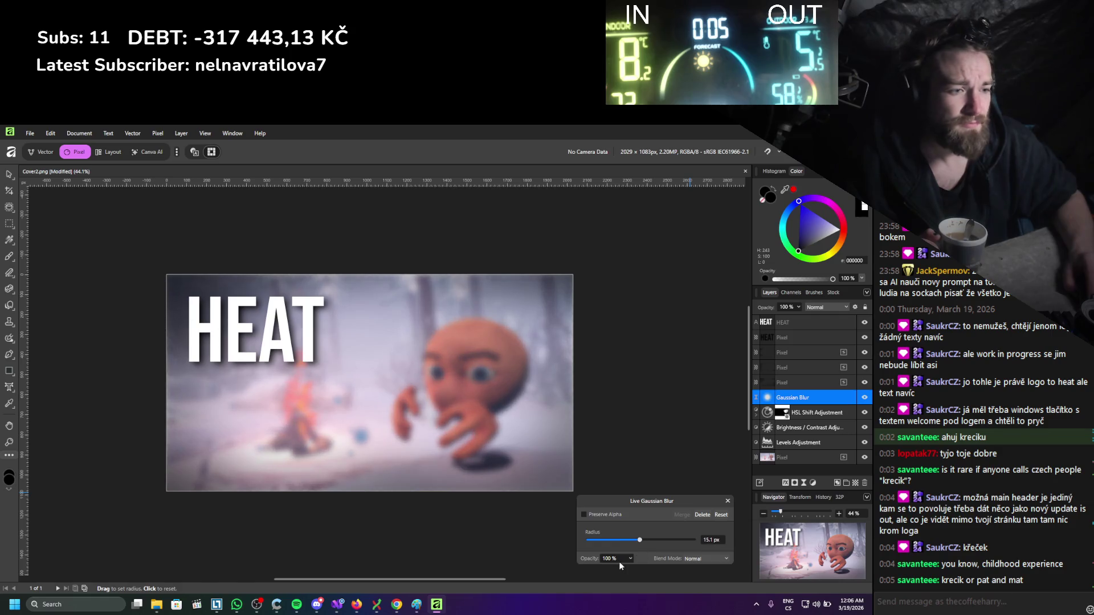
Paint black on the blur's mask over the character's face, eyes and hand to keep them sharp.
left_click(728, 502)
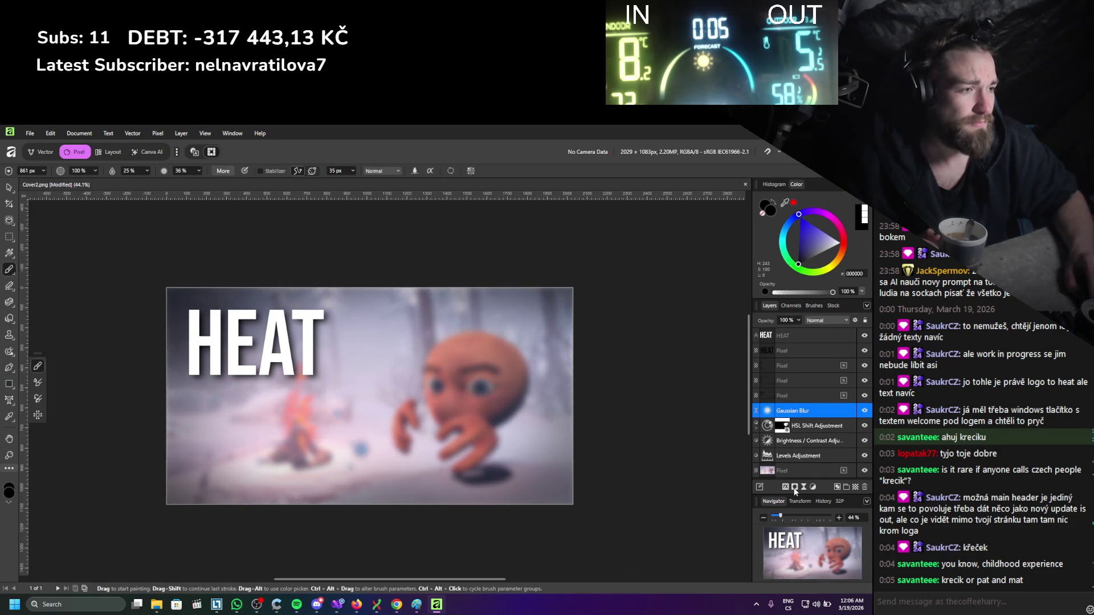
left_click(802, 489)
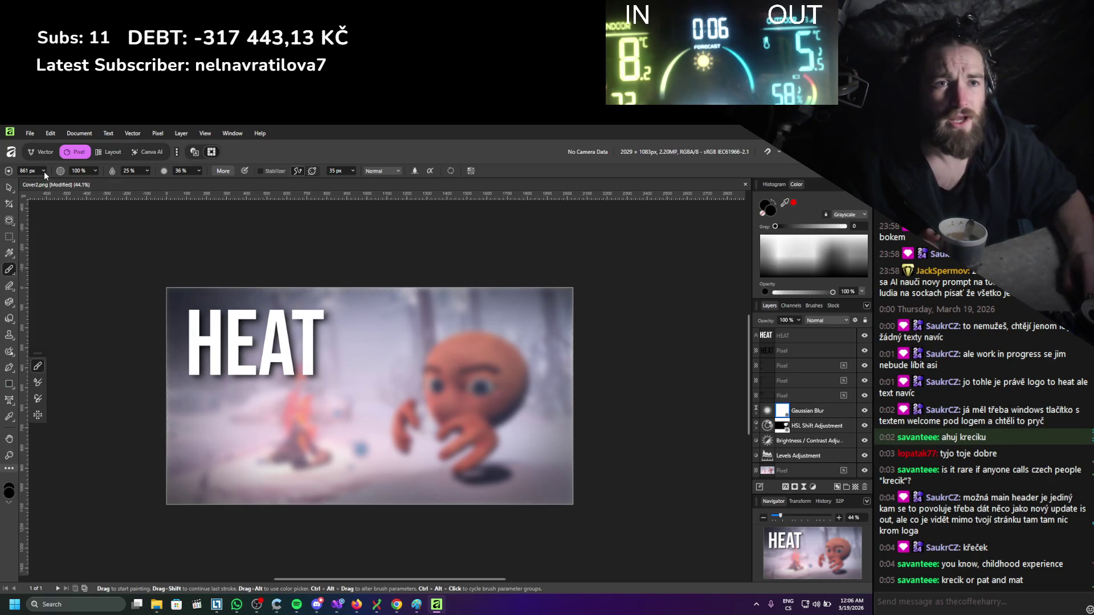
mouse_move(479, 393)
left_mouse_down()
mouse_move(399, 421)
mouse_move(405, 397)
mouse_move(342, 416)
mouse_move(274, 353)
mouse_move(359, 433)
left_mouse_up()
left_click(813, 488)
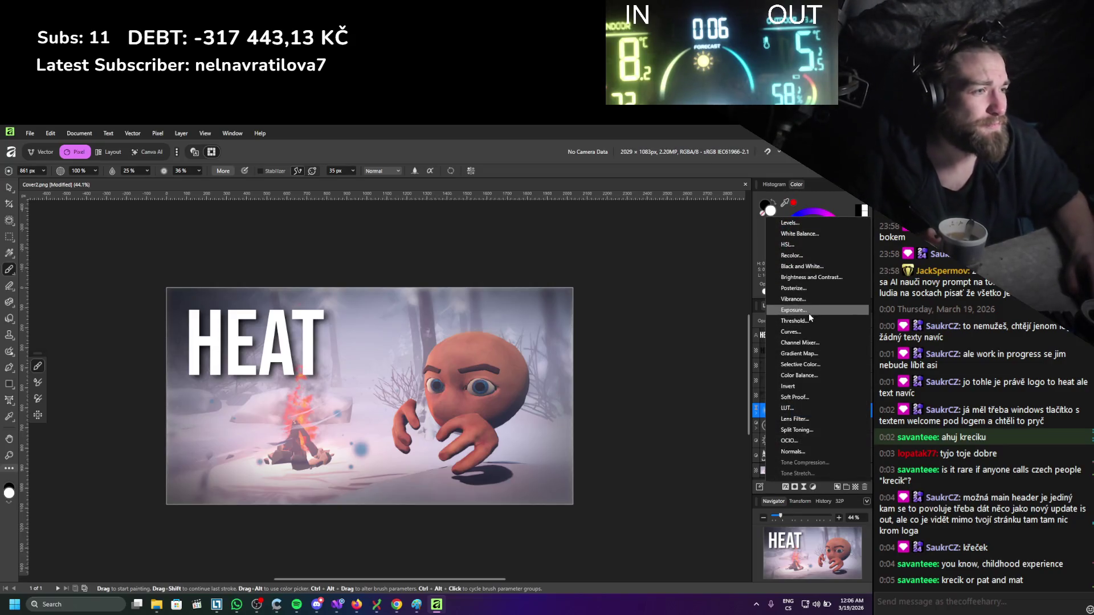
left_click(812, 331)
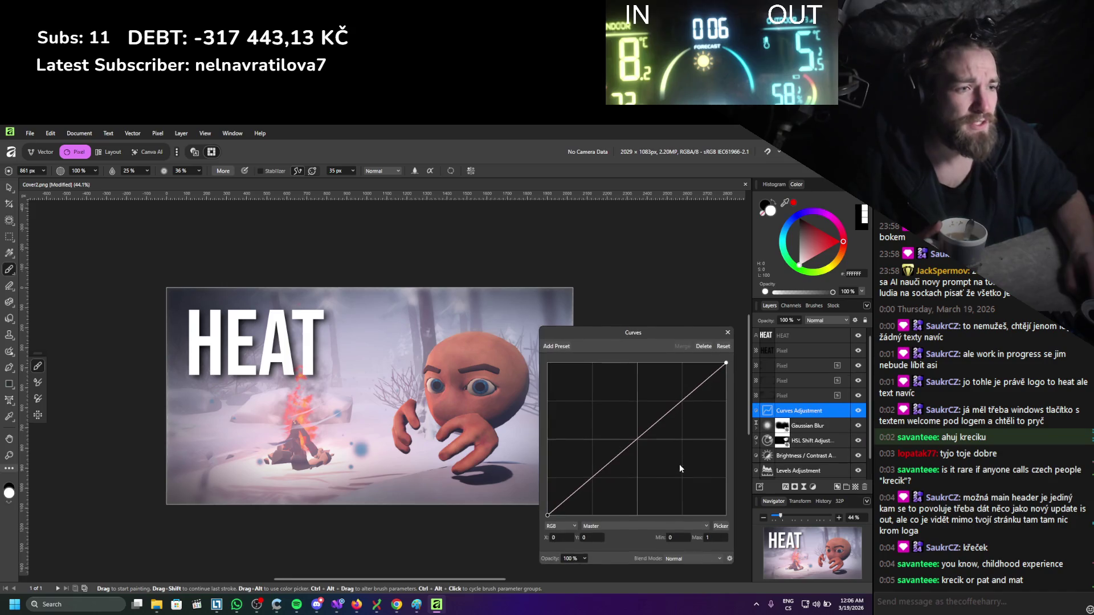
left_click(563, 526)
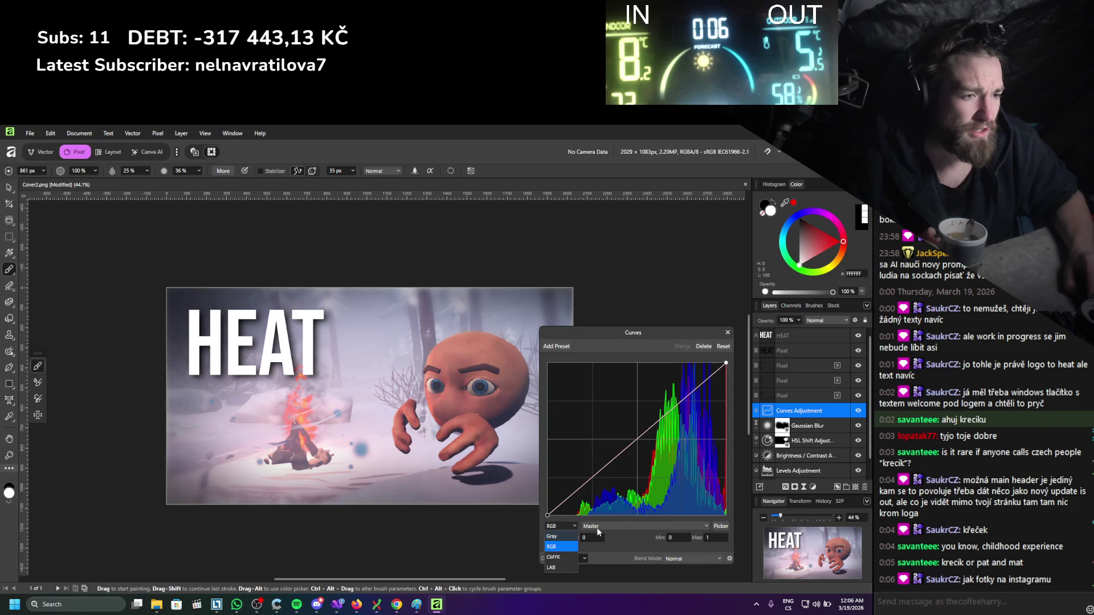
left_click(597, 528)
left_click(600, 526)
left_click(599, 569)
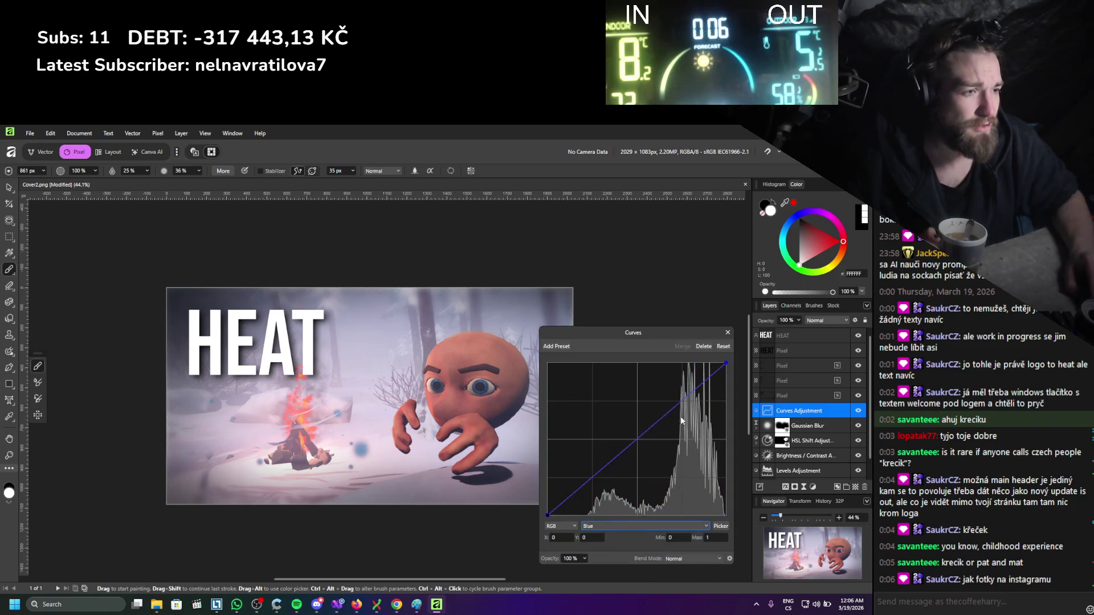
left_click_drag(726, 364, 719, 364)
left_click(682, 398)
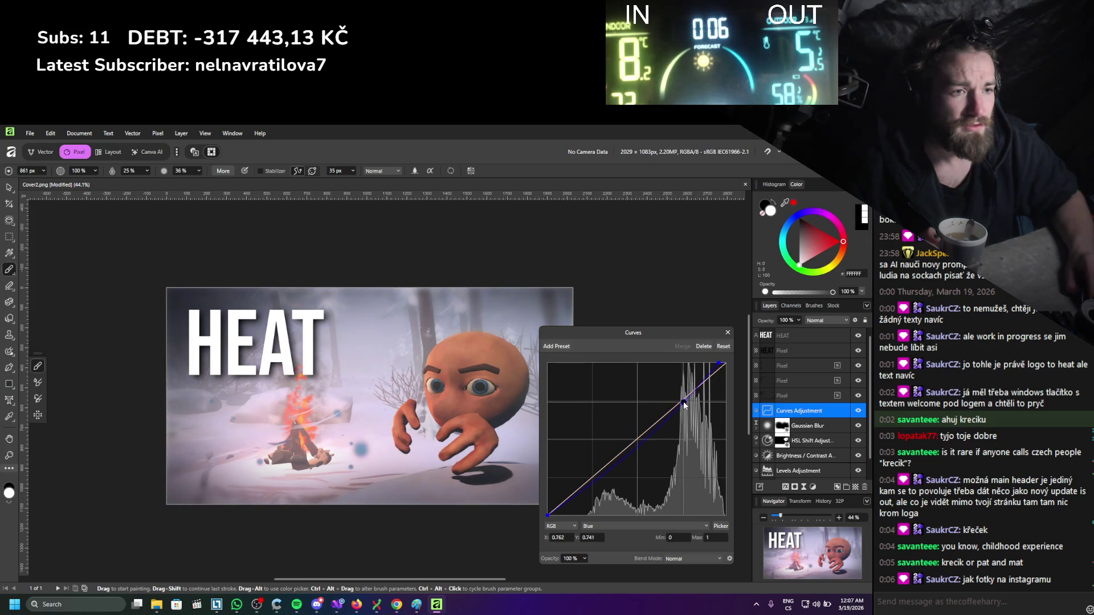
left_click_drag(683, 399, 683, 402)
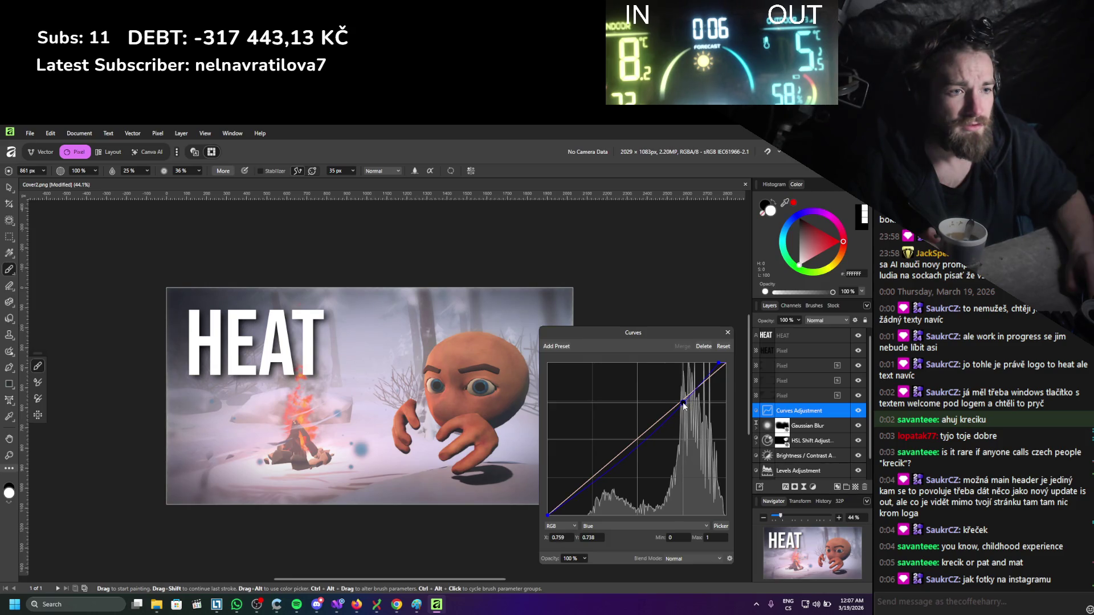
left_click(599, 530)
left_click(599, 550)
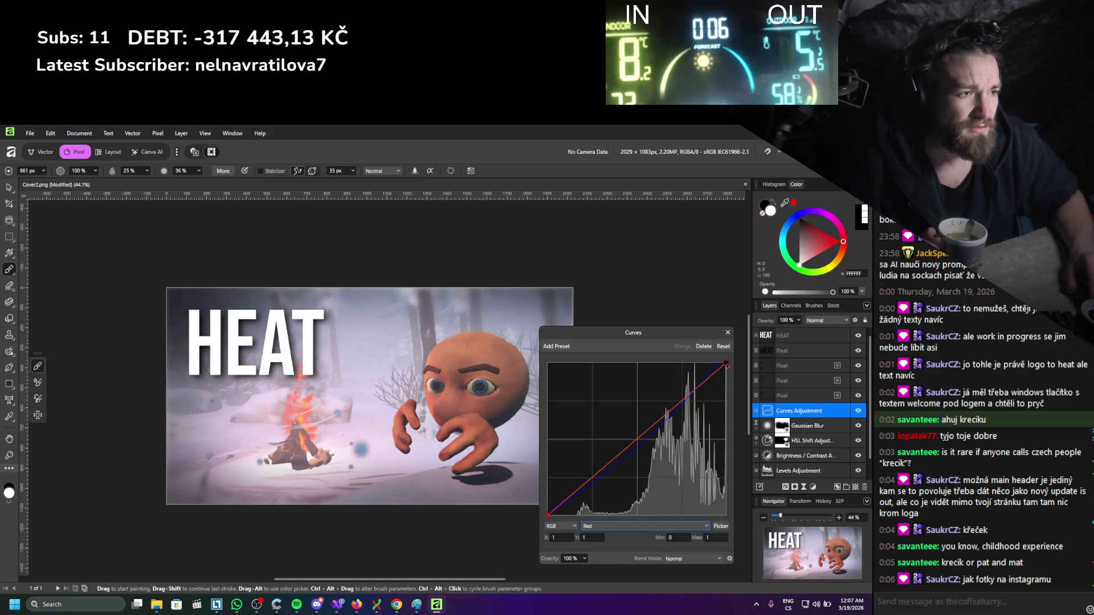
left_click_drag(729, 367, 720, 356)
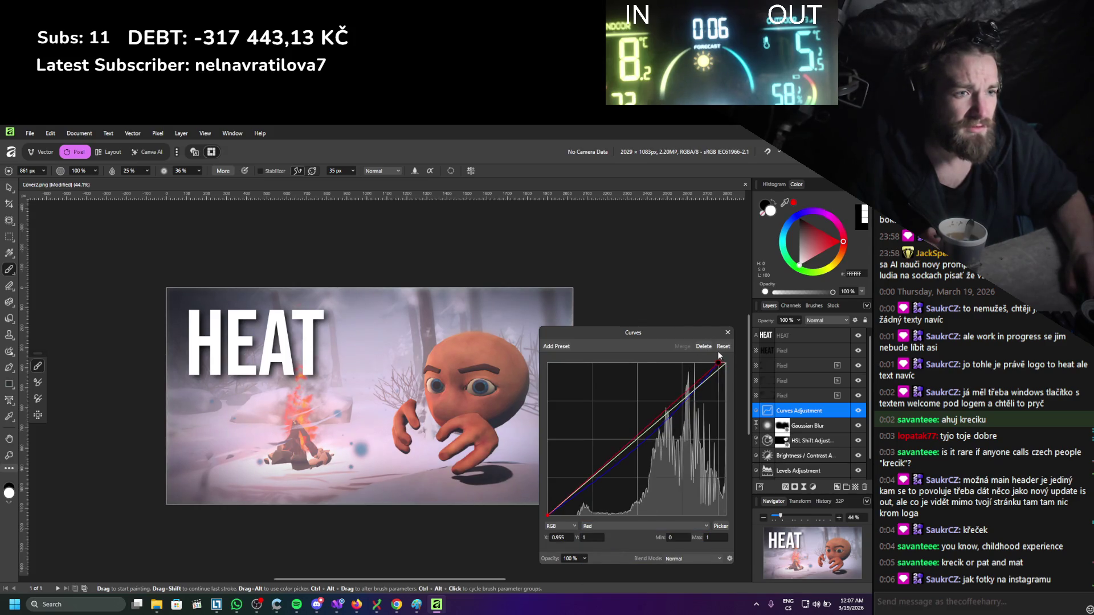
mouse_move(667, 412)
left_mouse_down()
mouse_move(683, 409)
mouse_move(681, 420)
left_mouse_up()
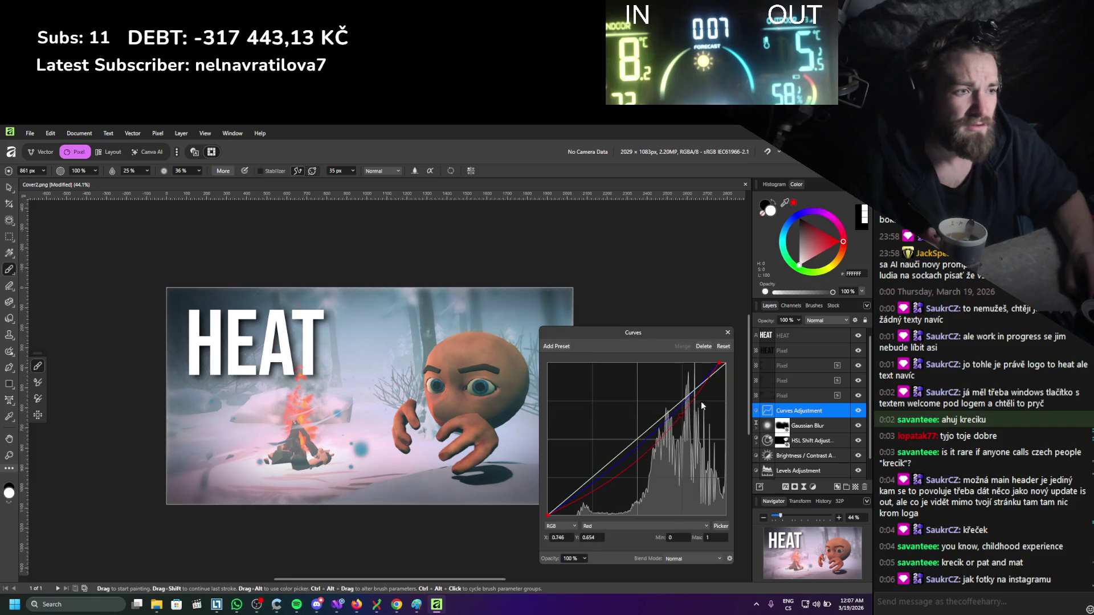
left_click(624, 528)
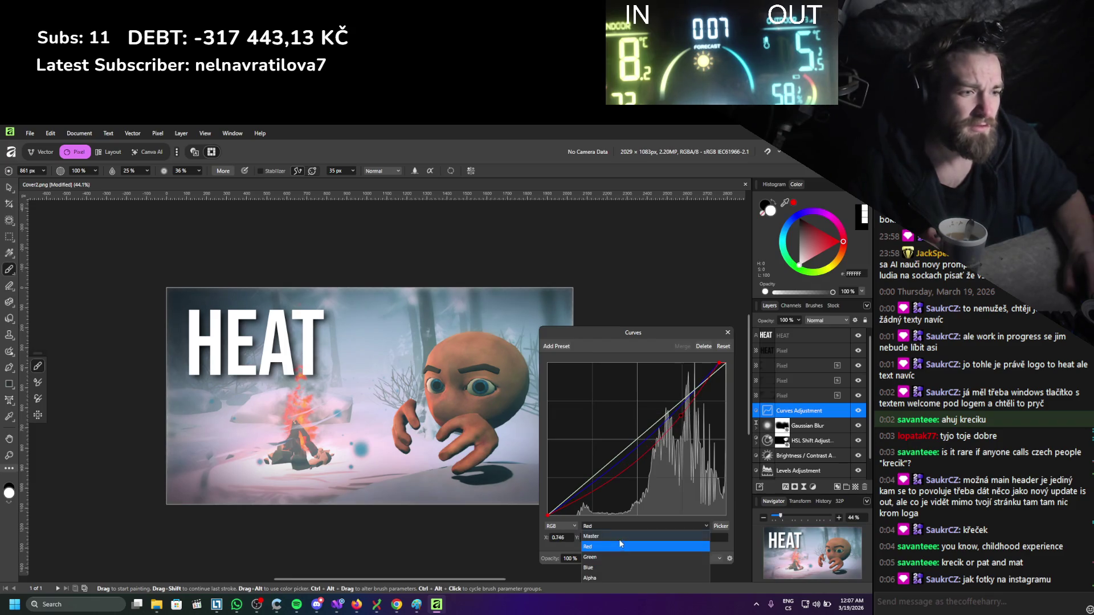
left_click(611, 569)
mouse_move(725, 363)
left_mouse_down()
mouse_move(729, 391)
mouse_move(734, 368)
left_mouse_up()
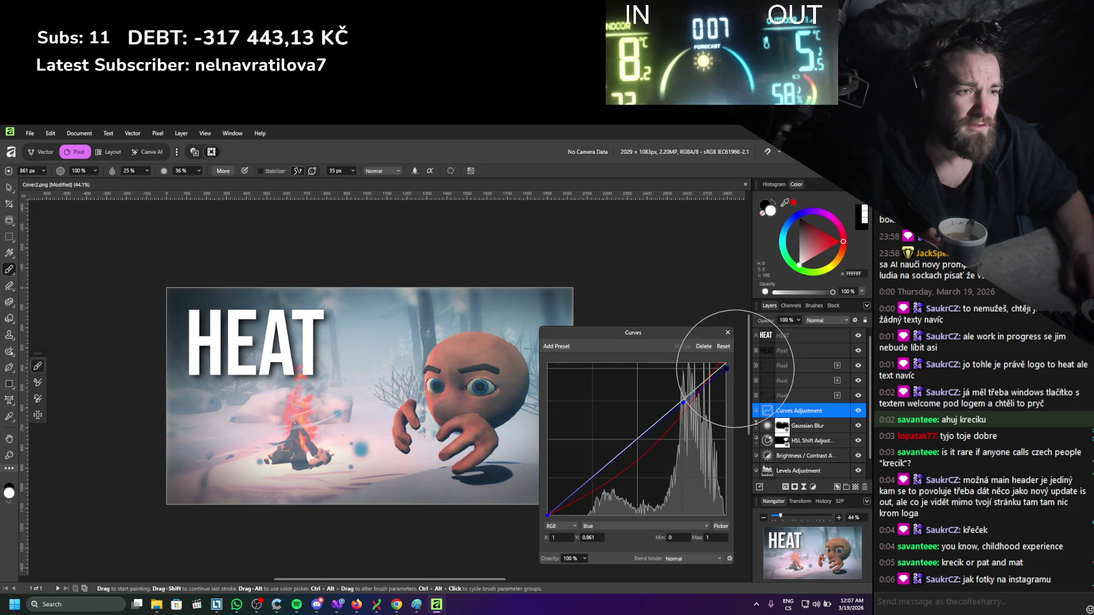
left_click(679, 402)
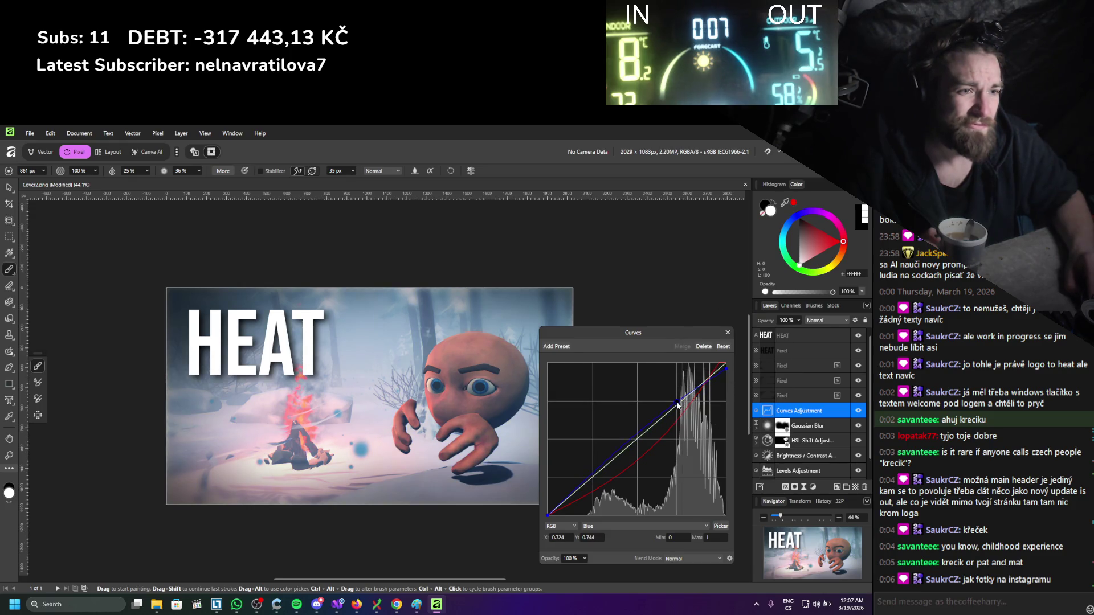
left_click_drag(678, 404, 676, 403)
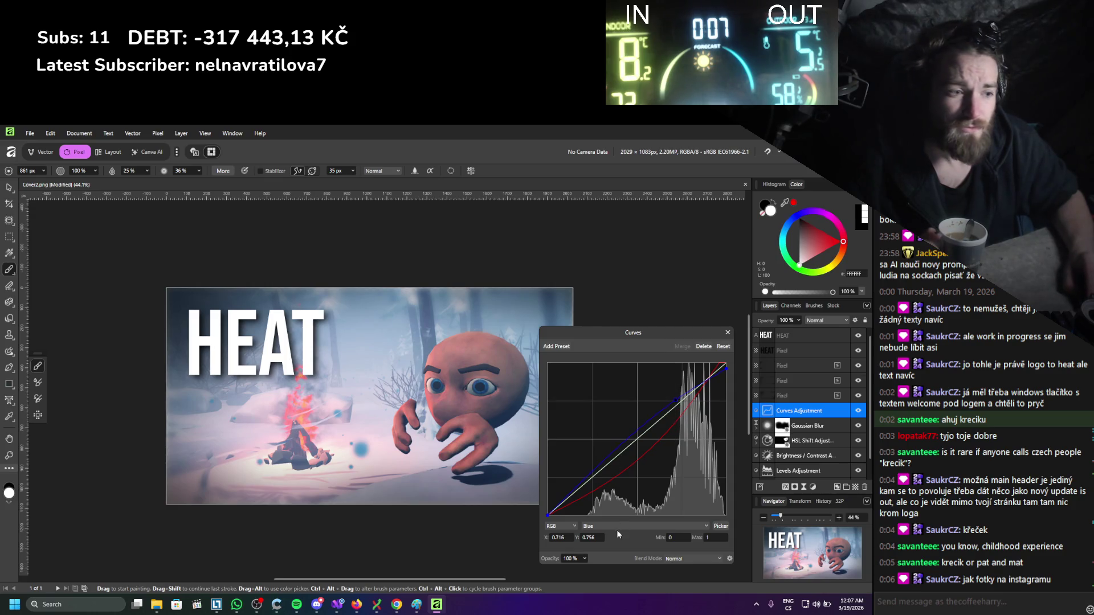
left_click(728, 333)
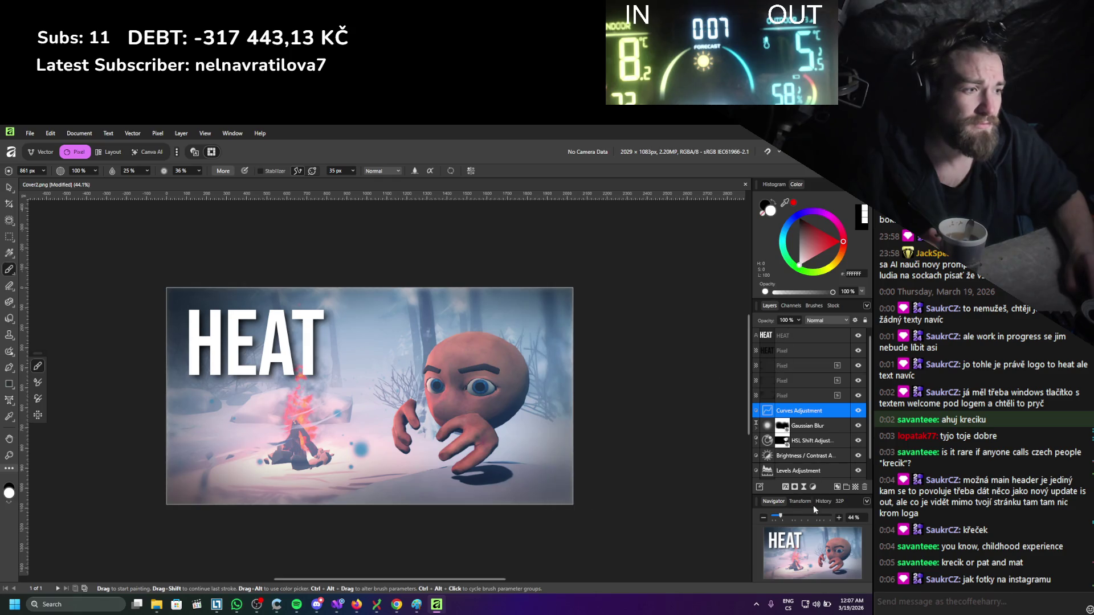
left_click(796, 488)
left_click(832, 269)
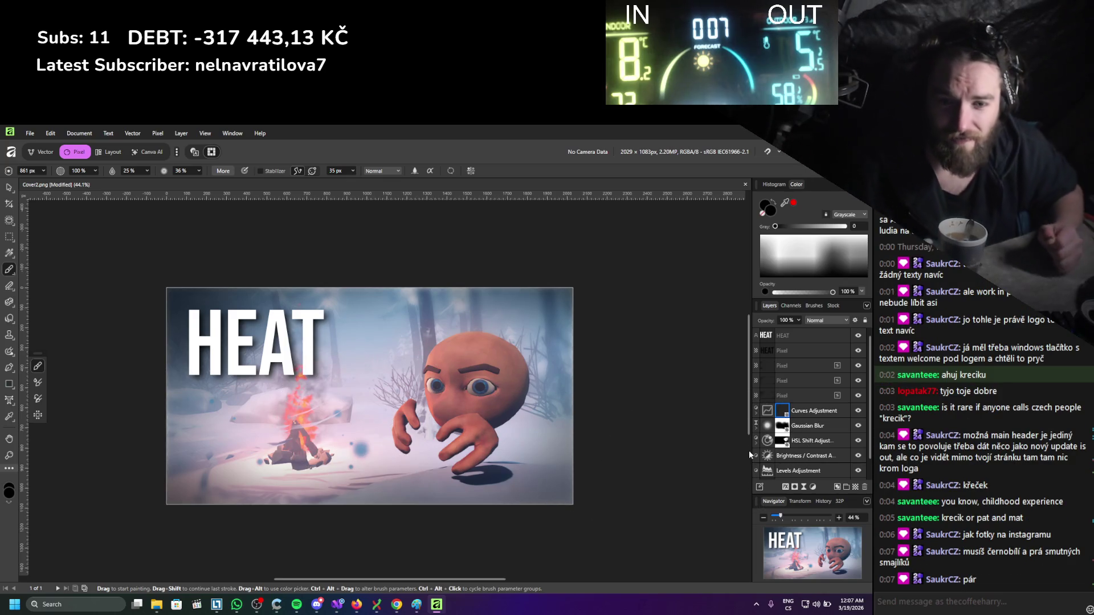
key("ctrl+shift+alt+s")
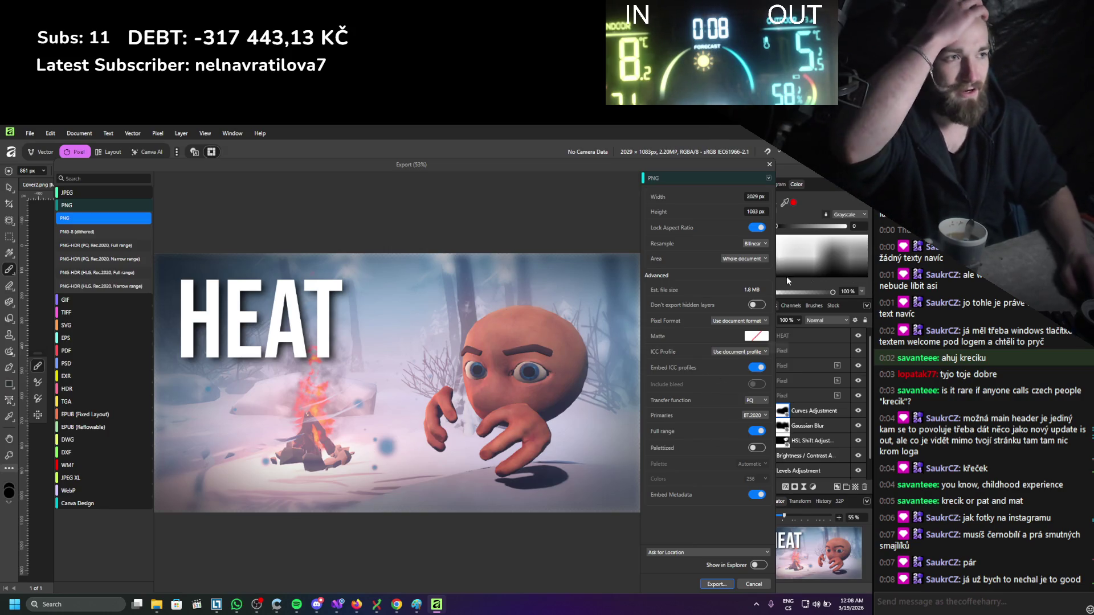
Export the cover as Cover3.png into the Heat_Misc folder.
left_click(725, 584)
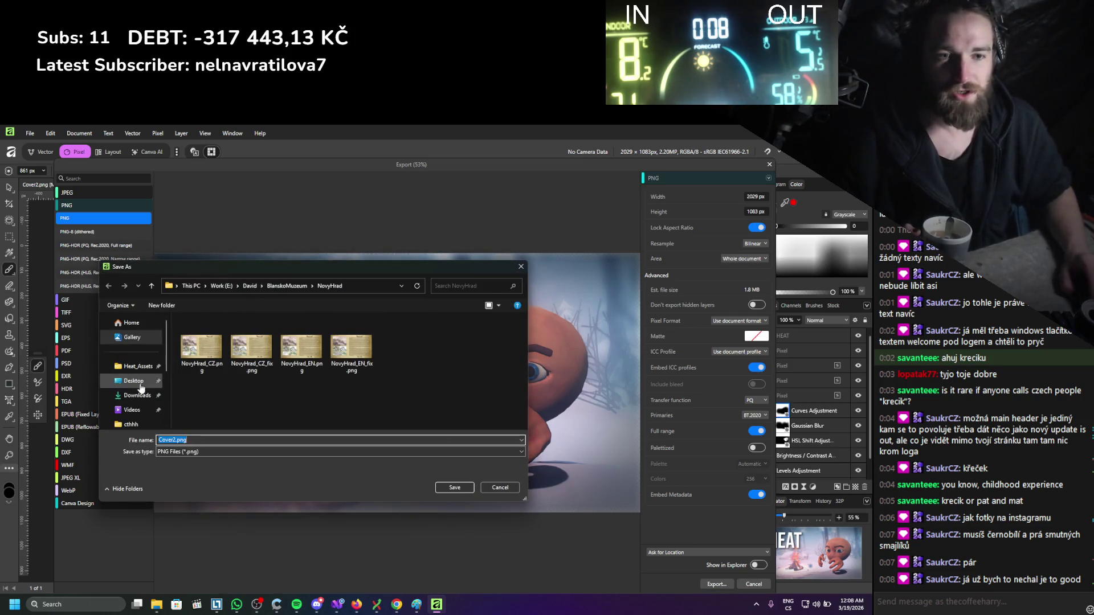
scroll(136, 376, "down", 3)
left_click(136, 364)
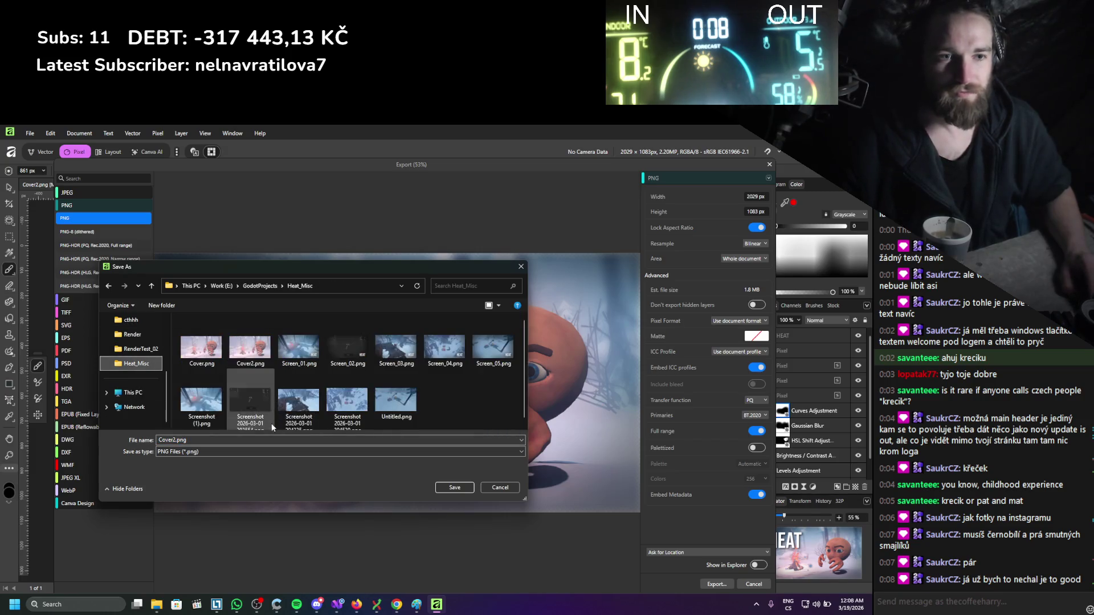
left_click(174, 440)
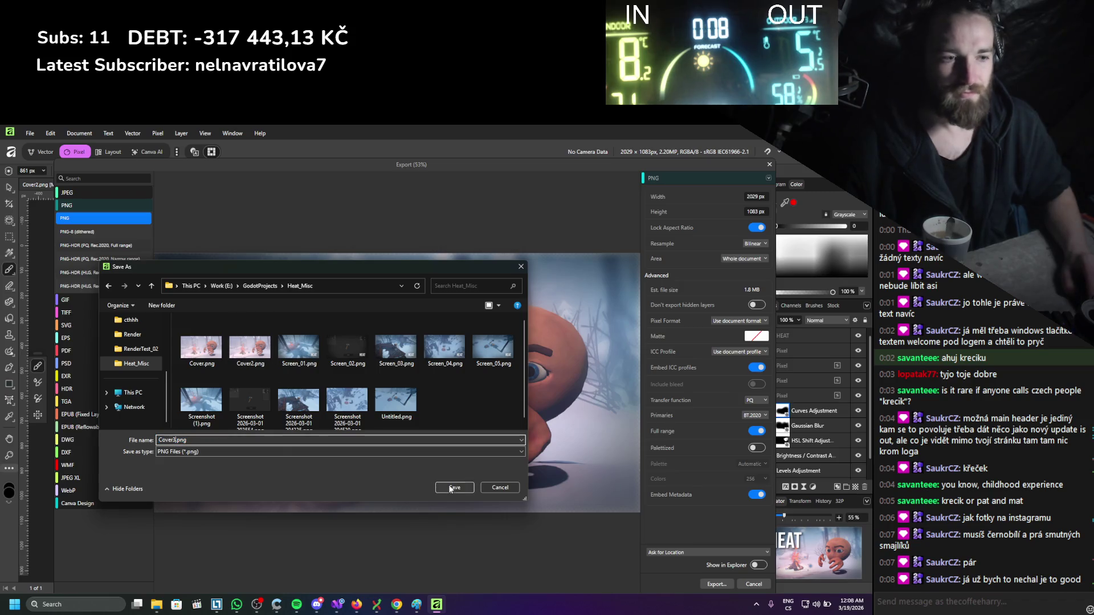
left_click(461, 488)
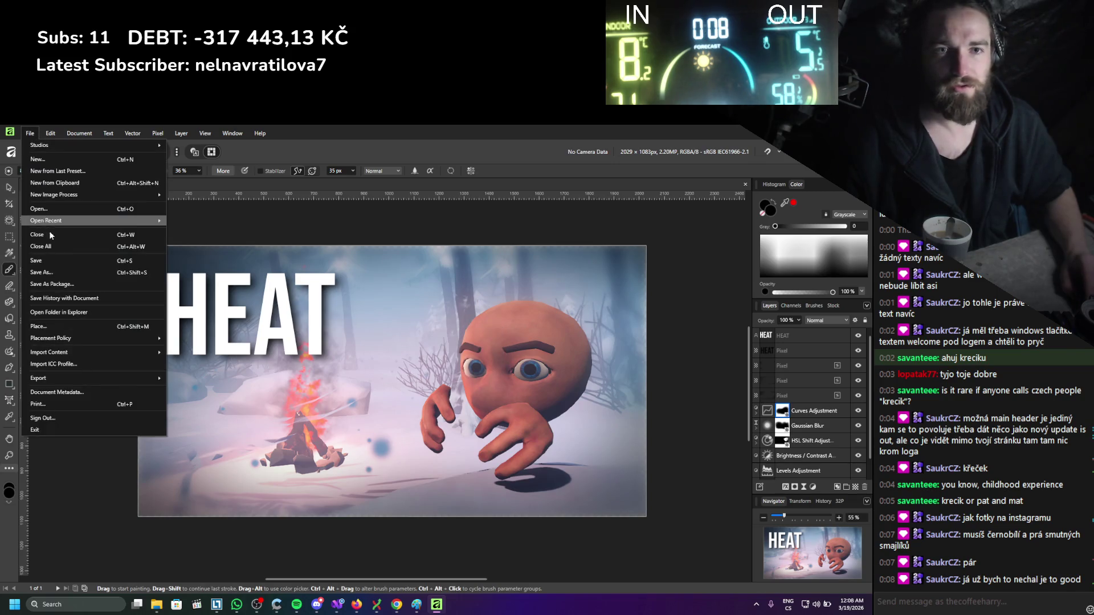
Save the project as a new Affinity document, Cover2.af, and close it.
left_click(36, 260)
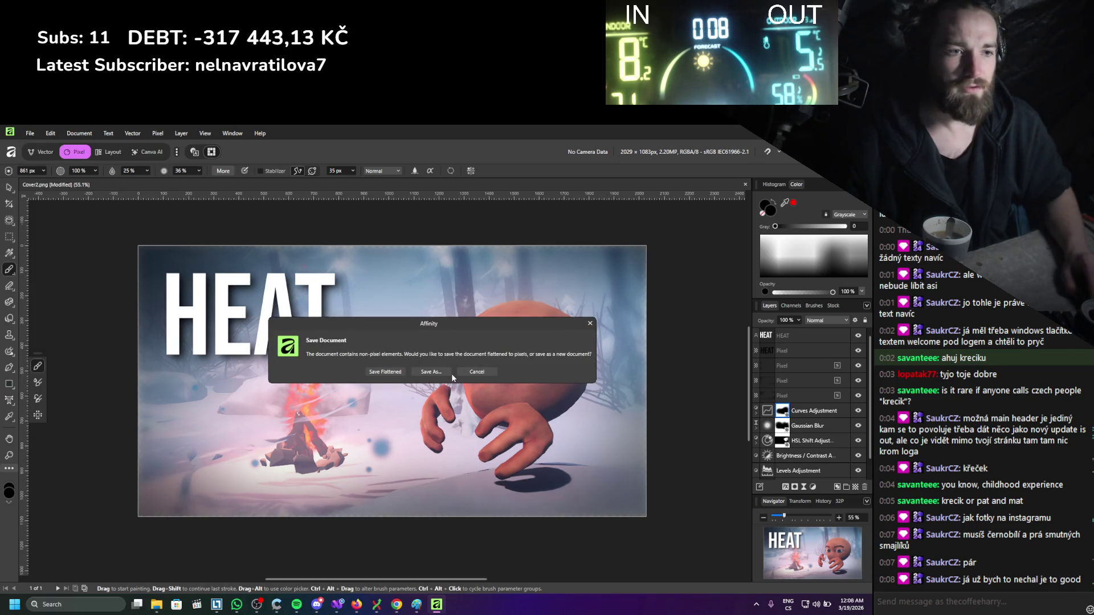
left_click(433, 371)
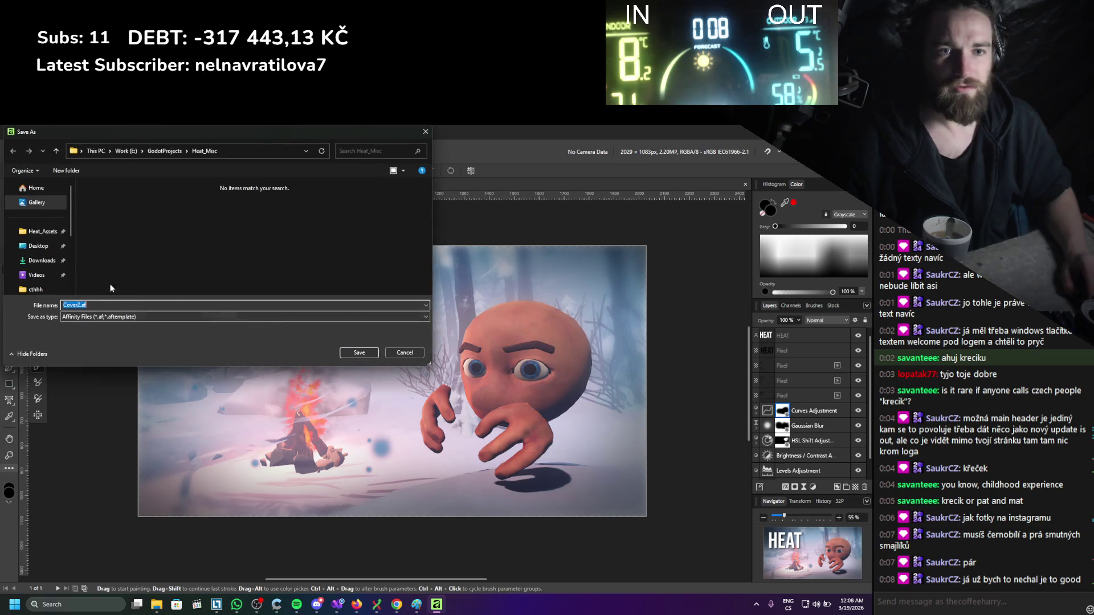
left_click(363, 353)
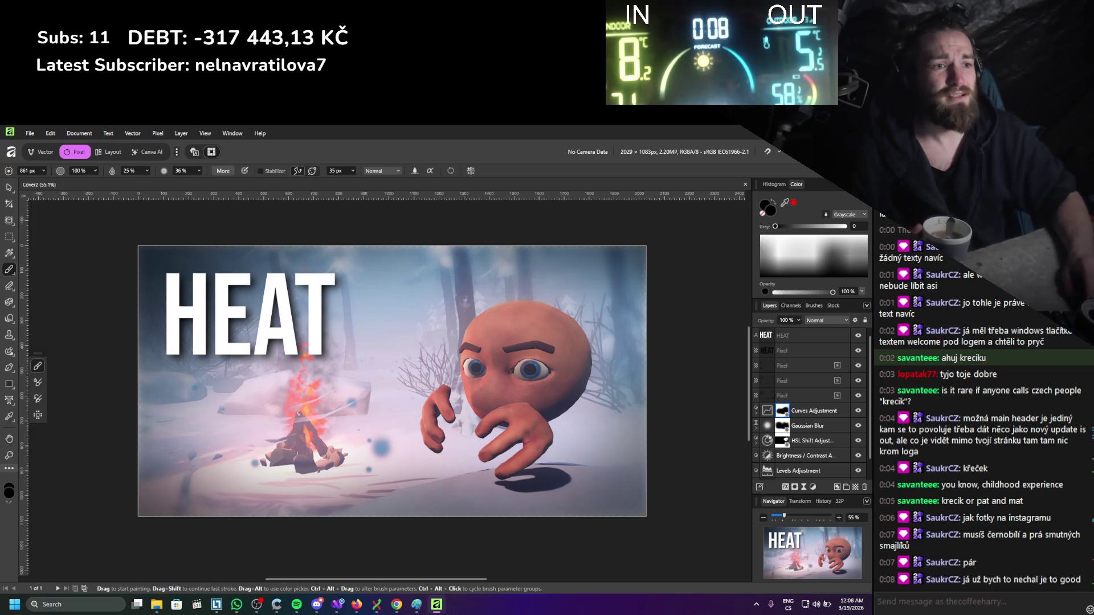
key("ctrl+w")
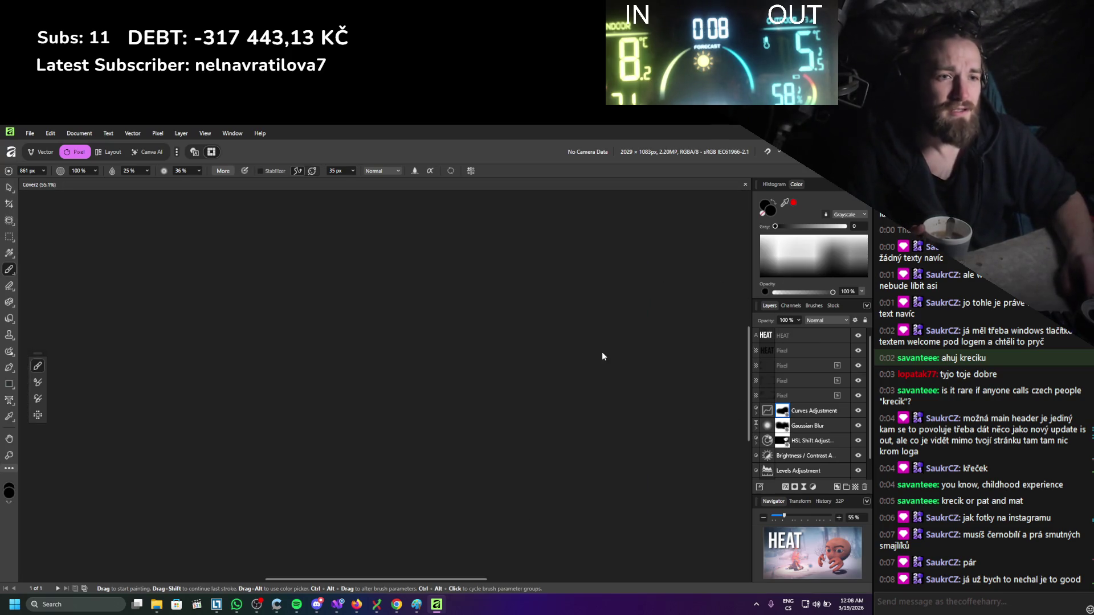
Quit Affinity and open Cover3.png in the Photos viewer.
key("alt+F4")
left_click(447, 294)
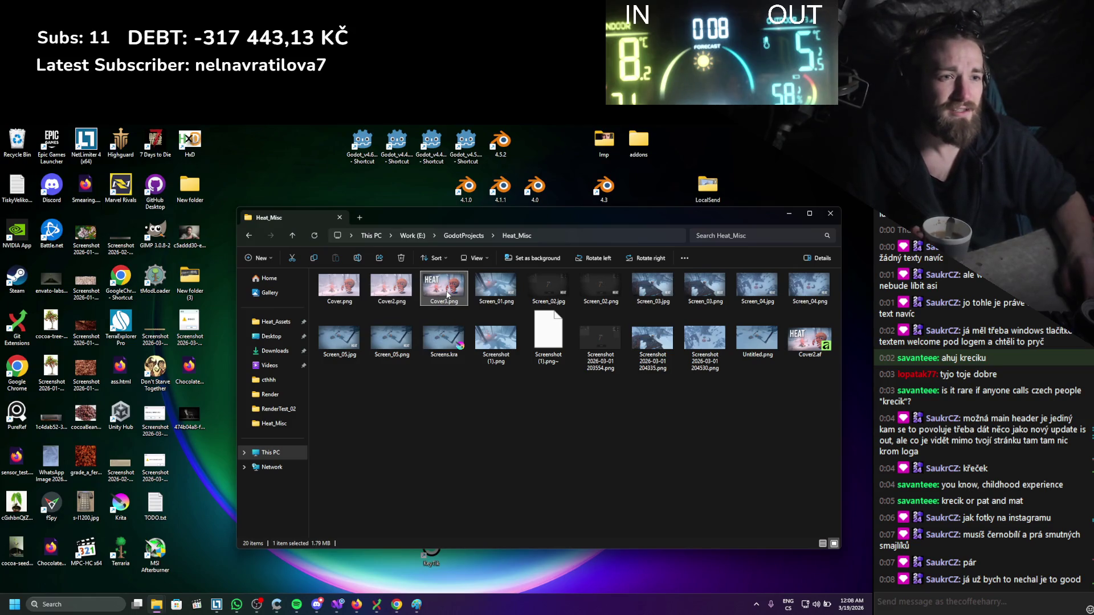
double_click(447, 295)
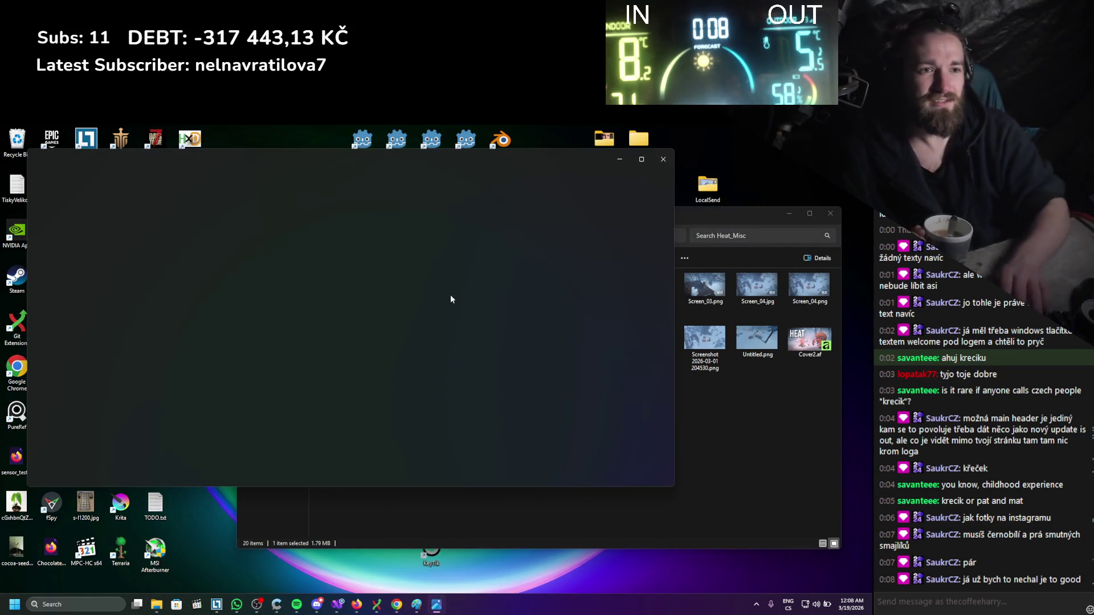
Flip between Cover3.png and Cover2.png to compare them, then close Photos.
key("Left")
key("Right")
key("Left")
key("Right")
key("Left")
key("Right")
key("Left")
key("Right")
key("Left")
key("Right")
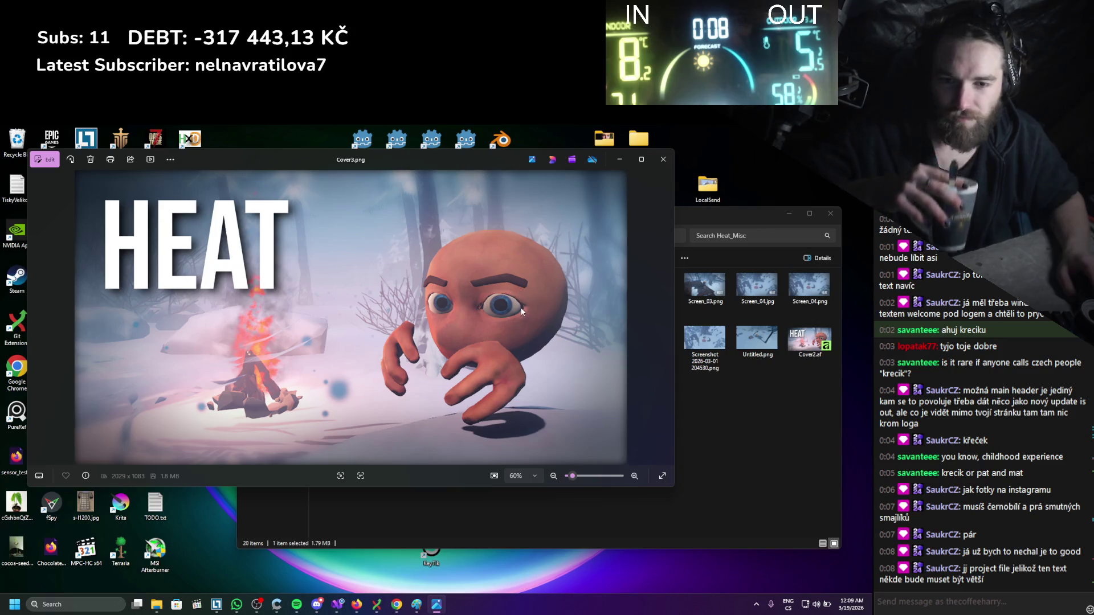
left_click(662, 159)
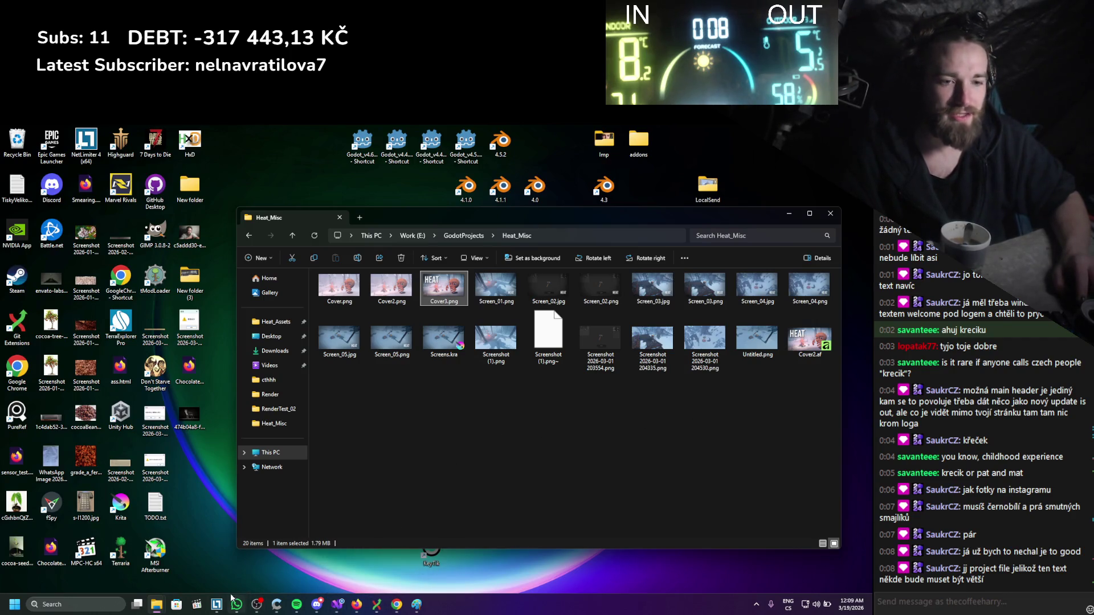
mouse_move(155, 607)
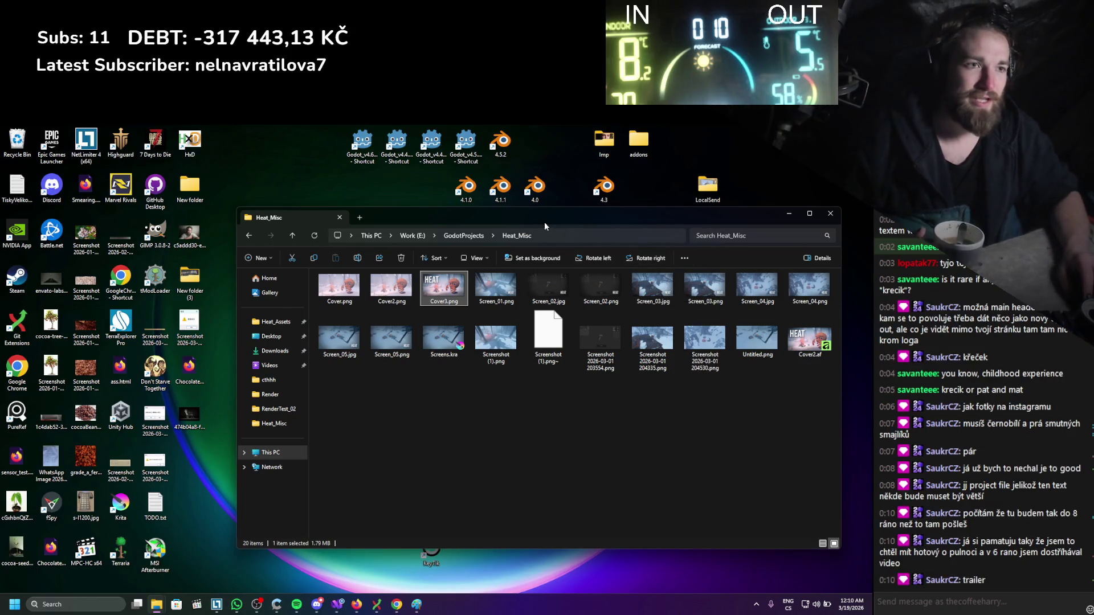
left_click_drag(542, 218, 510, 204)
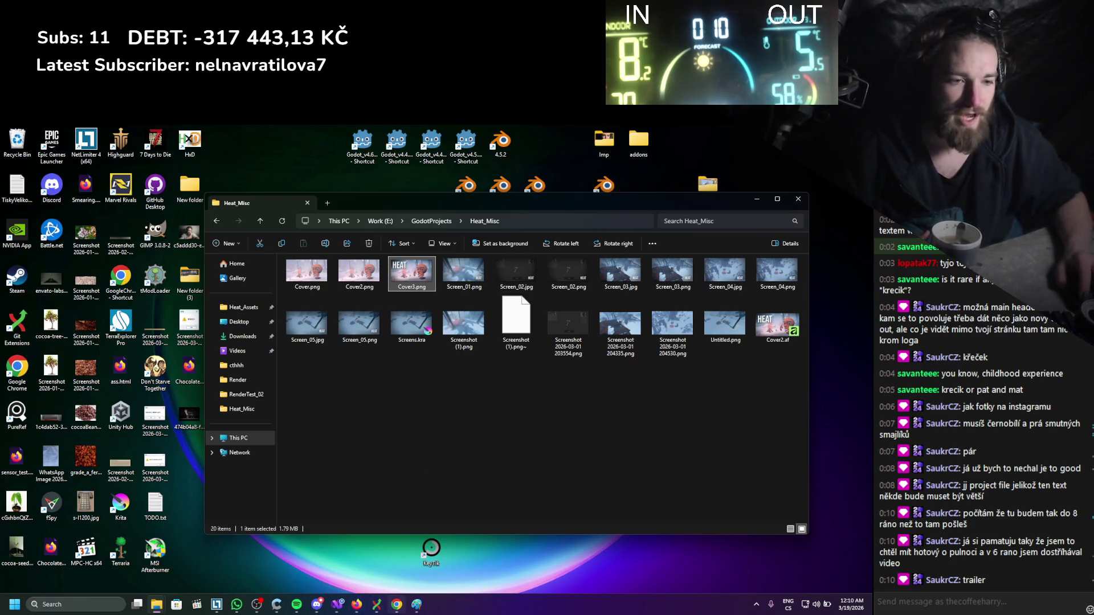
Create a new folder named Covers in Heat_Misc.
left_click(397, 604)
left_click(712, 139)
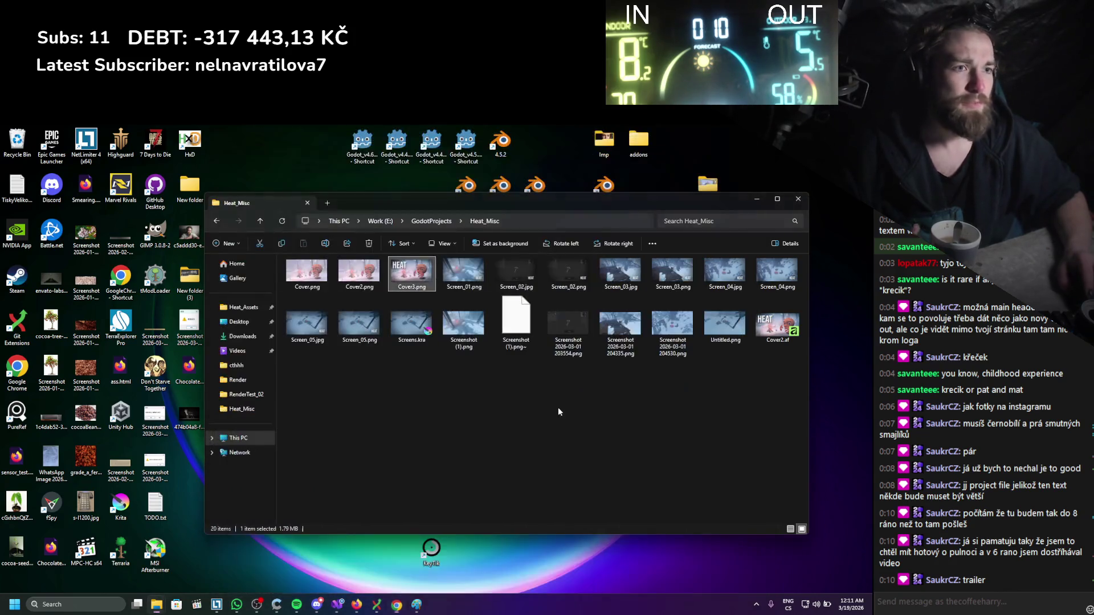
right_click(542, 451)
mouse_move(590, 371)
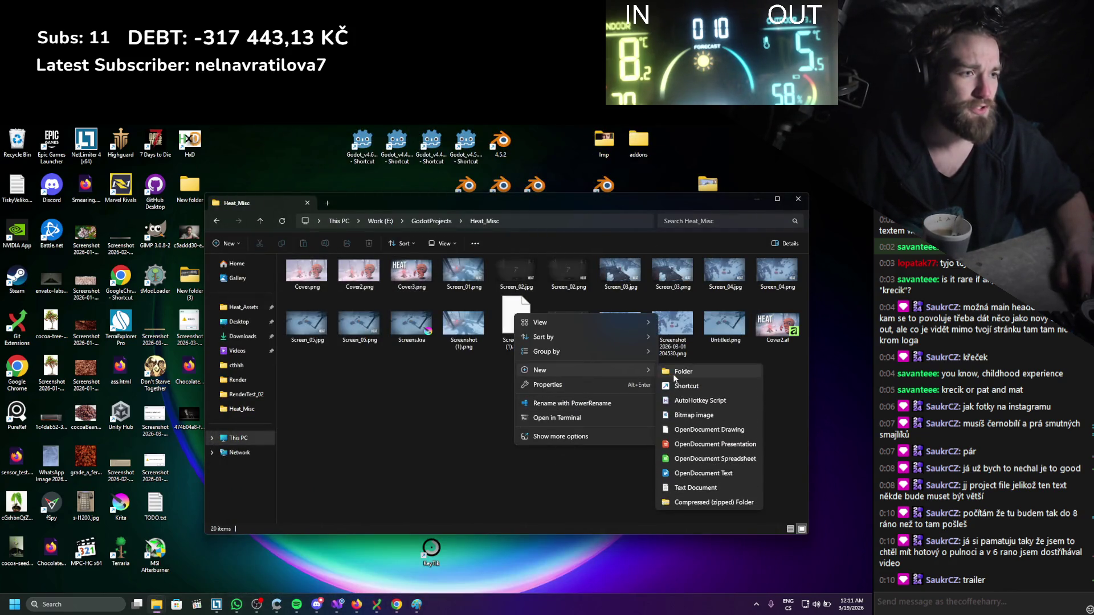
left_click(674, 377)
type("overs")
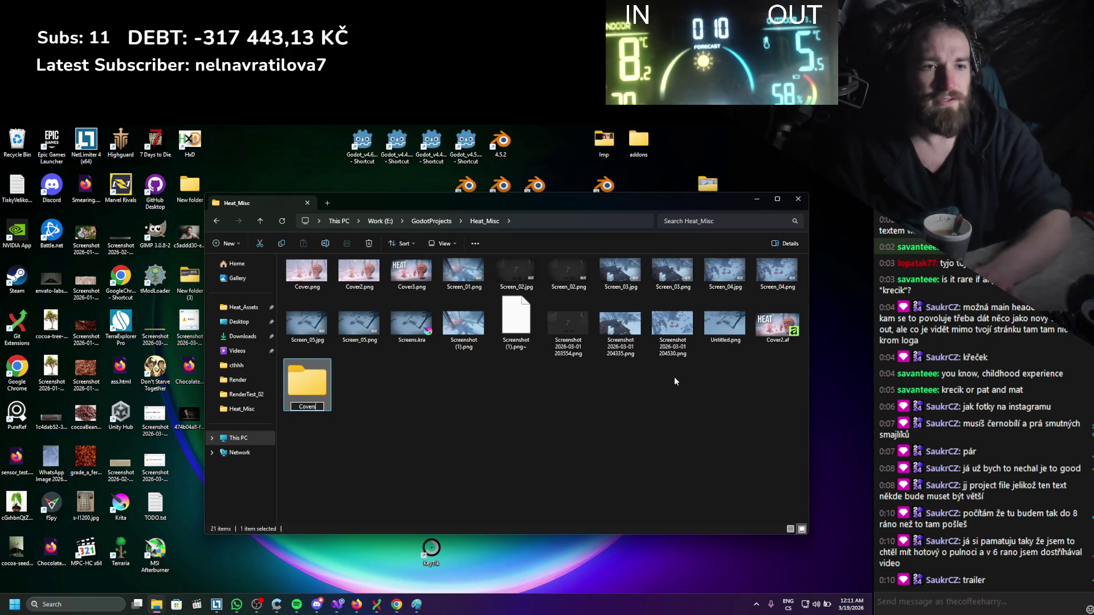
key("Return")
Move Cover.png, Cover2.png, Cover3.png and Cover2.af into Covers and open it.
left_click(307, 271)
left_click(411, 271, "shift")
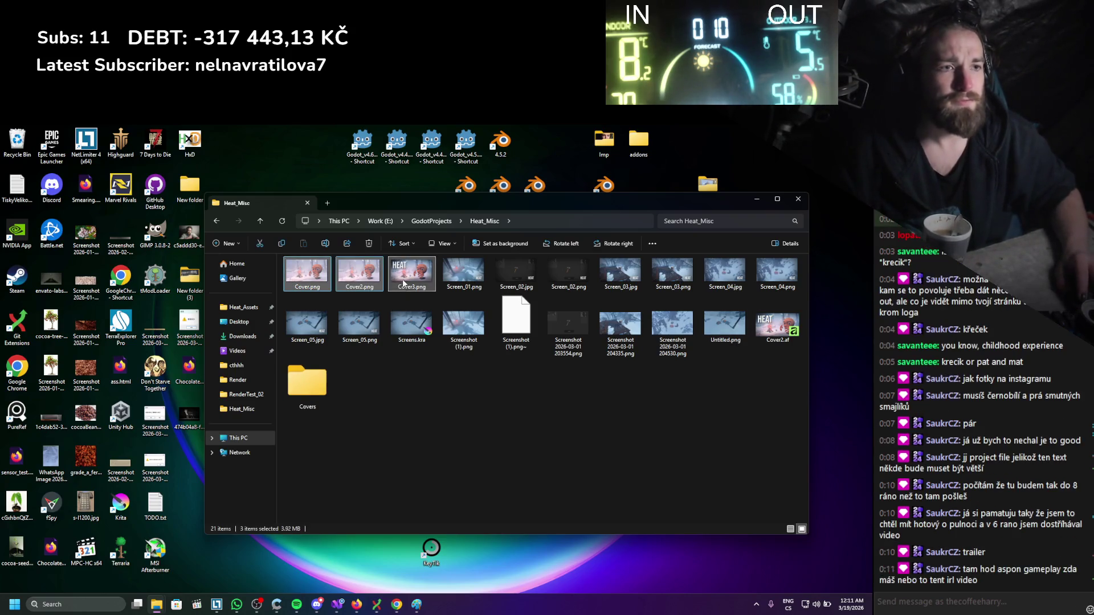
mouse_move(777, 320)
left_mouse_down()
mouse_move(424, 373)
mouse_move(310, 376)
mouse_move(402, 406)
left_mouse_up()
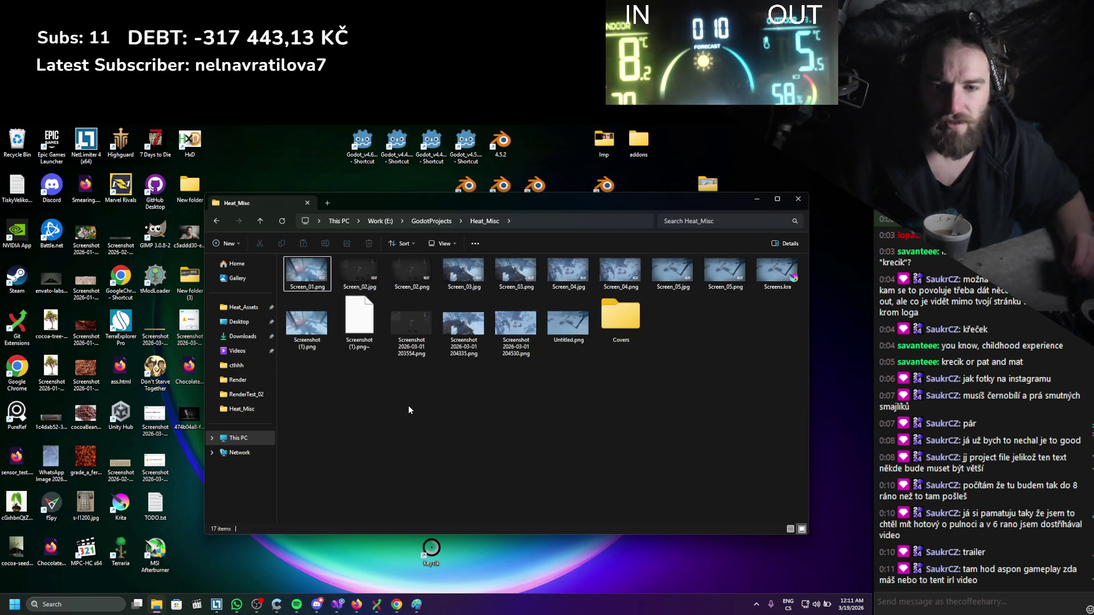
double_click(603, 319)
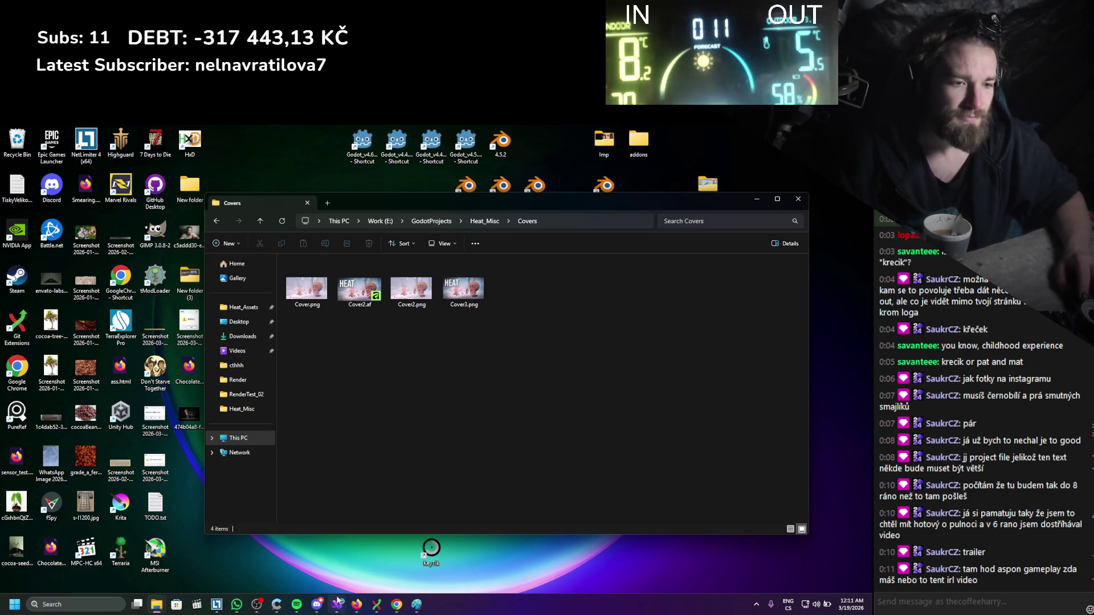
Look through Chrome's AdBlock, Sign Up and SIH App tabs, then close Chrome.
left_click(399, 605)
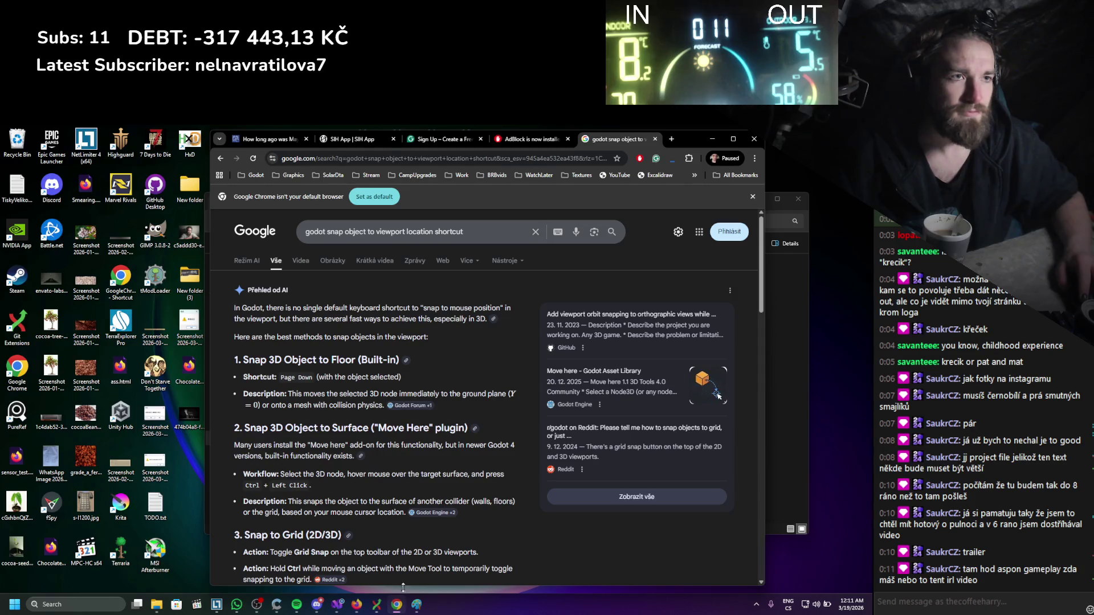
left_click(734, 139)
left_click(393, 131)
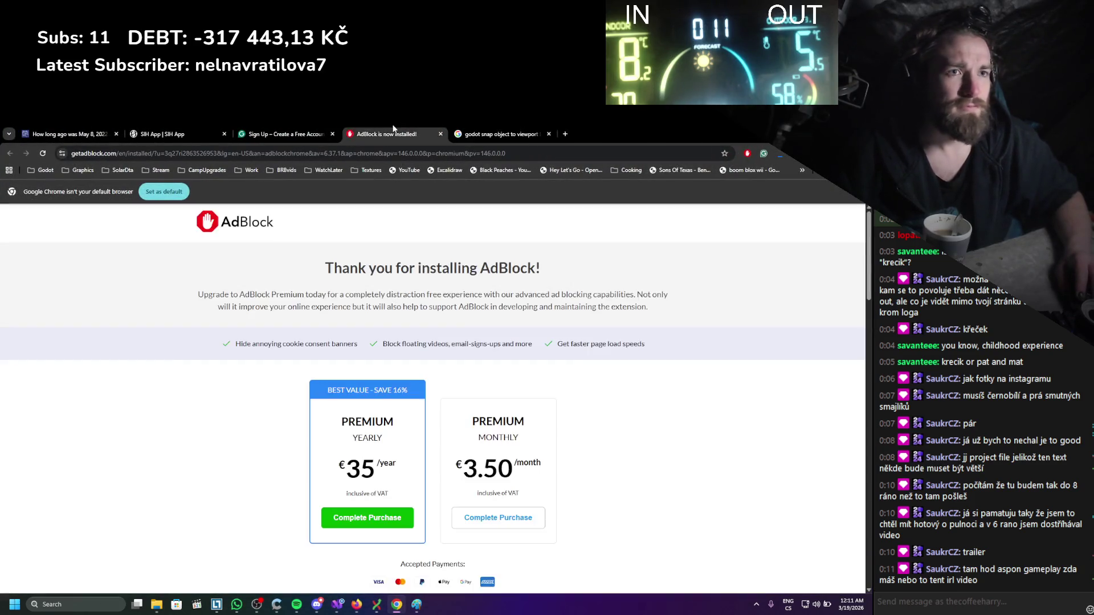
left_click(306, 126)
left_click(204, 126)
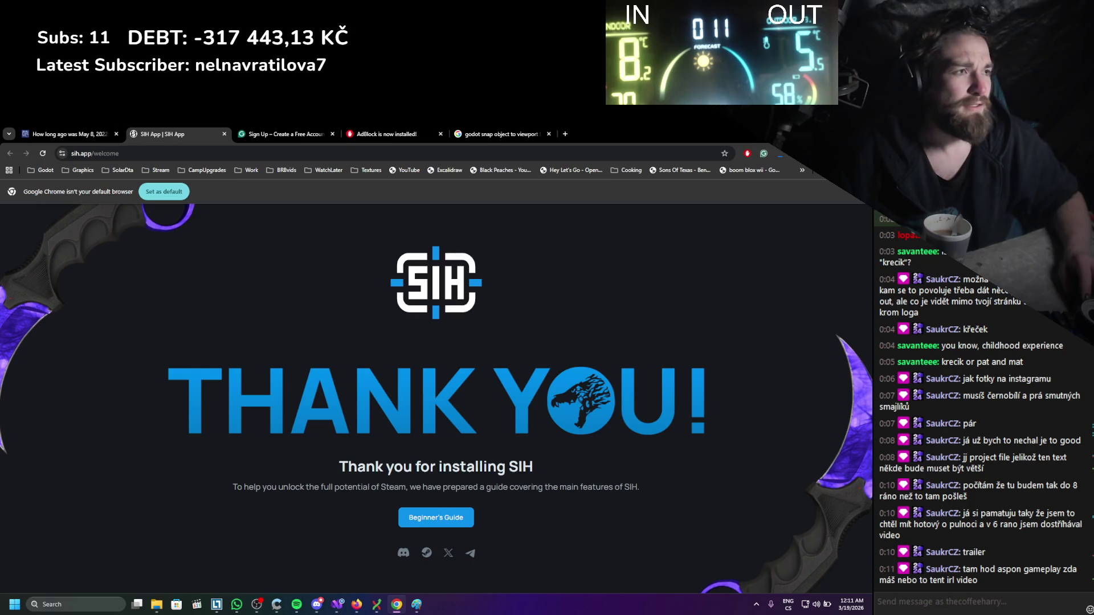
key("alt+F4")
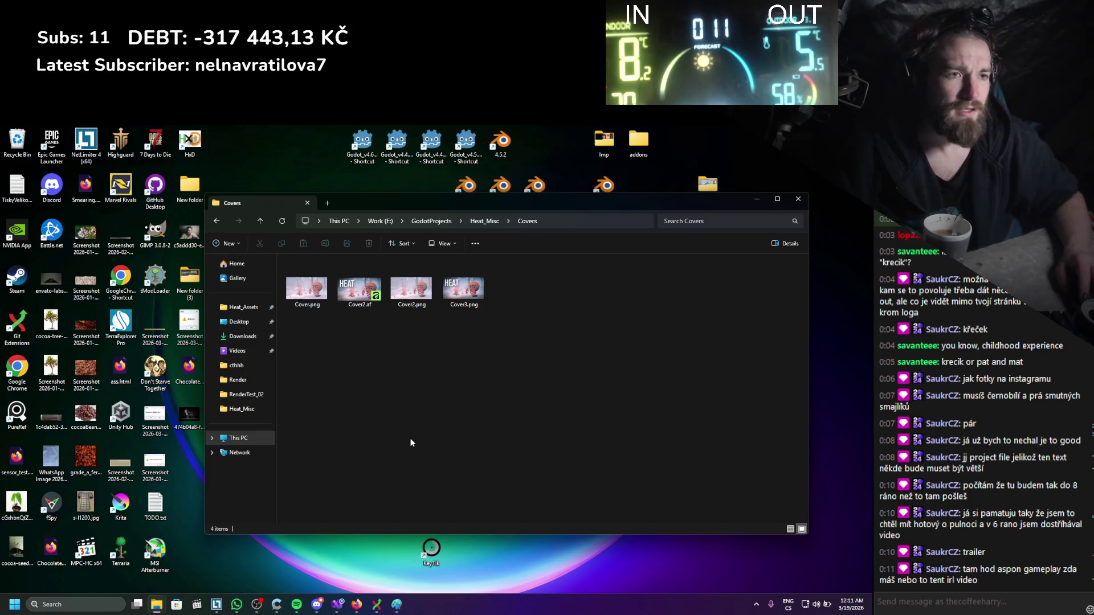
Paste the Steam Game Templates folder from Downloads into Covers and open it.
mouse_move(355, 609)
mouse_move(156, 605)
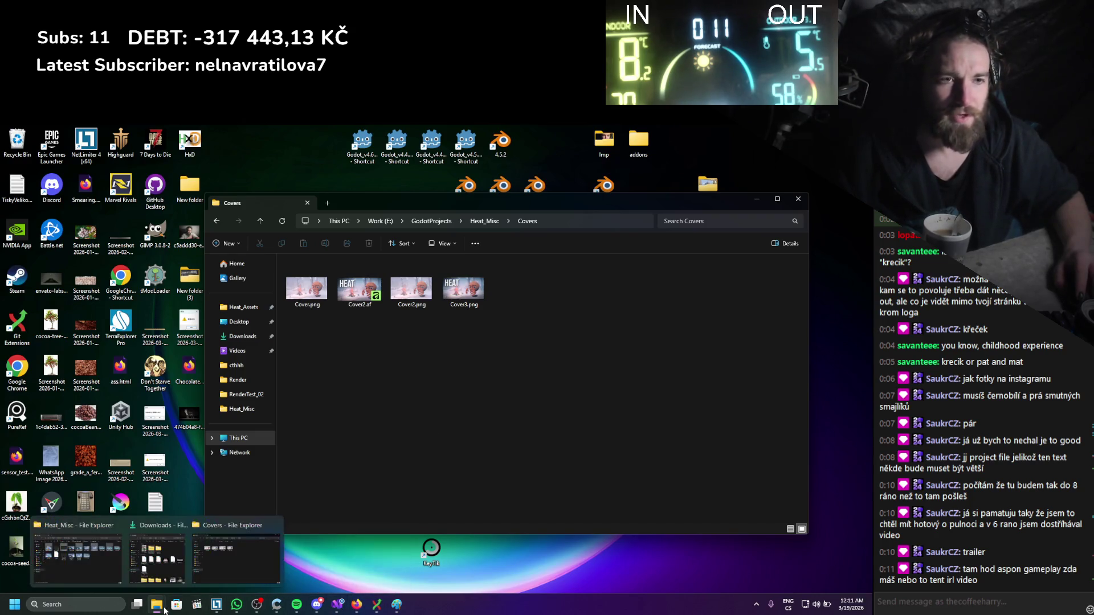
left_click(177, 567)
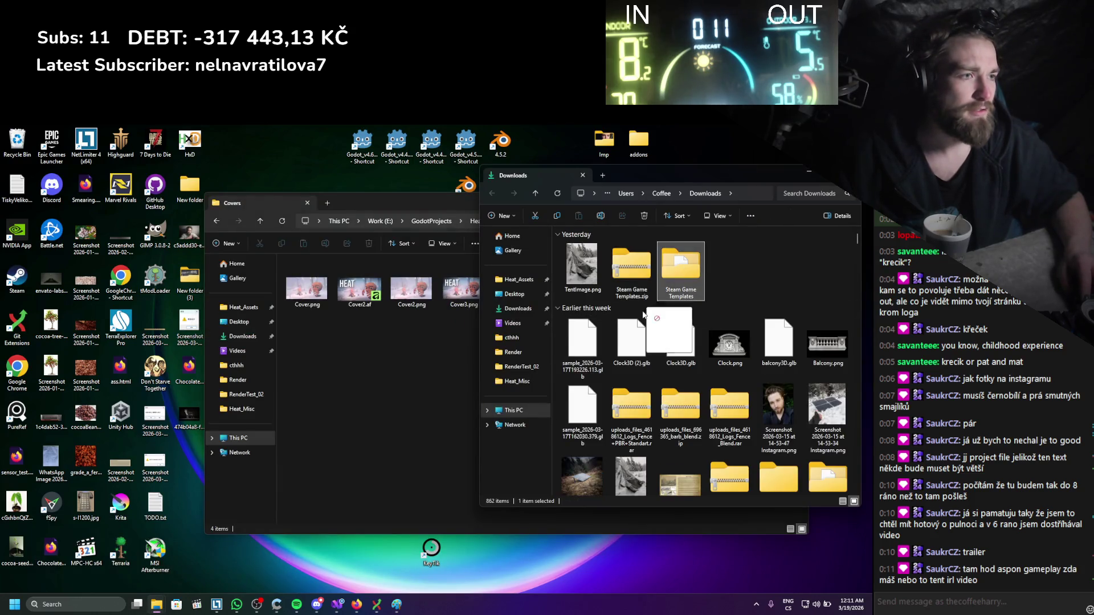
left_click(399, 386)
key("ctrl+v")
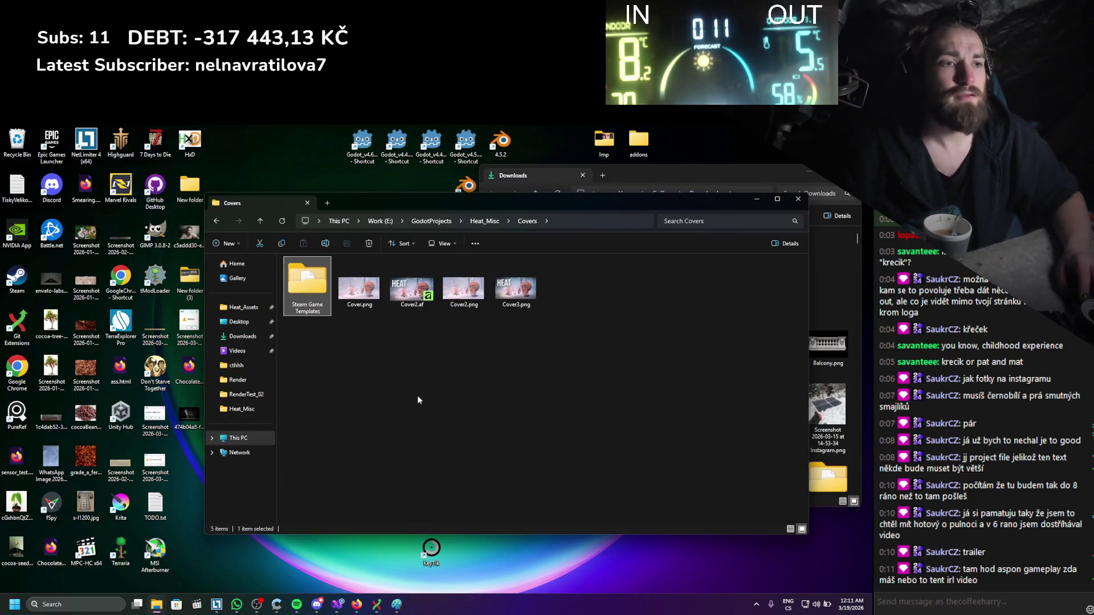
double_click(323, 286)
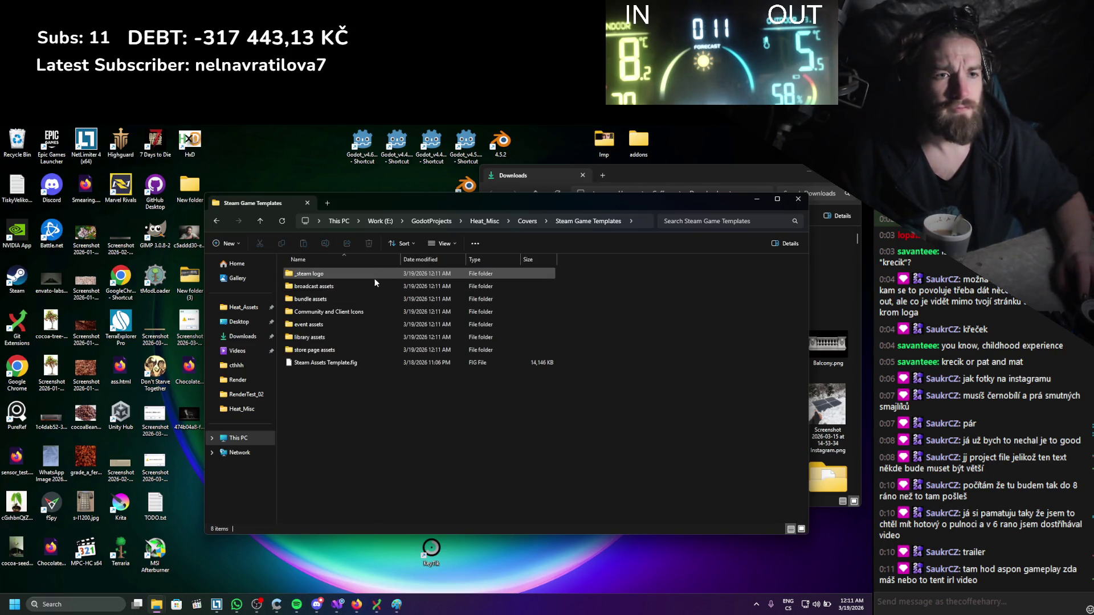
Close the four Screen_01–04 screenshot pages and the unsaved Heat tag wizard page.
left_click(357, 604)
left_click(81, 135)
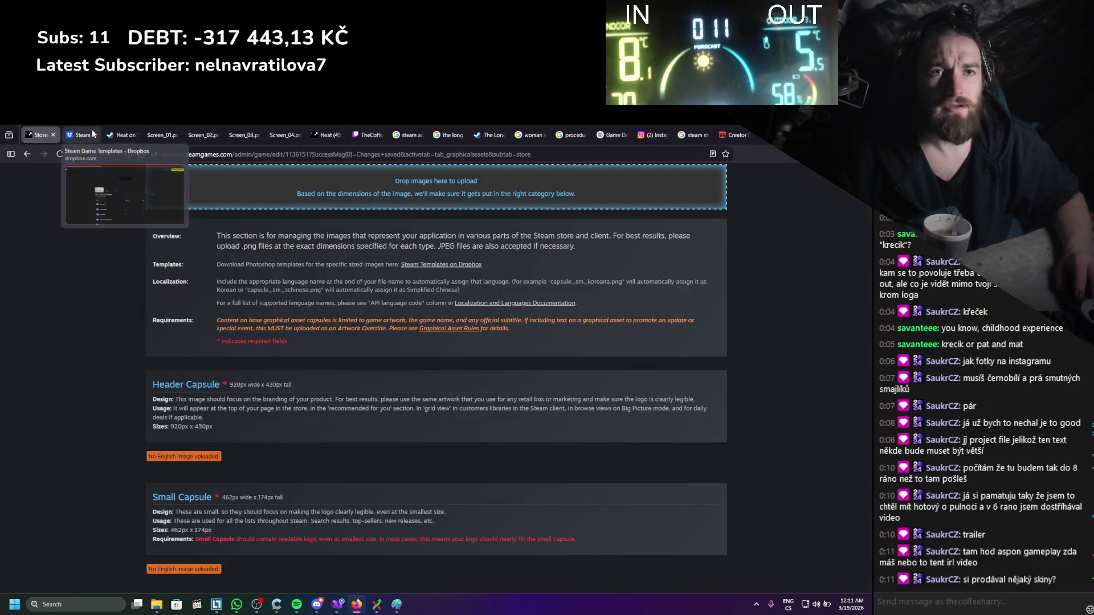
left_click(135, 135)
left_click(133, 138)
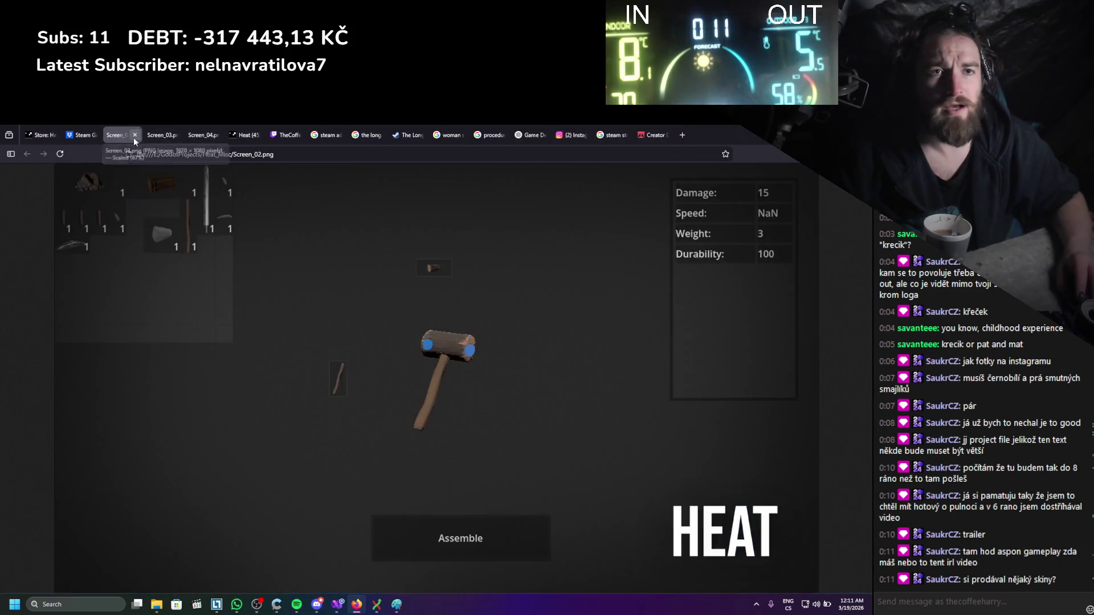
left_click(133, 138)
left_click(133, 138)
left_click(134, 138)
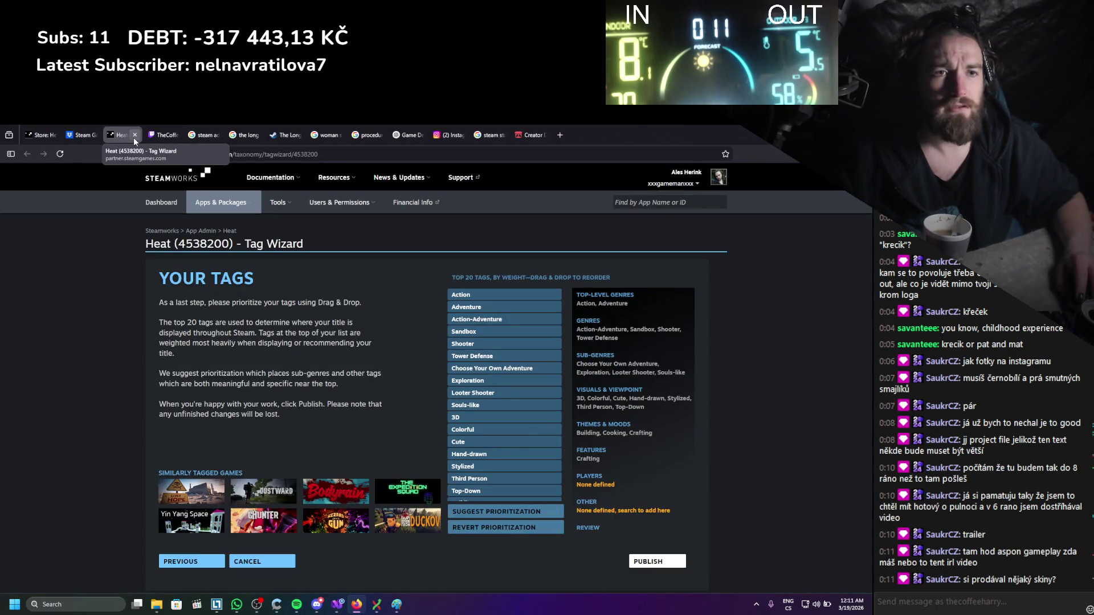
left_click(134, 138)
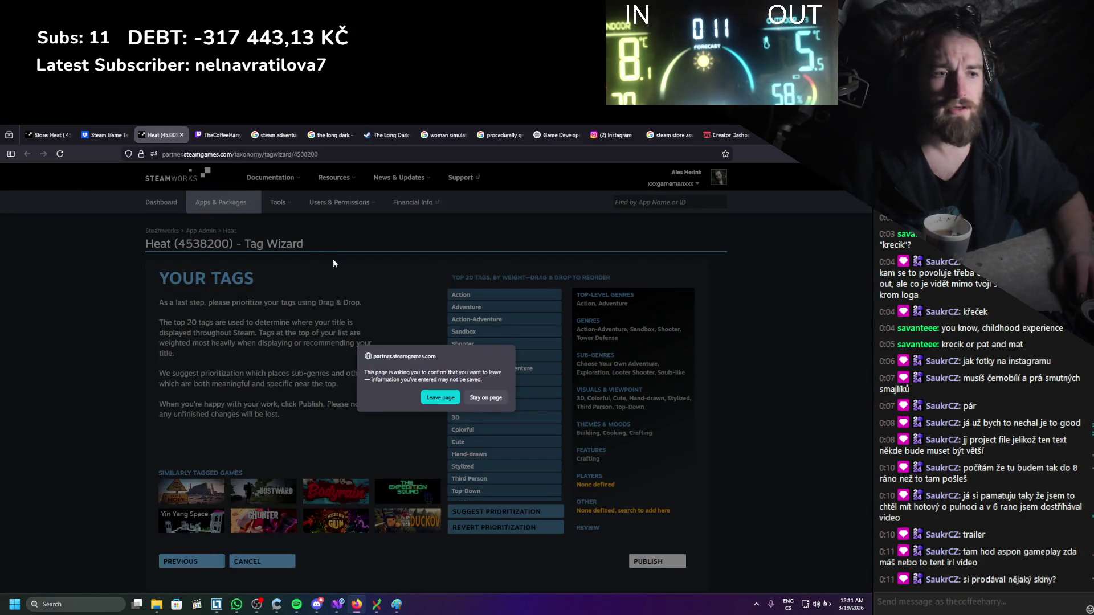
left_click(437, 398)
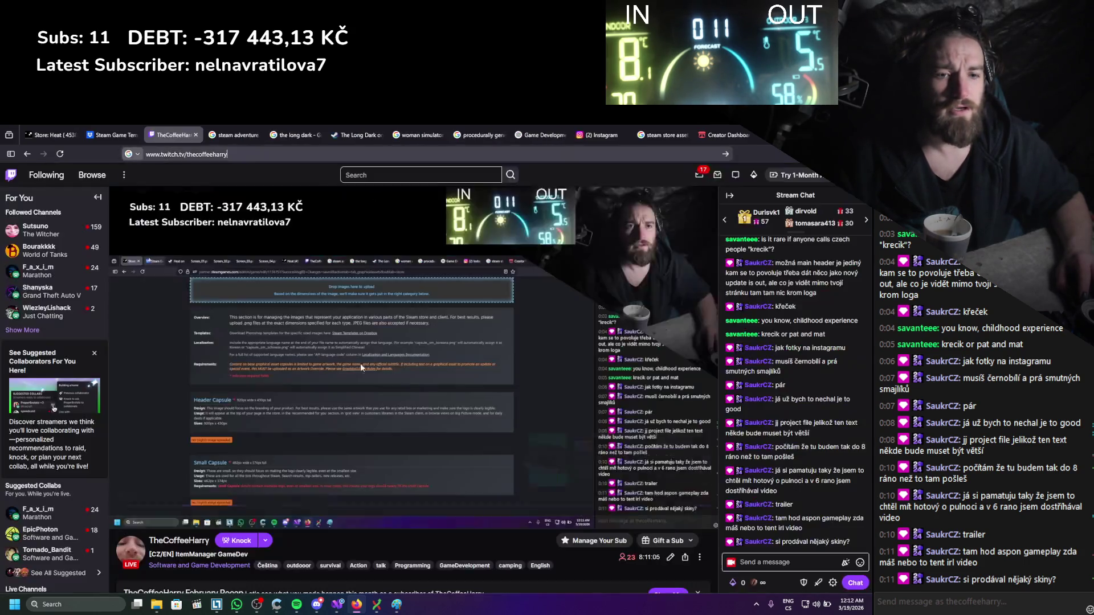
Close the channel, search-result, Long Dark and Instagram pages, then minimize the Heat graphical assets page.
left_click(197, 134)
left_click(195, 135)
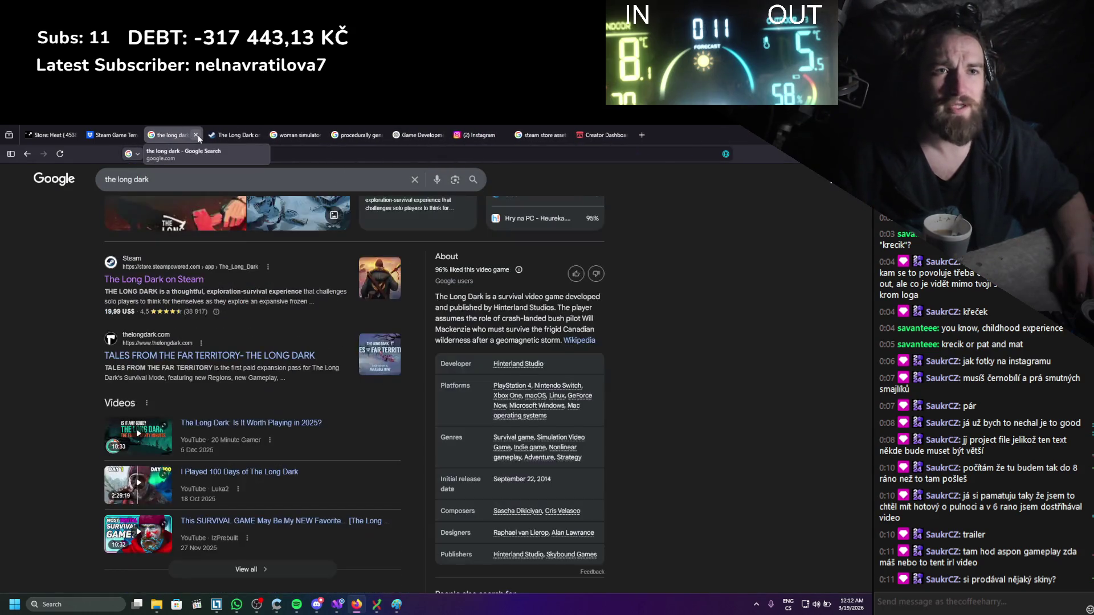
left_click(196, 135)
left_click(195, 135)
left_click(195, 135)
left_click(195, 135)
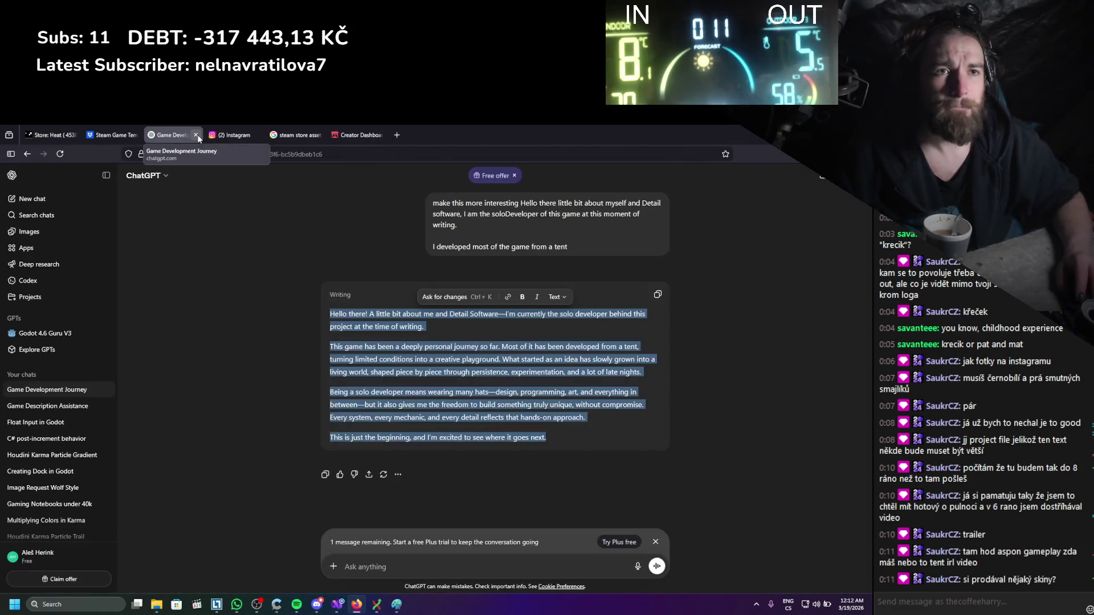
left_click(195, 135)
left_click(196, 135)
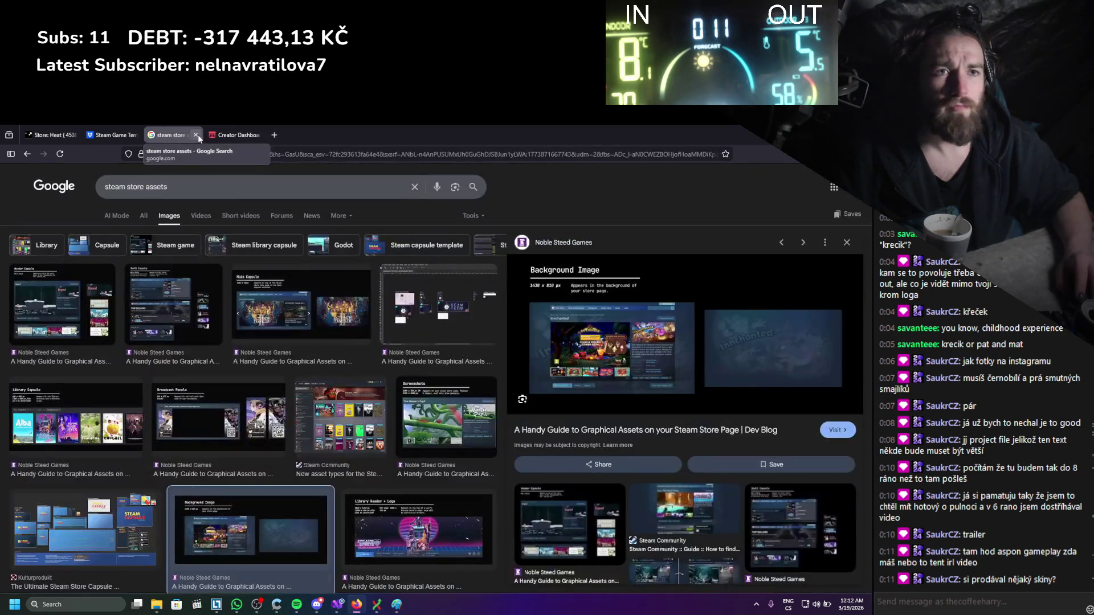
left_click(196, 135)
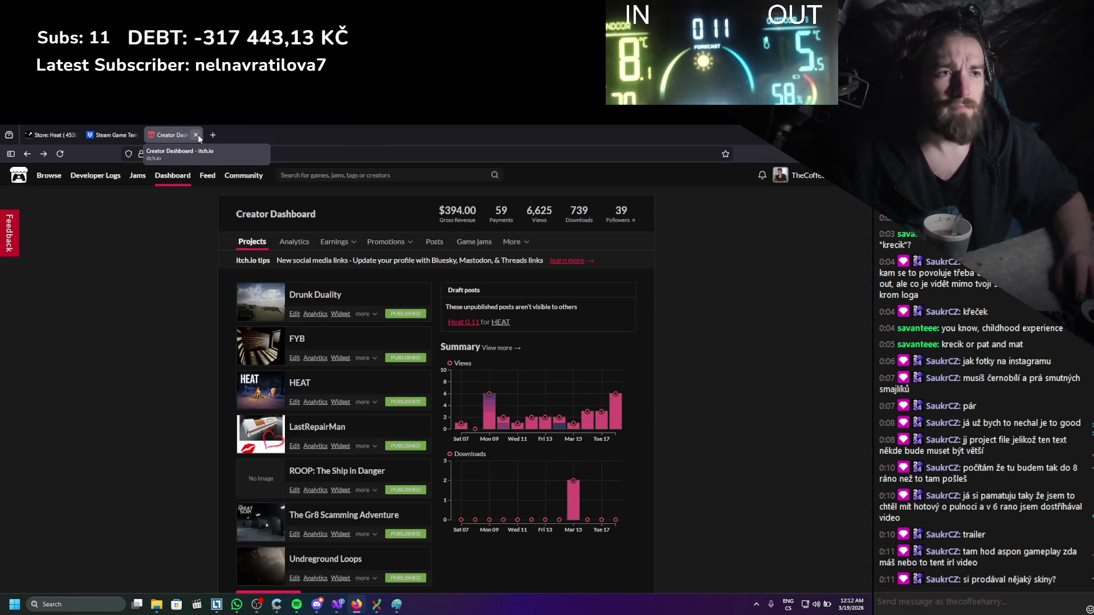
left_click(71, 135)
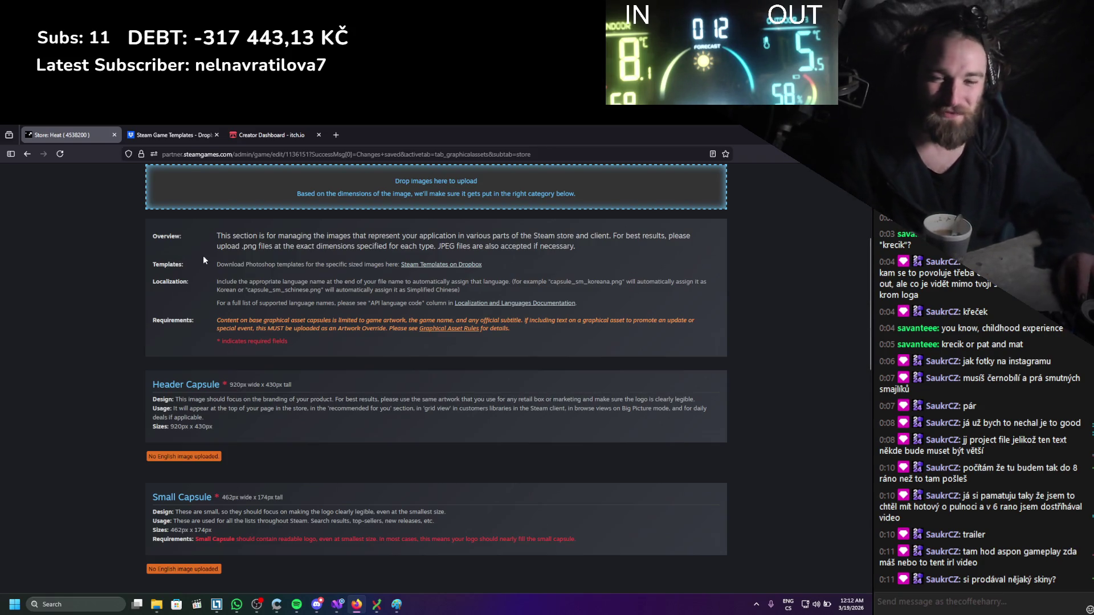
scroll(245, 411, "up", 3)
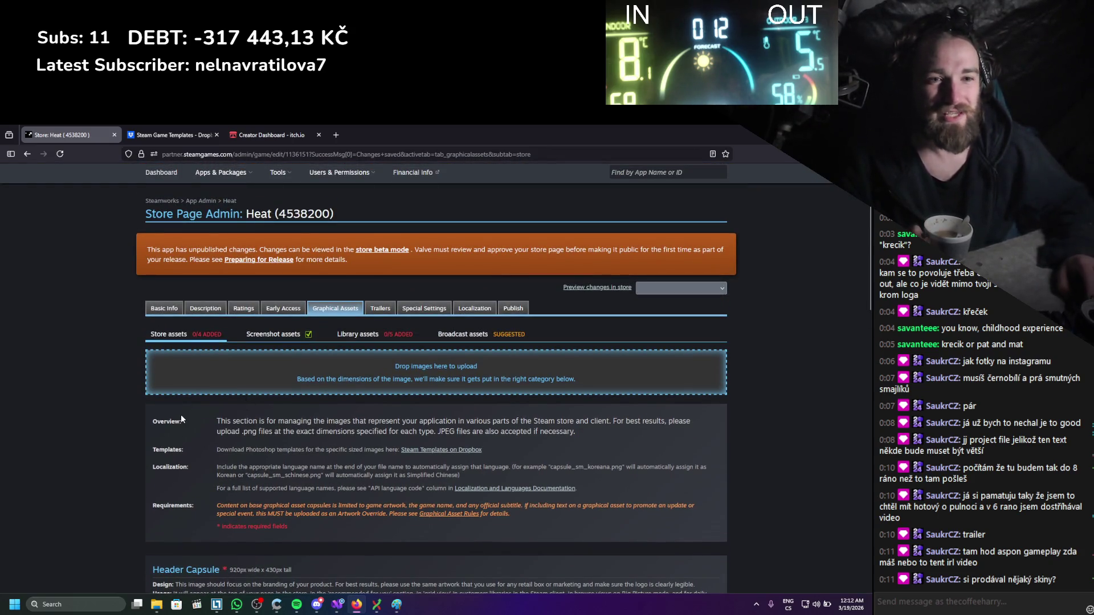
scroll(181, 415, "down", 3)
key("super+Down")
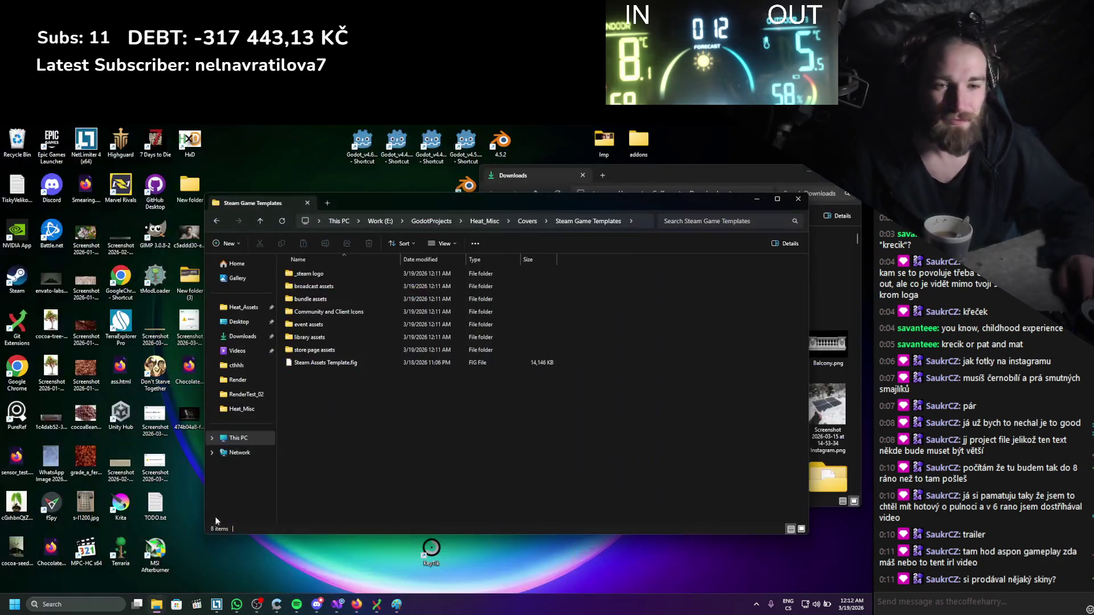
Open store_capsule_header.psd from the store page assets folder with Affinity.
double_click(325, 349)
left_click_drag(413, 203, 244, 188)
left_click(203, 270)
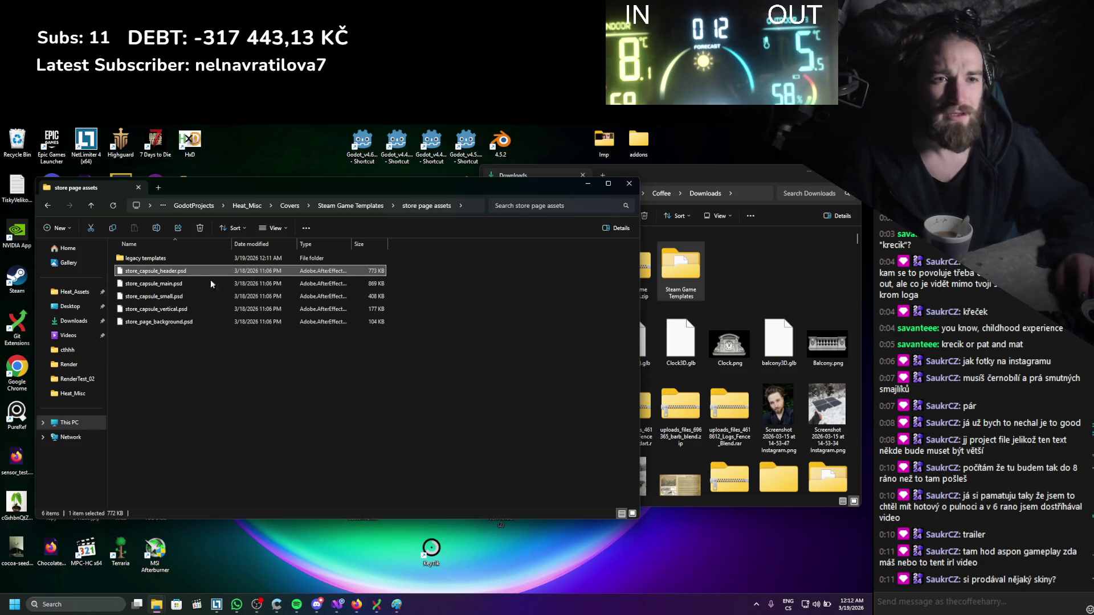
right_click(187, 272)
mouse_move(258, 320)
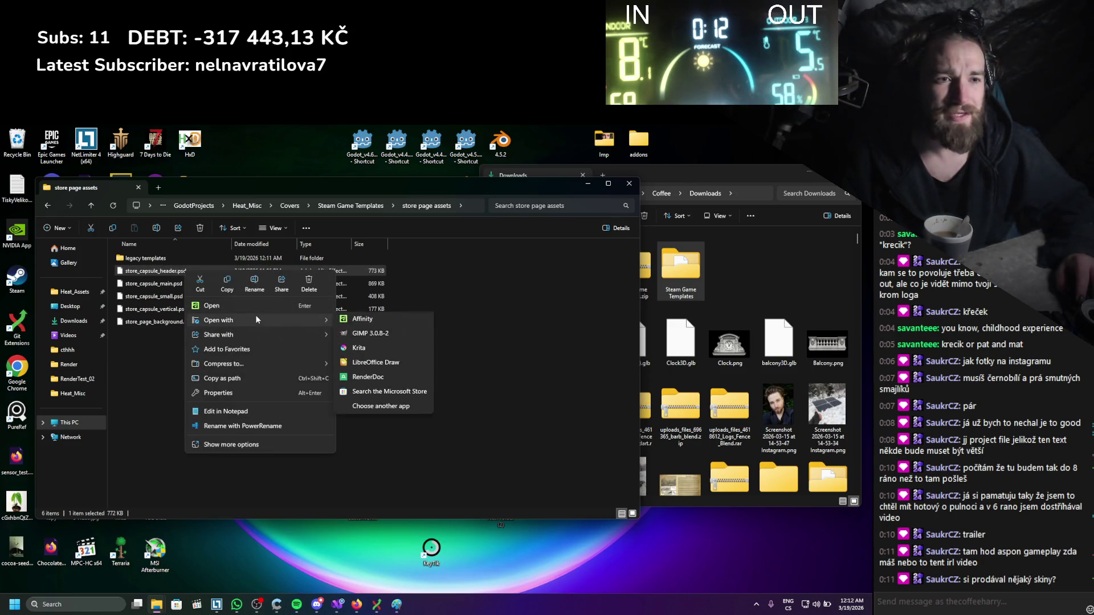
left_click(403, 322)
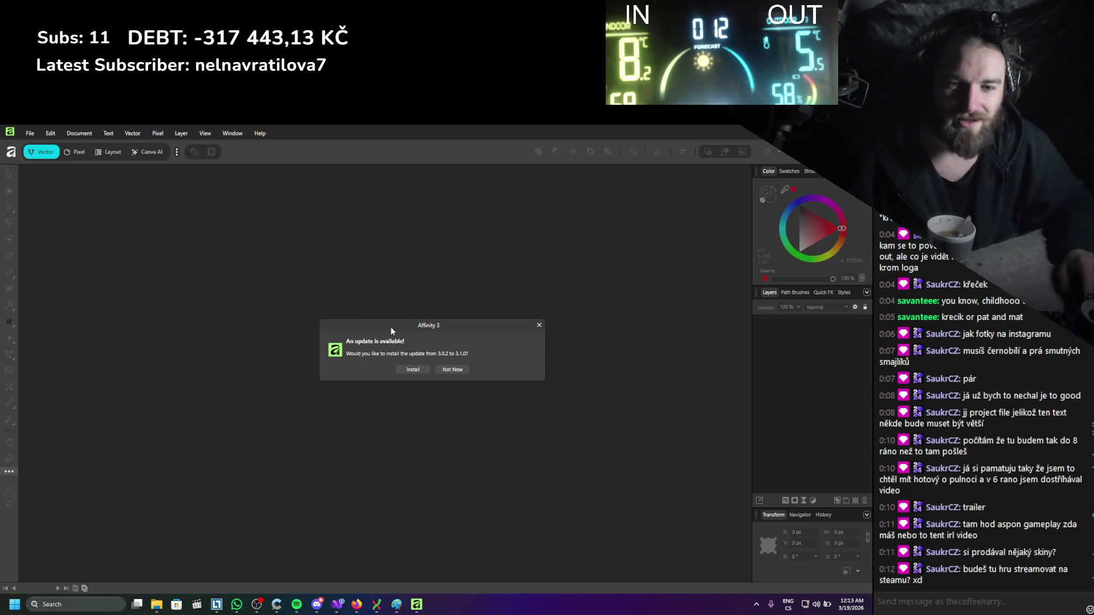
Decline the Affinity update and dismiss the document information and Missing Fonts notices.
left_click(452, 370)
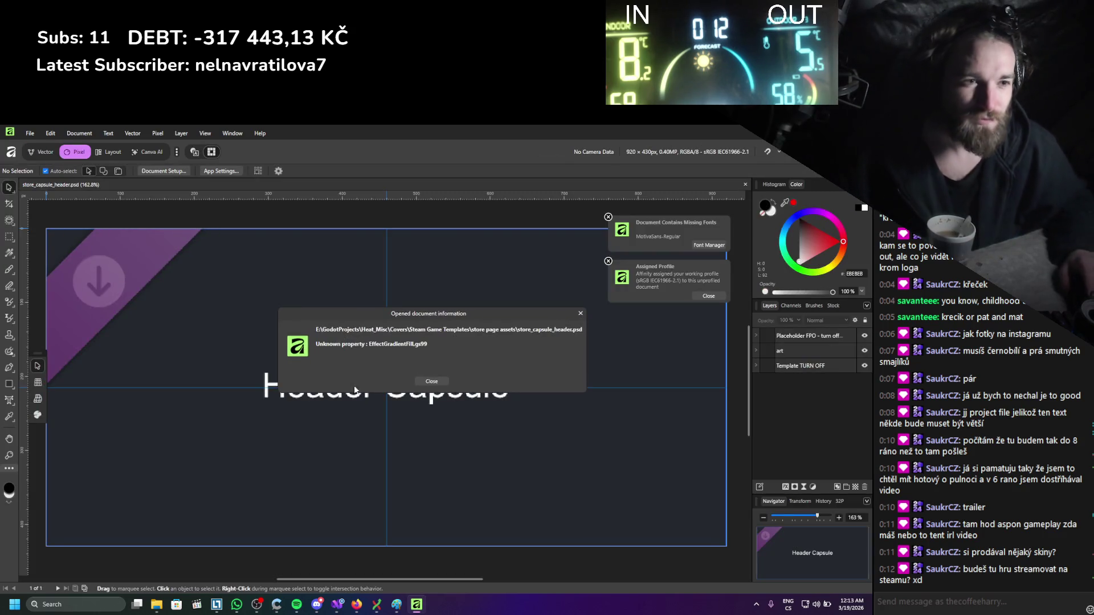
left_click(429, 381)
scroll(422, 380, "down", 2)
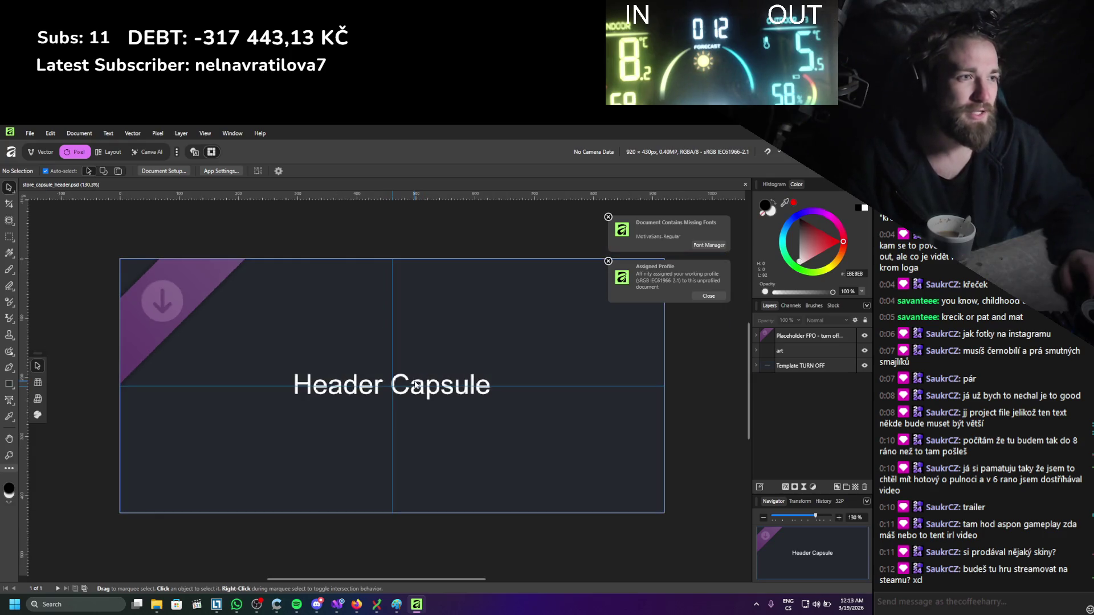
left_click(608, 217)
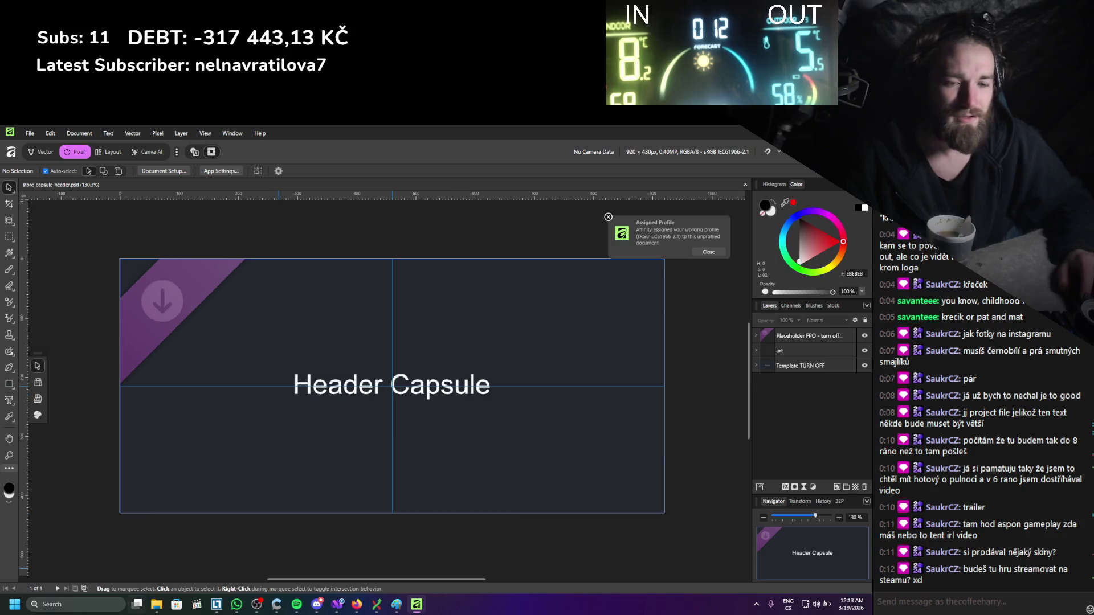
Bring the Heat_Misc folder window to the front.
mouse_move(157, 604)
mouse_move(187, 562)
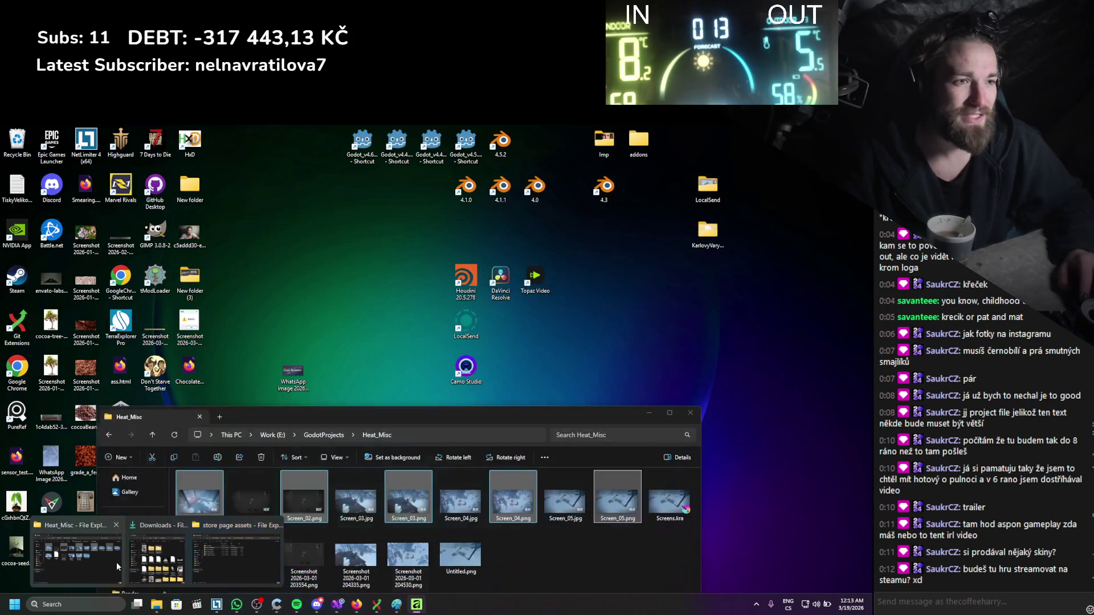
left_click(118, 562)
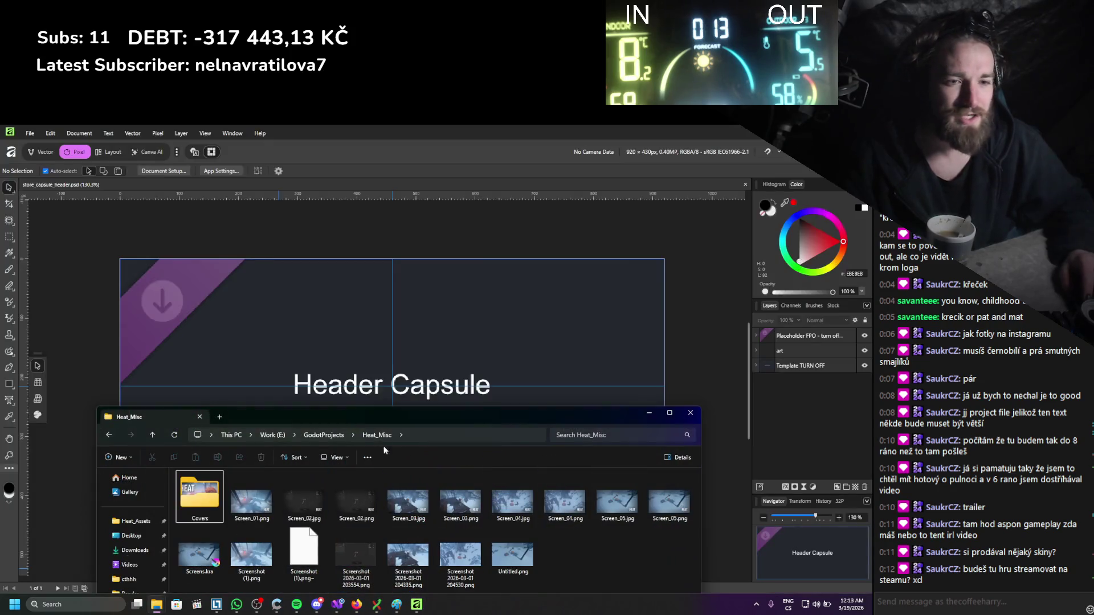
Drag Cover2.af from the Covers folder onto the header template canvas.
double_click(199, 495)
left_click_drag(318, 512, 367, 342)
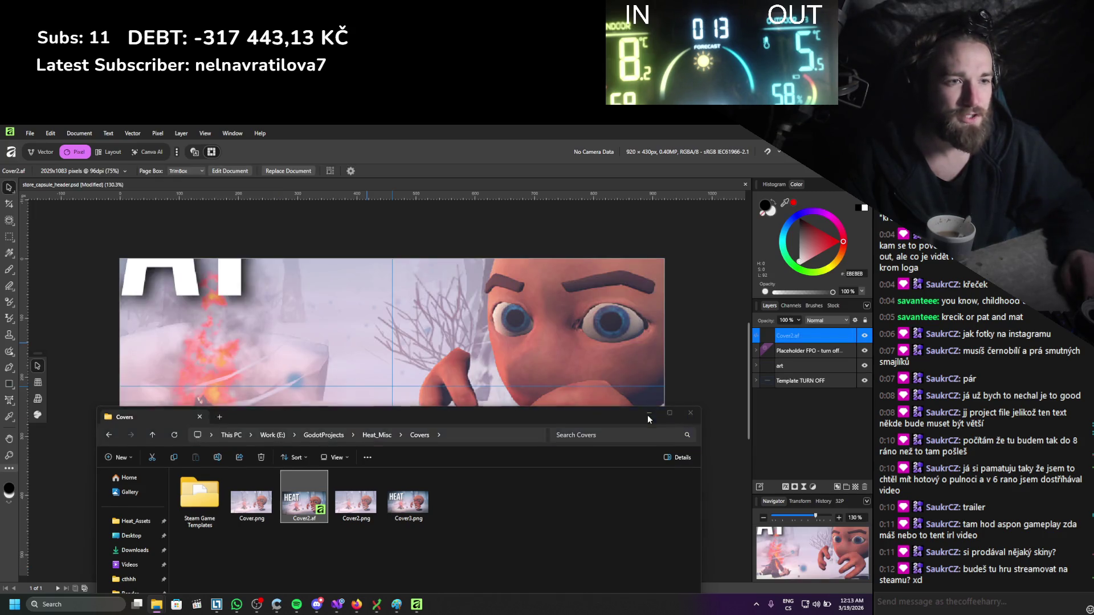
left_click(649, 413)
scroll(432, 390, "down", 5)
left_click(437, 384)
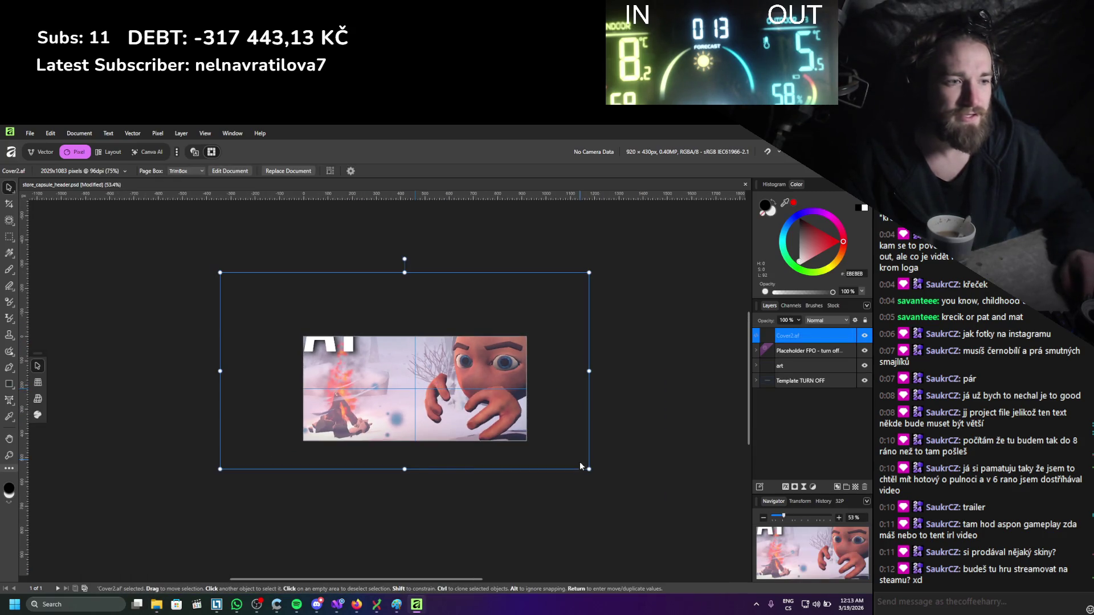
Resize and reposition the cover art so it fills the full 920×430 canvas.
mouse_move(580, 462)
left_mouse_down()
mouse_move(500, 433)
mouse_move(516, 412)
mouse_move(496, 370)
mouse_move(524, 439)
mouse_move(532, 428)
mouse_move(516, 422)
left_mouse_up()
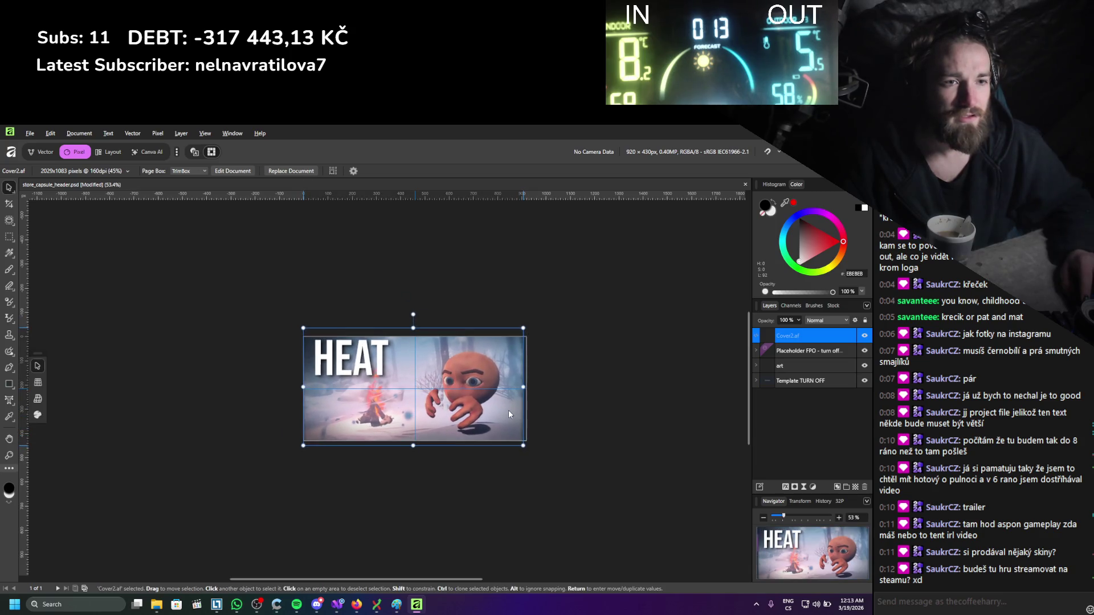
mouse_move(509, 409)
left_mouse_down()
mouse_move(549, 401)
mouse_move(538, 464)
left_mouse_up()
scroll(538, 525, "up", 3)
mouse_move(520, 393)
left_mouse_down()
mouse_move(491, 401)
mouse_move(488, 430)
left_mouse_up()
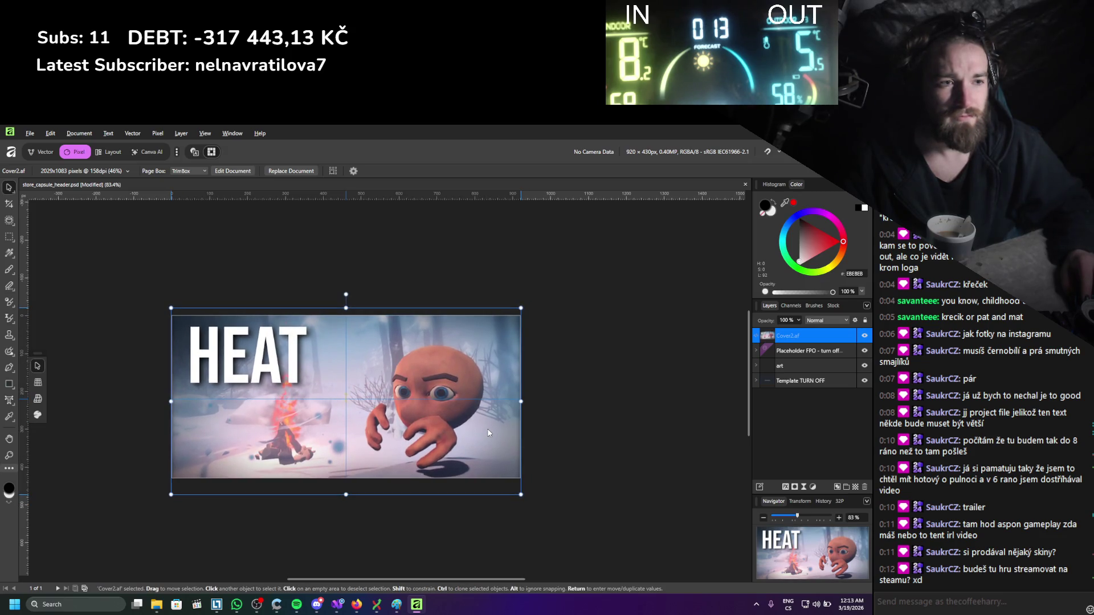
left_click(534, 422)
scroll(534, 422, "up", 2)
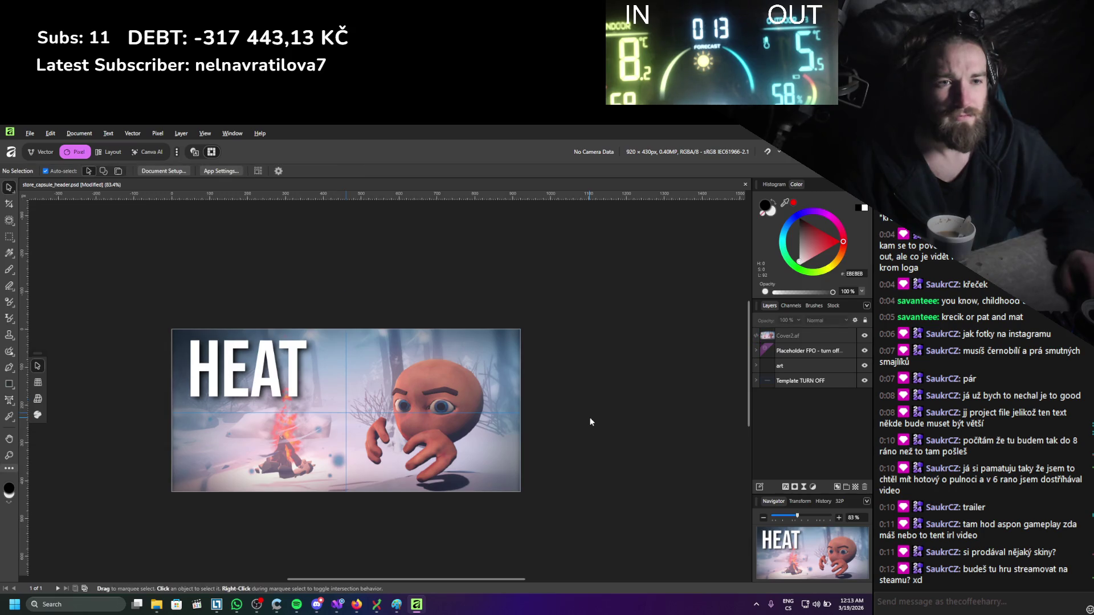
scroll(552, 467, "left", 3)
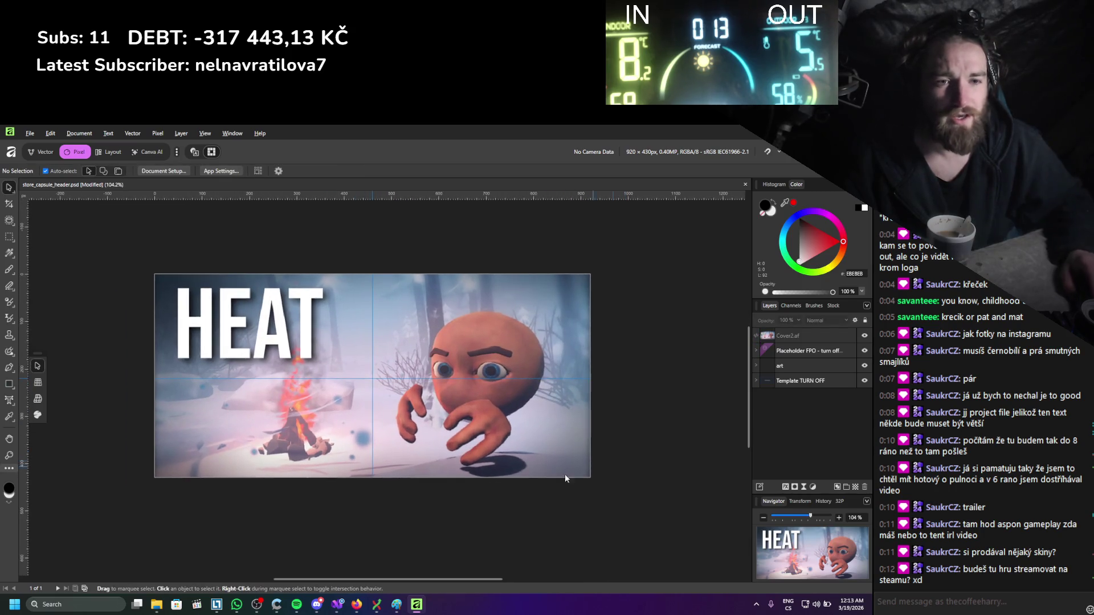
scroll(587, 419, "up", 5)
scroll(587, 409, "down", 6)
scroll(587, 409, "up", 4)
scroll(661, 439, "down", 1)
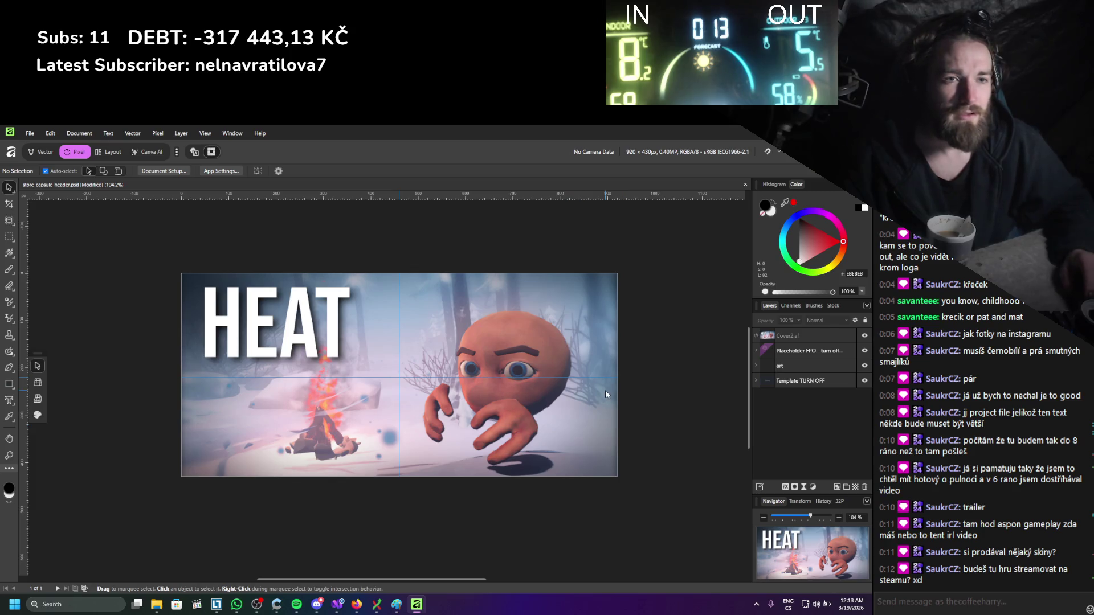
Check the Placeholder FPO layer under the cover art, then begin saving the header artwork.
left_click(814, 351)
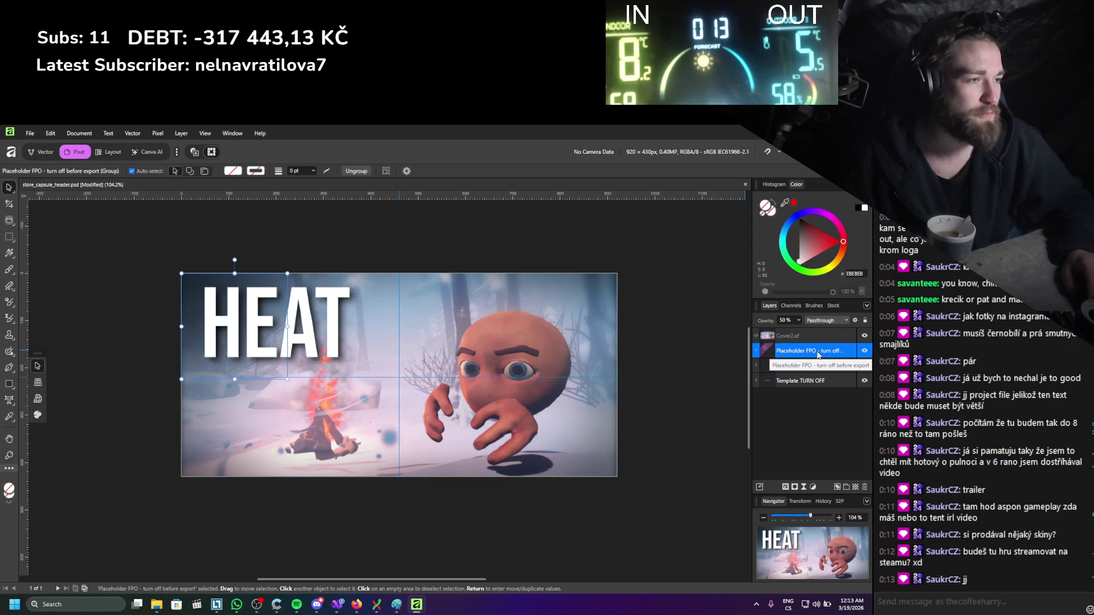
scroll(655, 316, "up", 1)
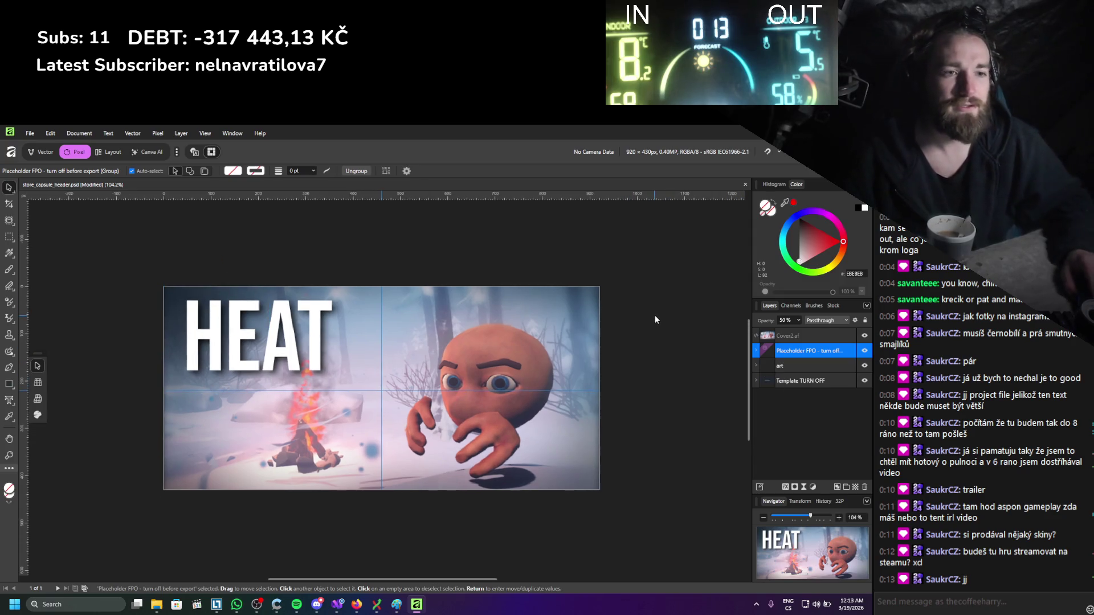
left_click(654, 317)
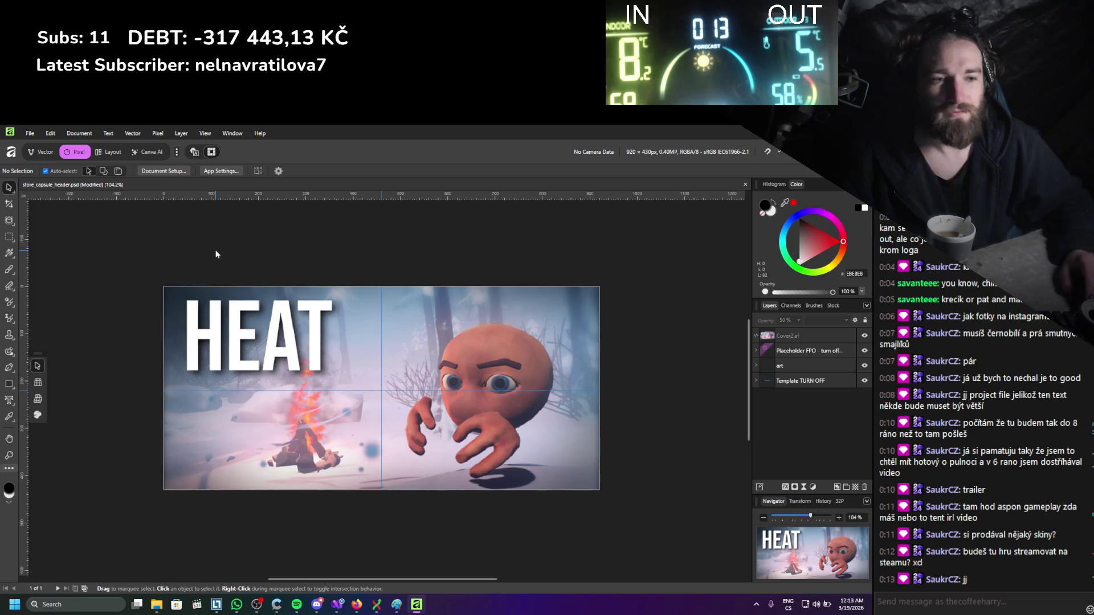
left_click(27, 134)
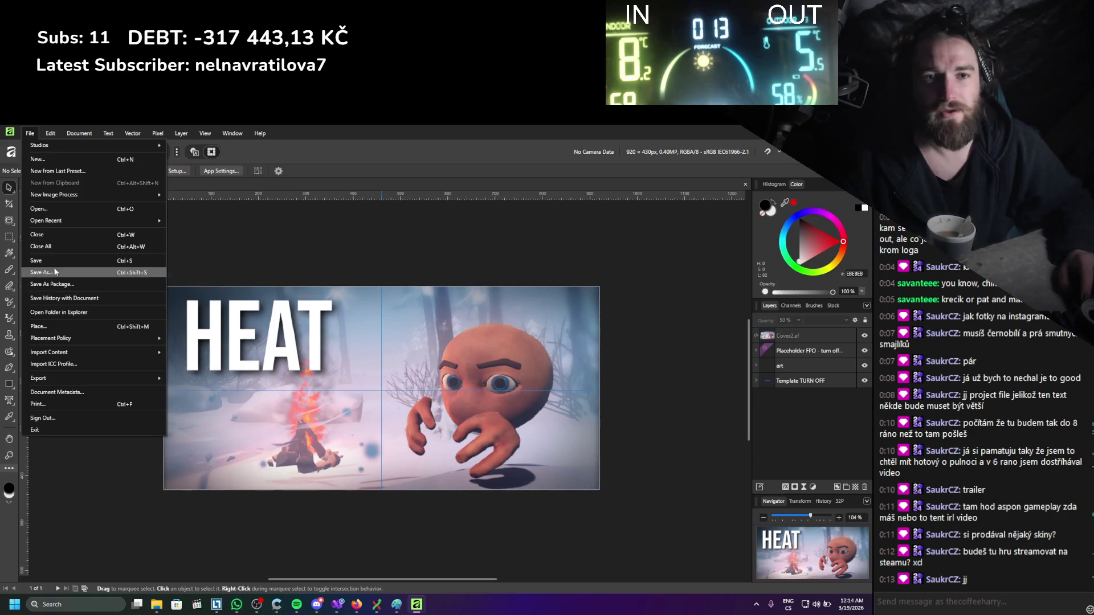
mouse_move(56, 380)
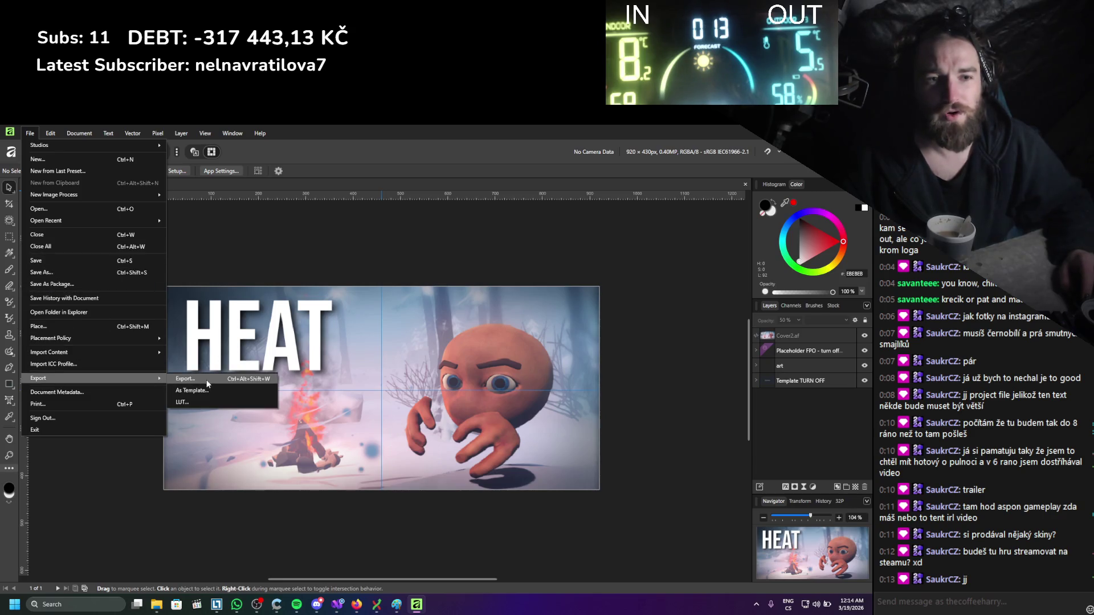
left_click(199, 379)
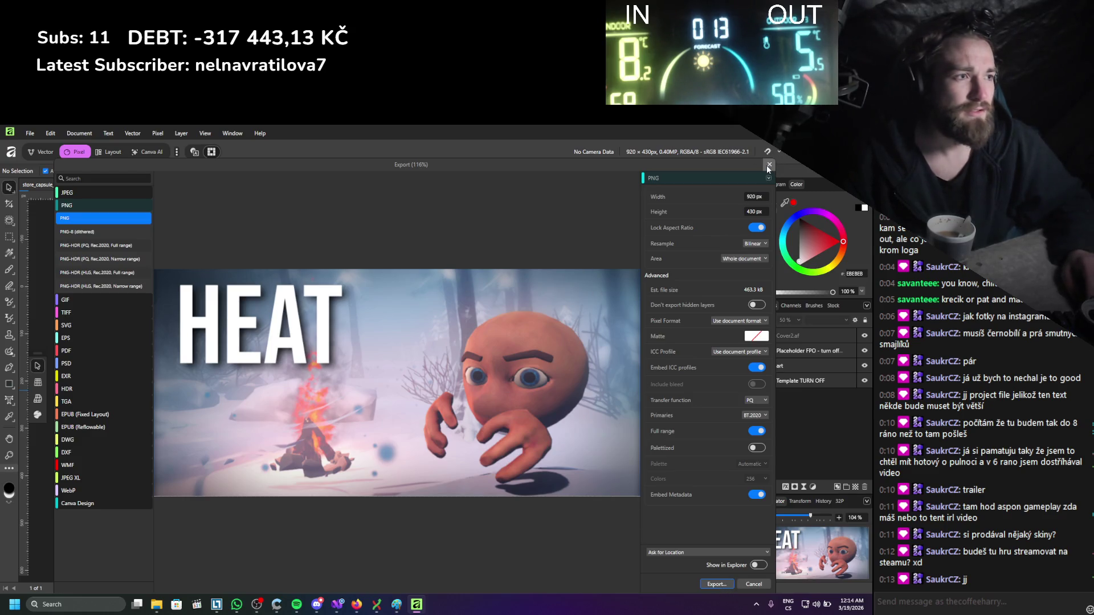
left_click(768, 165)
left_click(783, 340)
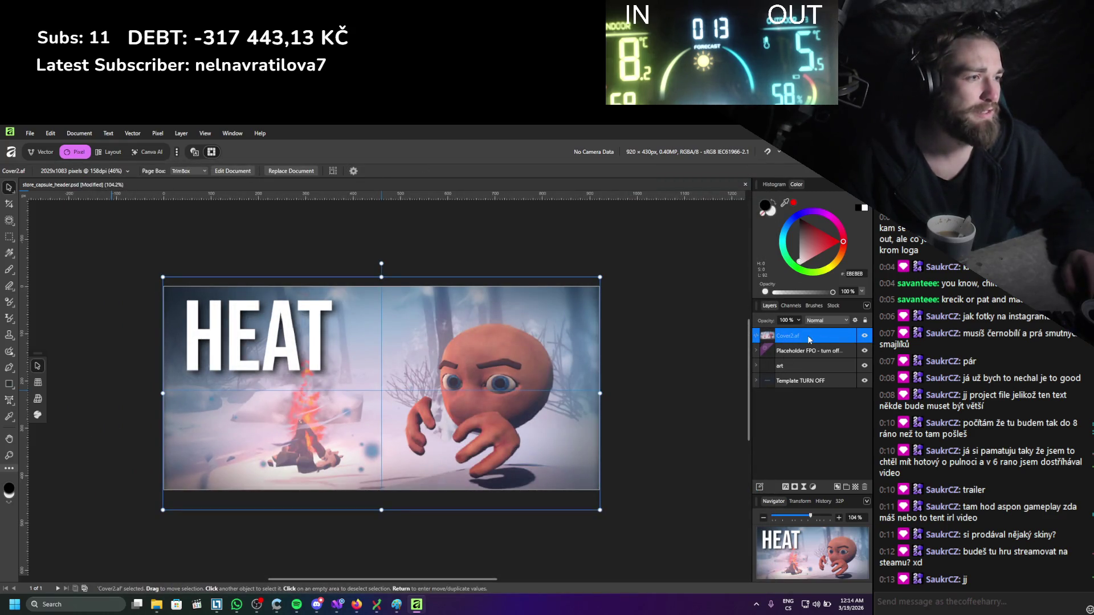
right_click(809, 338)
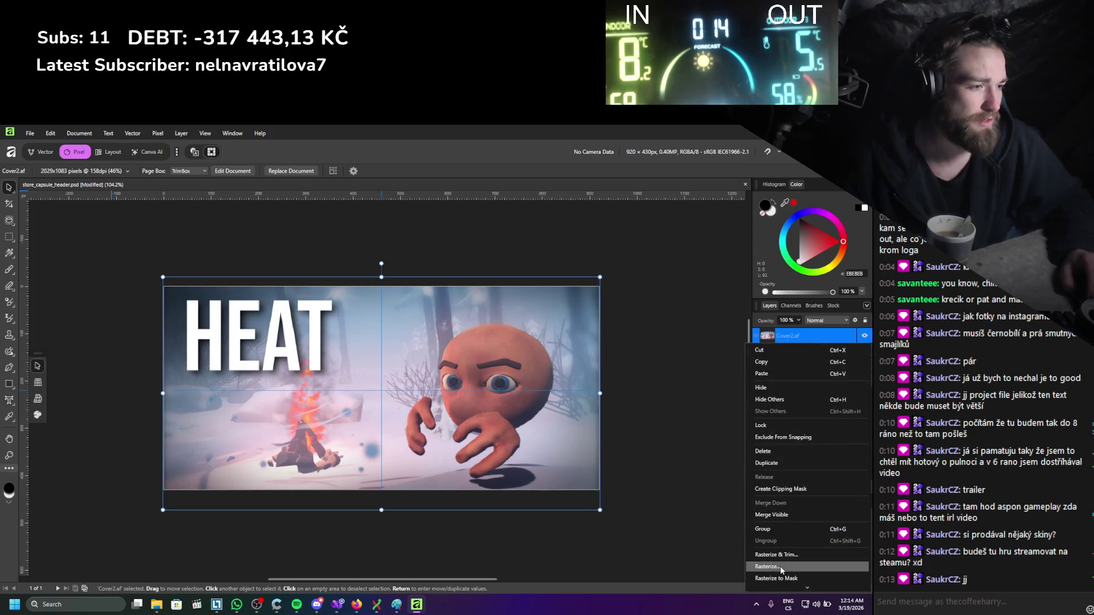
scroll(771, 535, "down", 4)
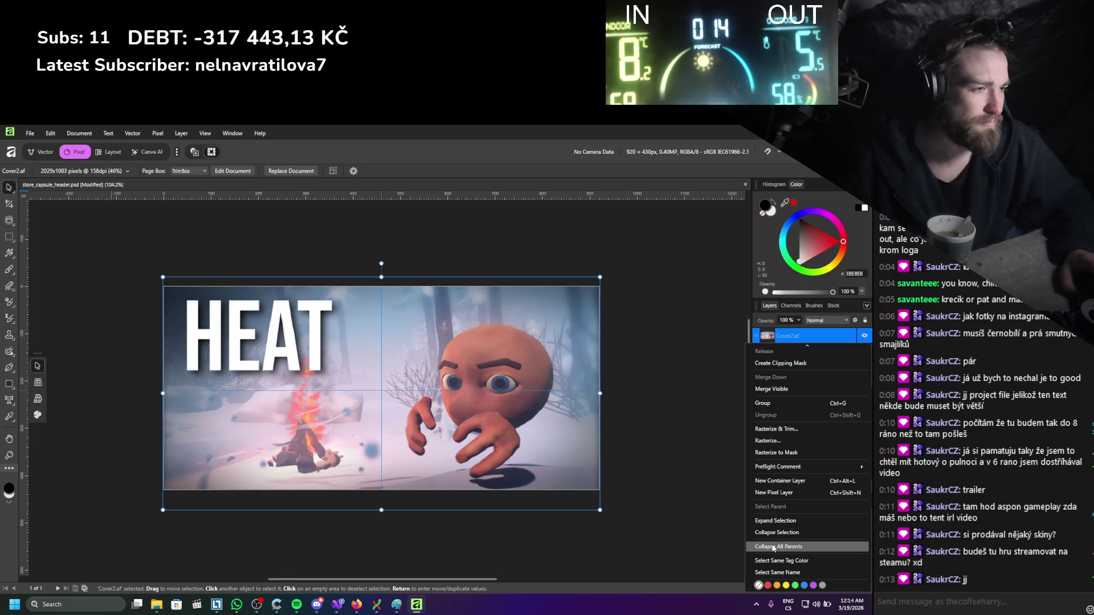
scroll(773, 510, "up", 3)
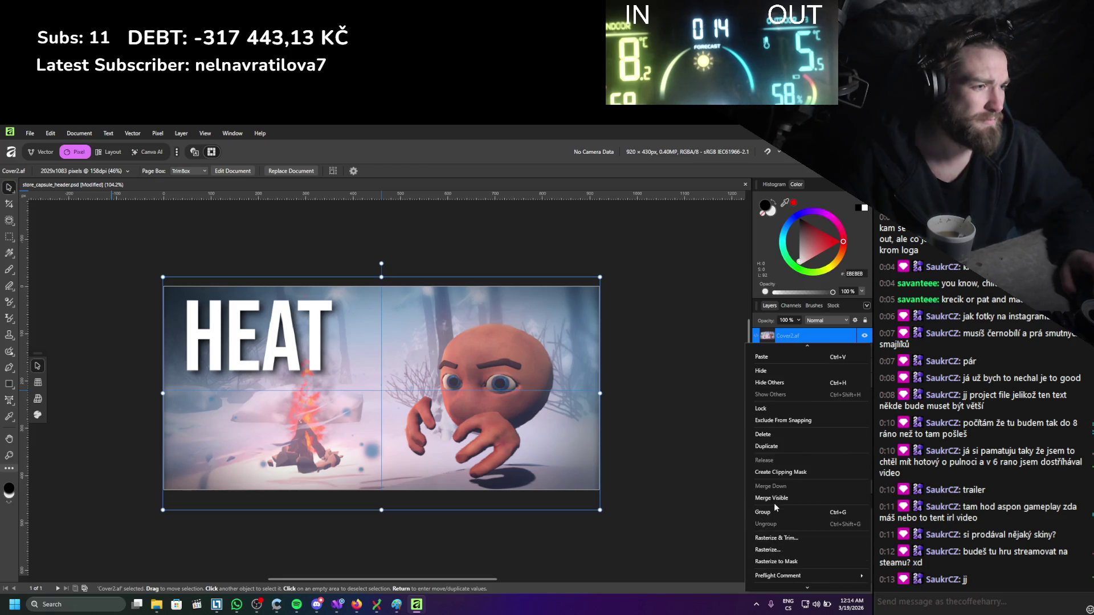
left_click(644, 425)
left_click(644, 425)
scroll(599, 403, "up", 10)
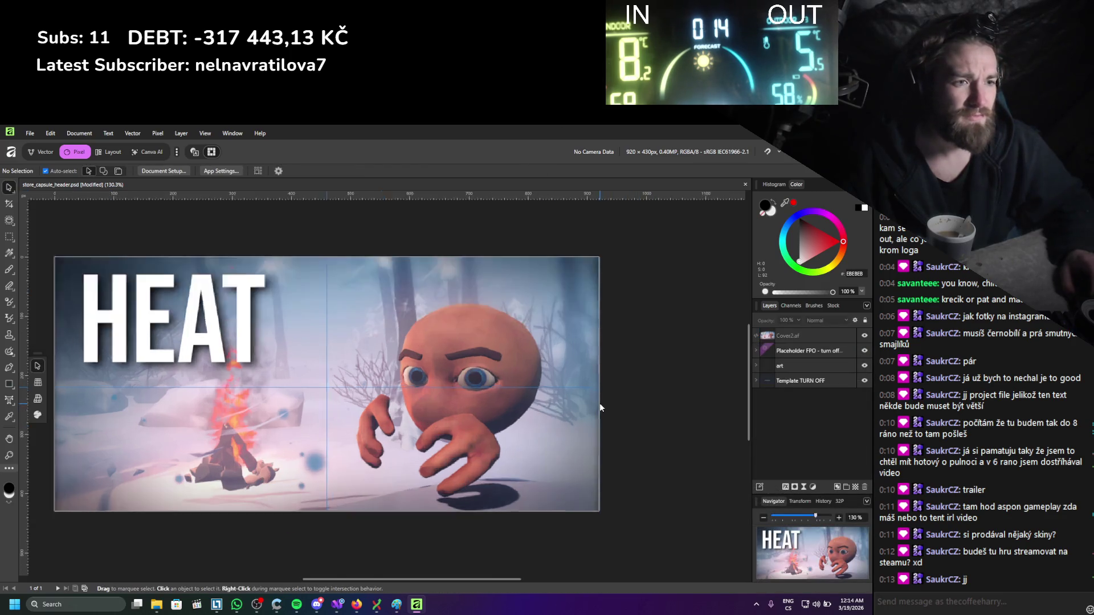
scroll(369, 390, "down", 10)
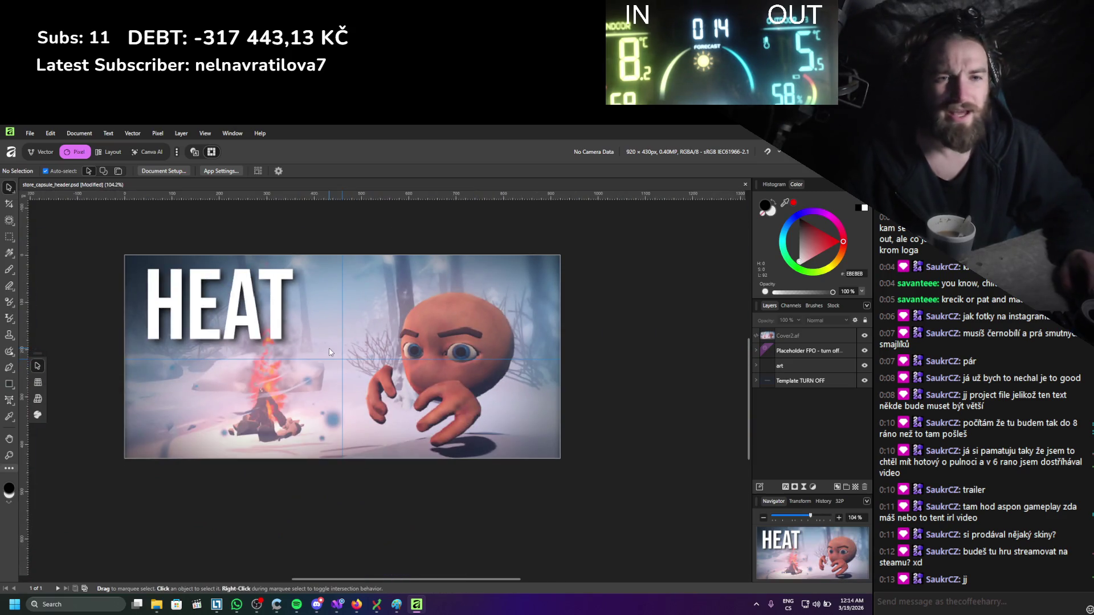
left_click(30, 134)
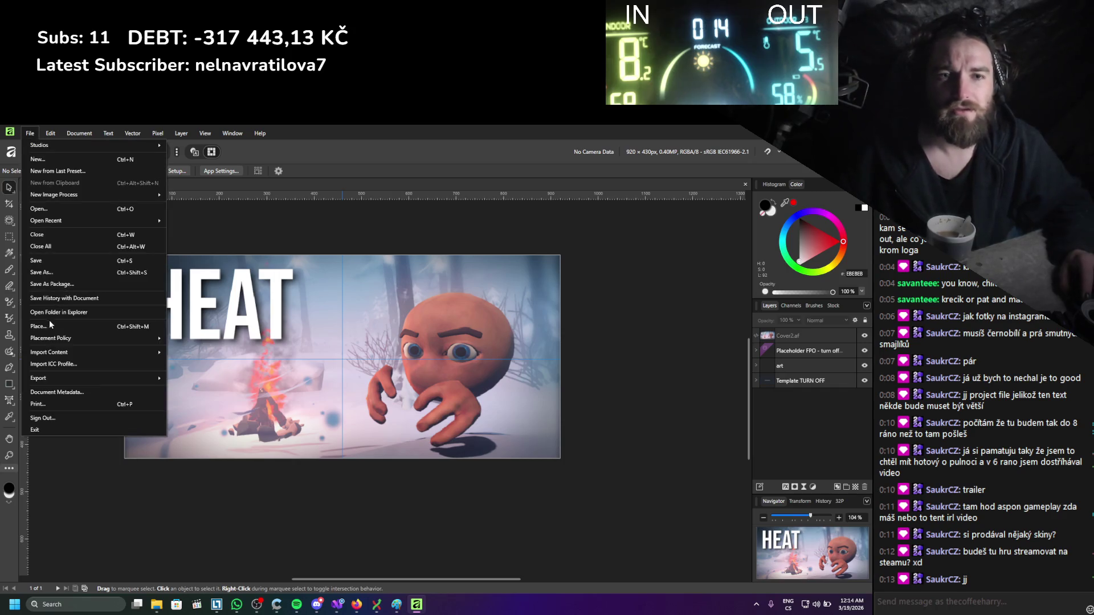
Export the header art as a 920×430 PNG named store_capsule_header.png into Covers.
mouse_move(58, 380)
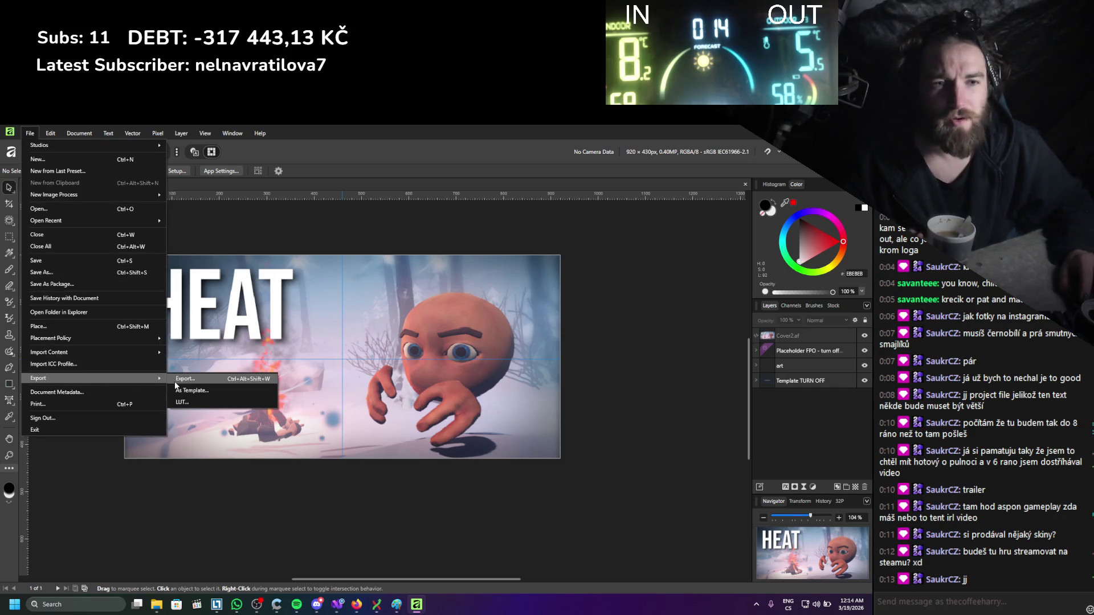
left_click(182, 380)
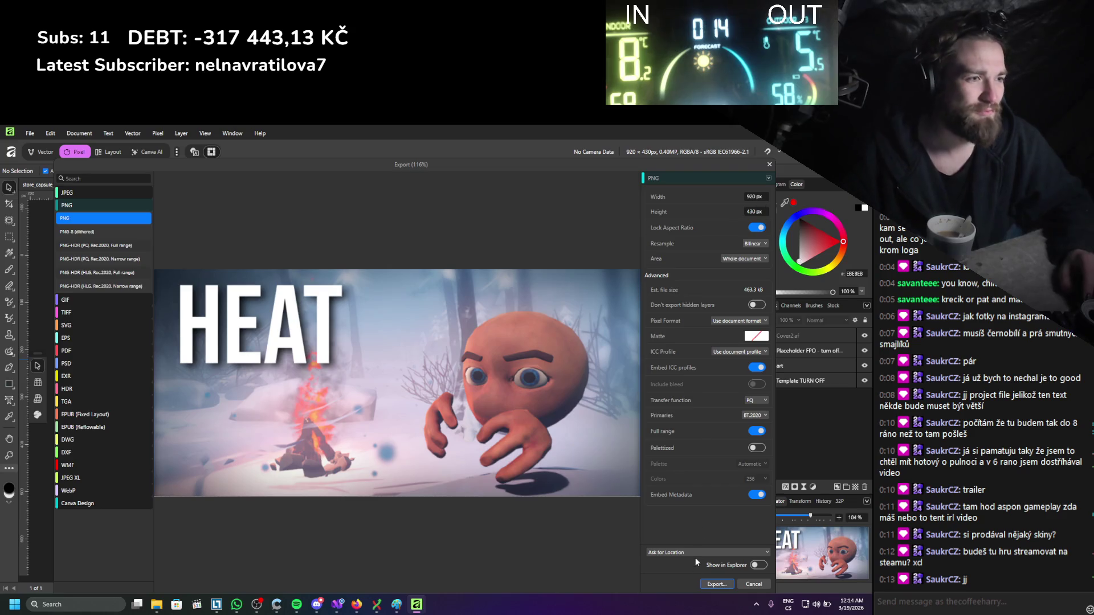
left_click(717, 584)
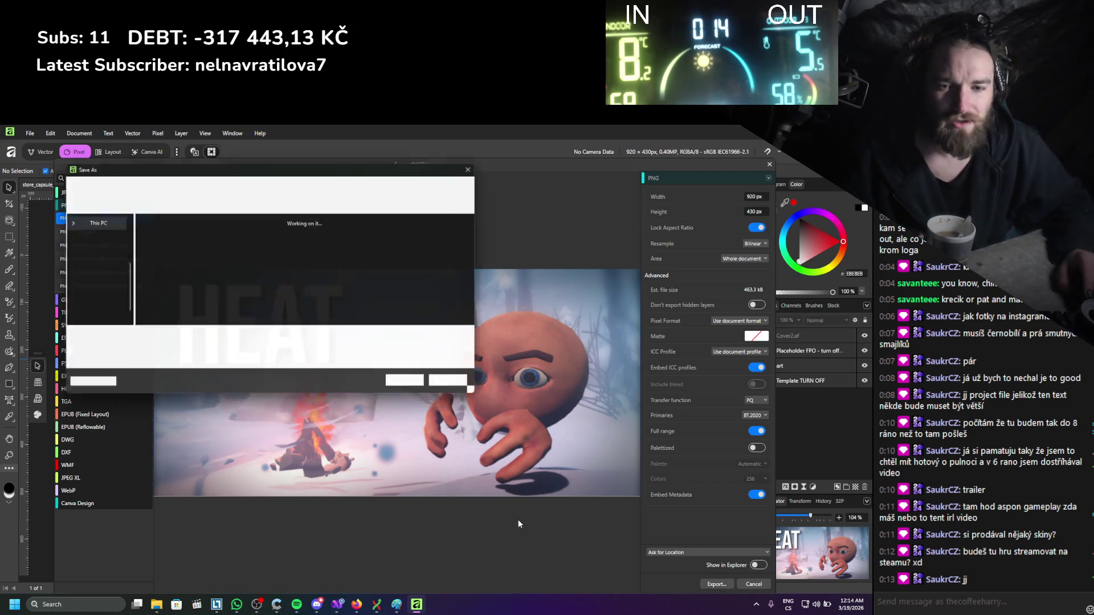
double_click(162, 254)
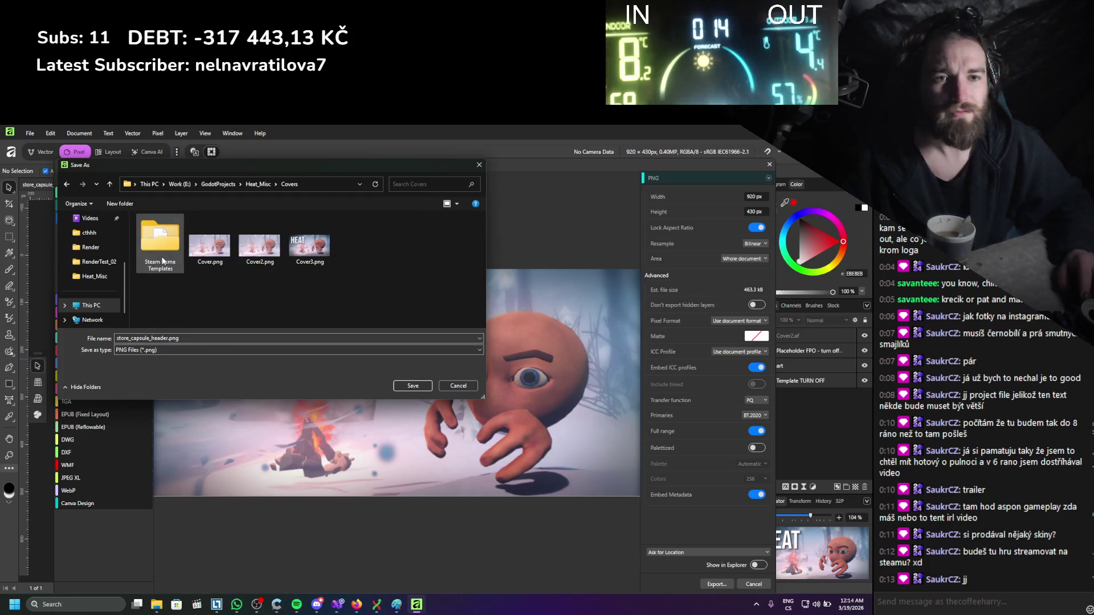
left_click(413, 386)
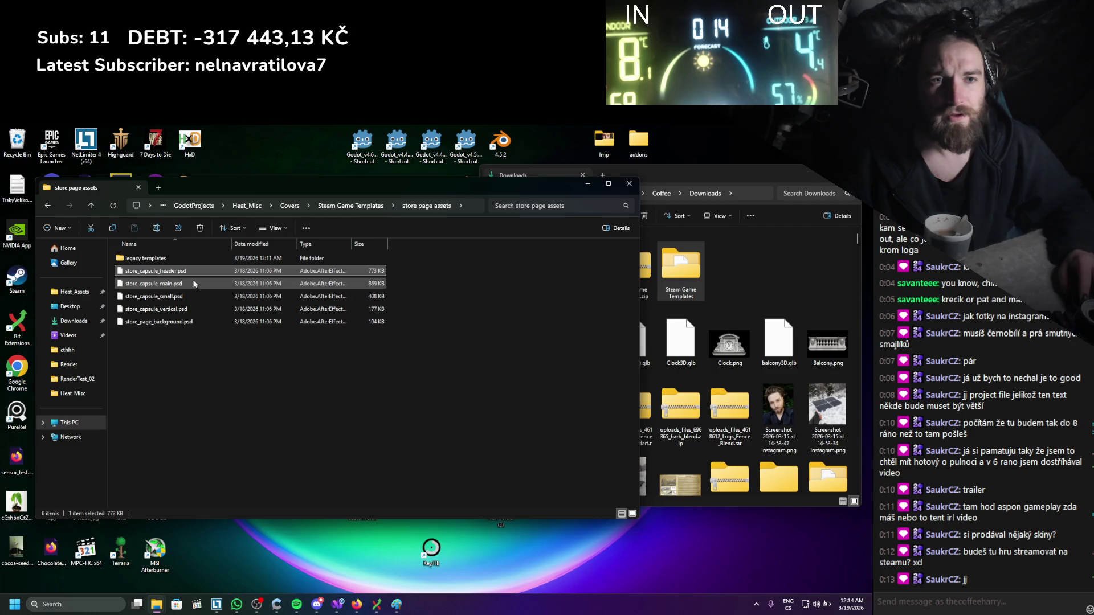
Select store_capsule_main.psd and review the capsule size requirements on Steam's graphical assets page.
left_click(193, 283)
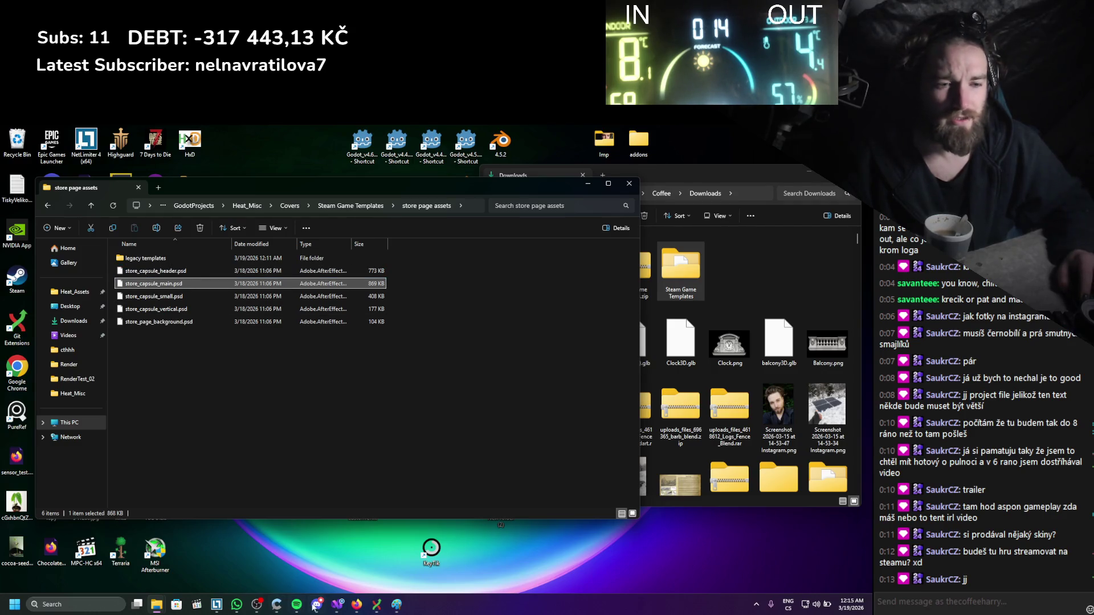
left_click(366, 612)
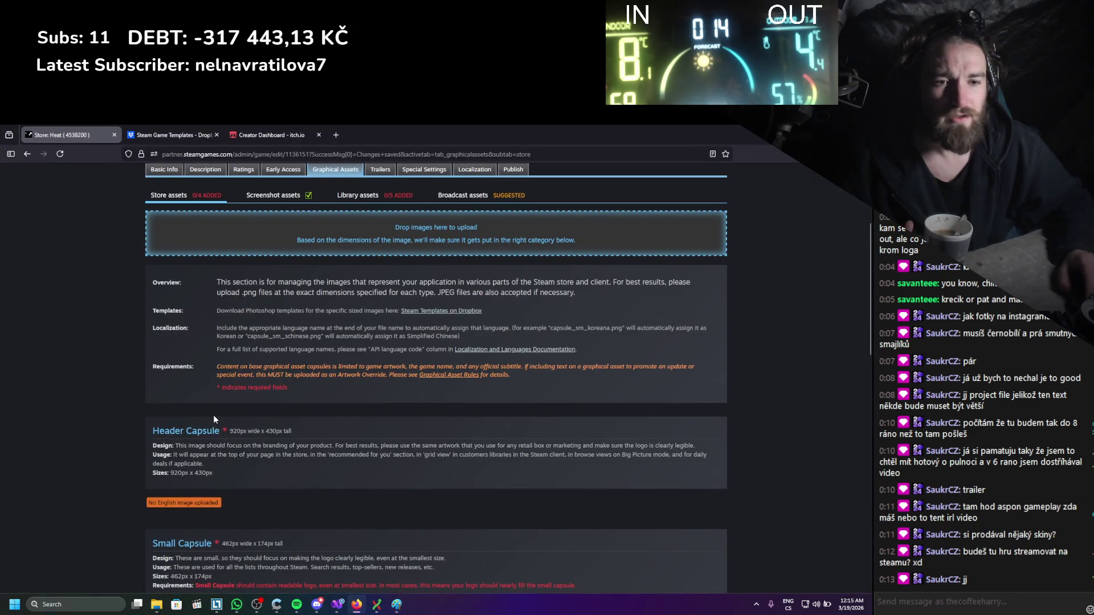
scroll(212, 414, "down", 1)
scroll(220, 388, "down", 7)
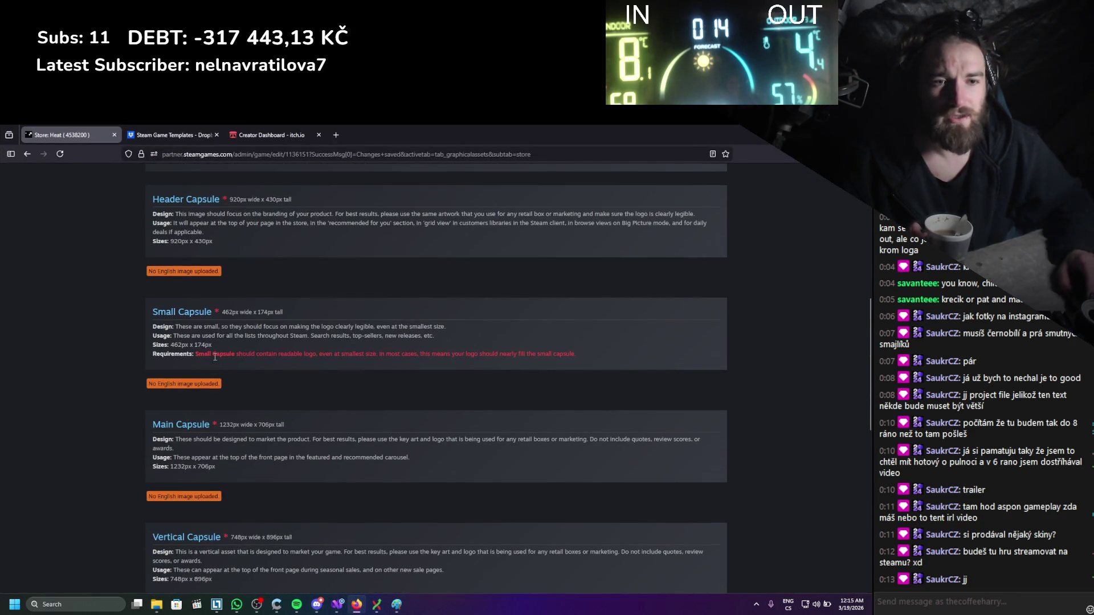
scroll(215, 361, "up", 8)
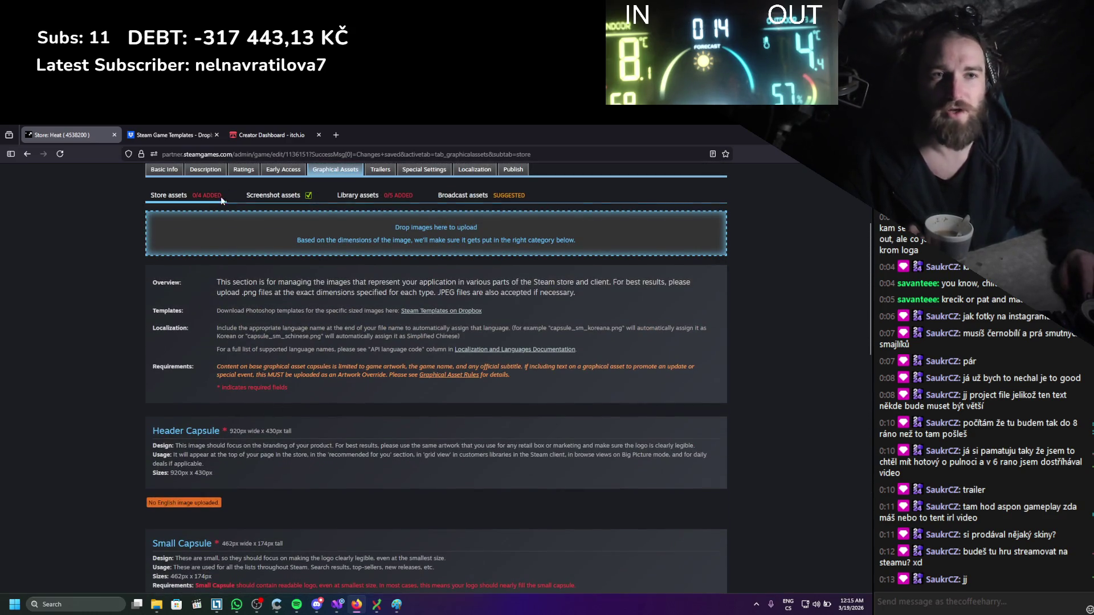
scroll(273, 325, "down", 5)
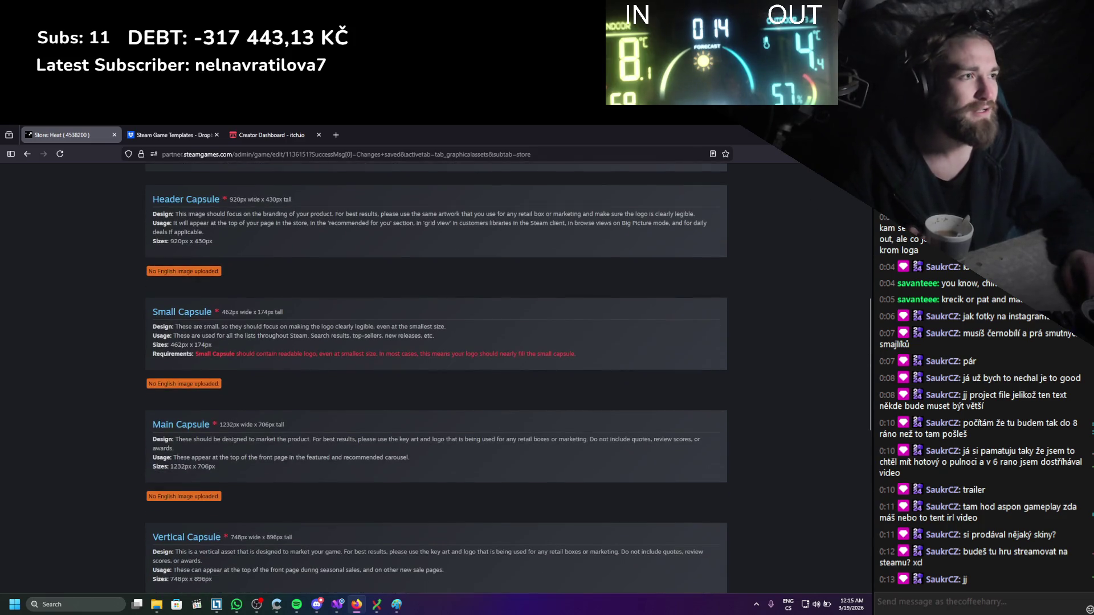
Open store_capsule_main.psd in Affinity just once.
left_click(357, 605)
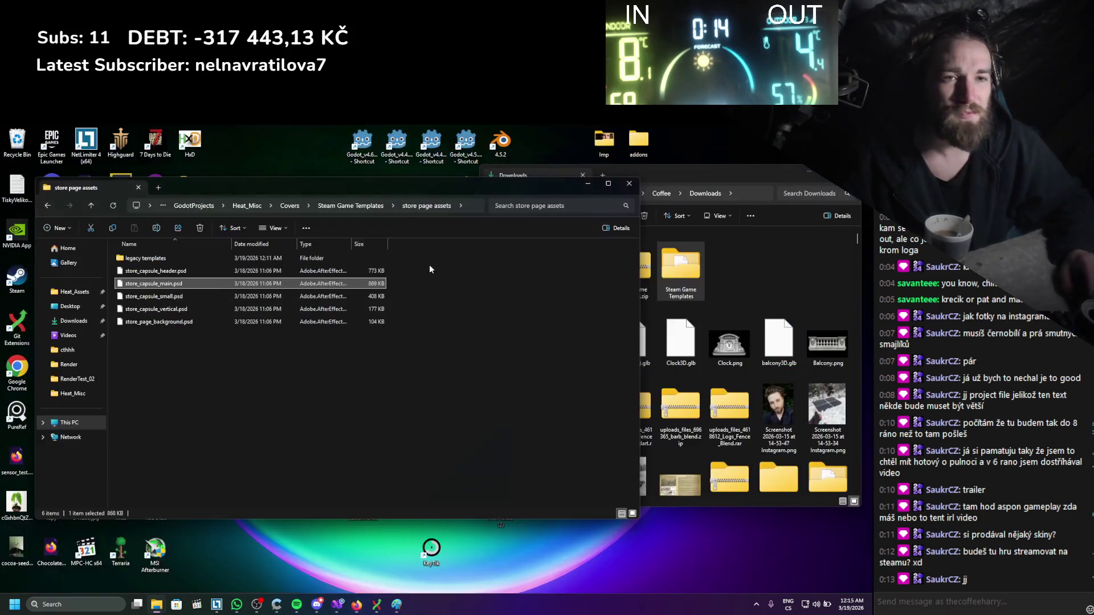
right_click(180, 285)
key("Return")
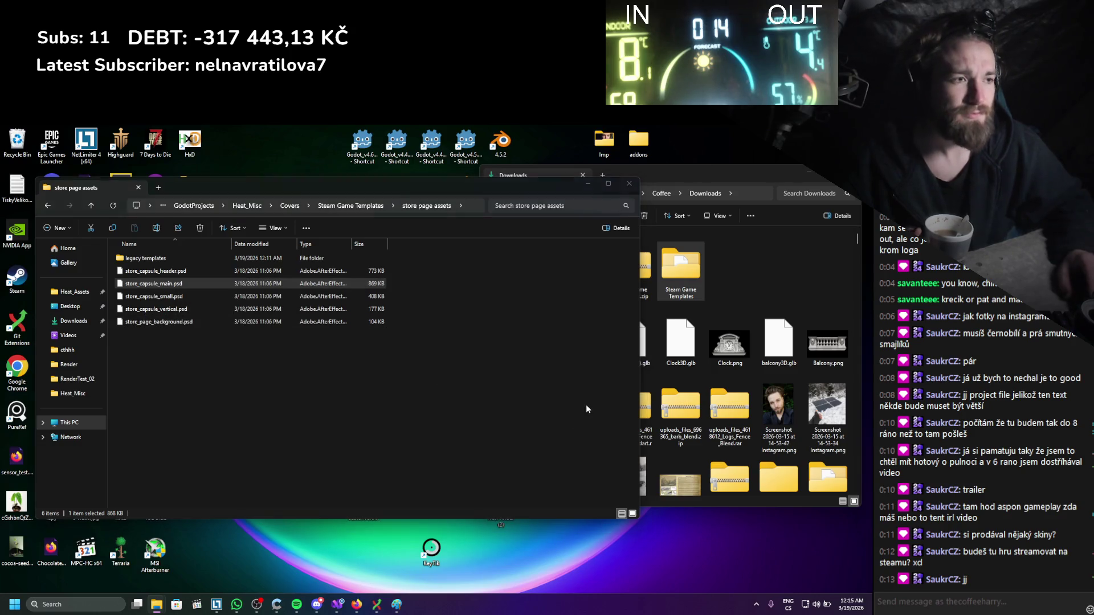
left_click(459, 499)
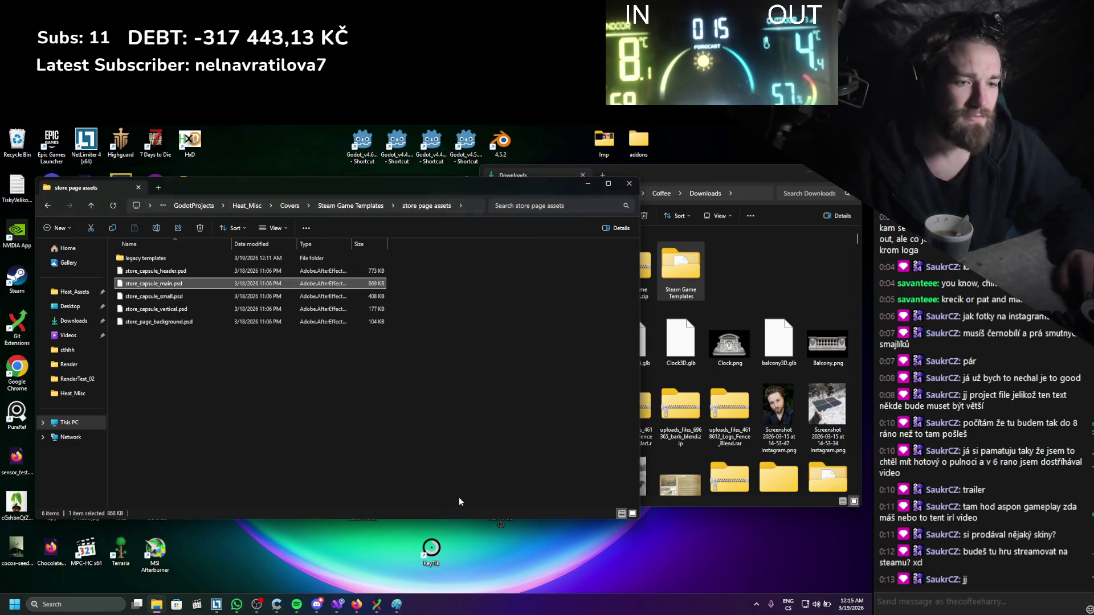
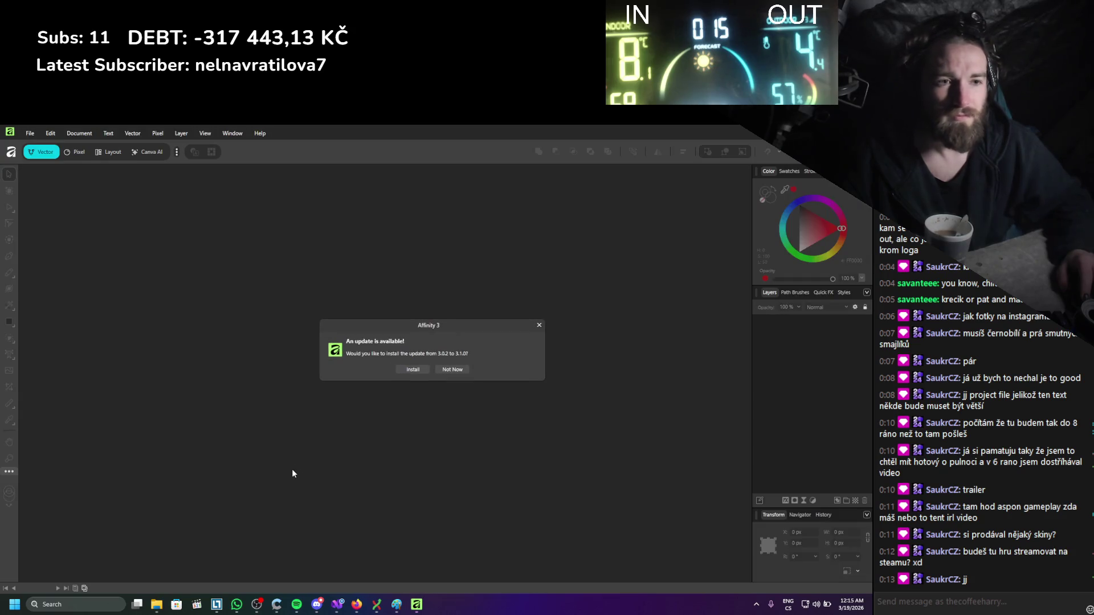
Postpone the Affinity update, close the document information notice, and bring up the Covers folder window.
left_click(449, 372)
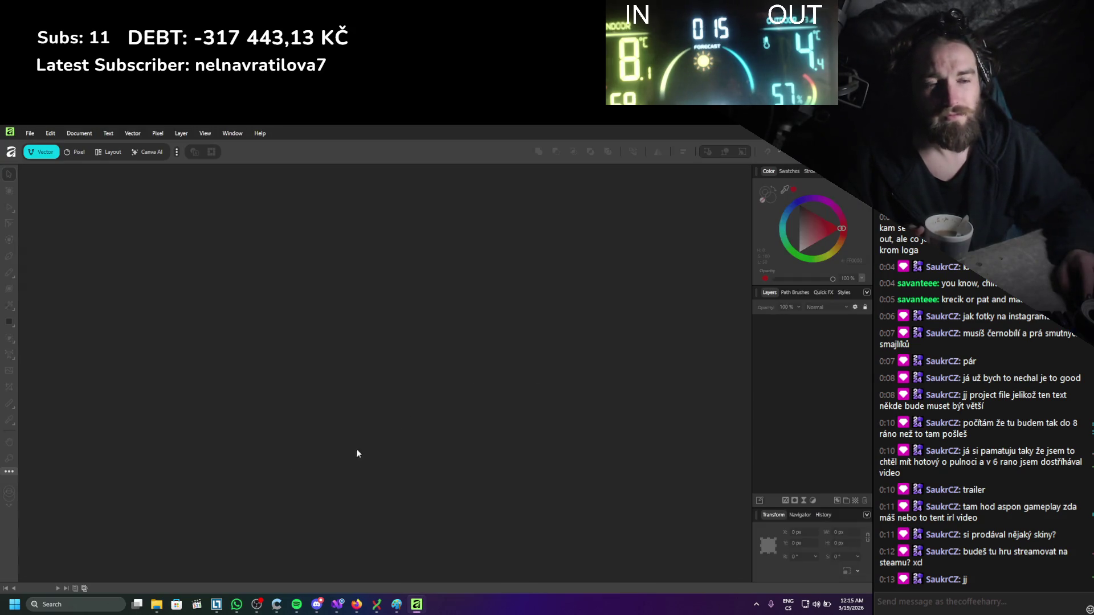
left_click(431, 381)
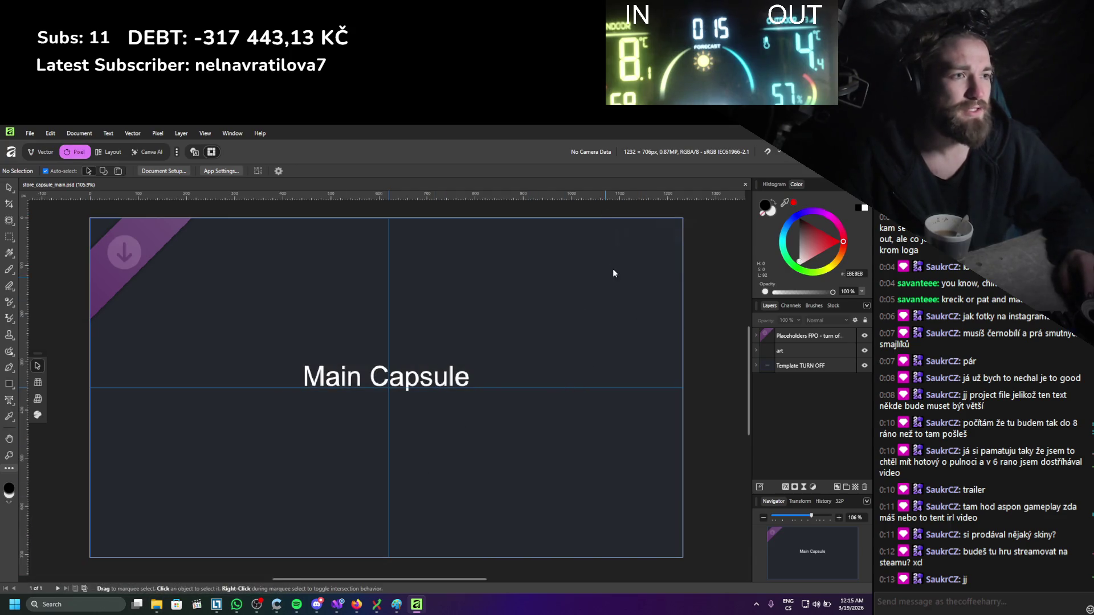
mouse_move(157, 604)
mouse_move(221, 558)
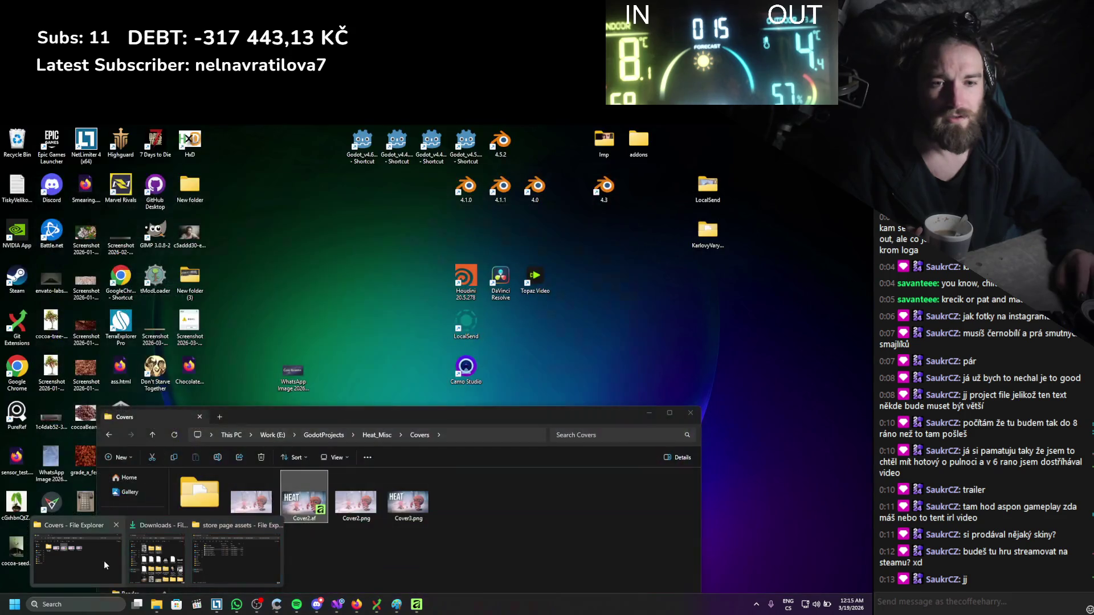
left_click(104, 560)
Drag Cover2.af onto the main capsule canvas, shift it right and shrink it to fit.
mouse_move(368, 328)
left_mouse_down()
mouse_move(607, 371)
mouse_move(655, 411)
left_mouse_up()
scroll(655, 412, "down", 2)
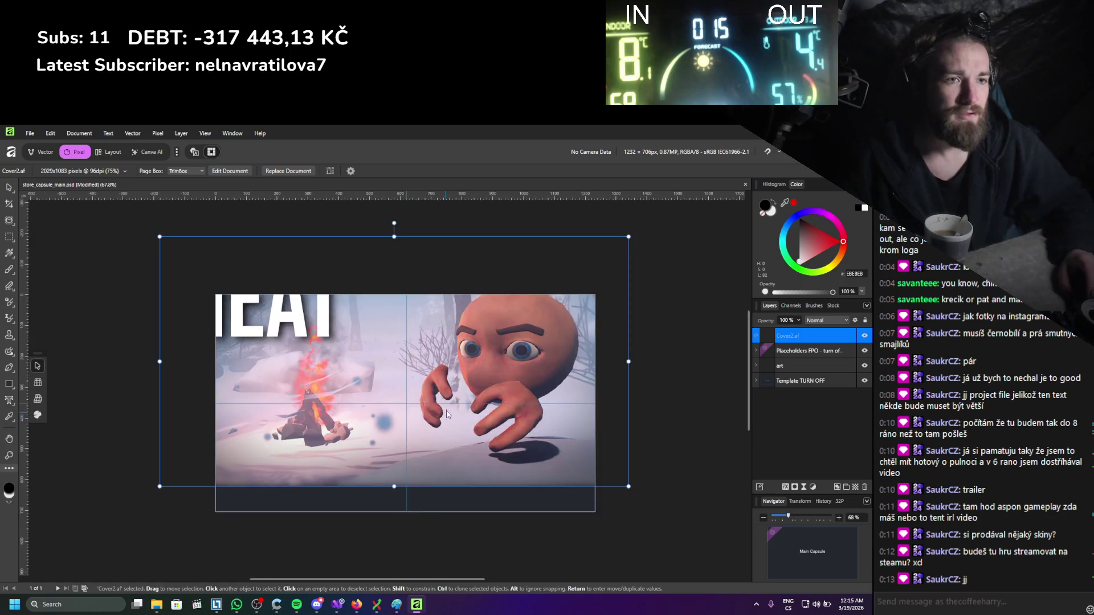
scroll(439, 434, "down", 1)
left_click_drag(507, 473, 523, 476)
mouse_move(684, 544)
left_mouse_down()
mouse_move(622, 472)
mouse_move(637, 484)
left_mouse_up()
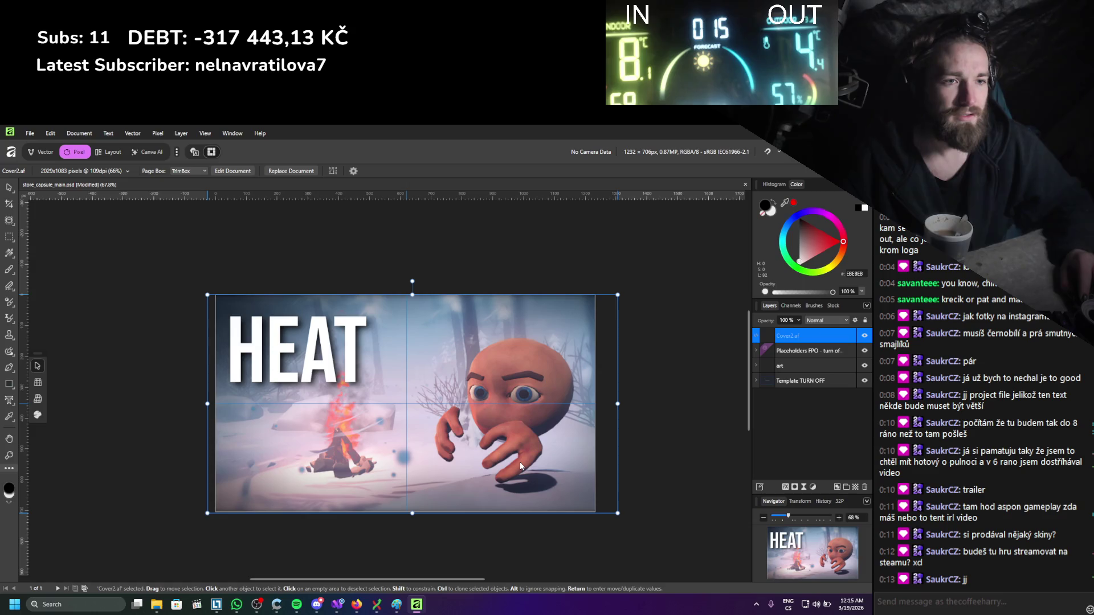
left_click(705, 384)
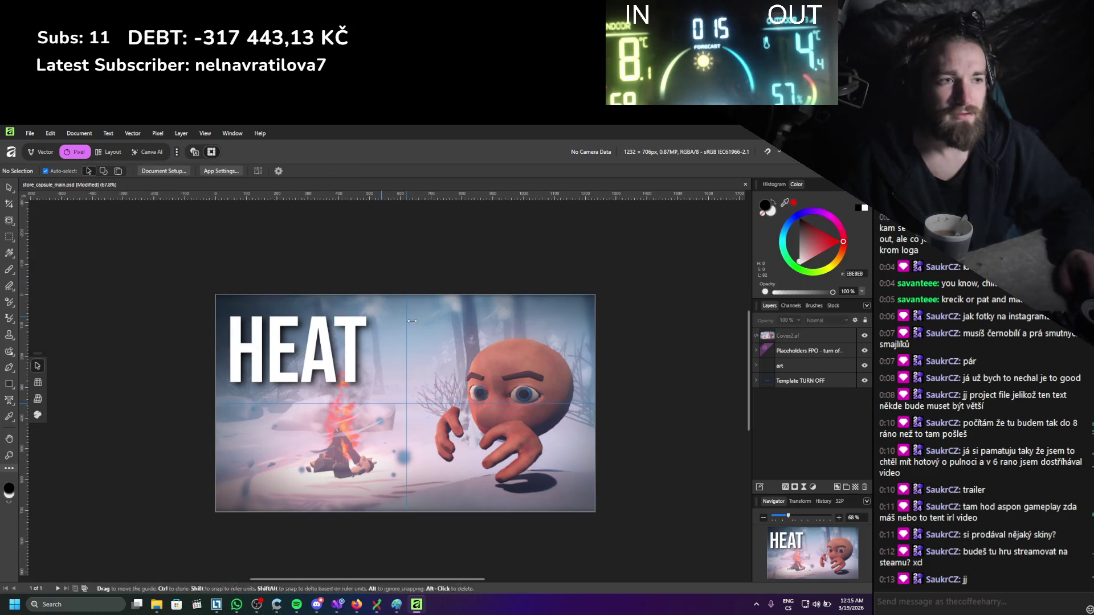
Check the fitted cover art and reselect the Cover2.af layer.
scroll(606, 344, "up", 4)
scroll(606, 345, "down", 4)
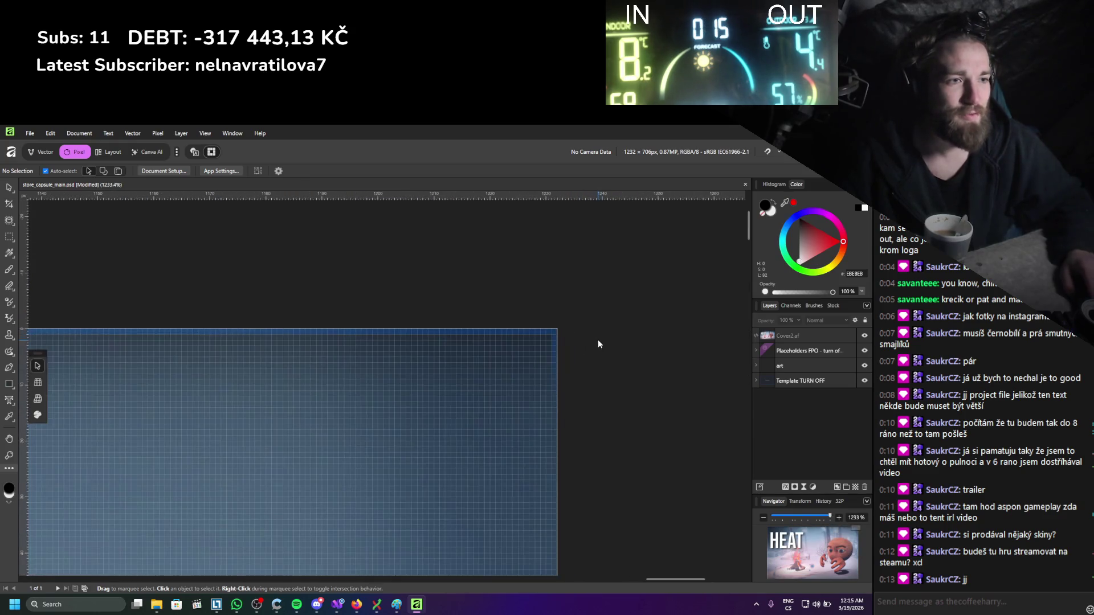
scroll(612, 336, "down", 1)
scroll(631, 358, "up", 3)
scroll(615, 368, "down", 2)
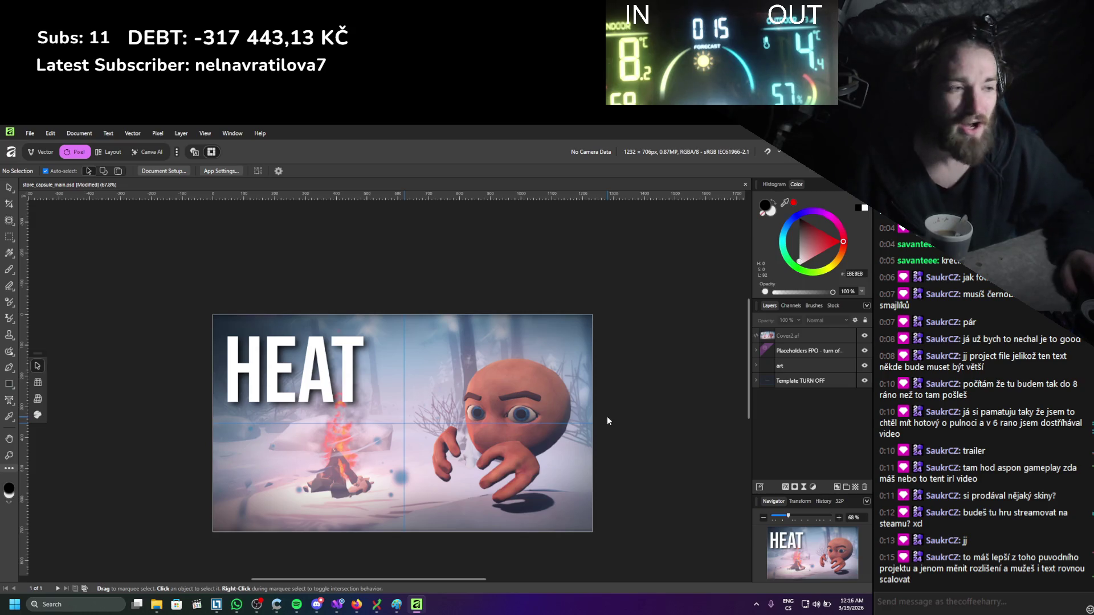
left_click(799, 335)
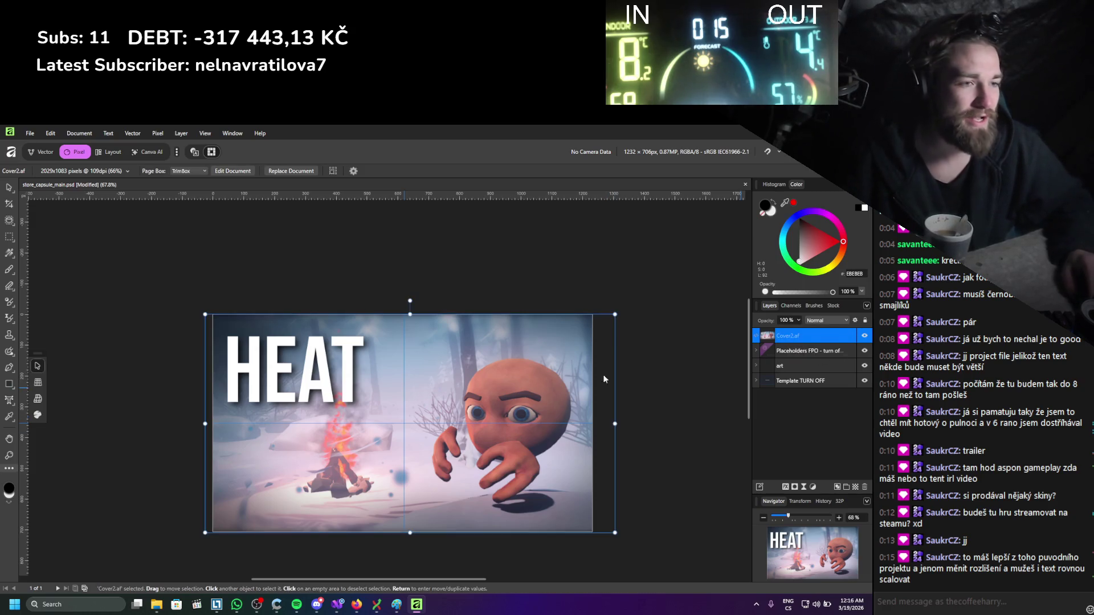
double_click(355, 355)
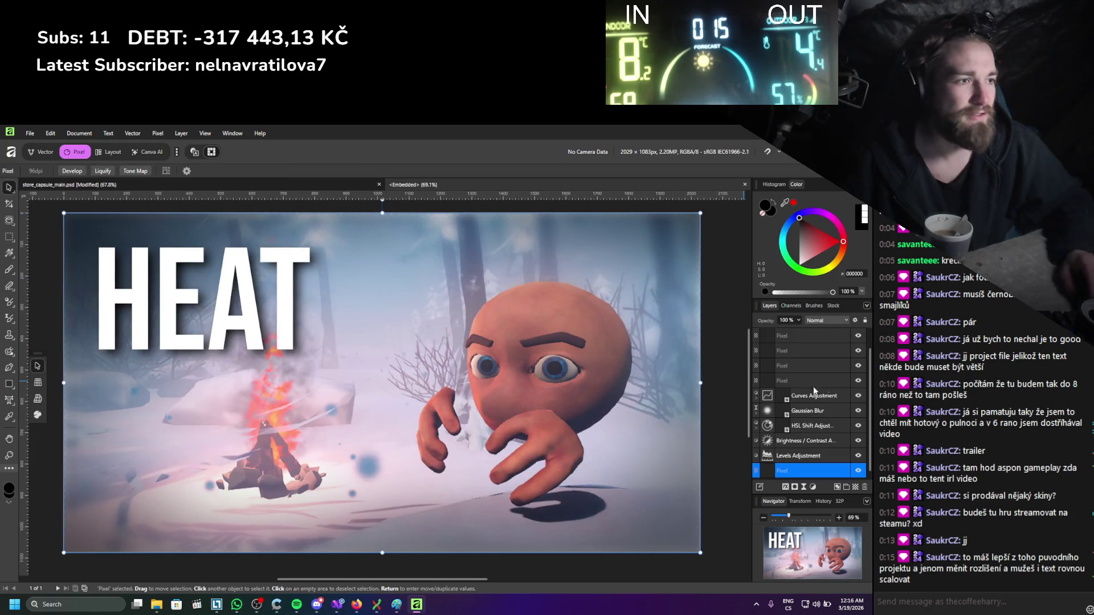
key("ctrl+d")
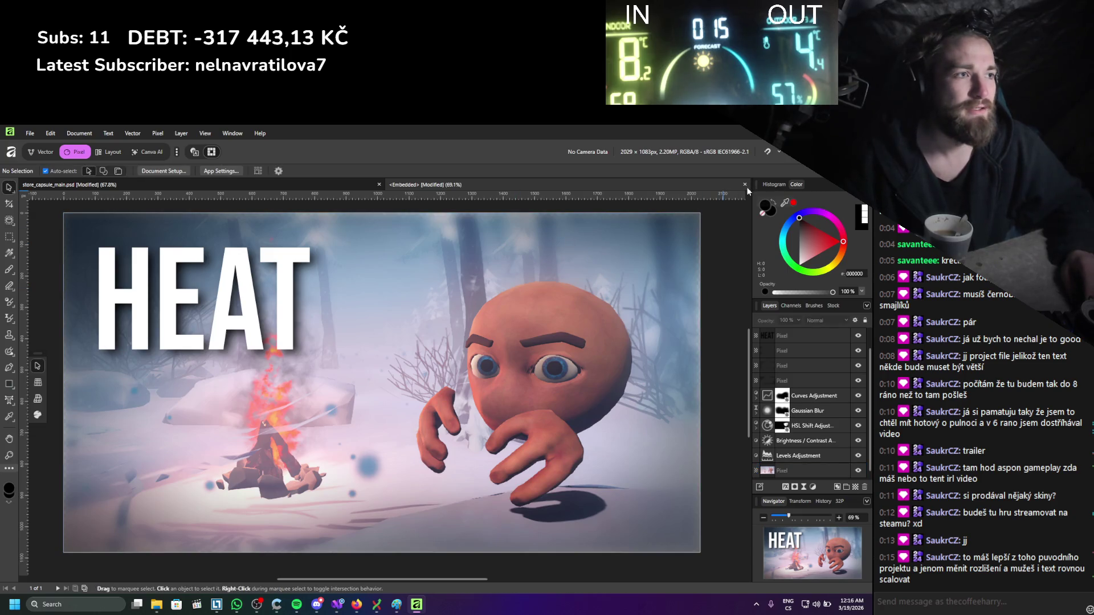
left_click(746, 184)
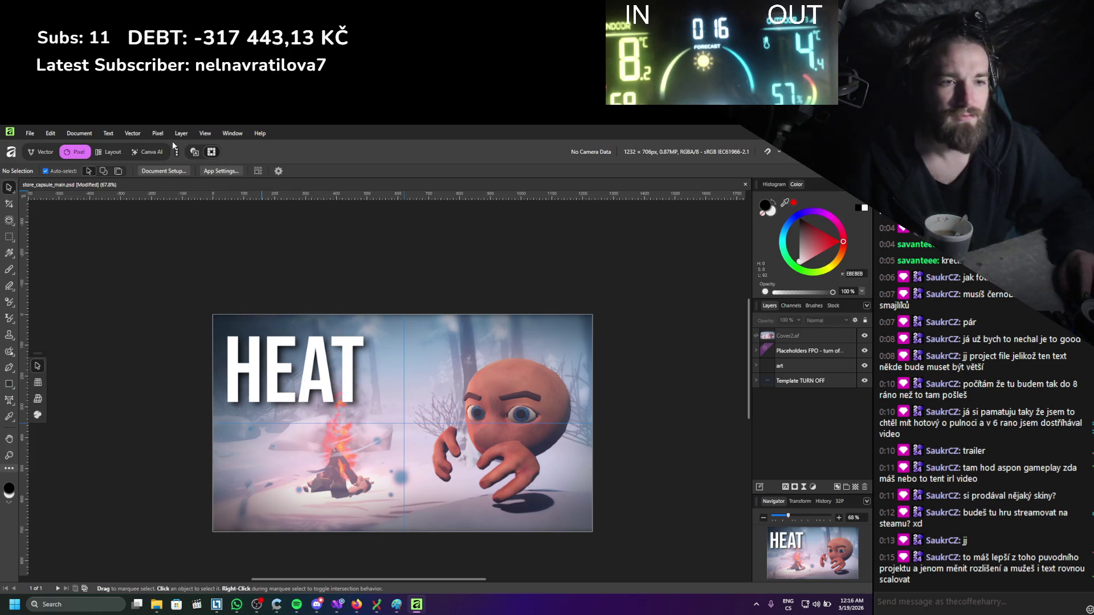
Set up a PNG export of the main capsule with Nearest Neighbor resampling.
left_click(25, 134)
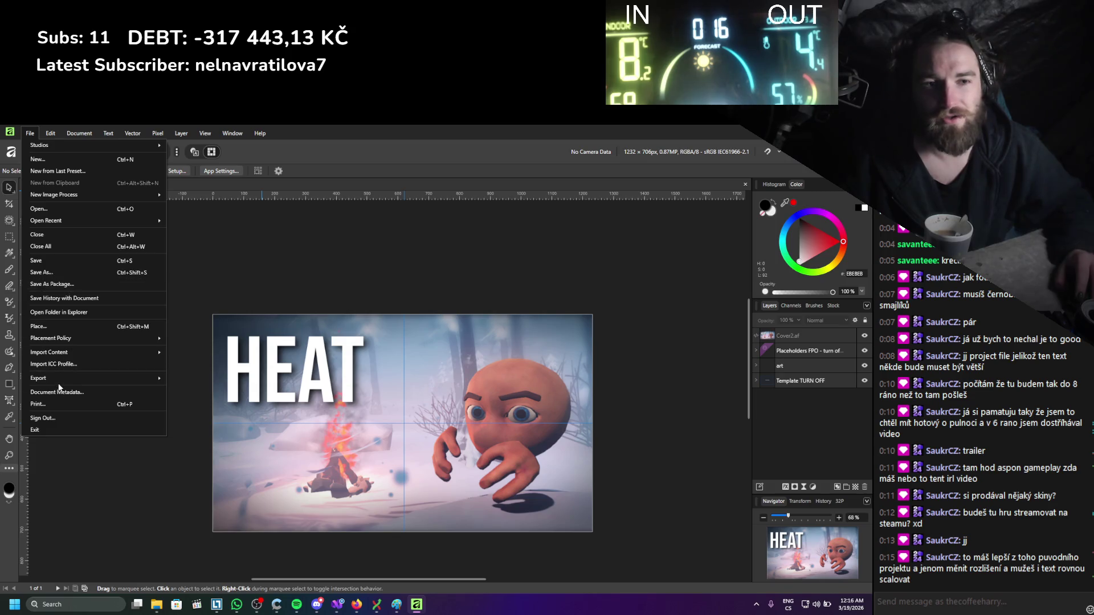
mouse_move(91, 378)
left_click(194, 381)
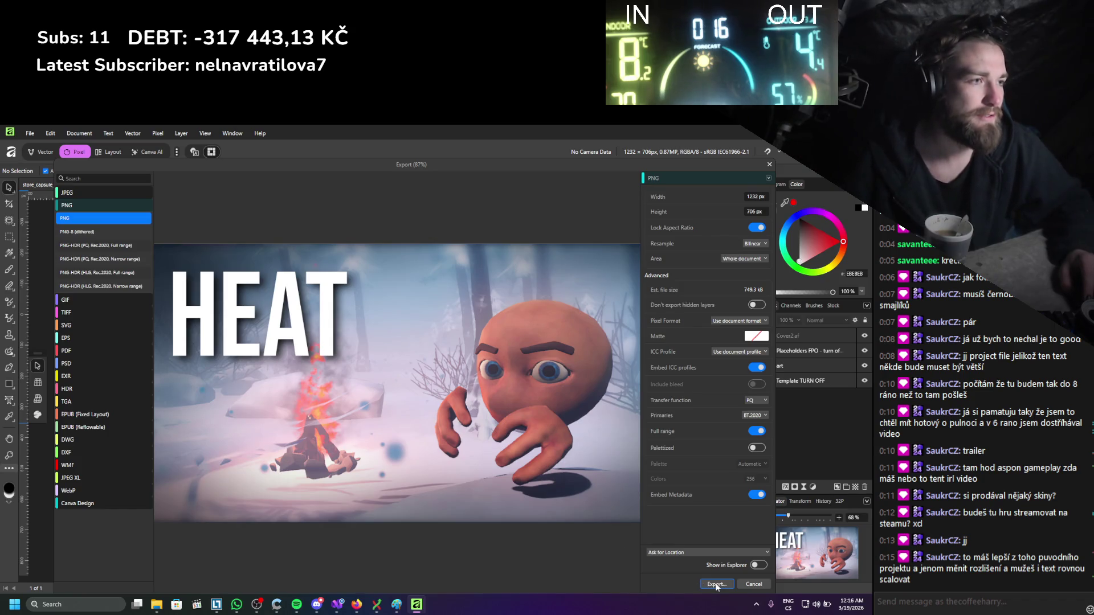
left_click(716, 583)
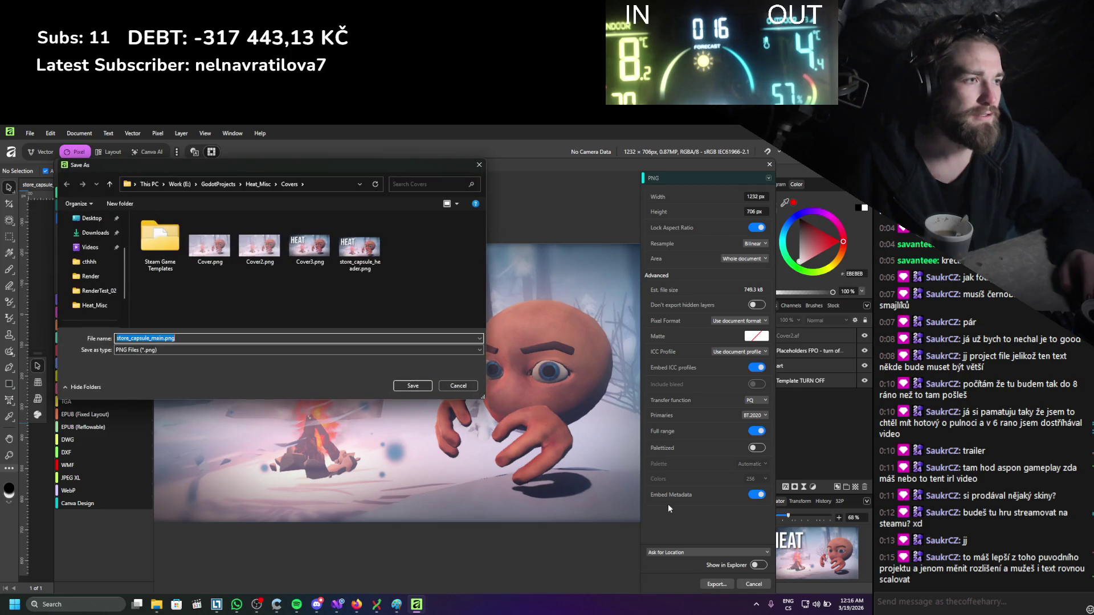
left_click(479, 166)
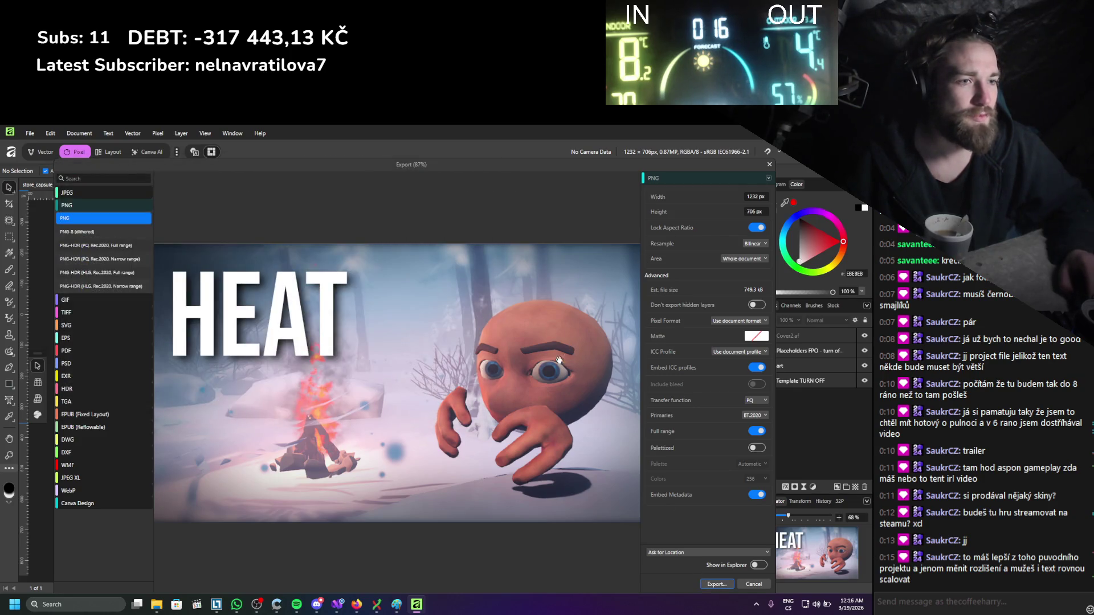
left_click(762, 243)
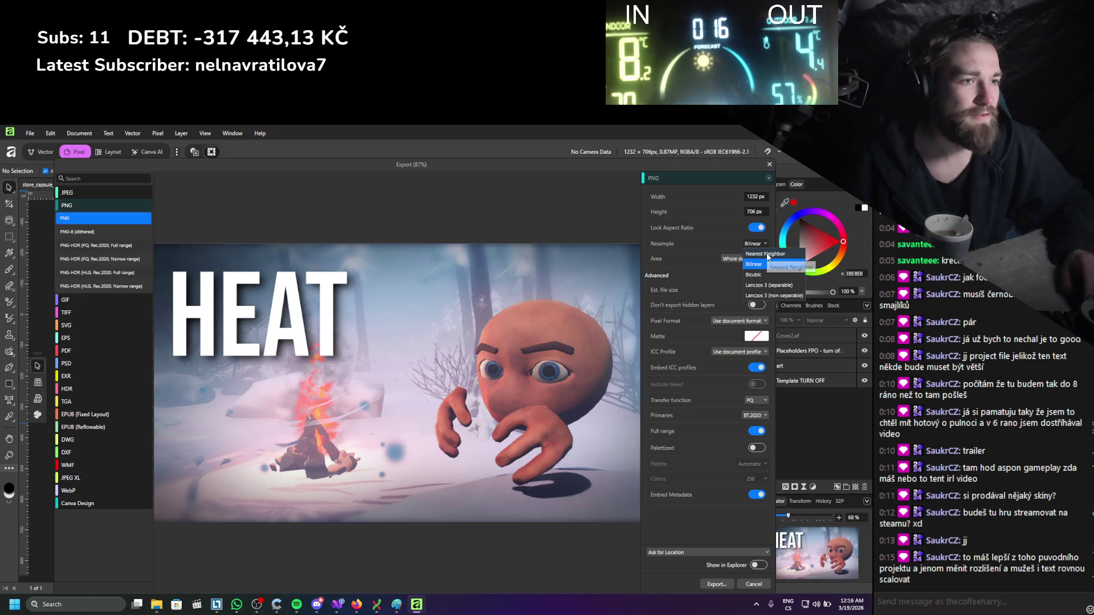
left_click(767, 255)
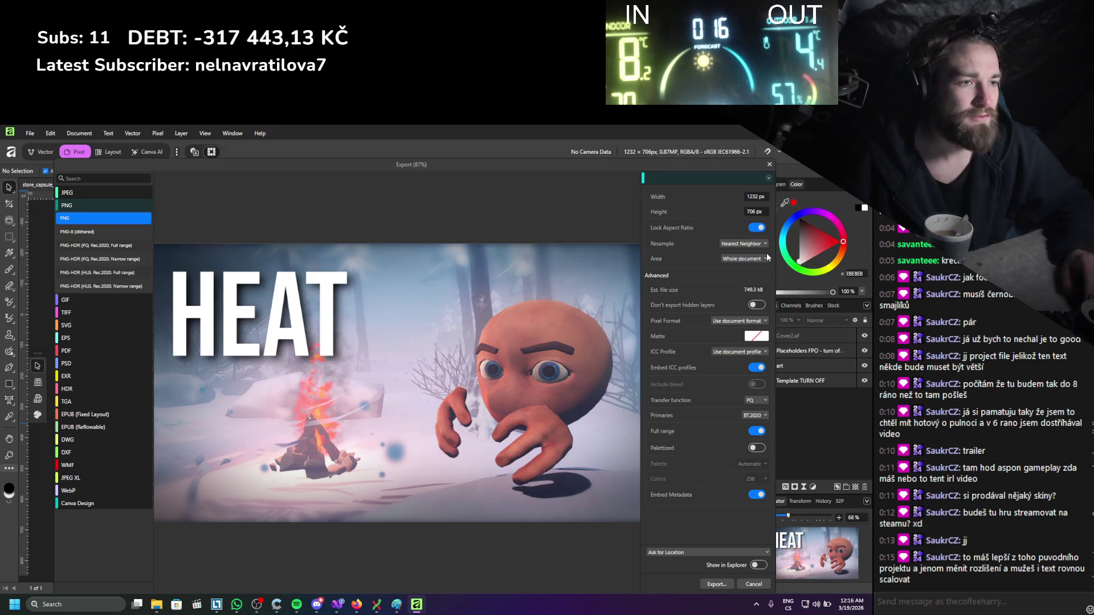
Save the export as store_capsule_main.png in Covers and close the document.
left_click(715, 585)
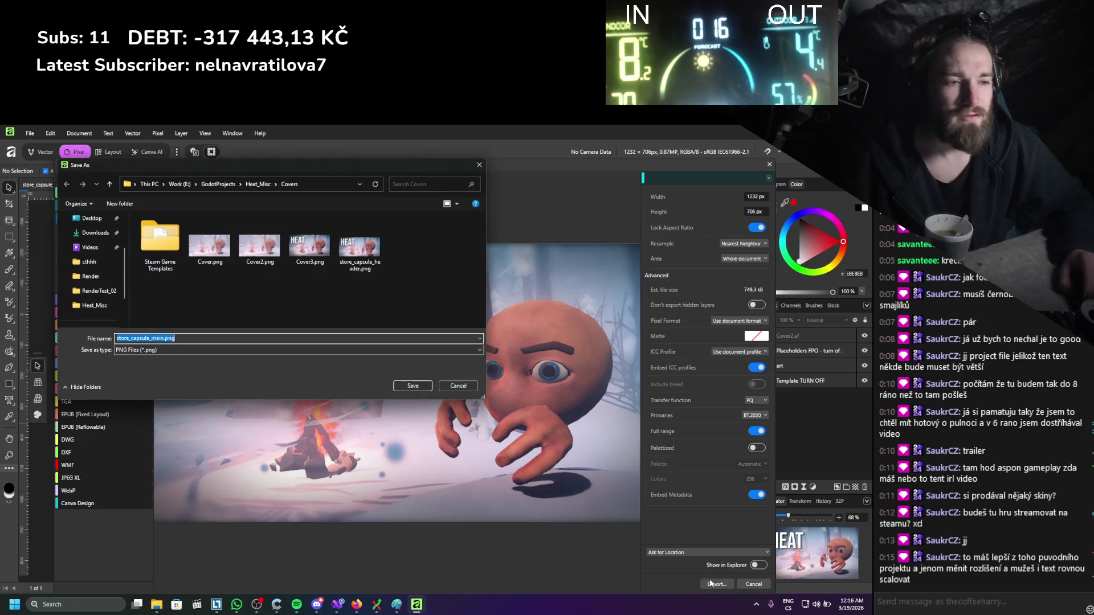
left_click(412, 387)
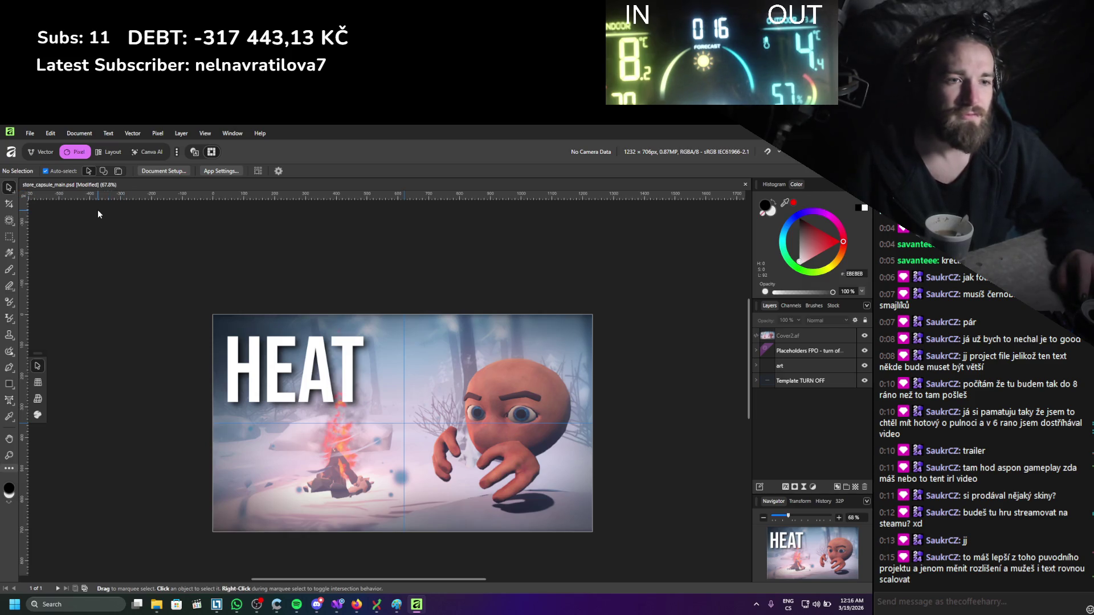
key("ctrl+w")
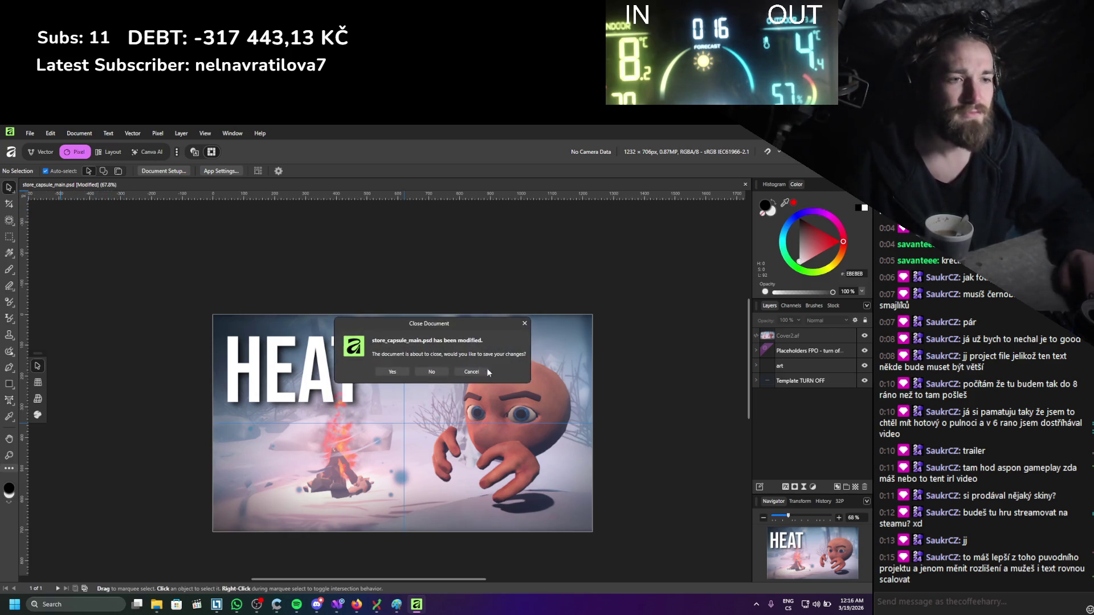
Discard changes to the main capsule and open store_capsule_small.psd in Affinity.
left_click(442, 371)
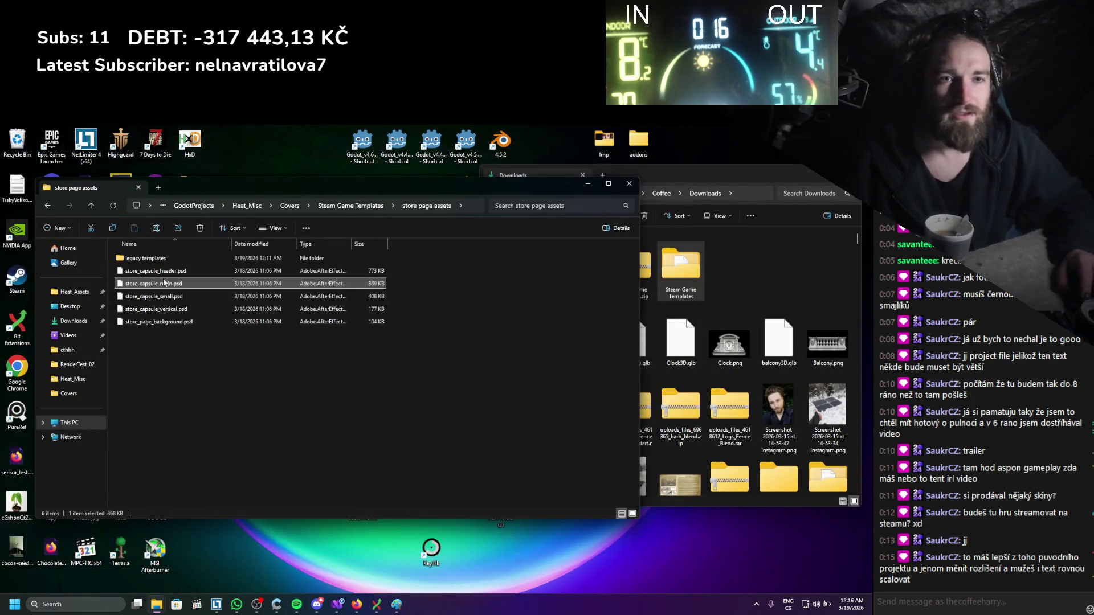
right_click(170, 297)
mouse_move(225, 345)
left_click(227, 327)
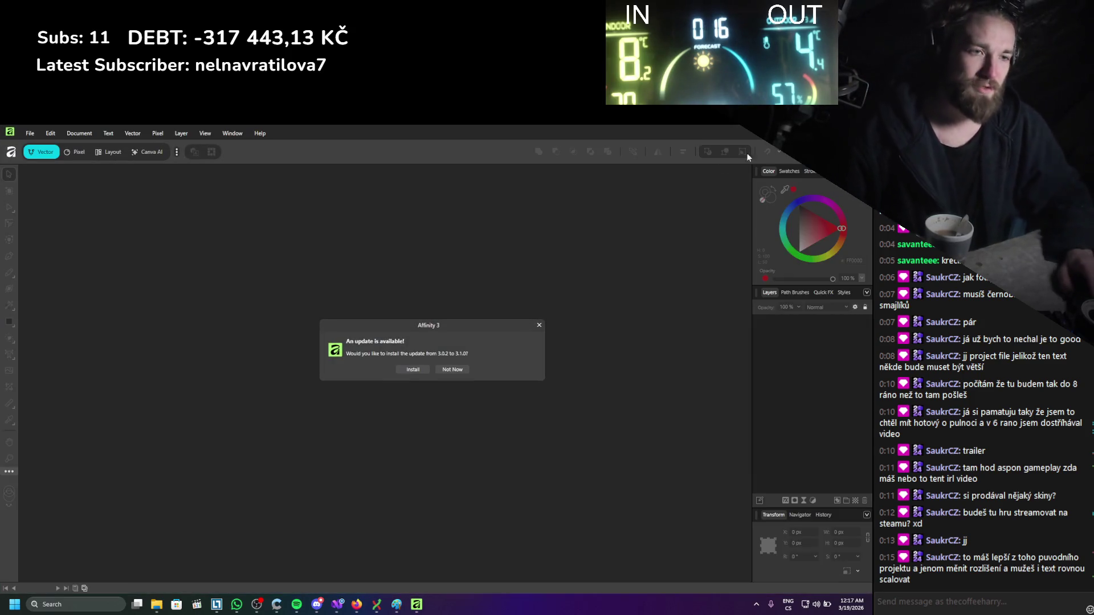
Postpone the update and dismiss the colour profile and missing fonts notices.
left_click(451, 371)
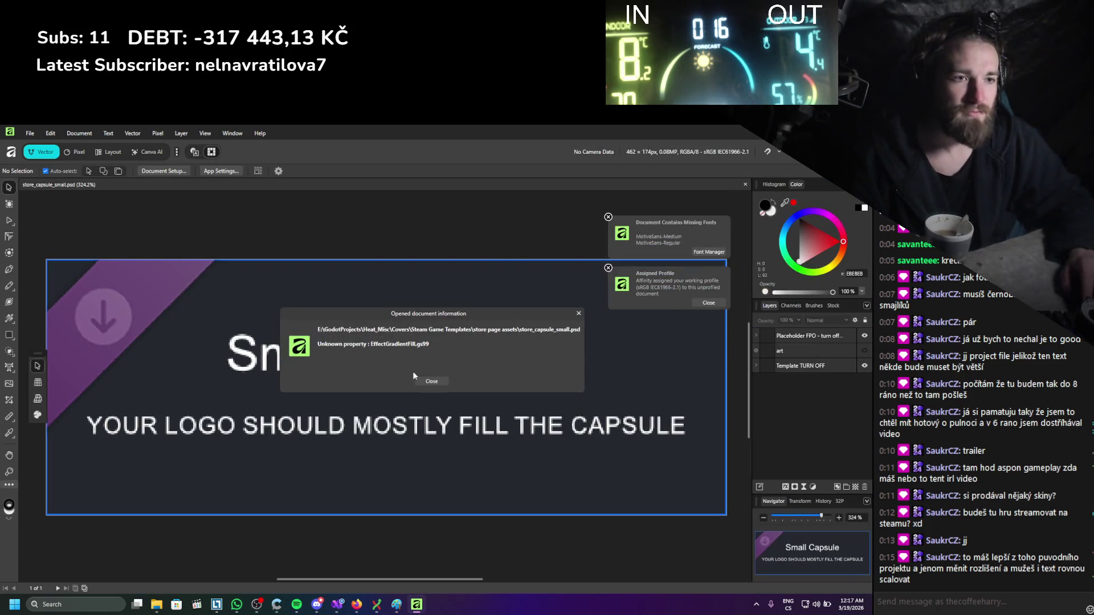
scroll(479, 367, "down", 1)
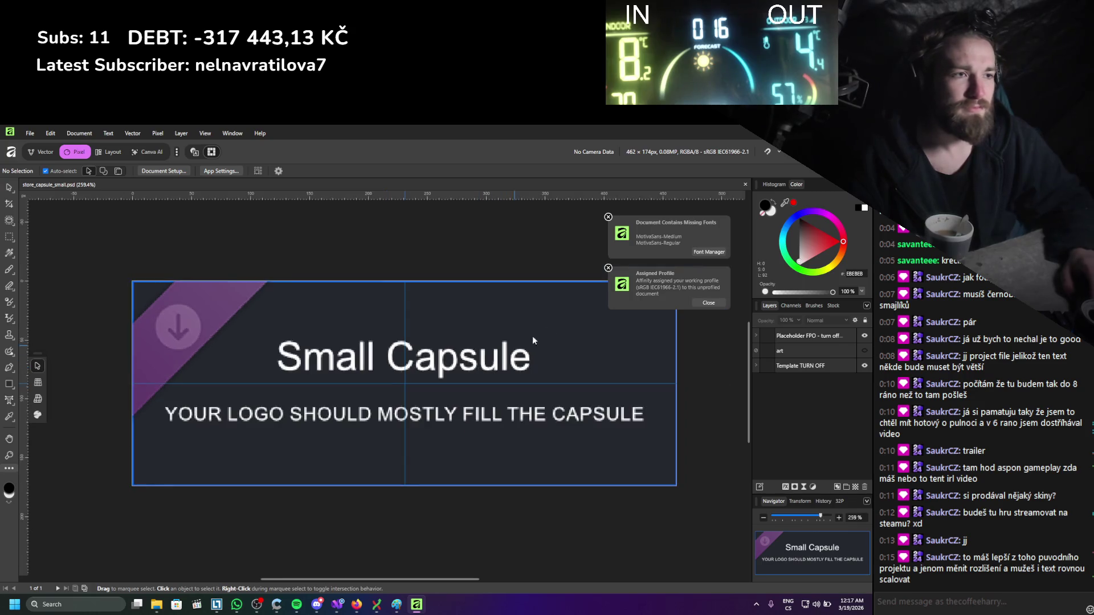
left_click(608, 268)
left_click(608, 217)
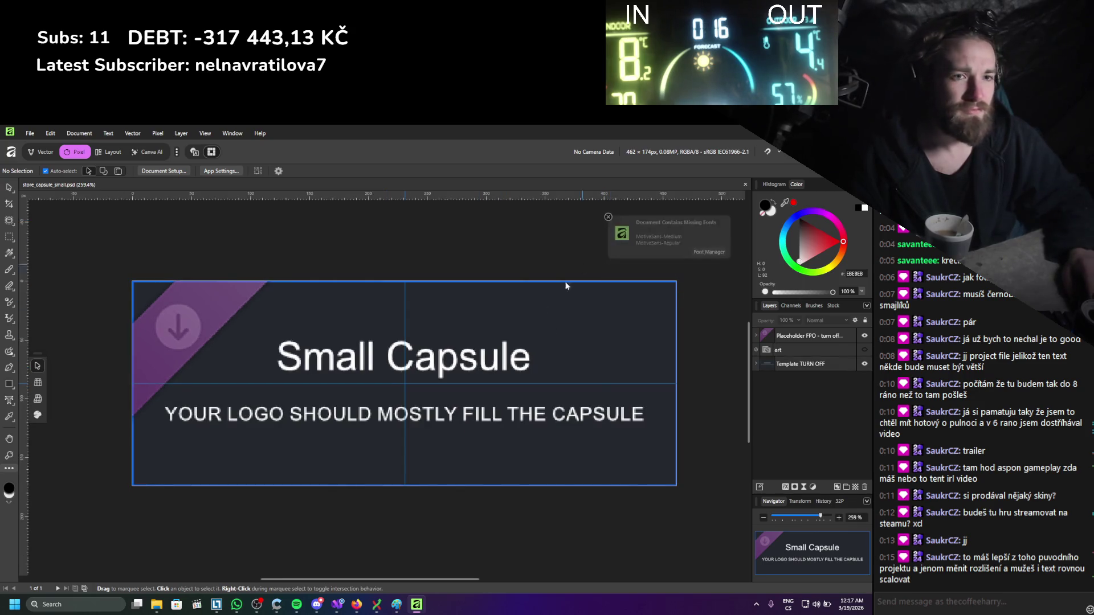
Drag Cover2.af from the Covers window onto the small capsule canvas.
mouse_move(152, 611)
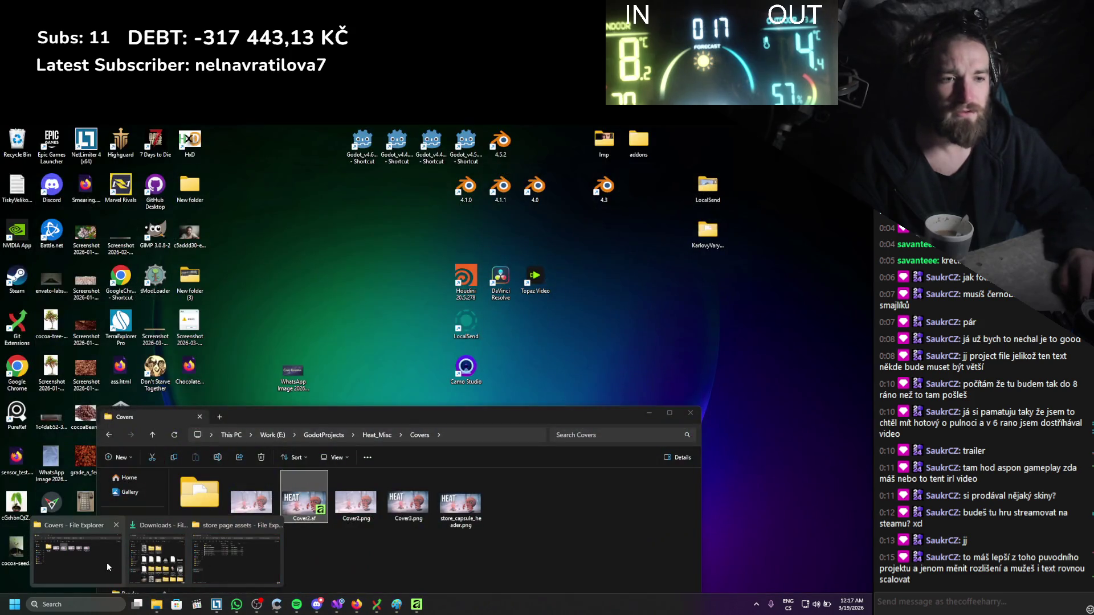
left_click(107, 563)
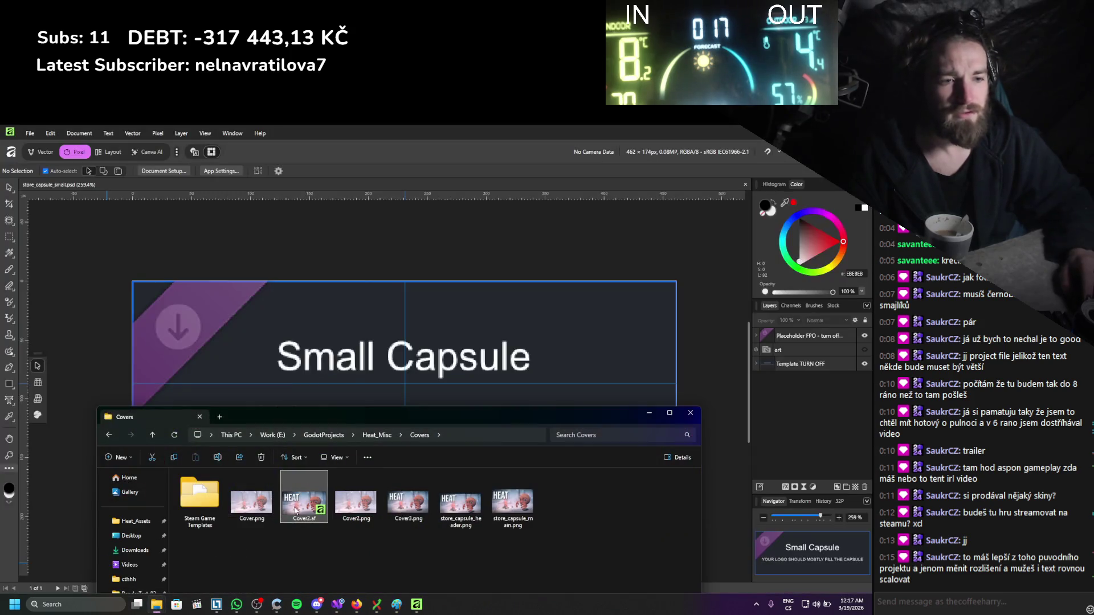
left_click_drag(356, 364, 369, 364)
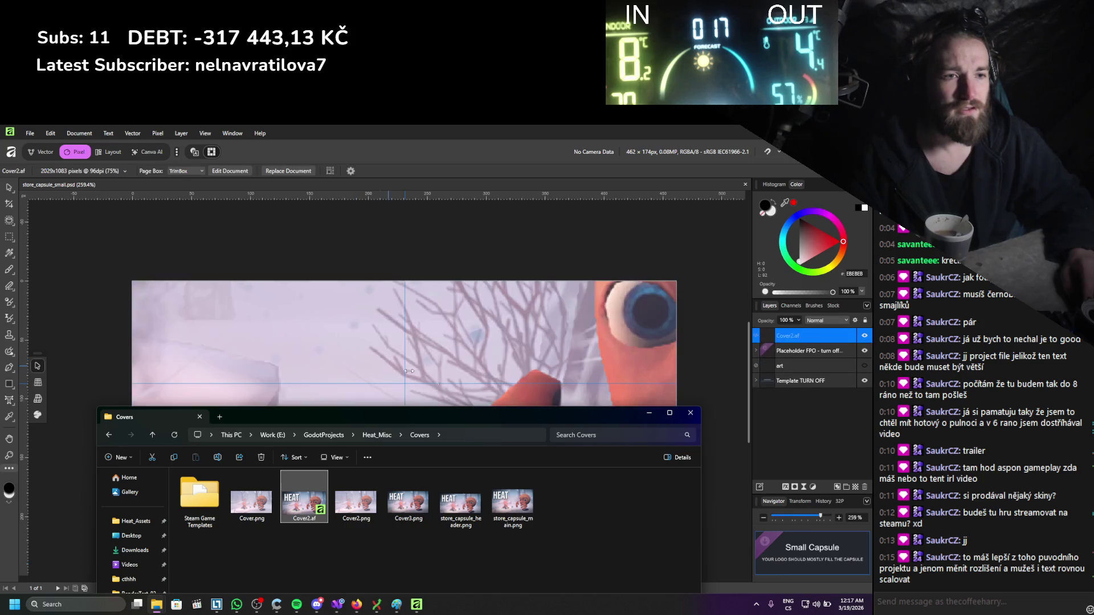
left_click(649, 411)
scroll(492, 447, "down", 2)
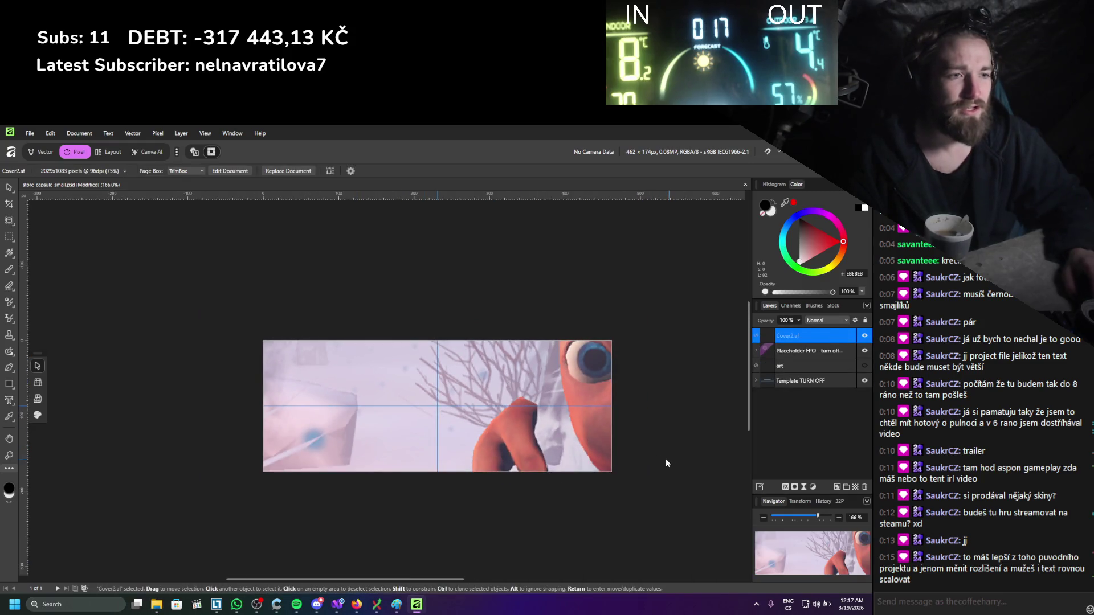
scroll(586, 441, "right", 3)
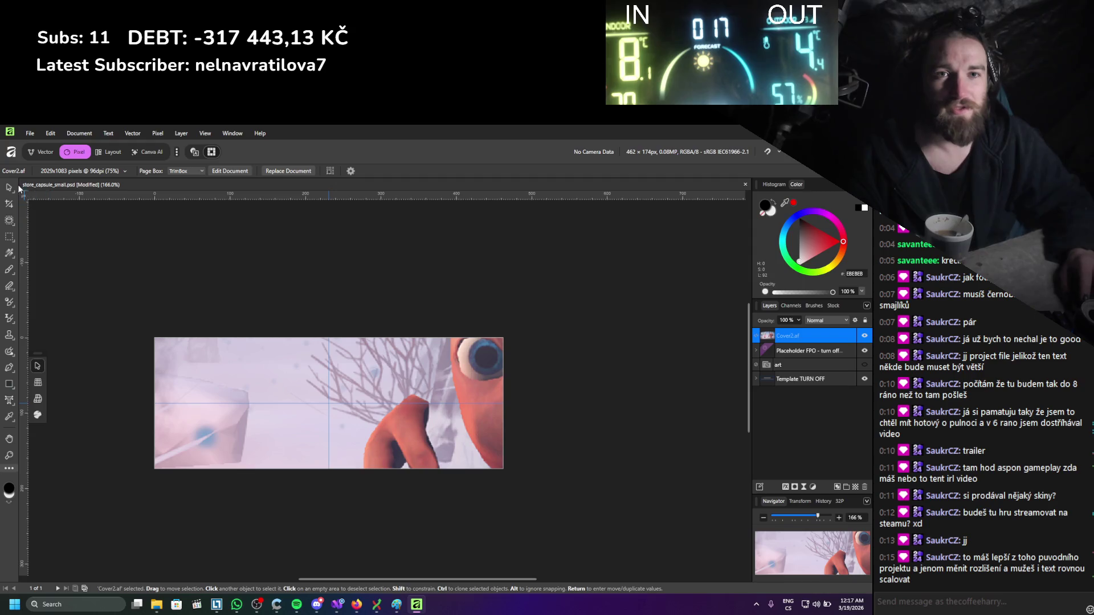
scroll(420, 334, "down", 2)
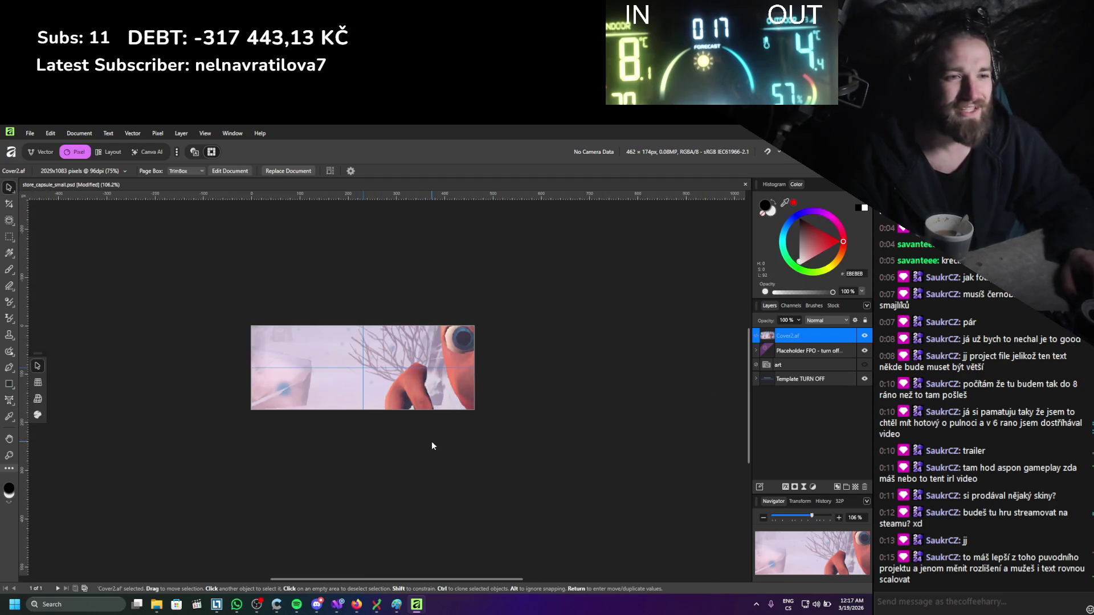
scroll(434, 445, "down", 3)
Shrink, widen and raise the cover art to fill the 462×174 canvas.
mouse_move(542, 486)
left_mouse_down()
mouse_move(512, 435)
mouse_move(463, 403)
mouse_move(461, 418)
mouse_move(339, 356)
mouse_move(414, 417)
left_mouse_up()
scroll(405, 413, "up", 2)
scroll(404, 412, "up", 2)
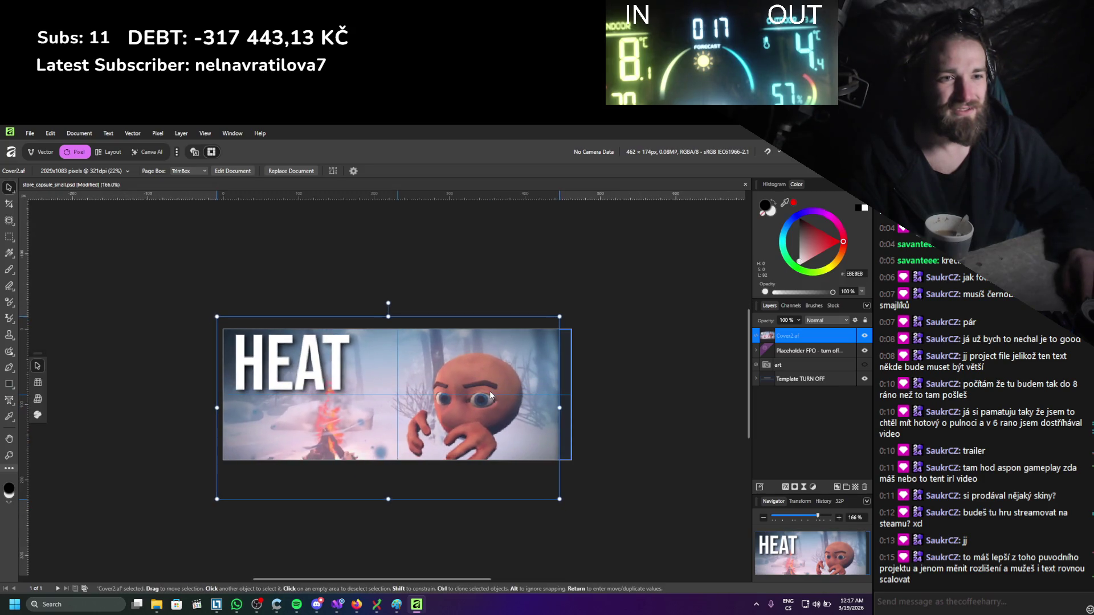
left_click_drag(560, 408, 572, 409)
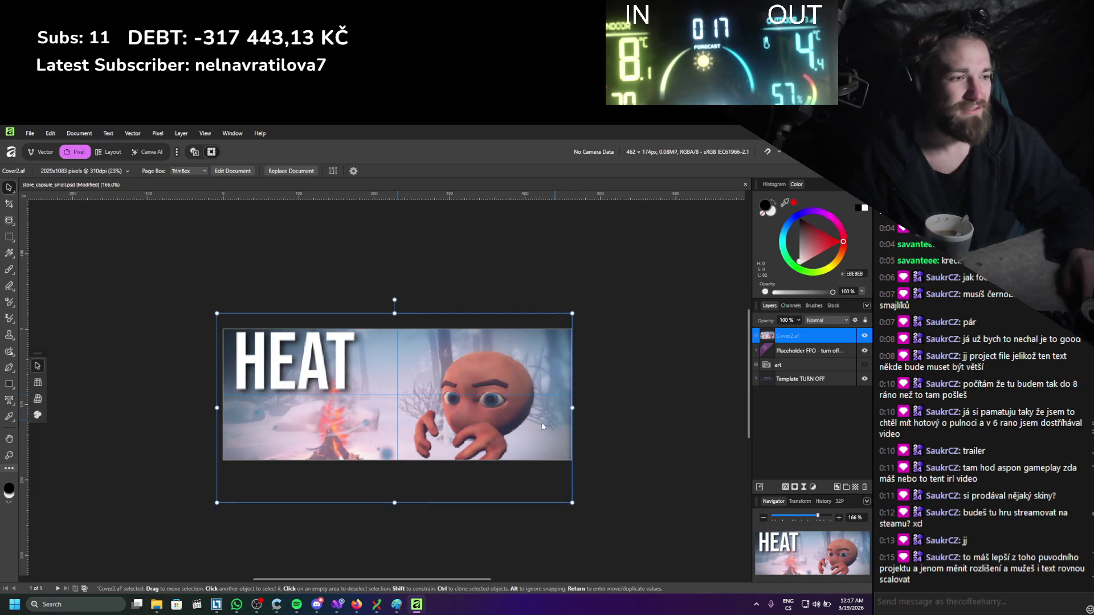
left_click_drag(222, 407, 221, 408)
left_click_drag(442, 415, 442, 397)
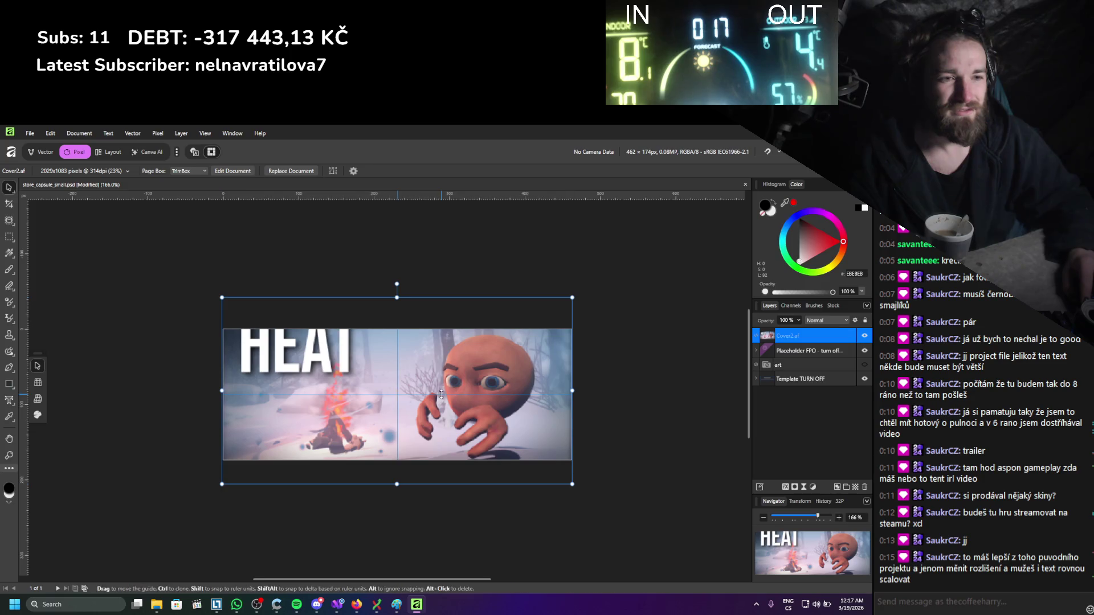
Inside the embedded Cover2.af, move the HEAT title and pixel layer down.
double_click(804, 339)
key("Escape")
double_click(497, 372)
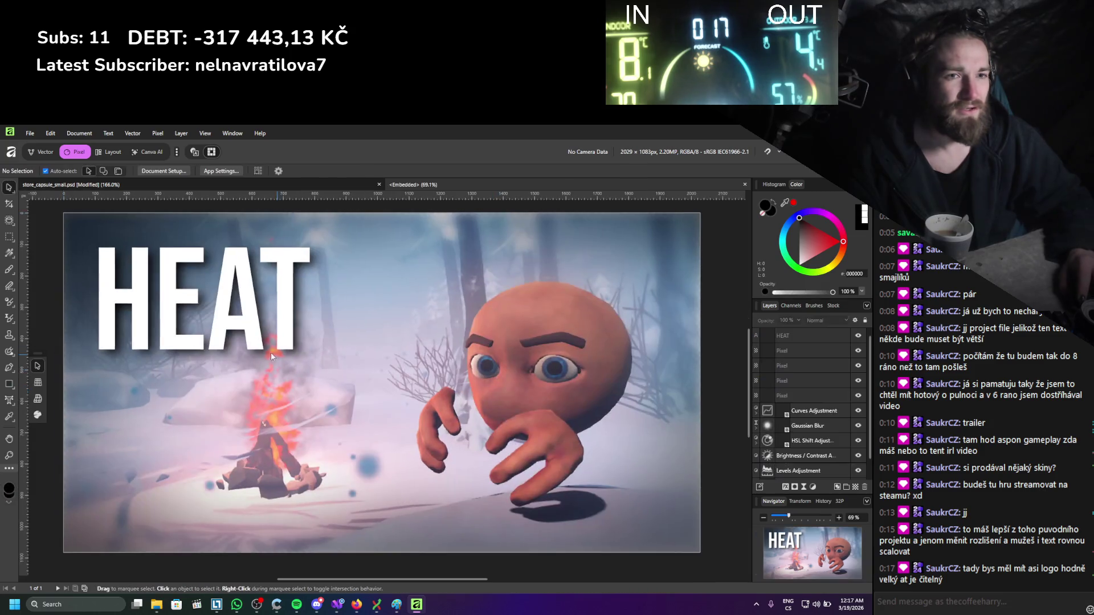
left_click(225, 314)
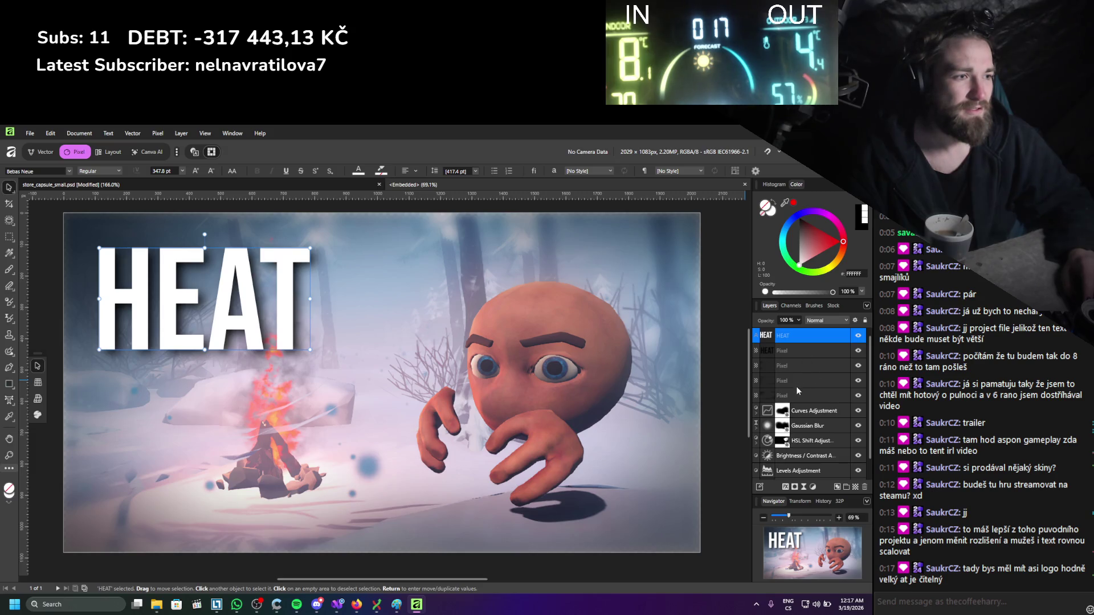
left_click(799, 351, "shift")
left_click_drag(241, 322, 236, 363)
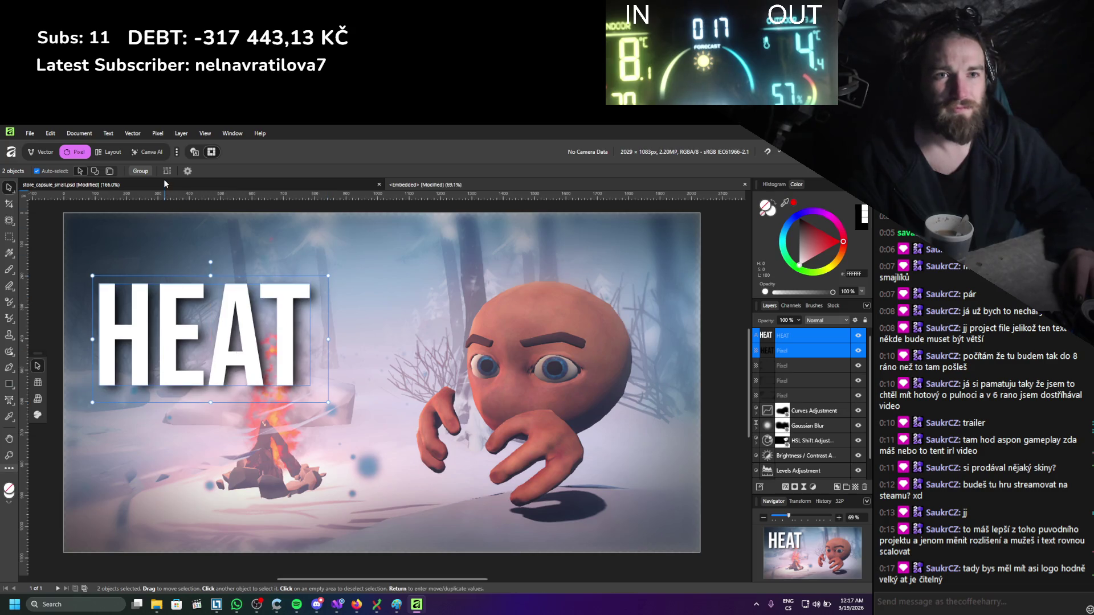
Return to store_capsule_small.psd and deselect the cover art.
left_click(164, 183)
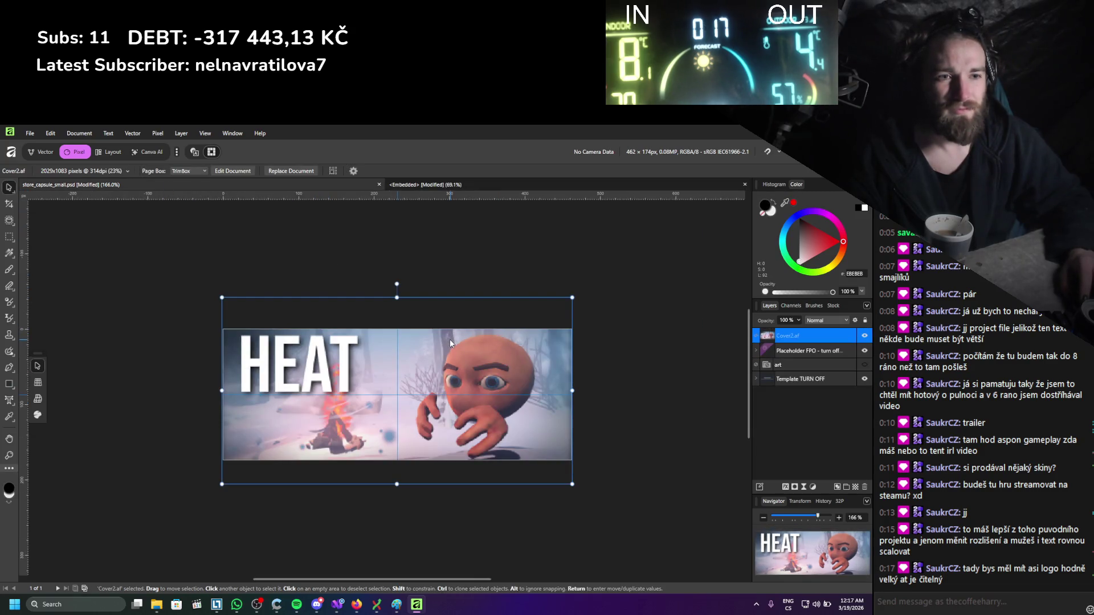
left_click(647, 346)
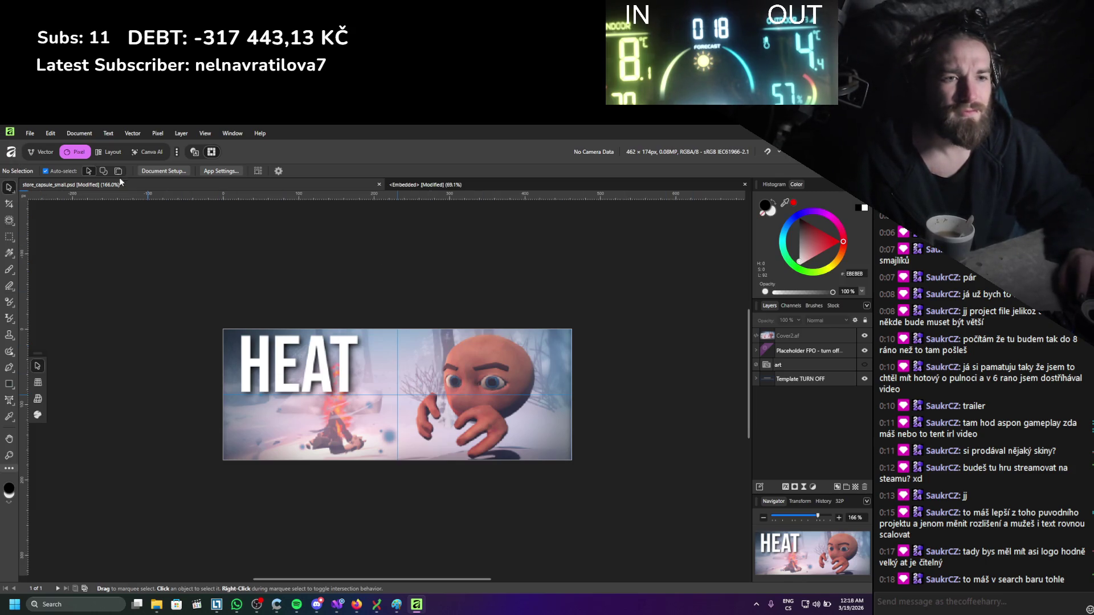
left_click(32, 134)
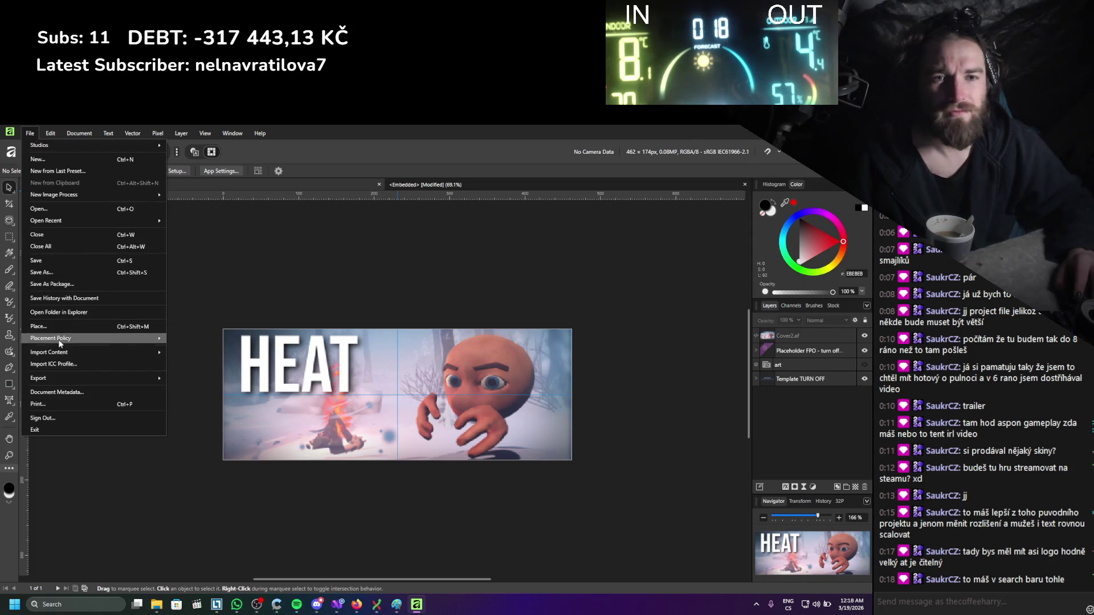
Export a PNG with Lanczos 3 (non-separable) resampling, saved as store_capsule_small.png.
mouse_move(56, 378)
left_click(213, 380)
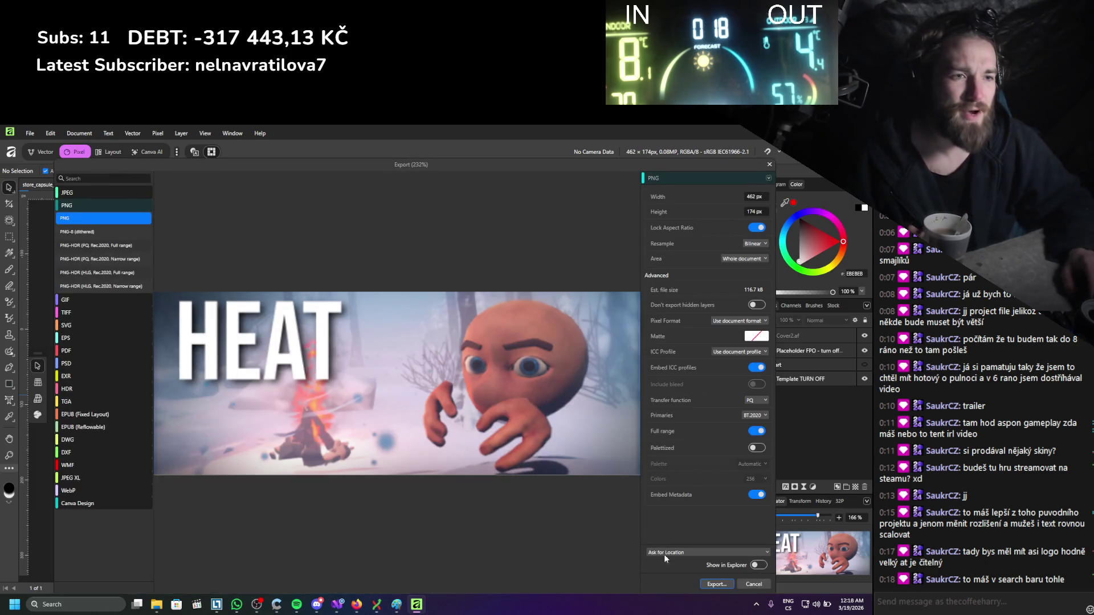
left_click(755, 244)
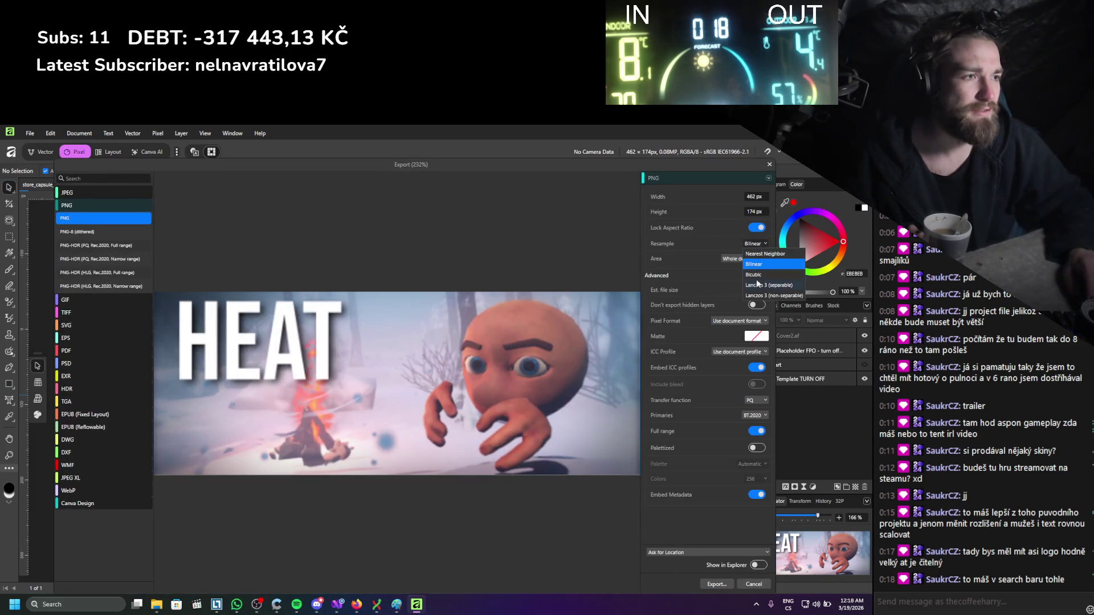
left_click(758, 255)
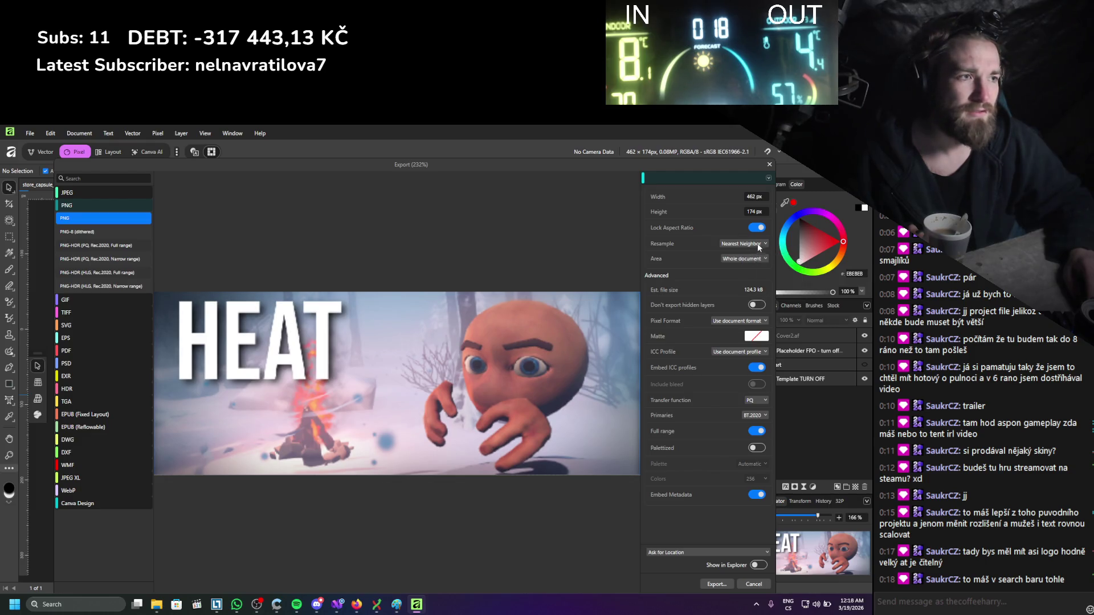
left_click(758, 244)
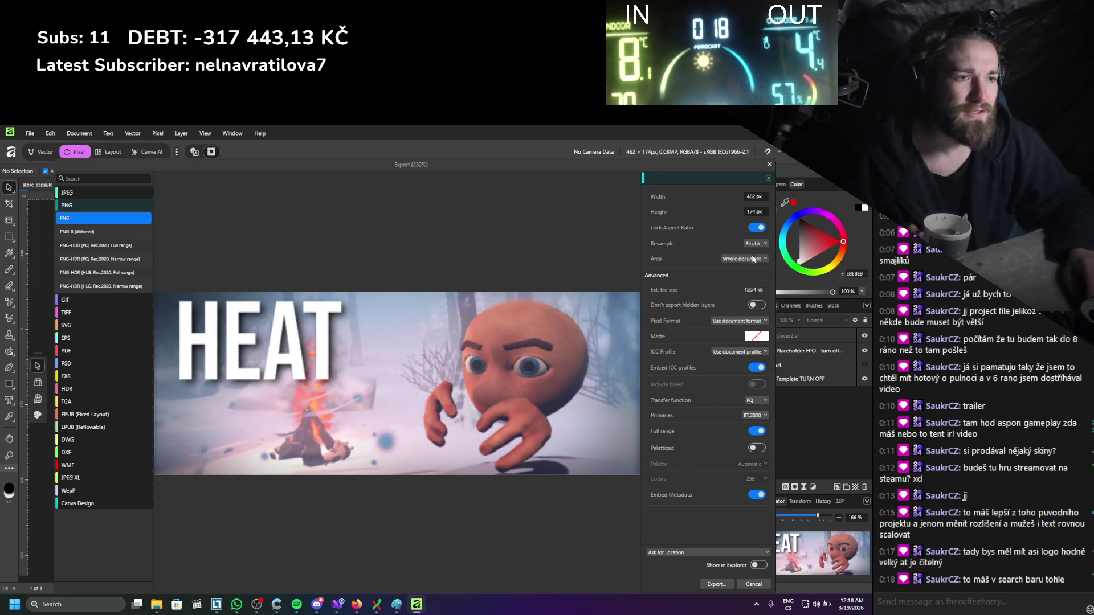
left_click(755, 244)
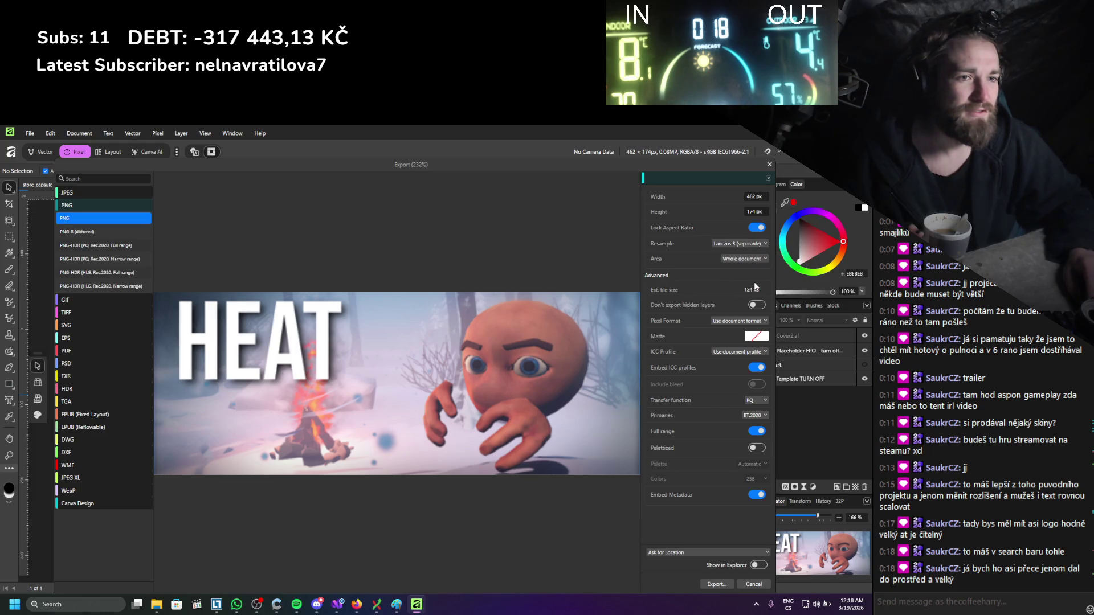
left_click(752, 244)
left_click(753, 296)
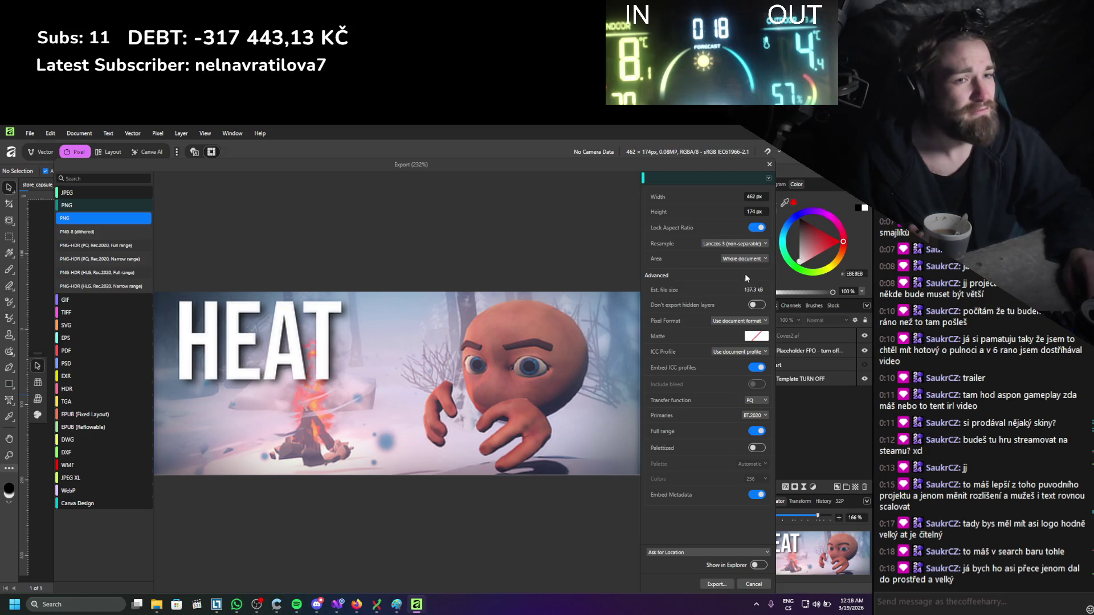
left_click(717, 584)
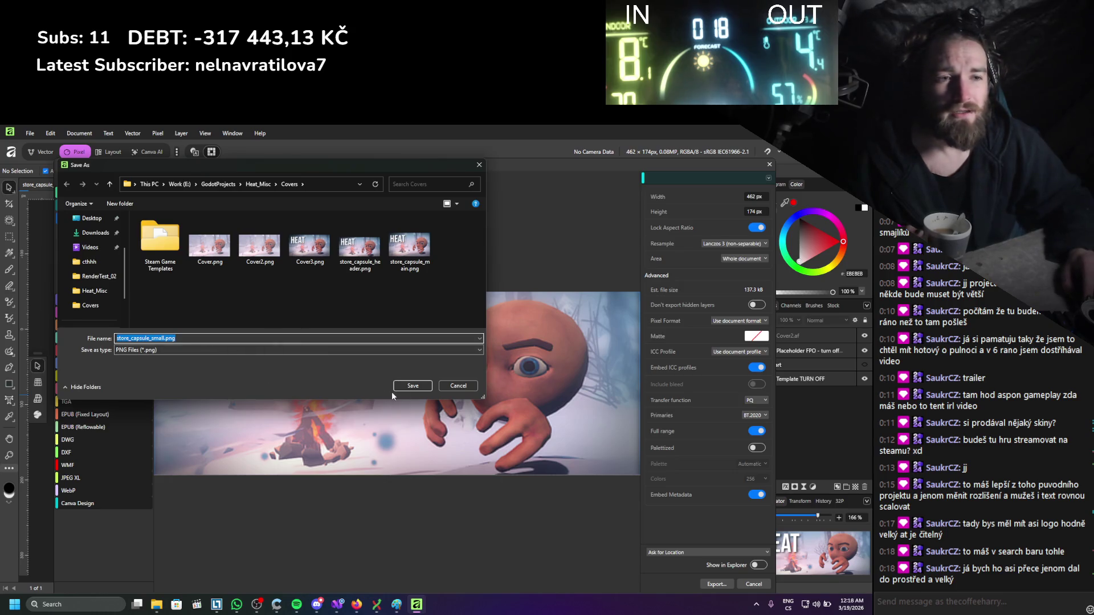
left_click(414, 385)
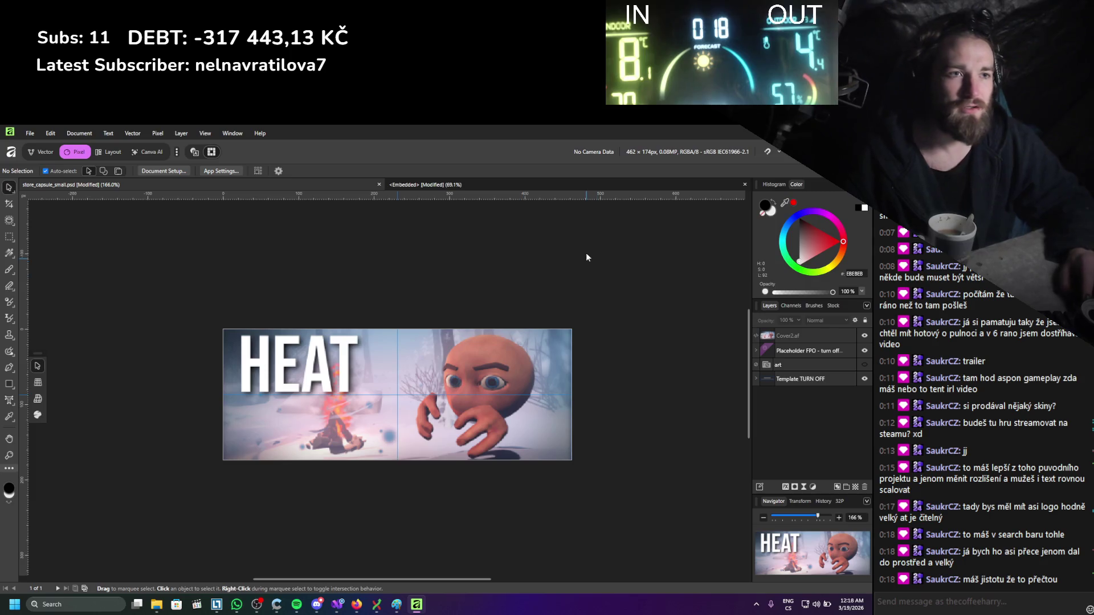
Close the small capsule without saving and exit Affinity.
key("ctrl+w")
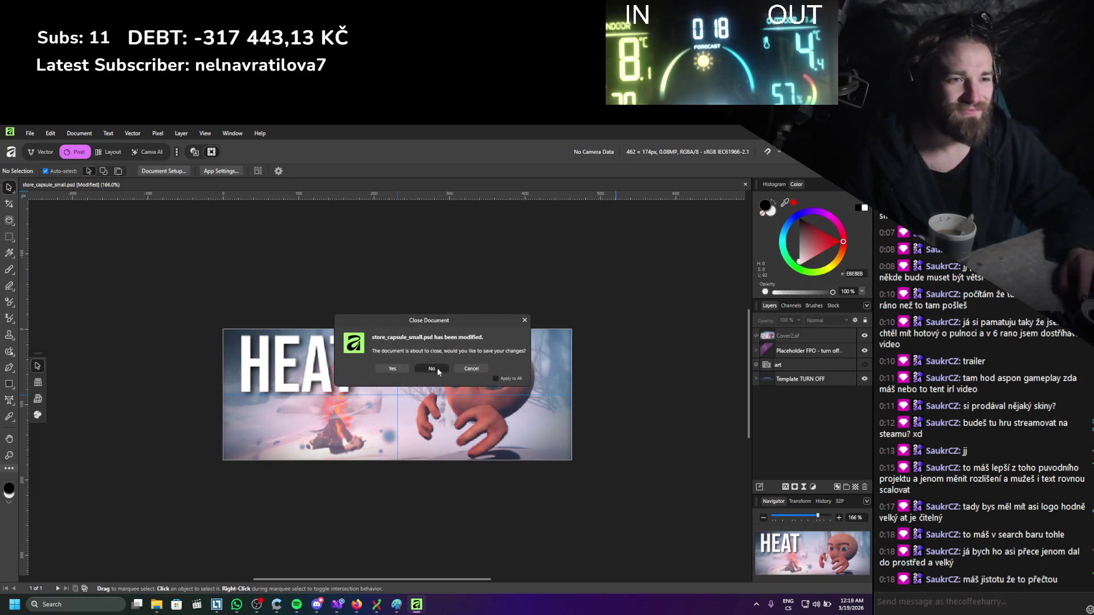
left_click(438, 370)
key("alt+F4")
Open store_capsule_vertical.psd from Explorer and postpone the update.
left_click(188, 310)
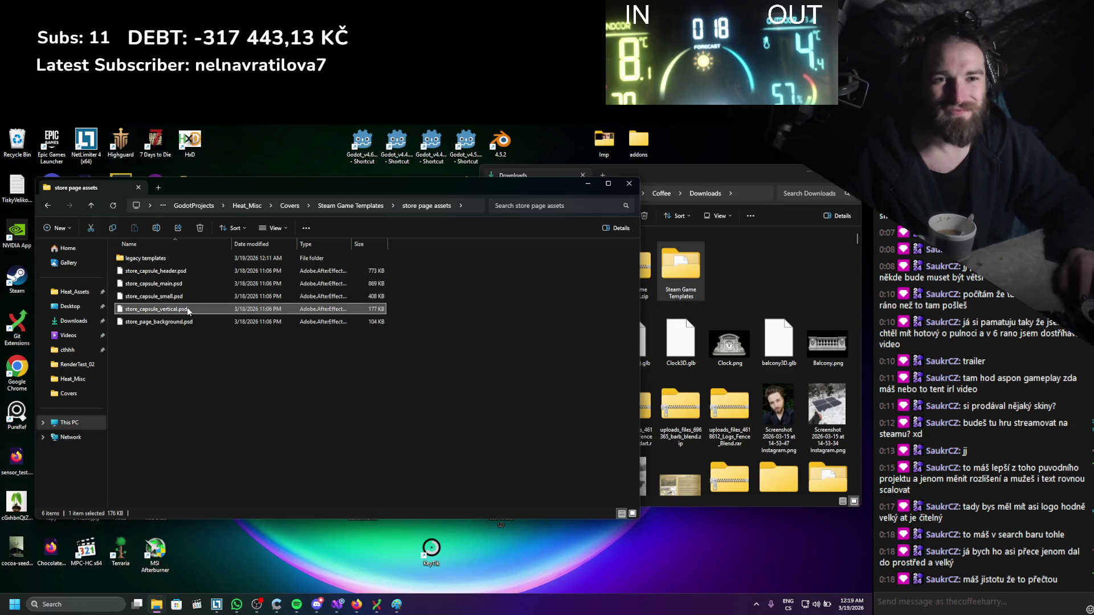
right_click(175, 311)
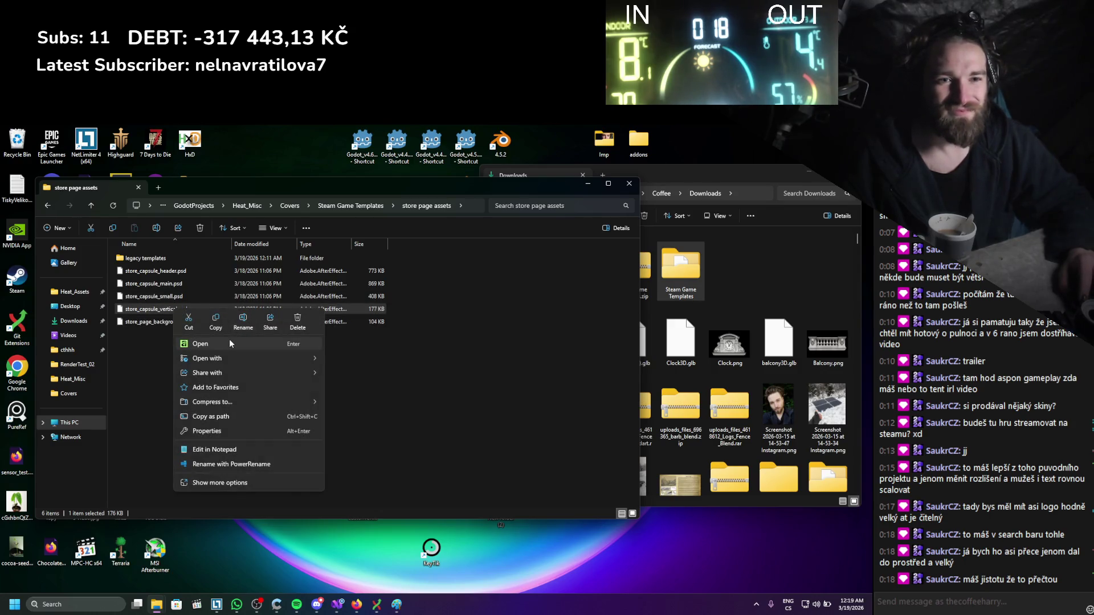
left_click(229, 340)
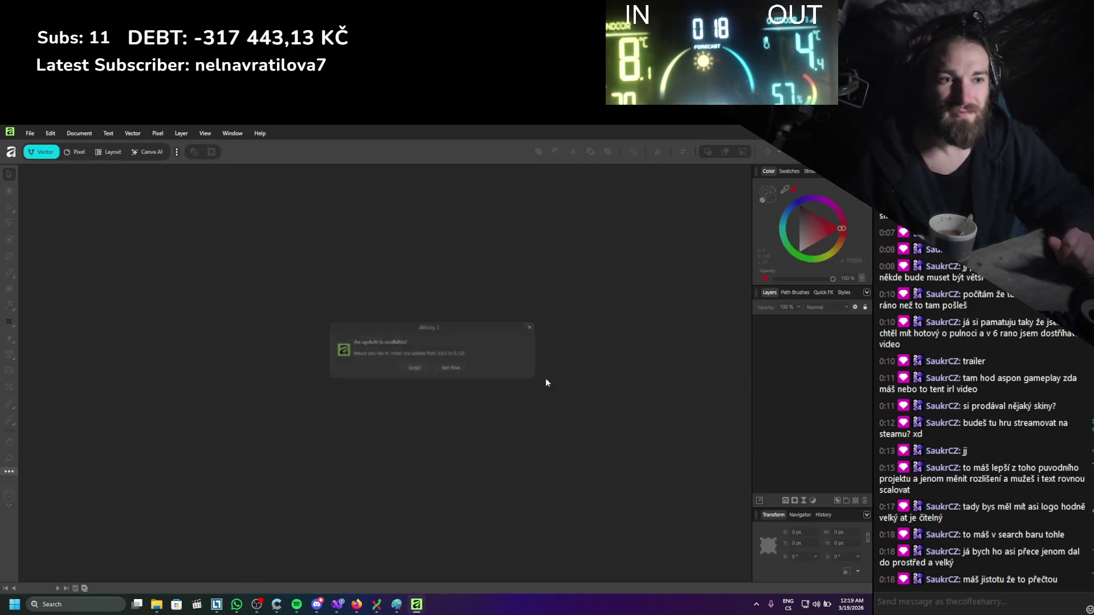
left_click(456, 371)
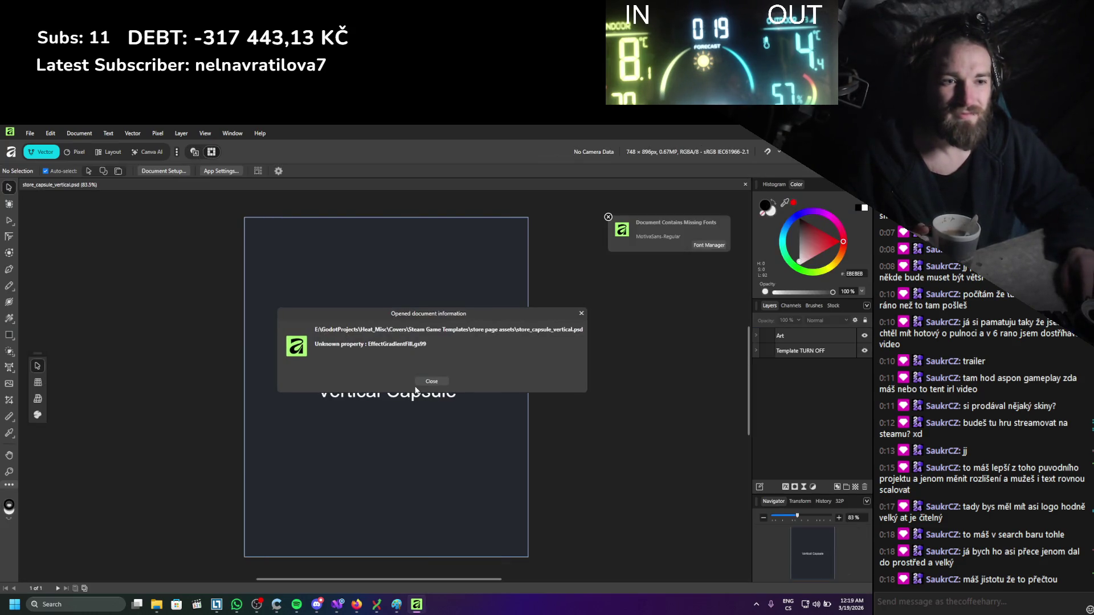
Dismiss the opened document information message.
left_click(431, 381)
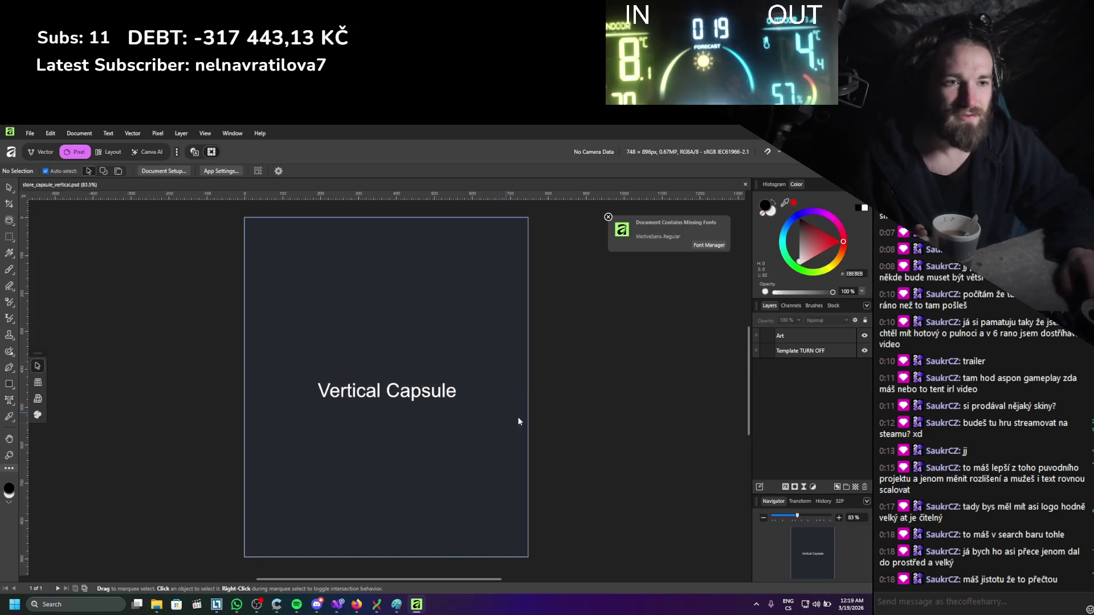
scroll(551, 426, "down", 3)
scroll(551, 431, "up", 2)
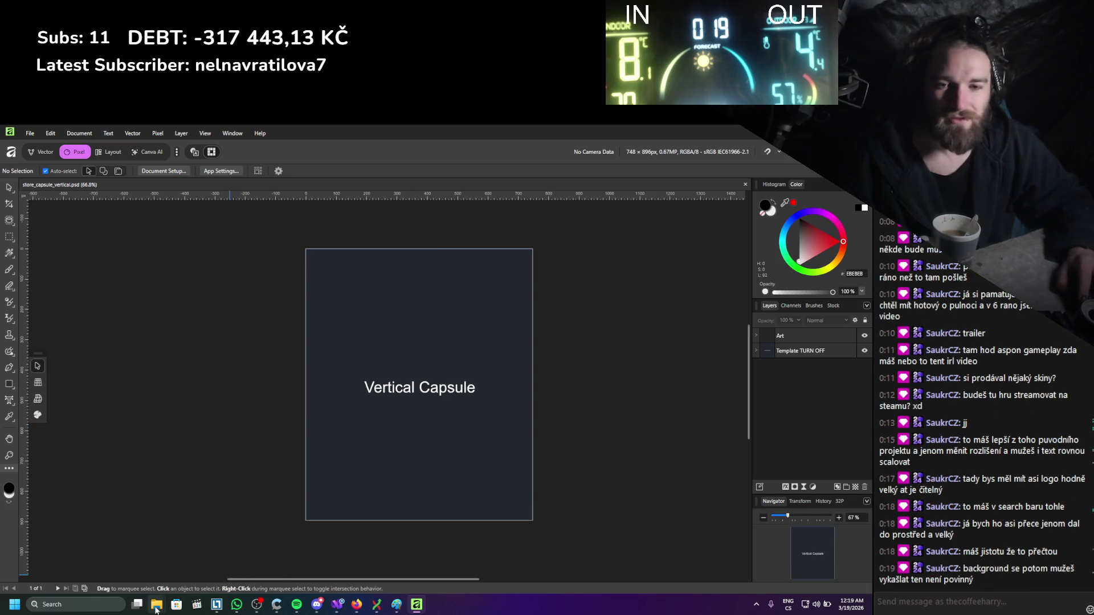
Drag Cover2.png from the Covers window onto the vertical canvas and move it down-left.
mouse_move(155, 606)
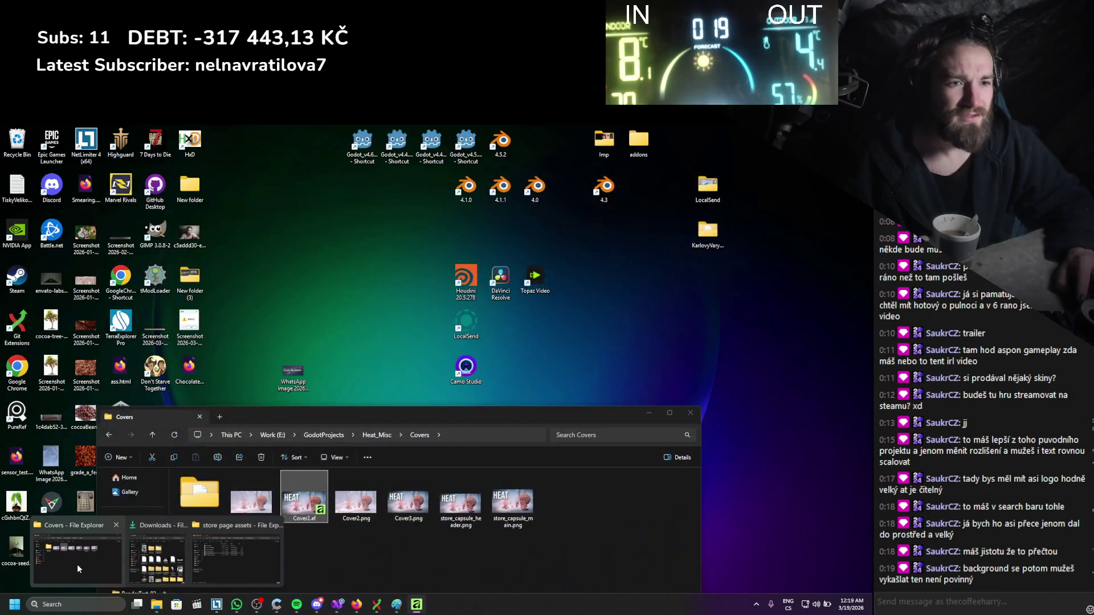
left_click(77, 564)
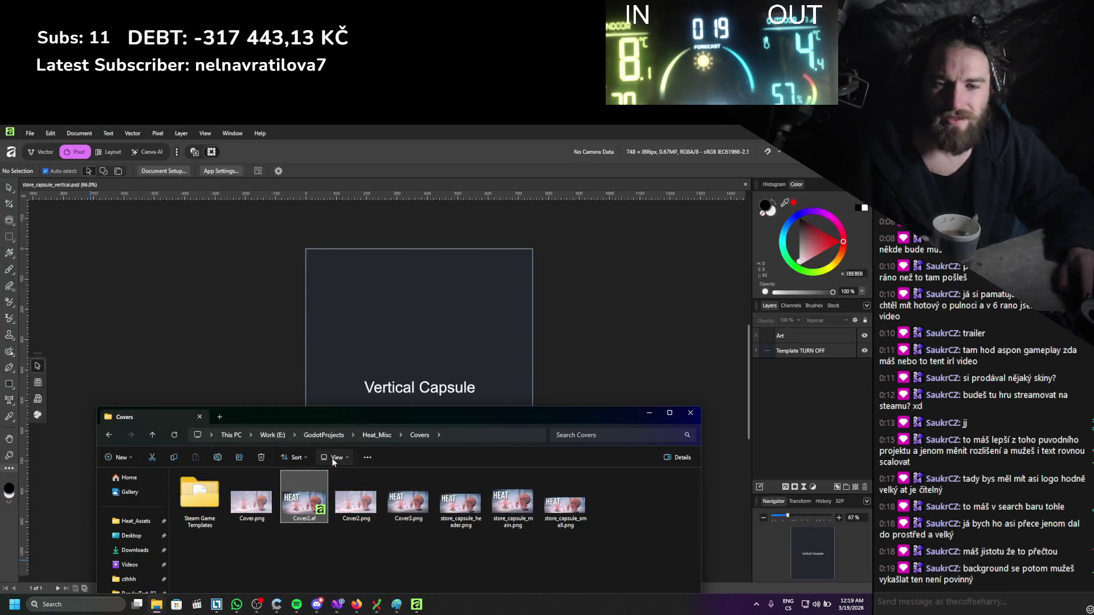
mouse_move(350, 498)
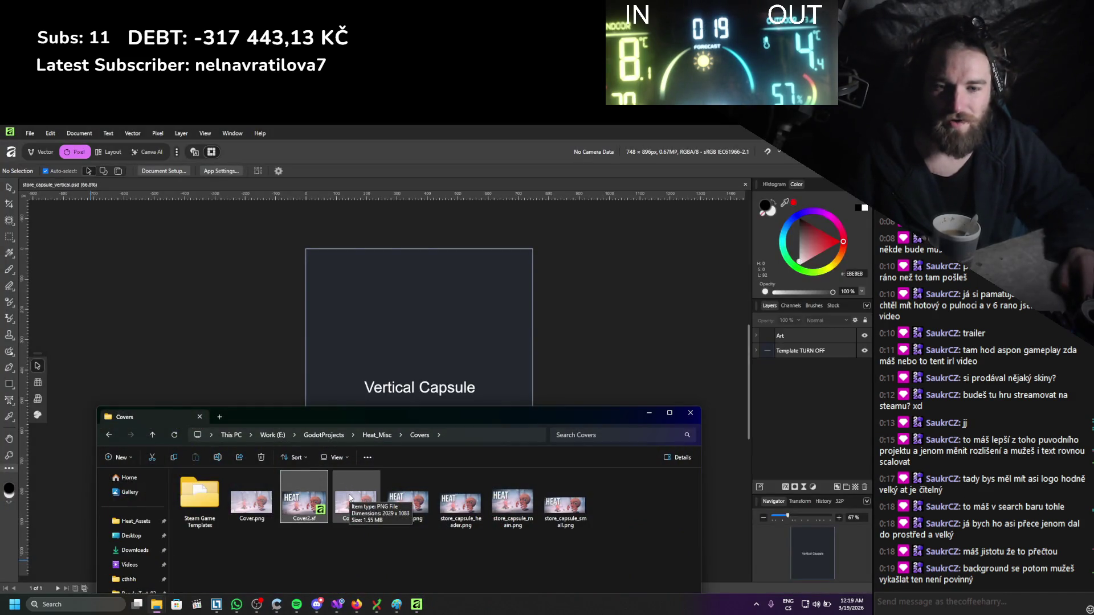
mouse_move(350, 499)
left_mouse_down()
mouse_move(366, 507)
mouse_move(371, 409)
mouse_move(433, 342)
left_mouse_up()
left_click(647, 413)
mouse_move(466, 393)
left_mouse_down()
mouse_move(441, 451)
mouse_move(399, 450)
mouse_move(482, 456)
mouse_move(555, 443)
mouse_move(552, 418)
mouse_move(594, 411)
mouse_move(349, 450)
mouse_move(565, 442)
mouse_move(385, 426)
mouse_move(389, 444)
mouse_move(430, 457)
mouse_move(495, 402)
mouse_move(499, 456)
mouse_move(602, 556)
mouse_move(567, 432)
mouse_move(389, 438)
mouse_move(456, 456)
mouse_move(433, 451)
left_mouse_up()
Turn the cover art upright and enlarge it to fill the vertical capsule.
mouse_move(414, 265)
left_mouse_down()
mouse_move(533, 444)
mouse_move(557, 402)
left_mouse_up()
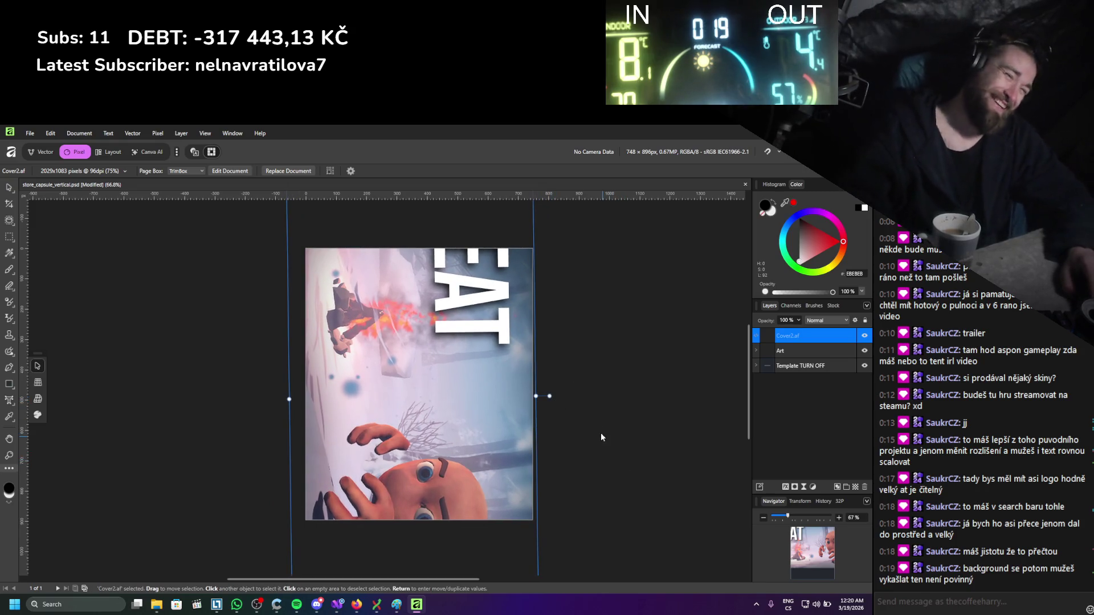
scroll(636, 444, "down", 1)
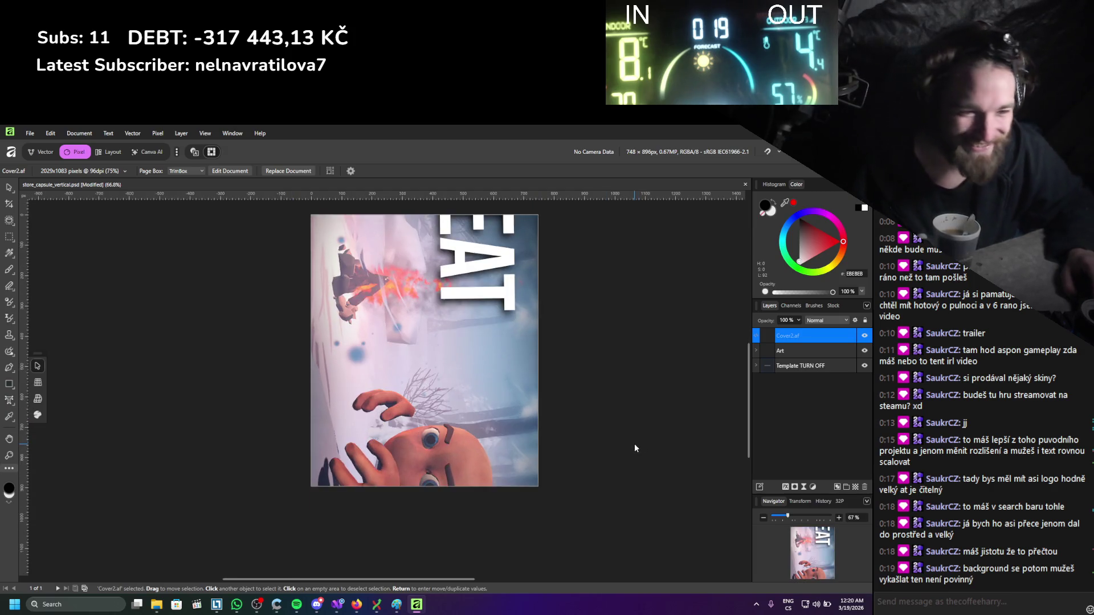
scroll(556, 444, "down", 1)
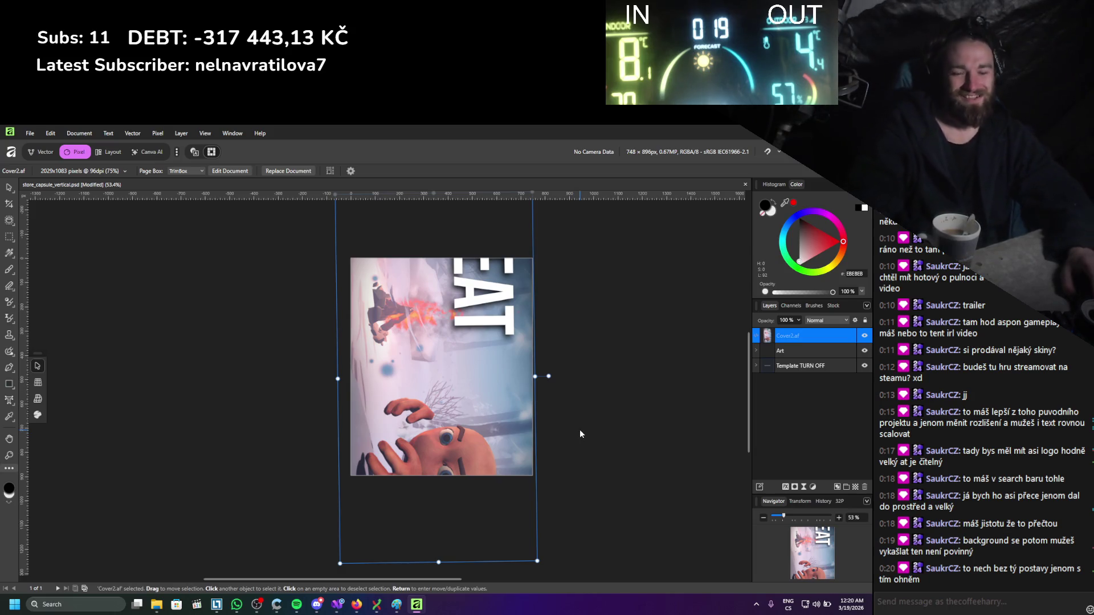
key("ctrl+z")
key("ctrl+z")
left_click_drag(580, 428, 597, 418)
mouse_move(347, 278)
left_mouse_down()
mouse_move(340, 262)
mouse_move(306, 259)
mouse_move(341, 261)
left_mouse_up()
left_click_drag(451, 329, 455, 324)
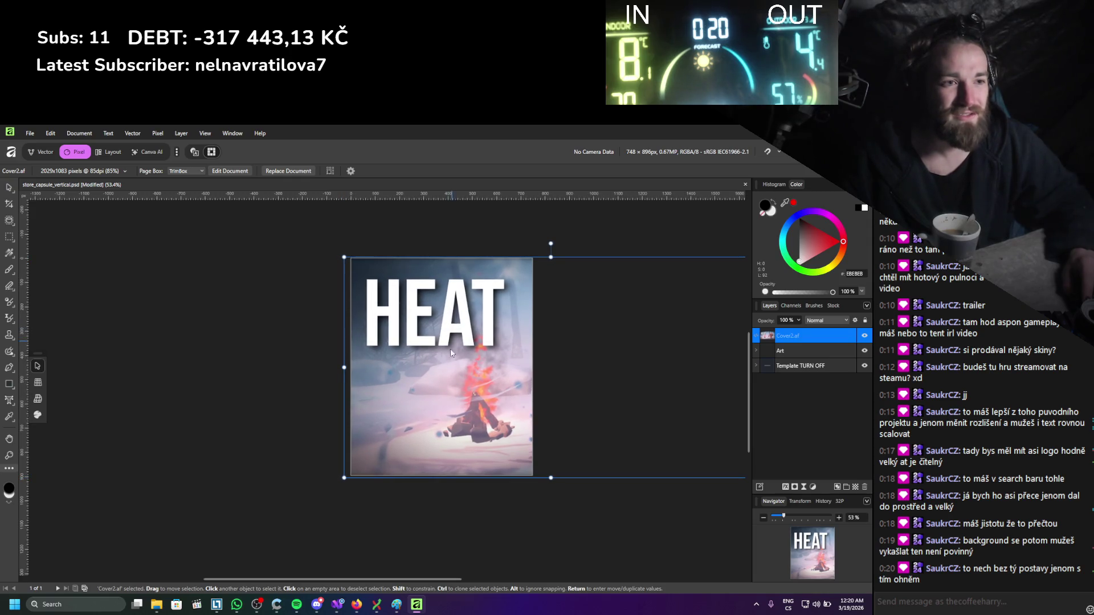
Slide the cover art left so the campfire is centred.
left_click(492, 508)
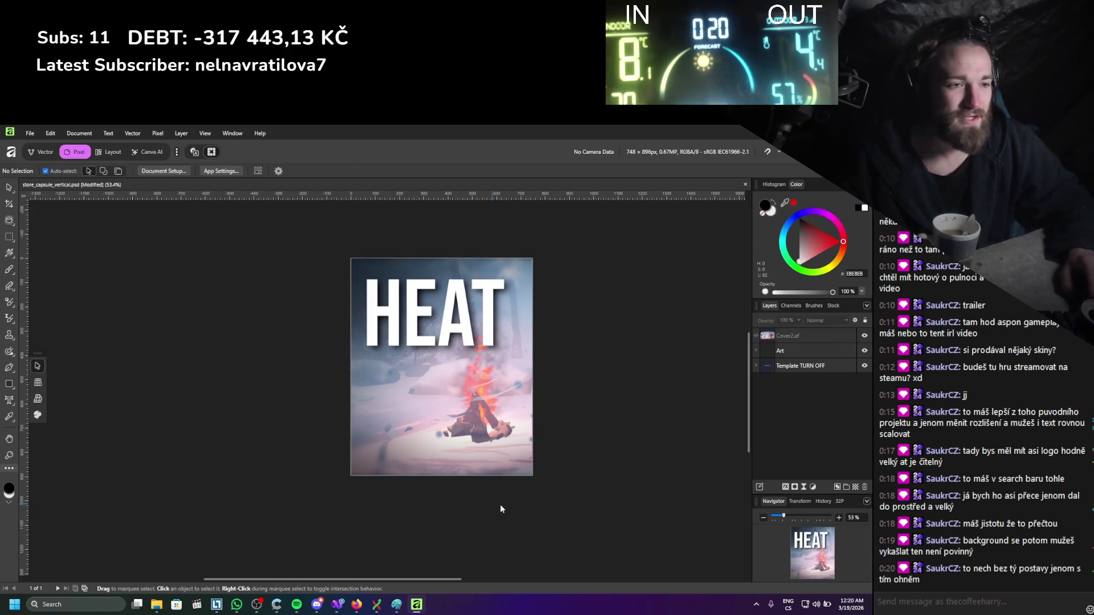
scroll(500, 507, "up", 3)
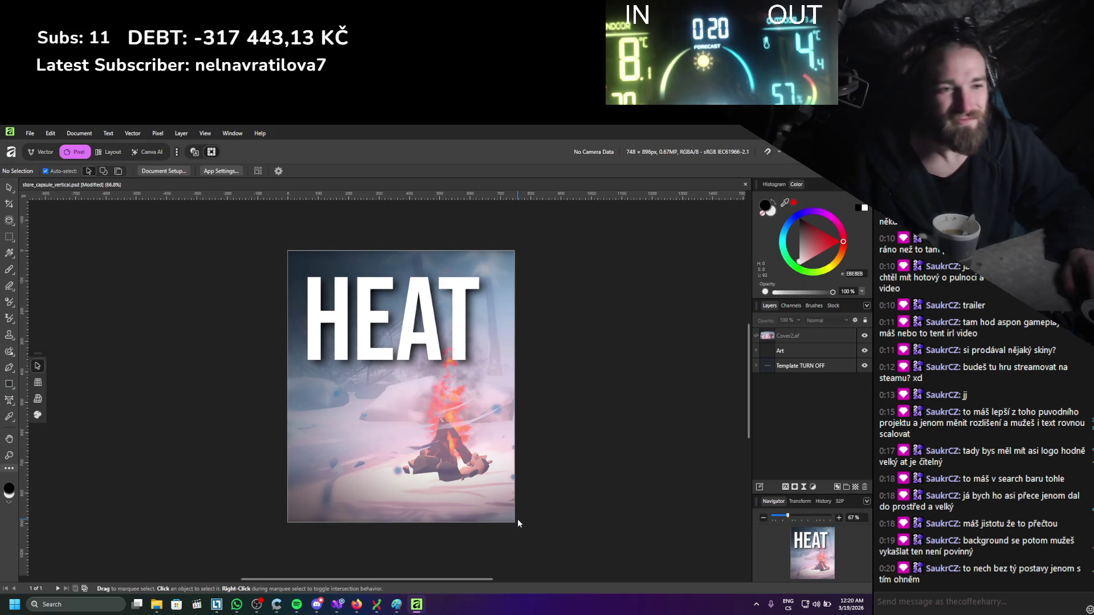
left_click(483, 479)
mouse_move(483, 479)
left_mouse_down()
mouse_move(301, 454)
mouse_move(289, 476)
mouse_move(250, 469)
mouse_move(420, 476)
left_mouse_up()
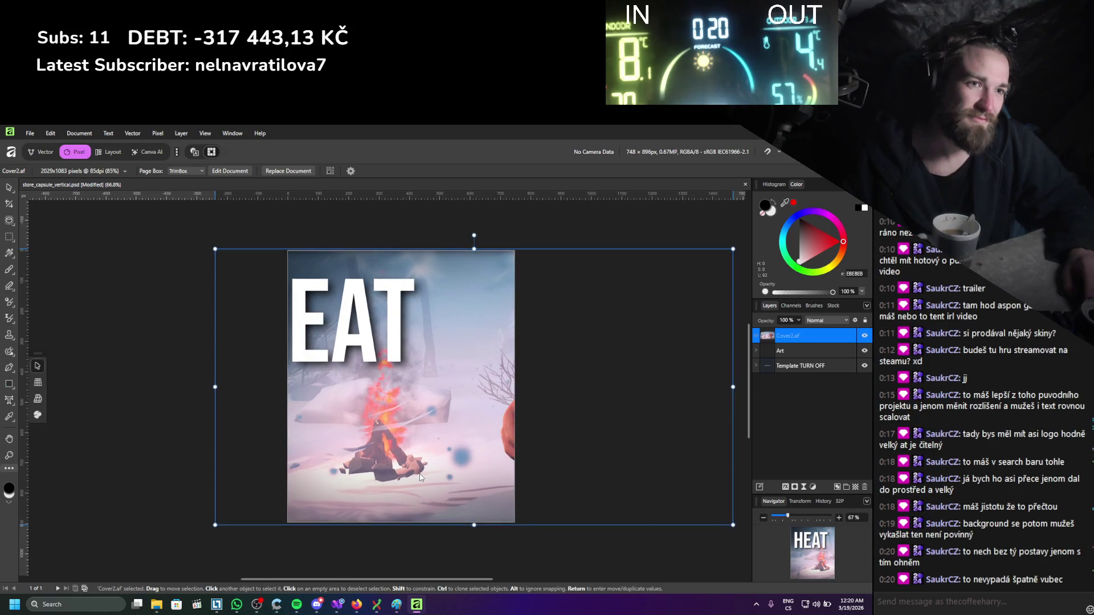
In the embedded Cover2.af art, select the HEAT title and its layer and move it right and up.
double_click(368, 254)
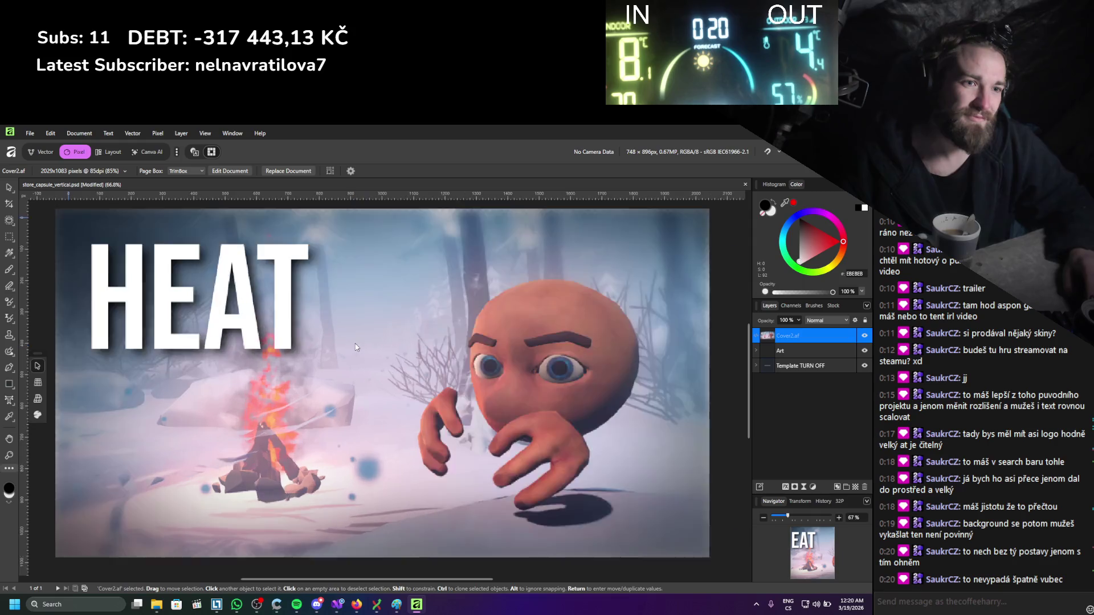
left_click(227, 329)
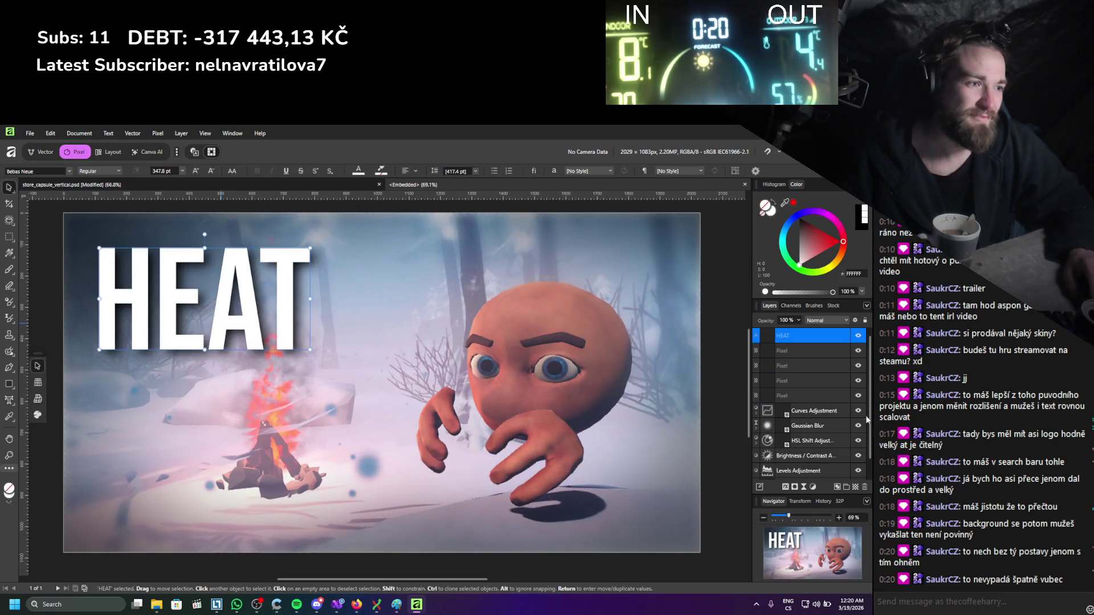
left_click(808, 350, "shift")
left_click_drag(229, 323, 336, 310)
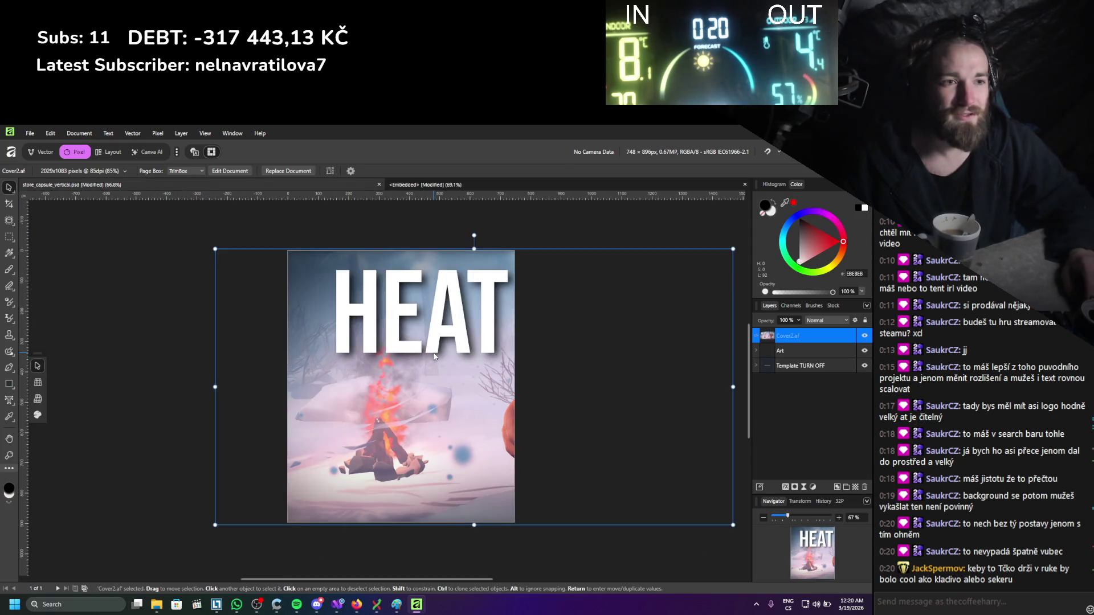
left_click(432, 187)
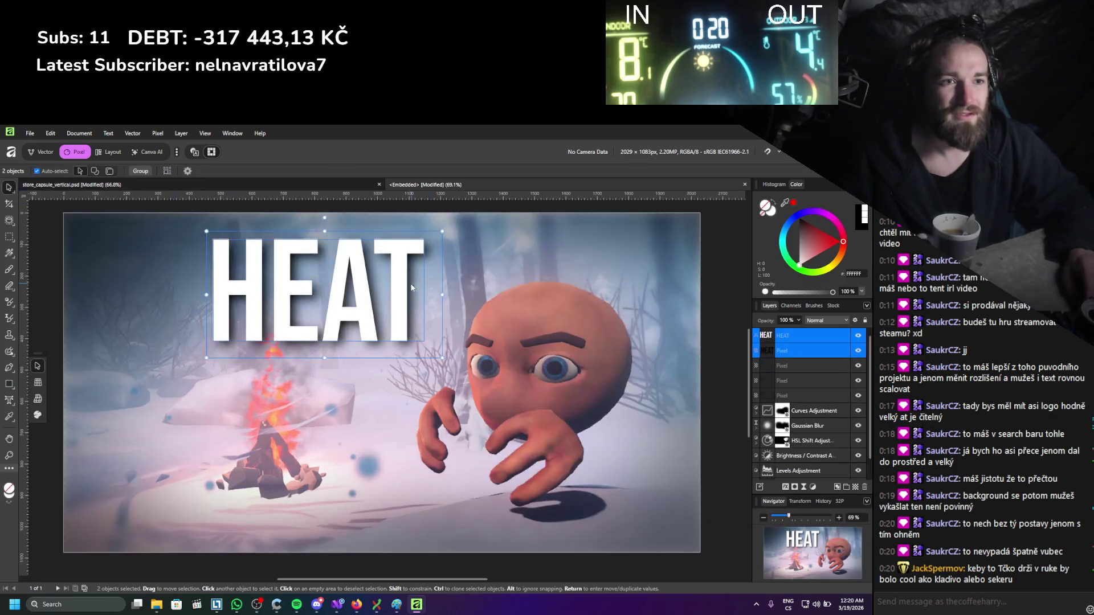
left_click_drag(344, 315, 324, 315)
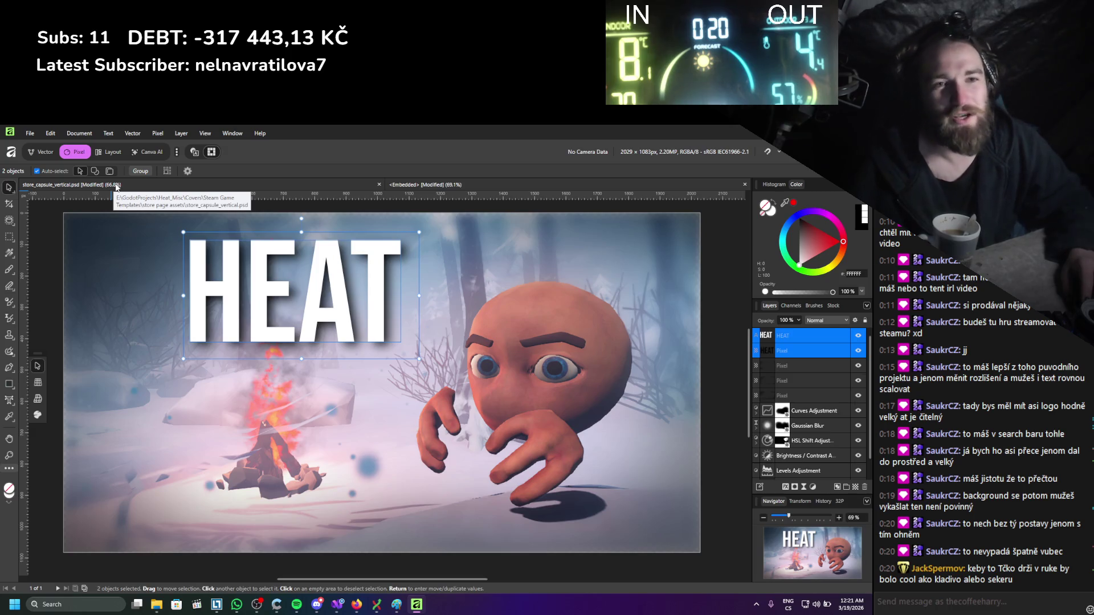
Nudge the cover art right in the vertical capsule, then shift the HEAT title left and up.
left_click(116, 186)
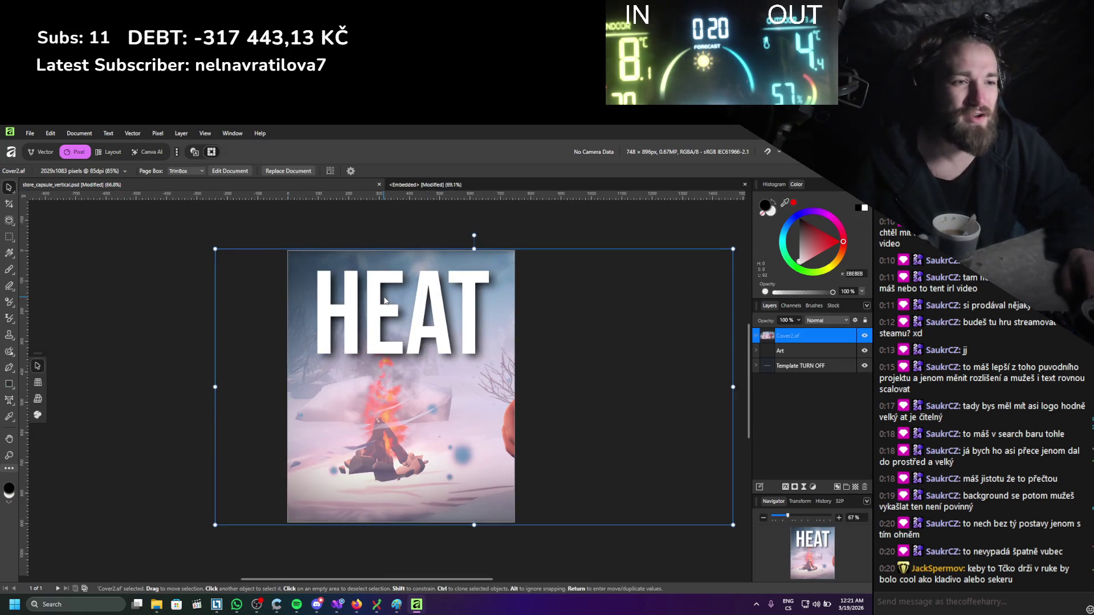
key("shift+Right")
key("shift+Right")
key("shift+Right")
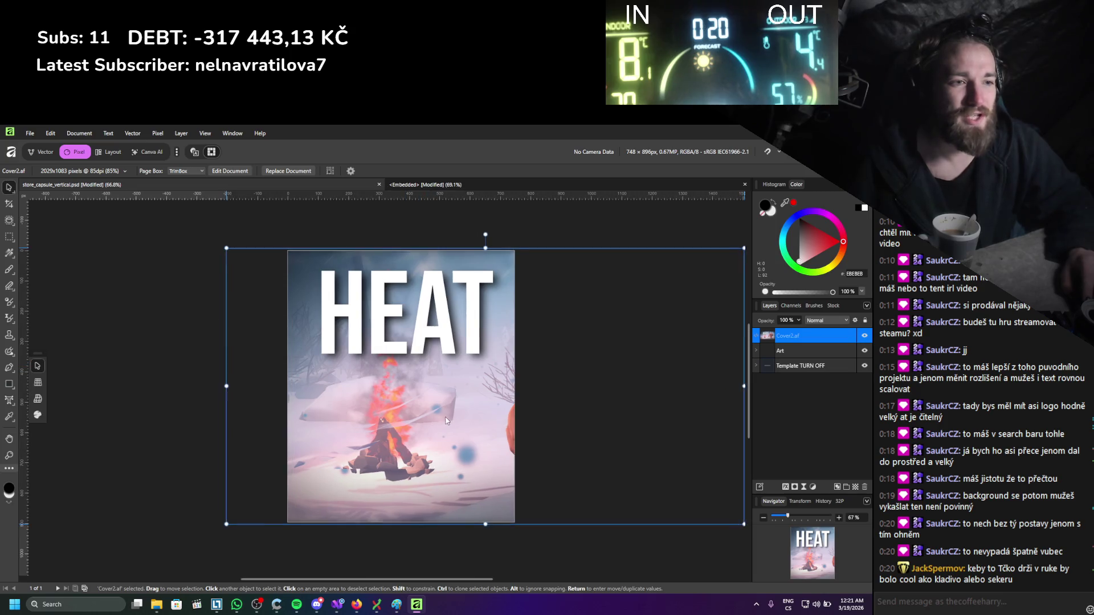
key("shift+Right")
left_click(440, 189)
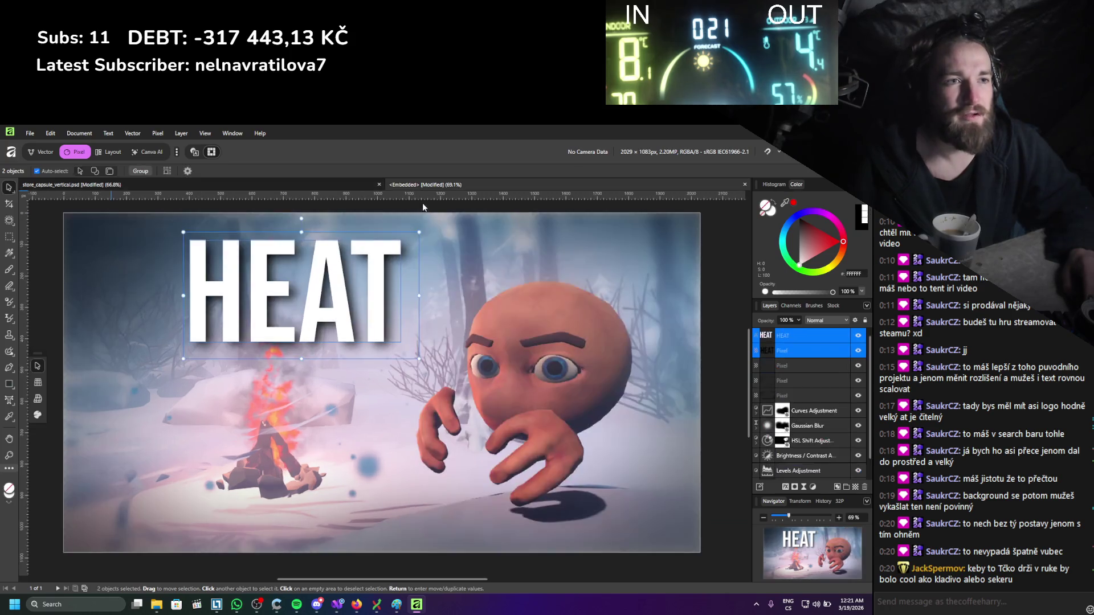
left_click_drag(344, 303, 329, 296)
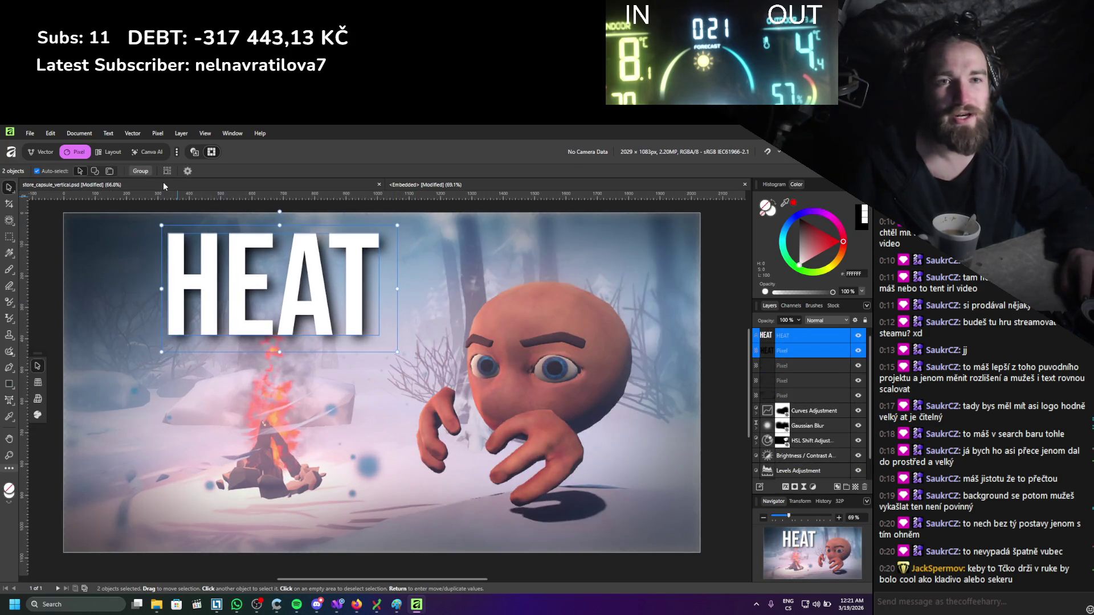
left_click(163, 184)
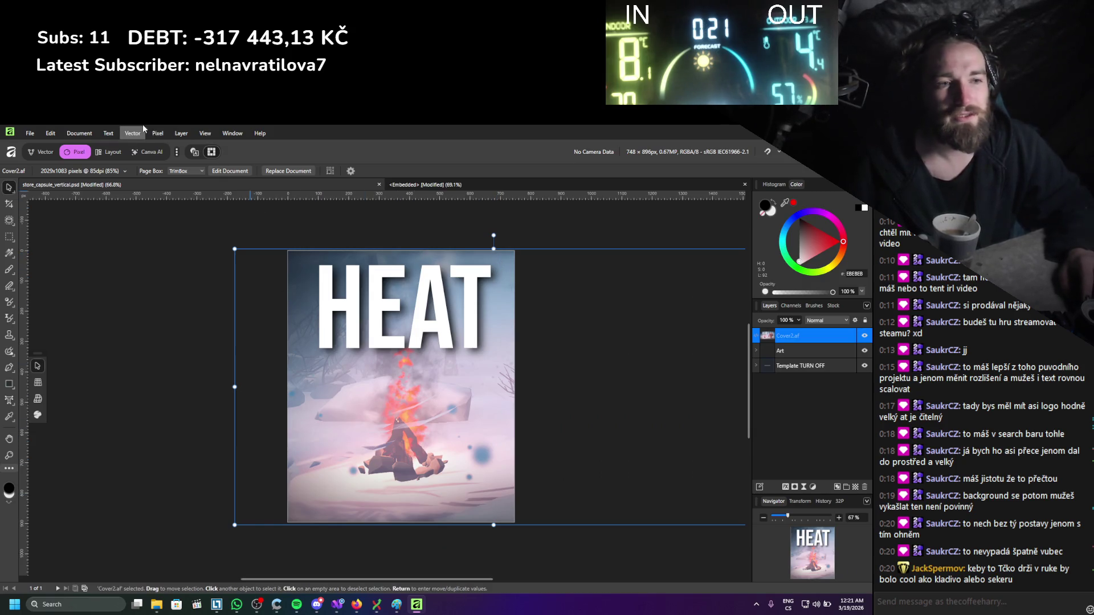
Export the vertical capsule as a 748 × 896 PNG named store_capsule_vertical.png into Covers.
left_click(29, 136)
mouse_move(131, 379)
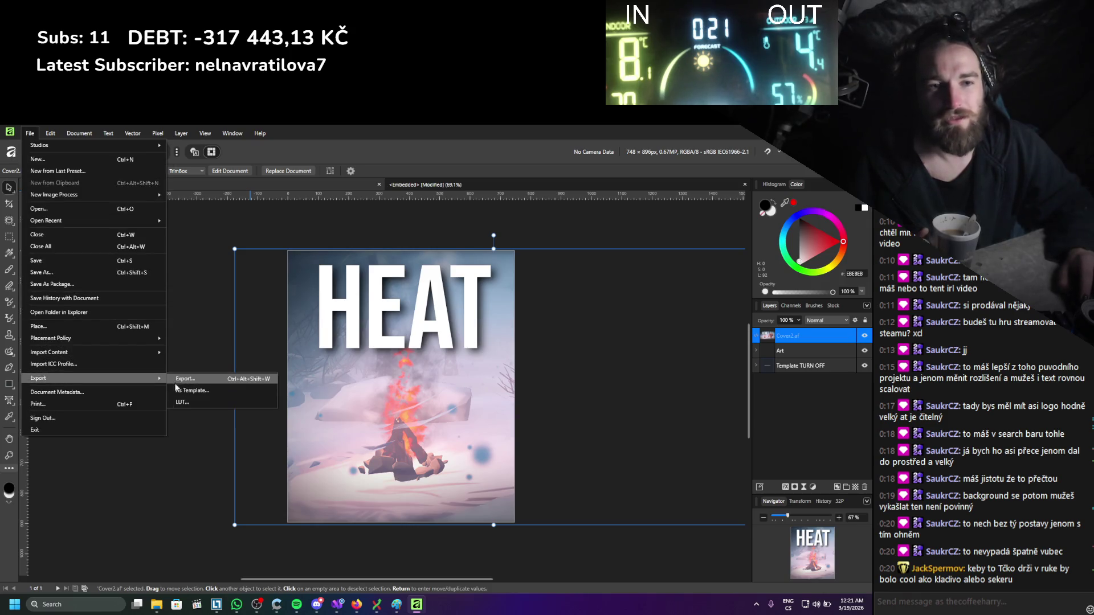
left_click(179, 378)
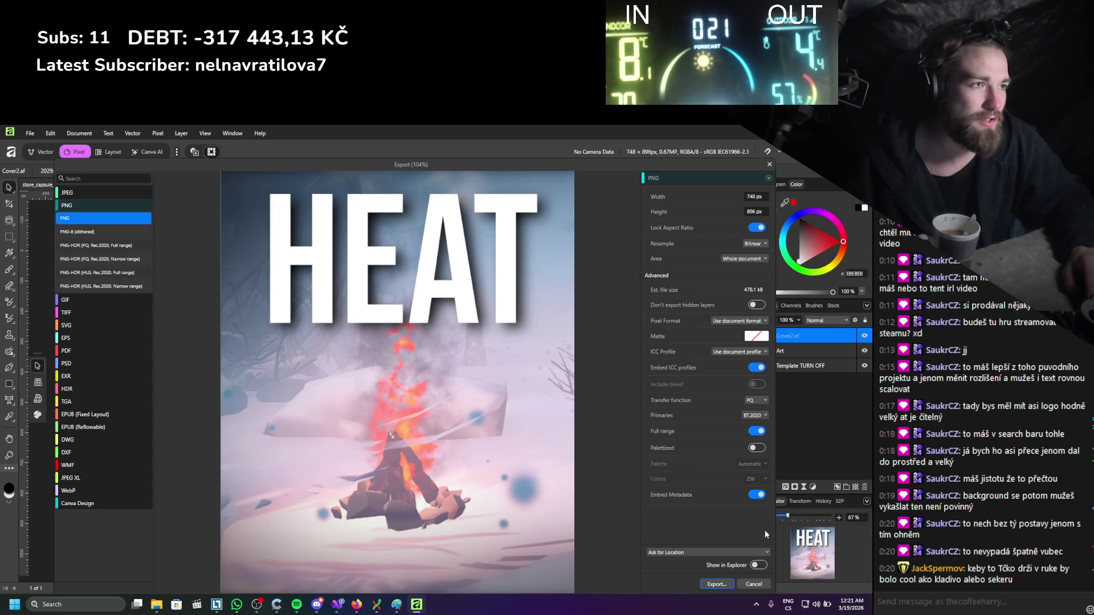
left_click(715, 584)
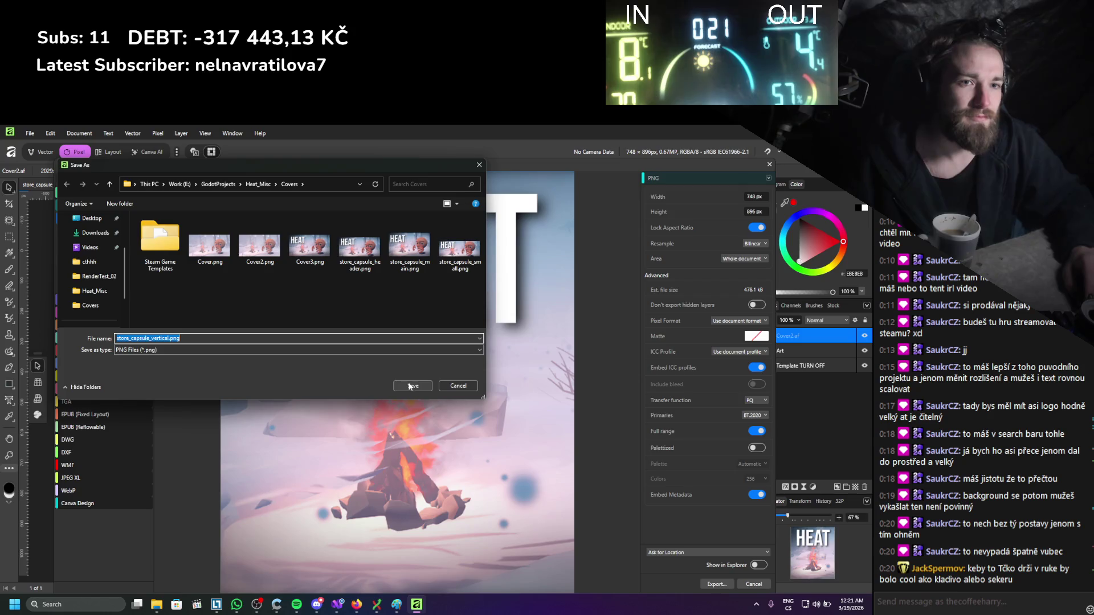
left_click(411, 386)
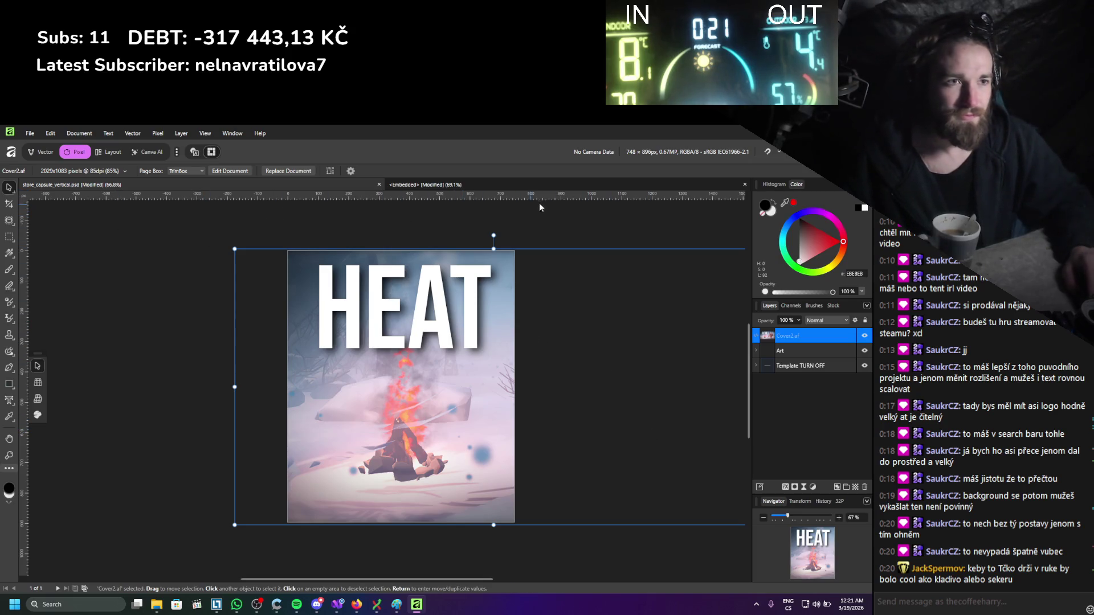
Close Affinity without saving changes and select store_page_background.psd in File Explorer.
key("alt+F4")
left_click(436, 369)
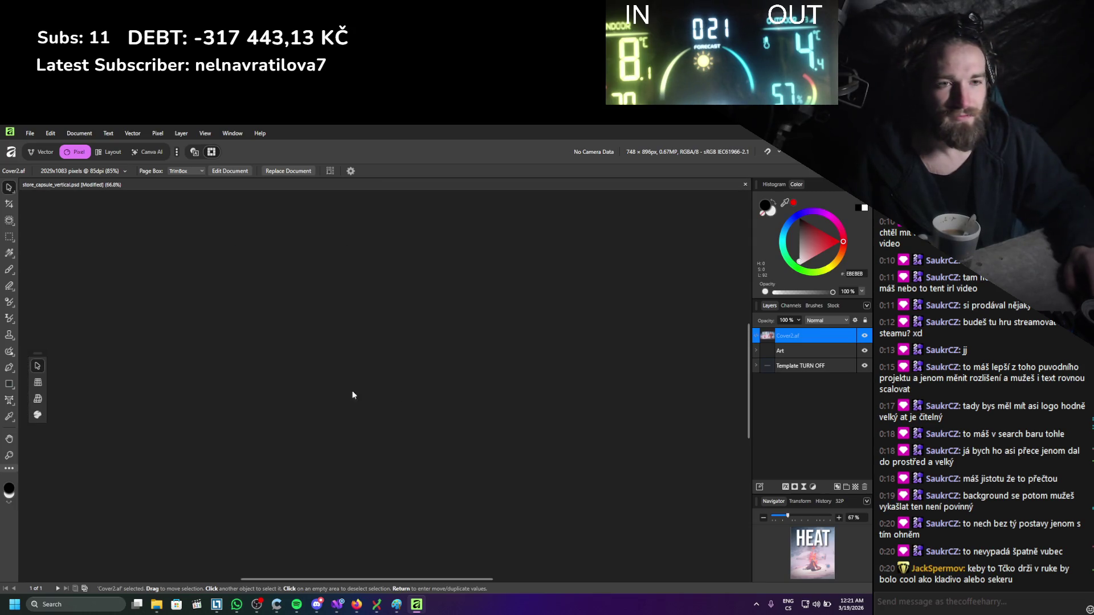
left_click(171, 324)
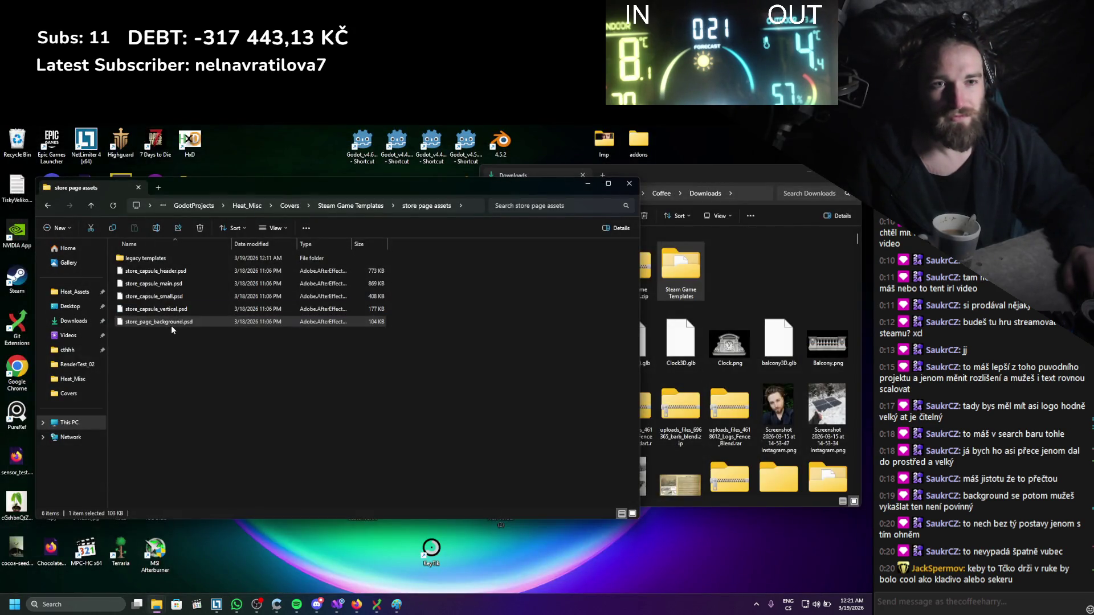
Open store_page_background.psd in Affinity as a blank 1438 × 810 canvas and dismiss the update offer.
right_click(171, 325)
key("Escape")
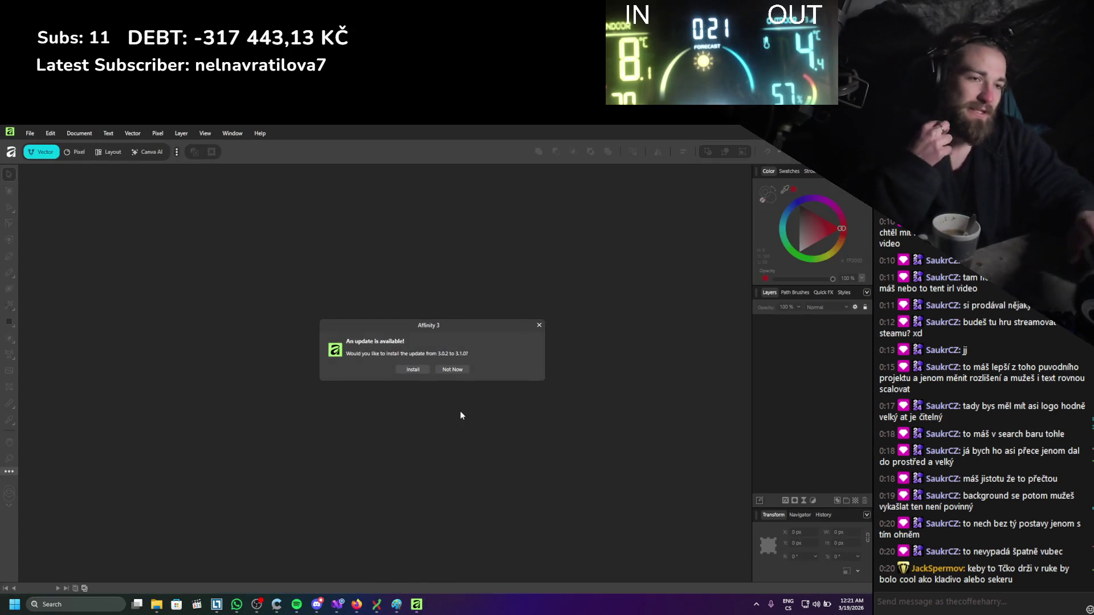
left_click(453, 371)
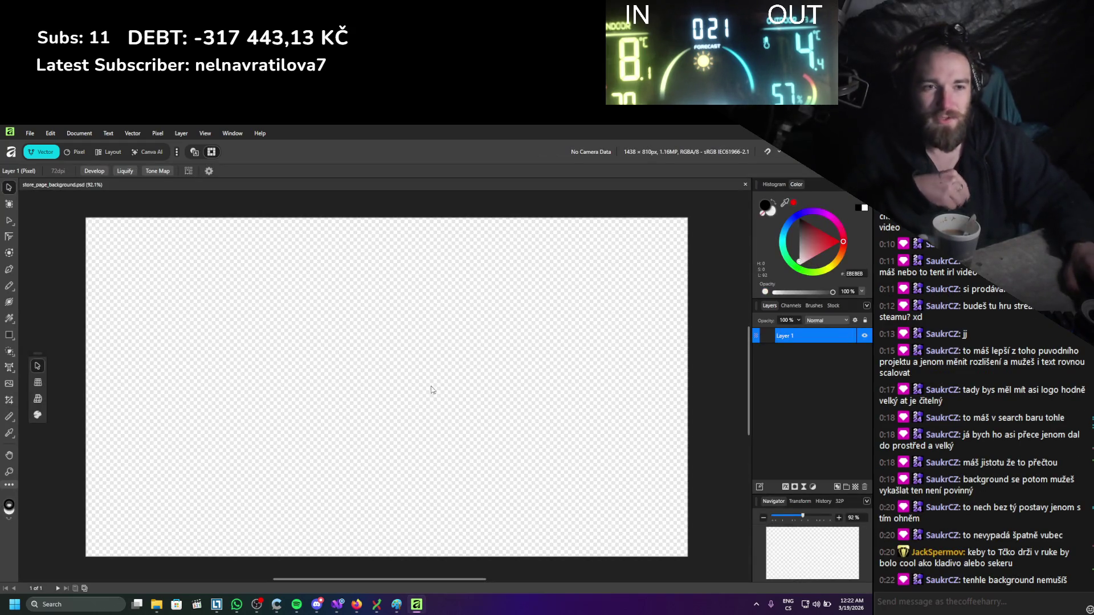
Place Cover2.af from the Covers folder onto the background canvas and position it to fill the page.
mouse_move(156, 604)
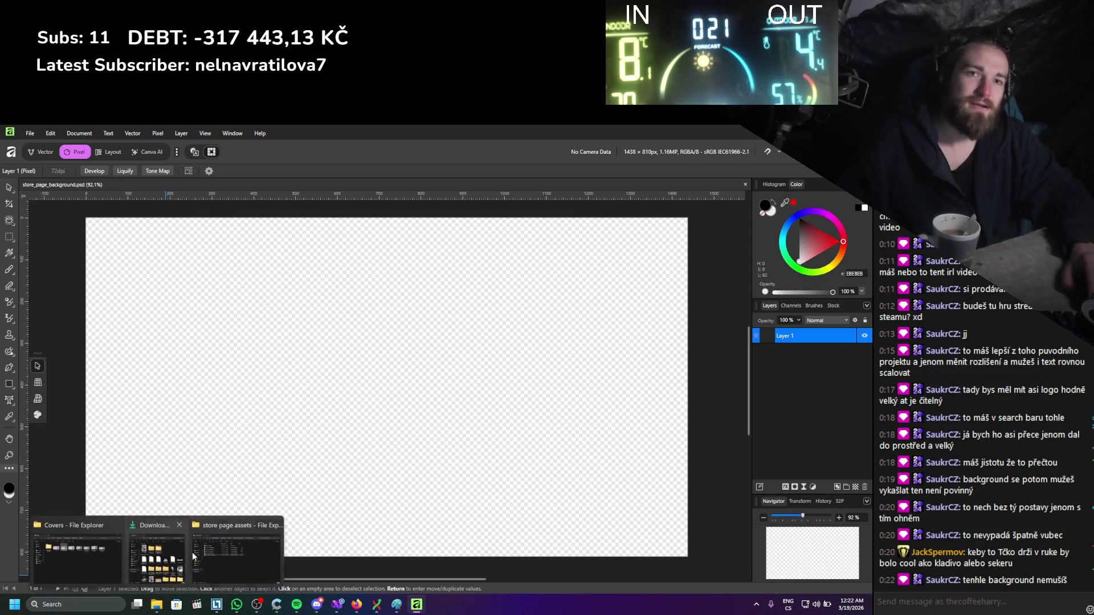
mouse_move(191, 556)
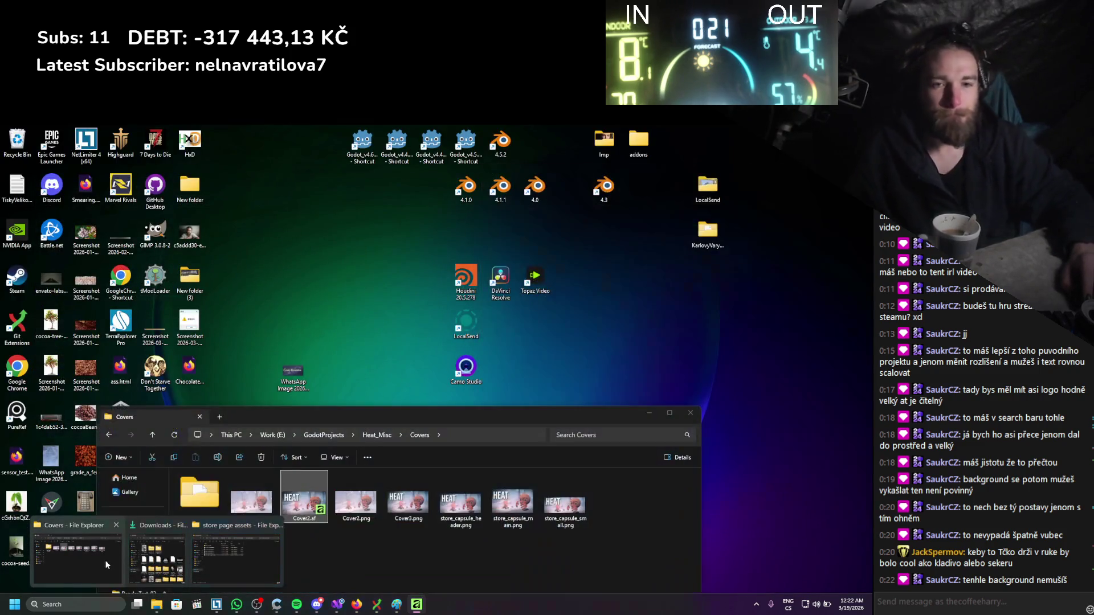
left_click(105, 559)
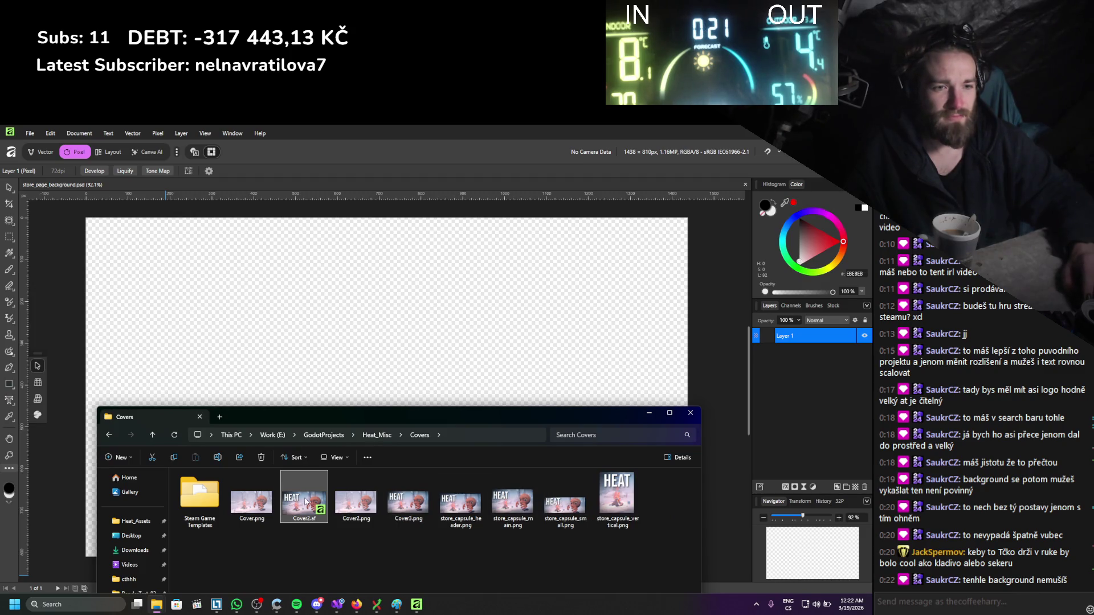
left_click(695, 421)
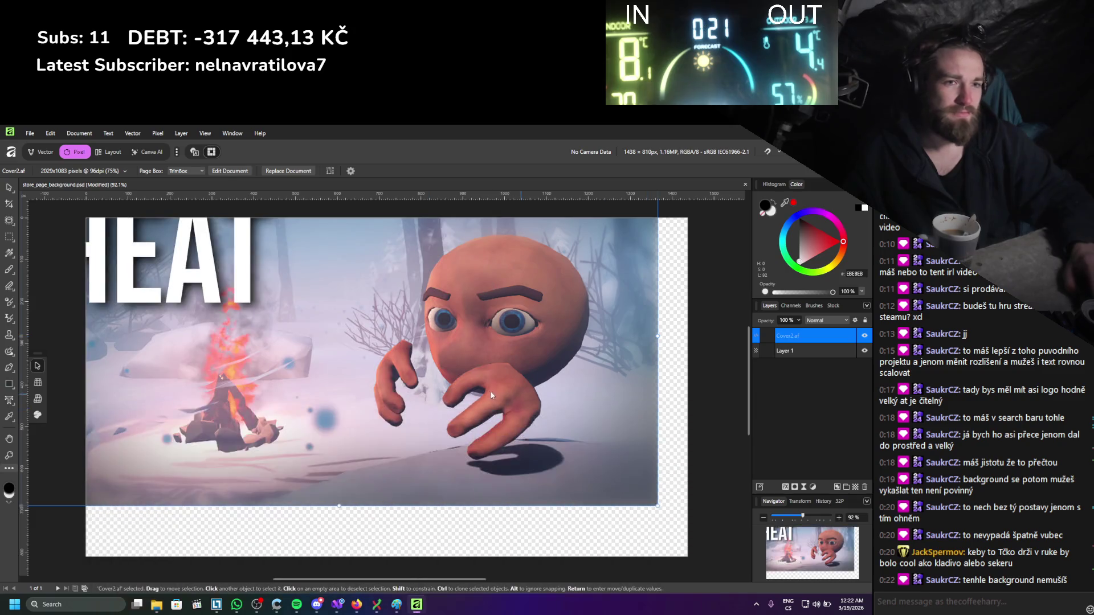
scroll(482, 401, "down", 2)
left_click_drag(482, 401, 496, 414)
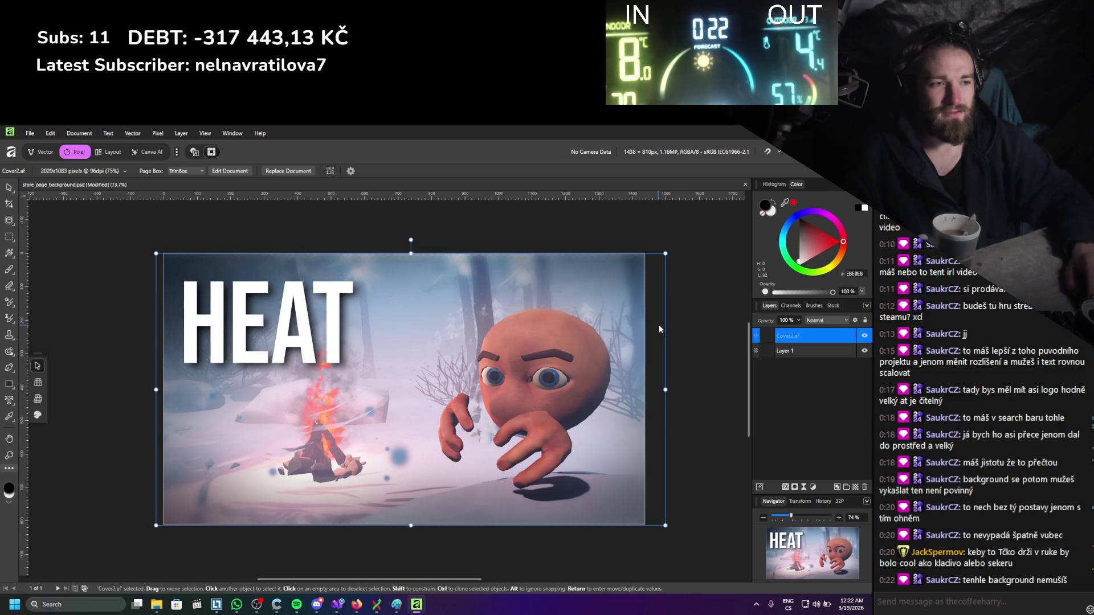
left_click(692, 332)
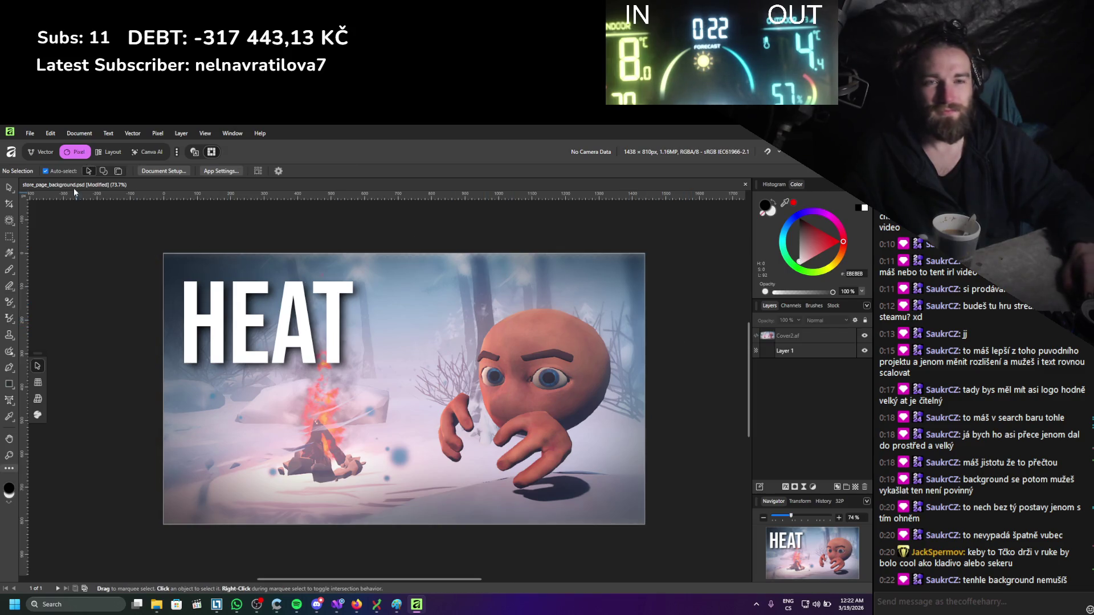
left_click(29, 134)
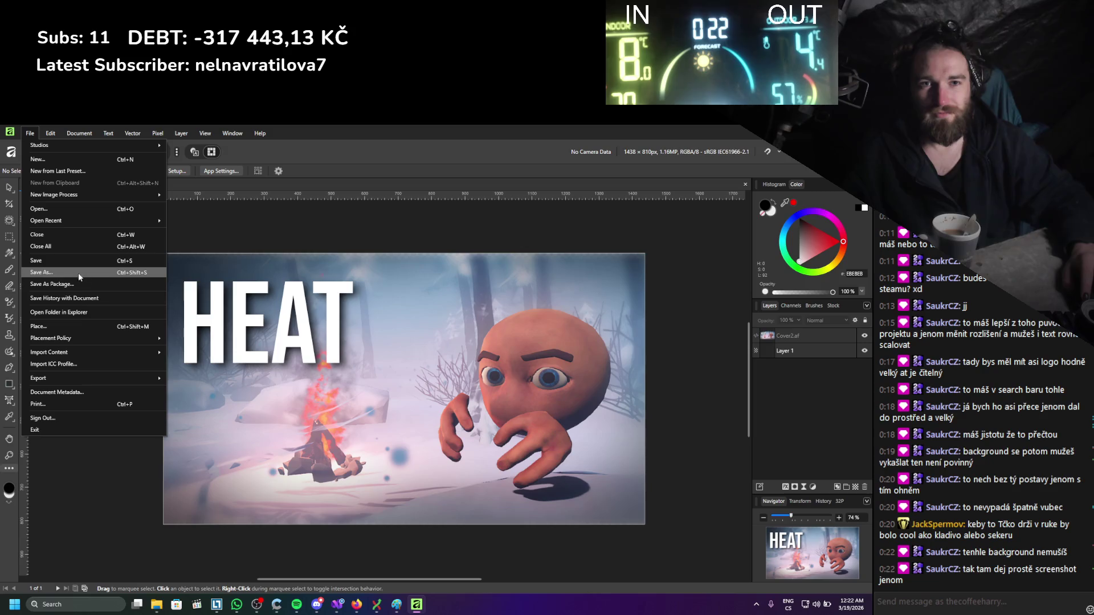
Export the page background as store_page_background.png at 1438 × 810 px into Covers.
mouse_move(66, 375)
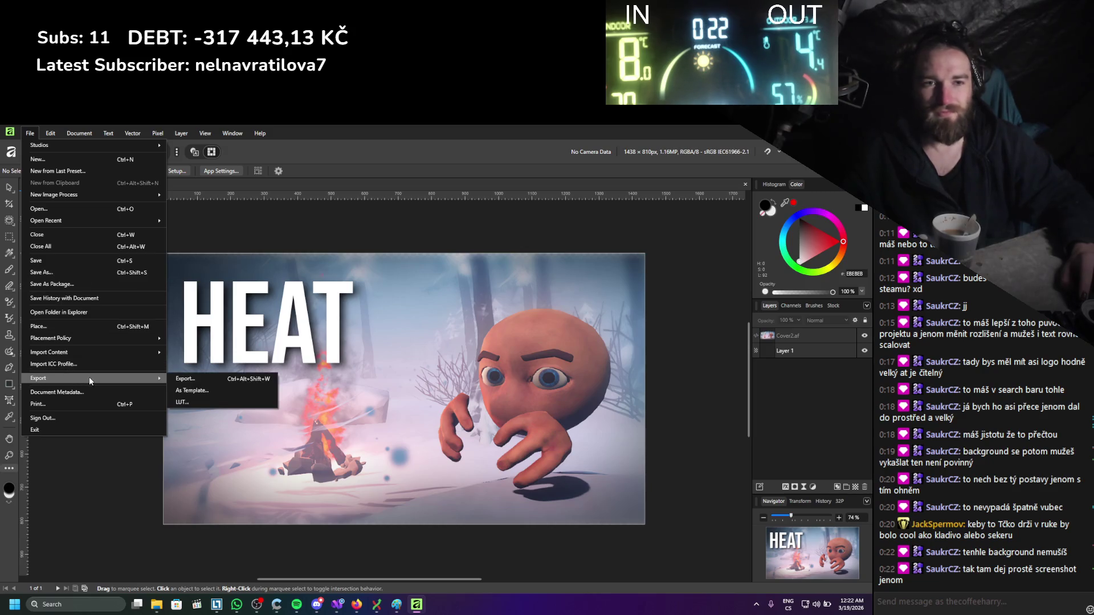
left_click(182, 379)
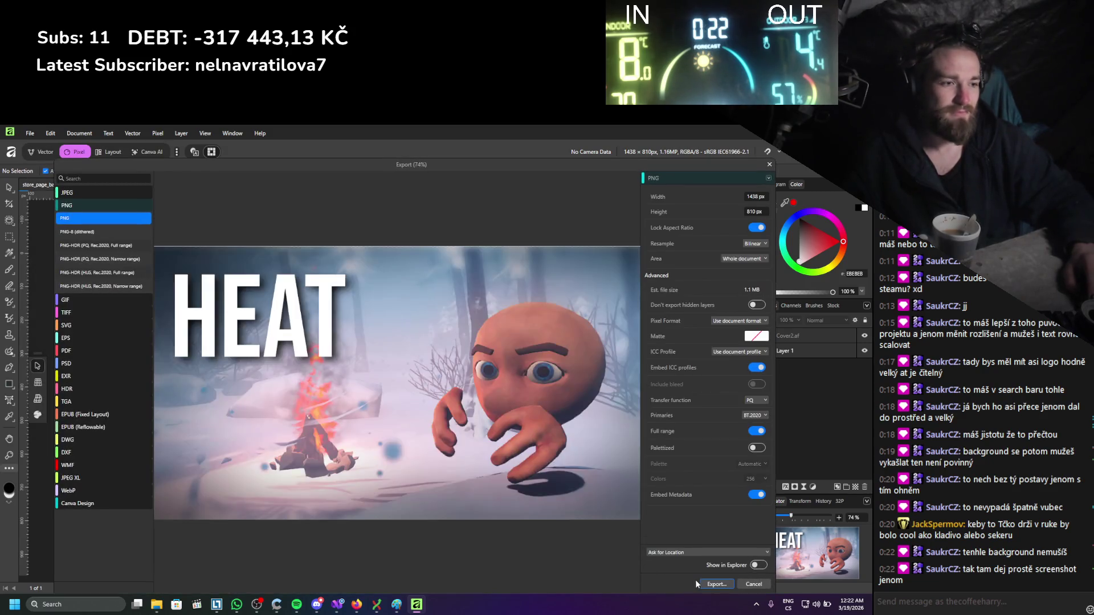
key("Return")
left_click(409, 386)
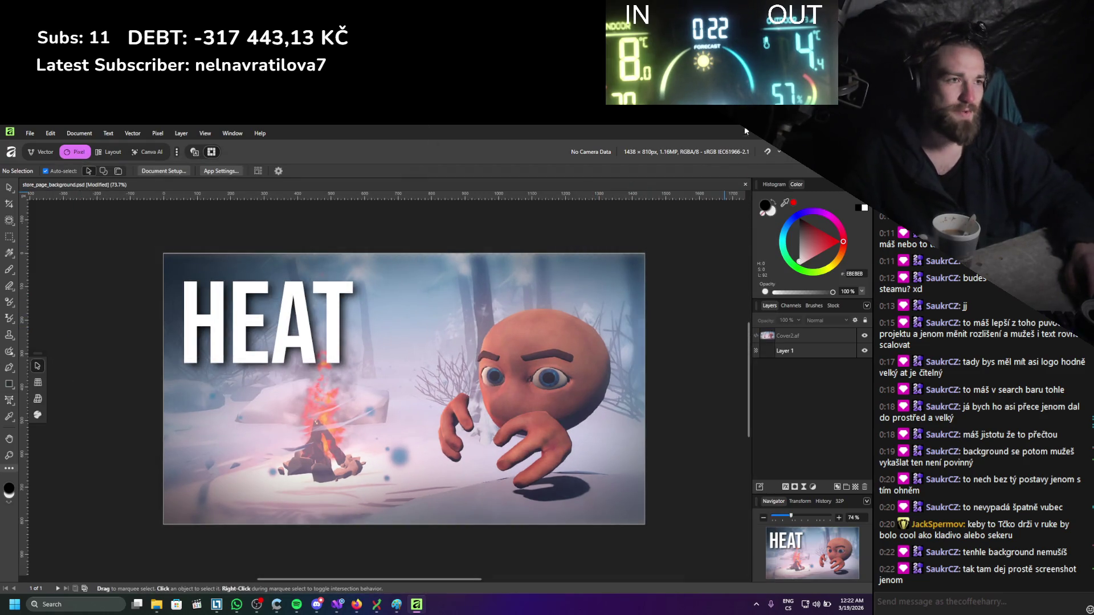
Close the document without saving and minimize the store page assets folder window.
key("alt+F4")
left_click(419, 371)
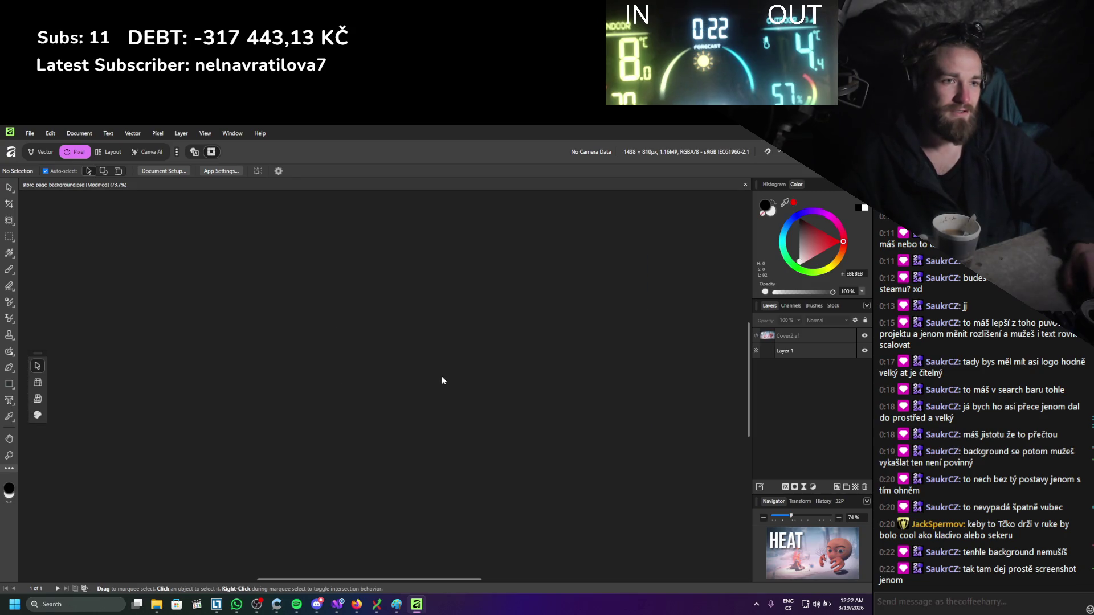
left_click(588, 183)
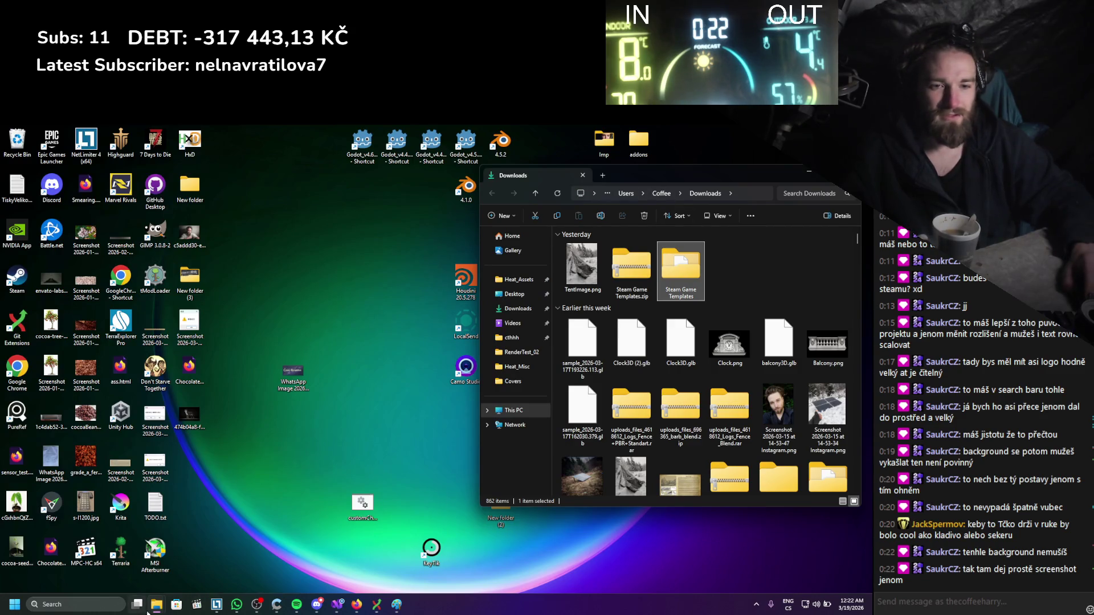
Restore the Covers folder listing the capsule PNGs, move it up, then return to the Heat store page.
mouse_move(149, 609)
left_click(123, 559)
left_click_drag(466, 425, 487, 241)
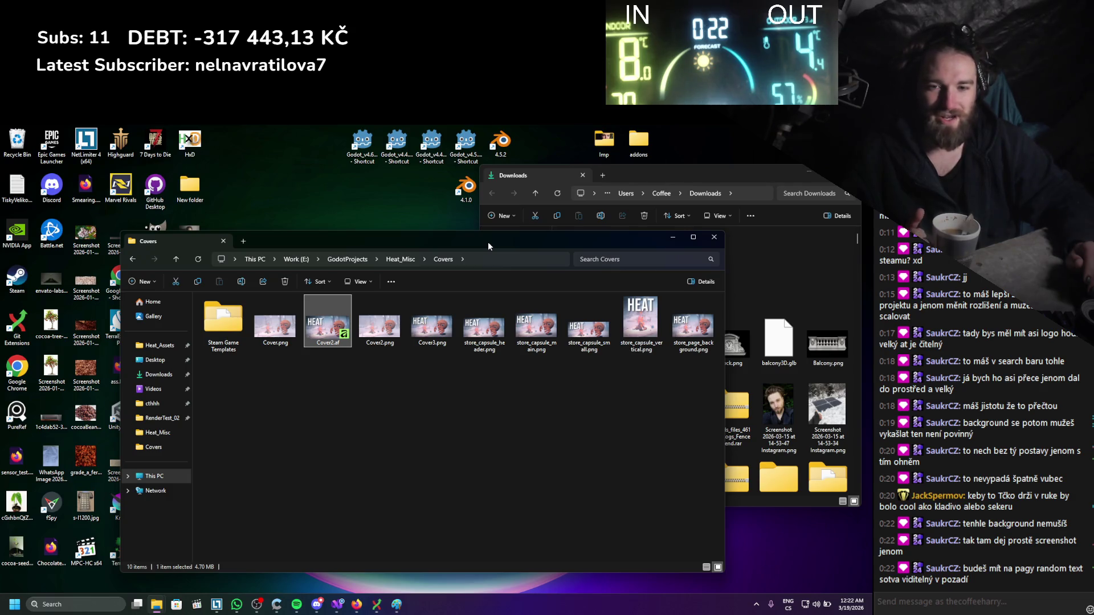
mouse_move(357, 604)
left_click(365, 561)
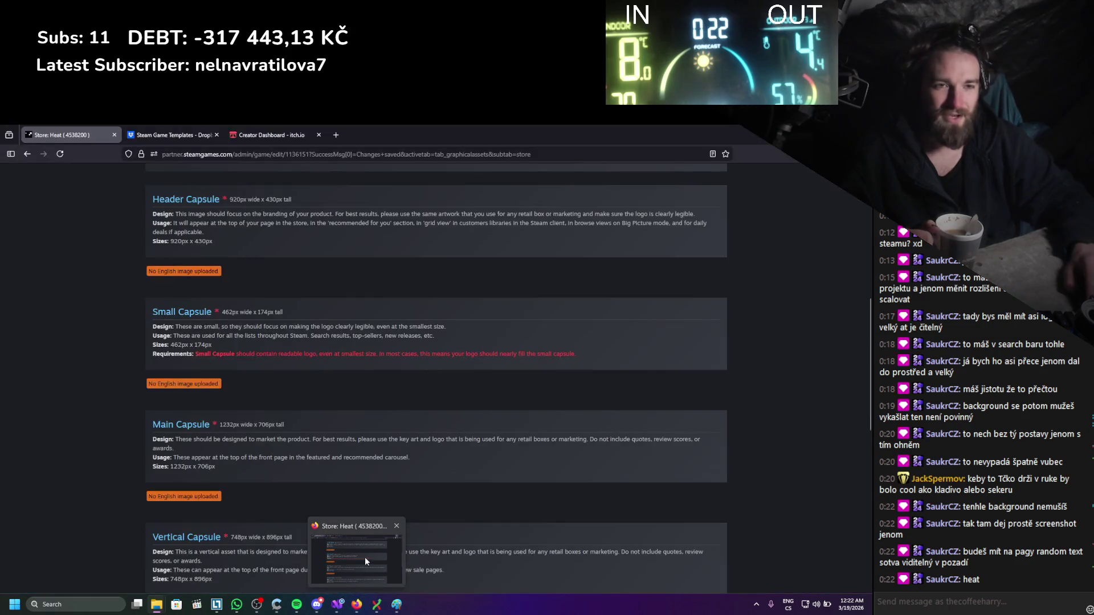
Read through the Page Background description on the Steamworks store assets page.
scroll(271, 478, "down", 3)
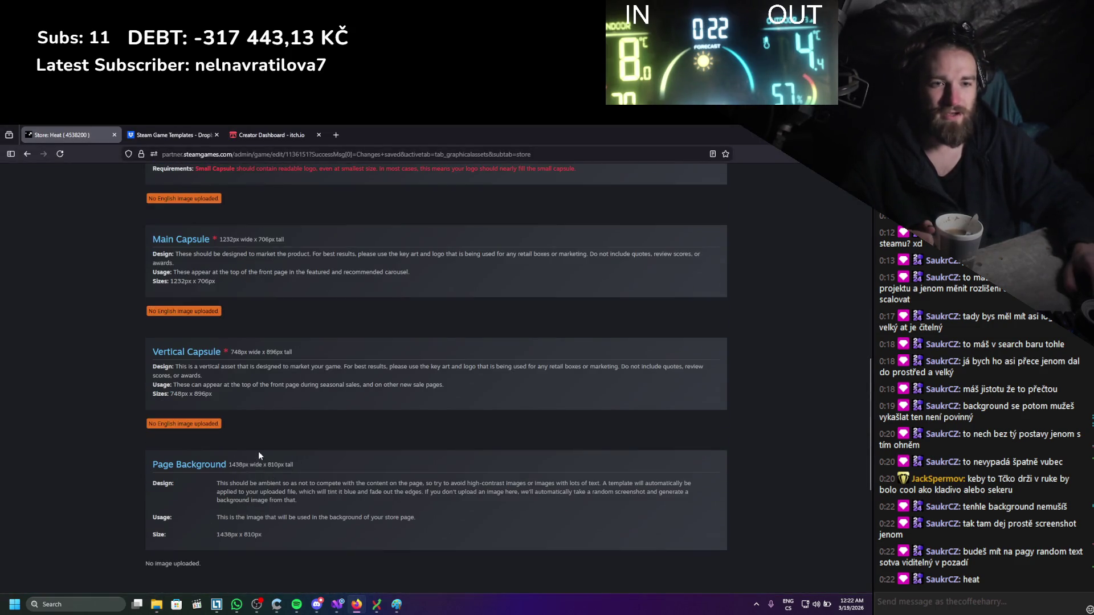
mouse_move(249, 492)
left_mouse_down()
mouse_move(284, 483)
mouse_move(519, 495)
mouse_move(548, 483)
left_mouse_up()
left_click(295, 485)
left_click(544, 494)
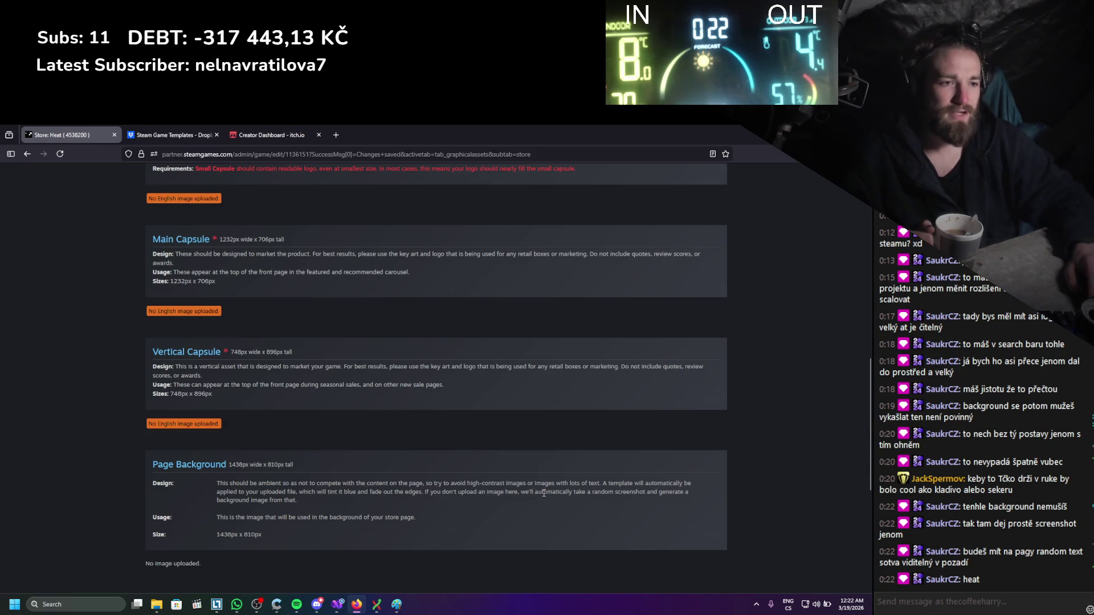
left_click_drag(501, 512, 177, 476)
left_click_drag(286, 501, 180, 483)
left_click(297, 501)
left_click_drag(296, 500, 180, 483)
left_click(336, 461)
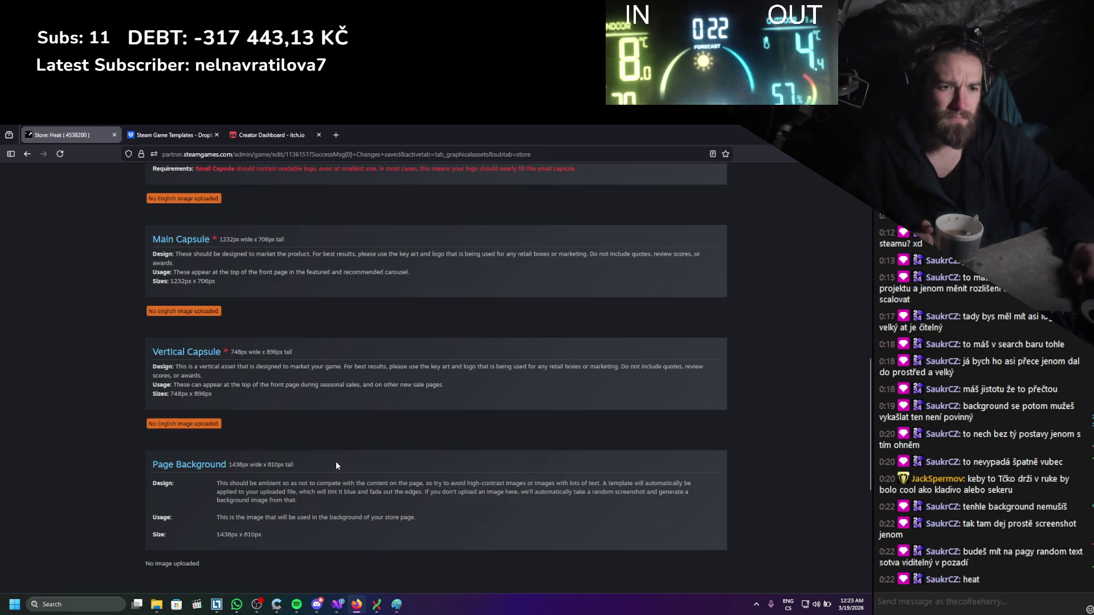
Scroll back to the top of the store assets page and bring the Covers folder window forward.
scroll(336, 464, "up", 4)
scroll(337, 466, "down", 6)
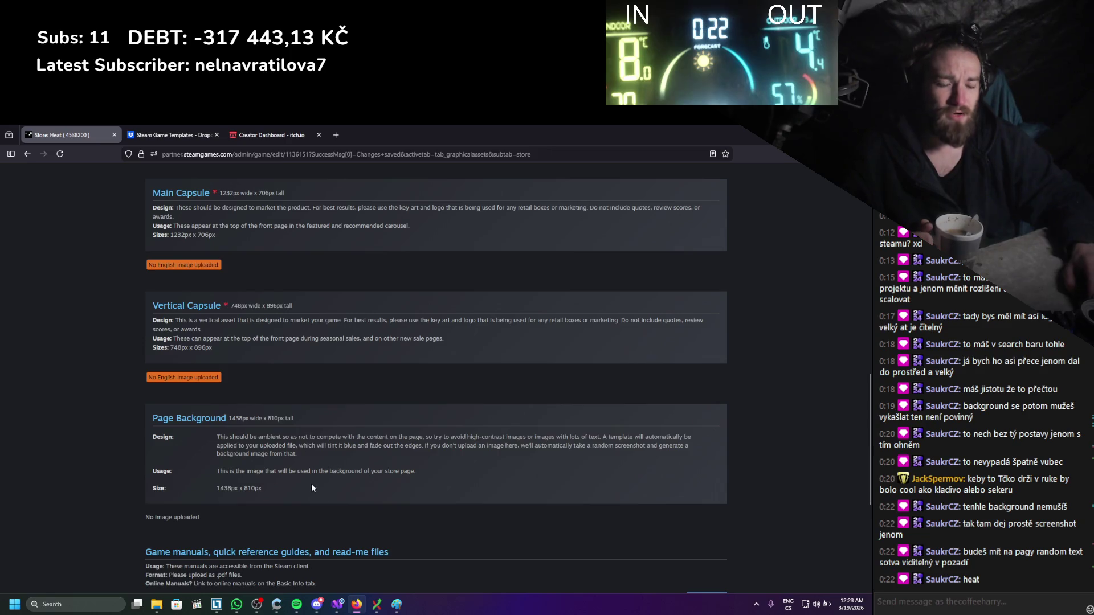
left_click_drag(272, 449, 163, 399)
left_click(303, 439)
scroll(303, 439, "down", 1)
scroll(303, 439, "up", 10)
scroll(300, 409, "up", 2)
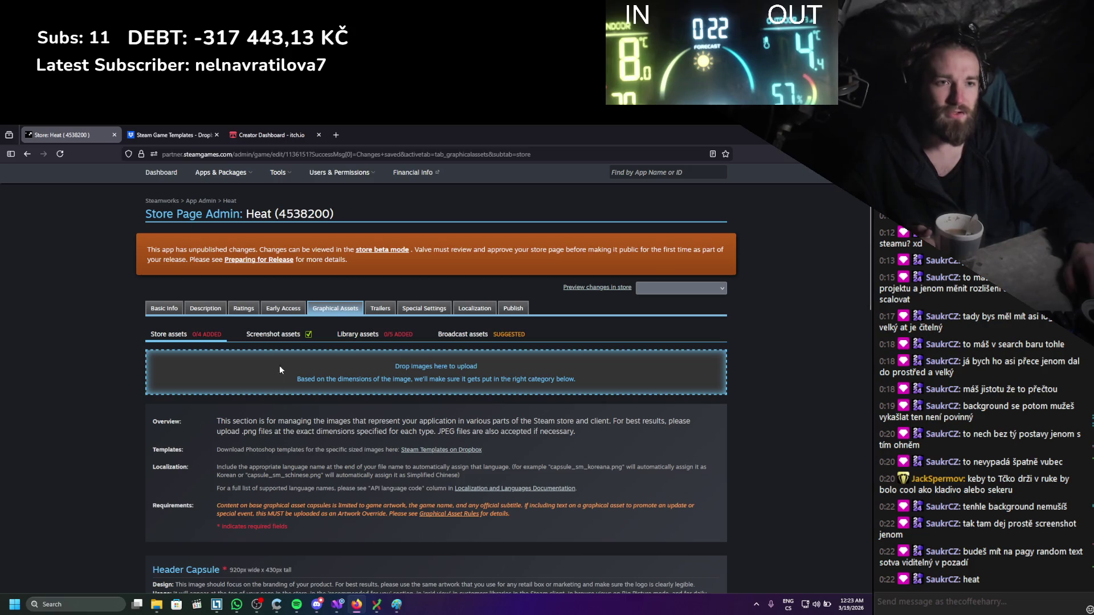
mouse_move(160, 610)
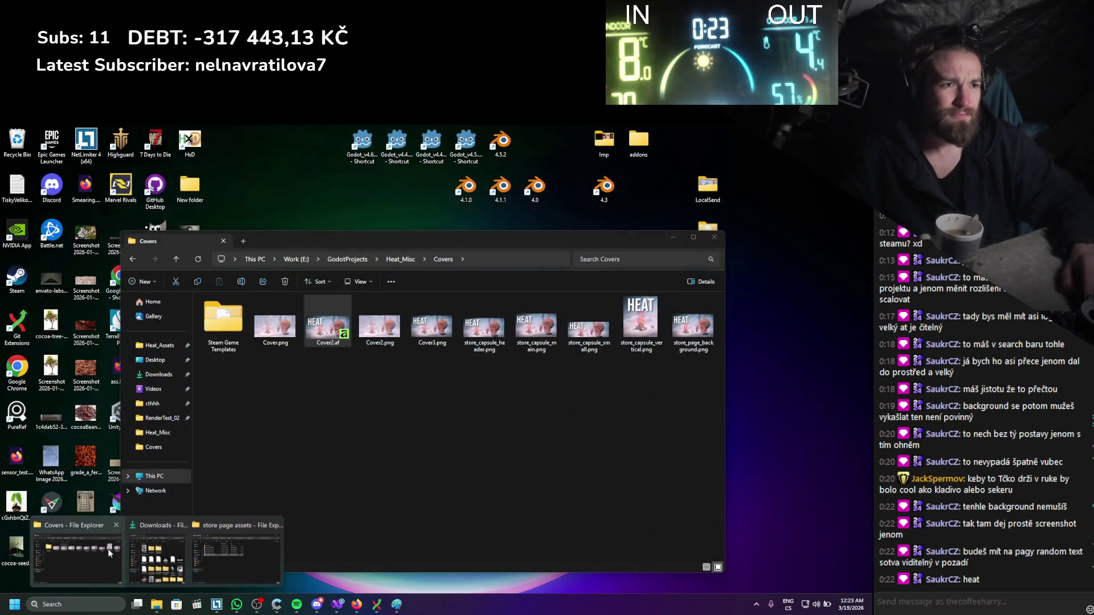
left_click(107, 548)
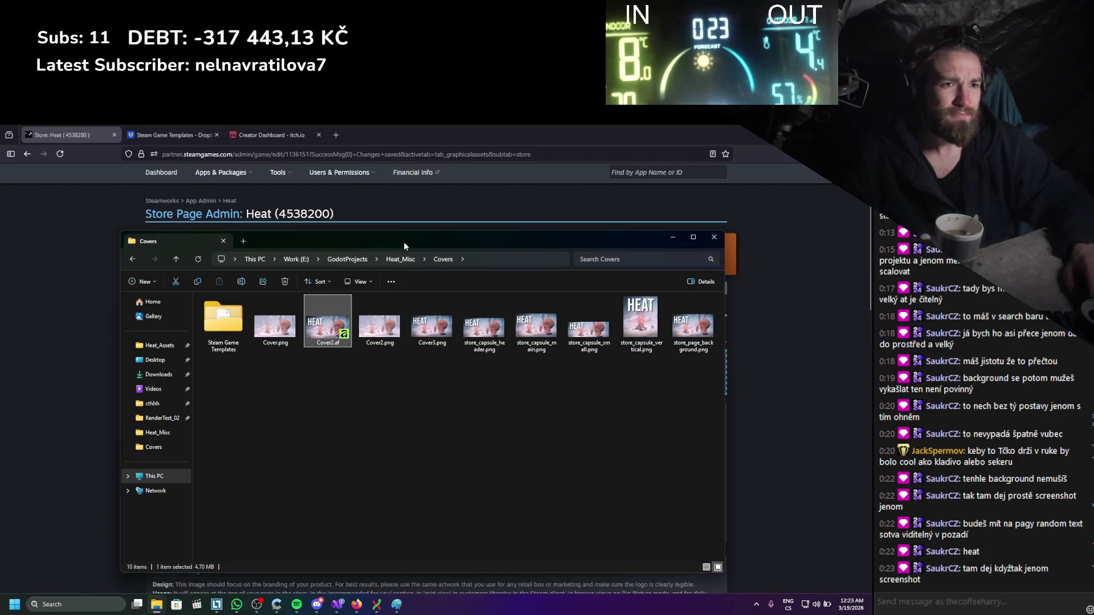
Drag the four store_capsule PNGs into the upload zone and set the header image's type to Header Capsule.
mouse_move(404, 242)
left_mouse_down()
mouse_move(374, 421)
mouse_move(314, 441)
left_mouse_up()
left_click(386, 522)
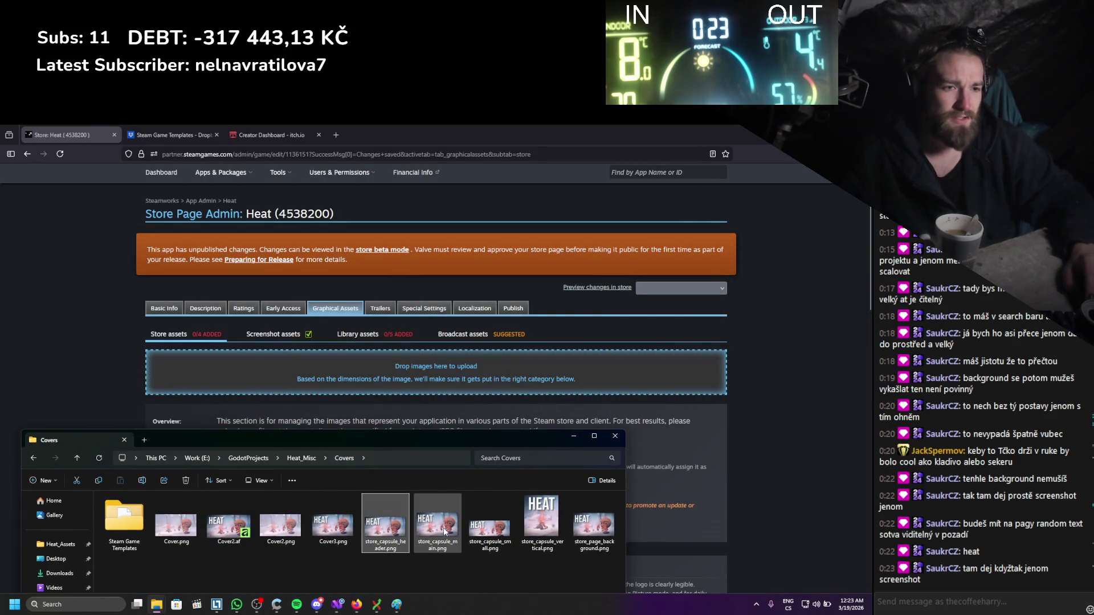
left_click(539, 528, "shift")
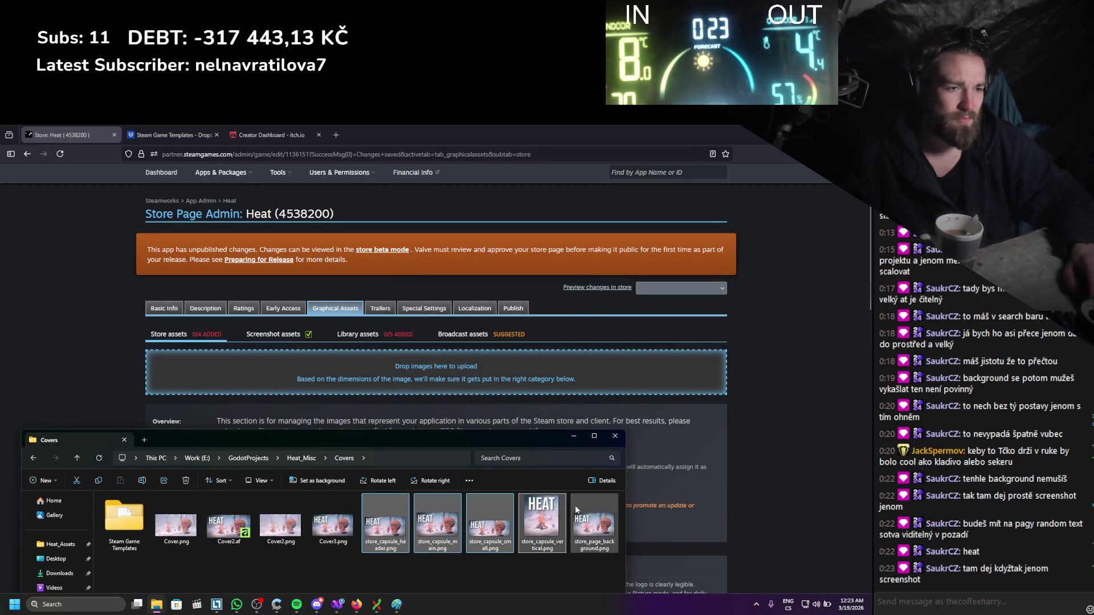
left_click_drag(542, 522, 422, 367)
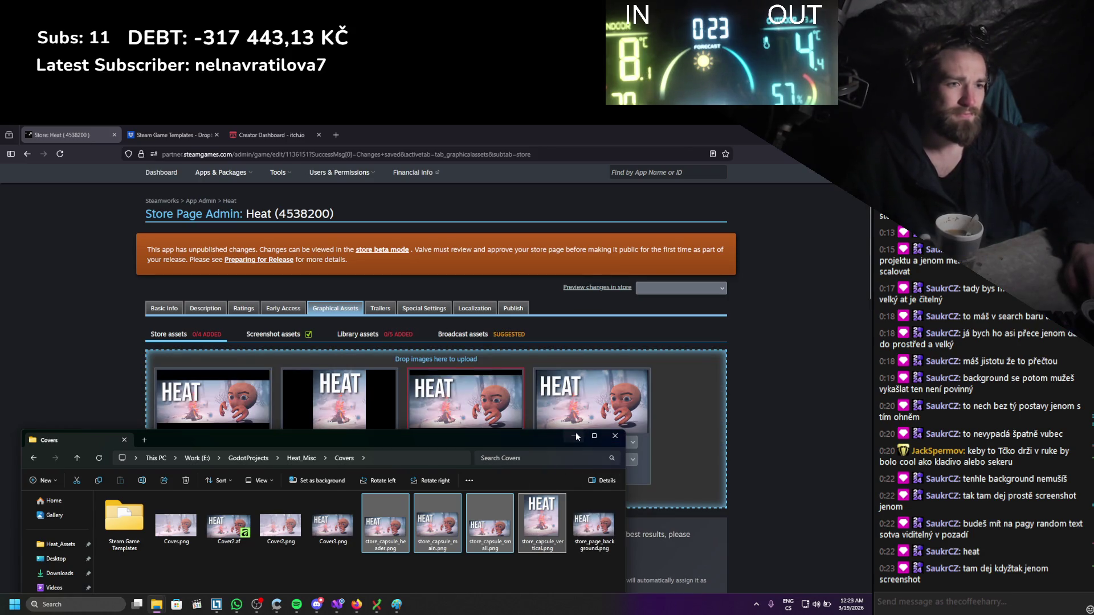
left_click(575, 437)
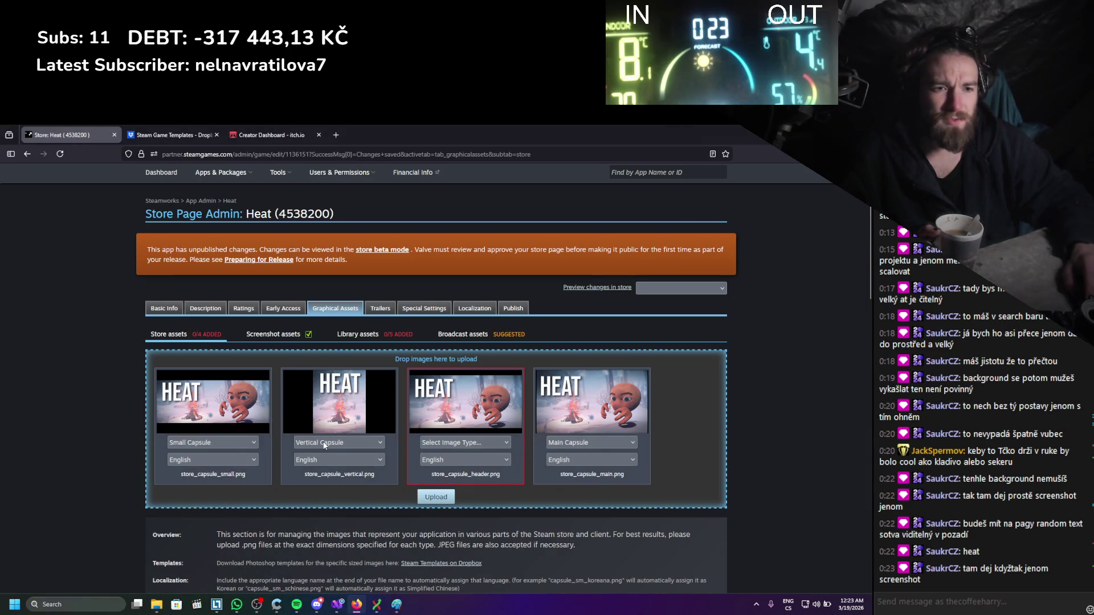
left_click(505, 445)
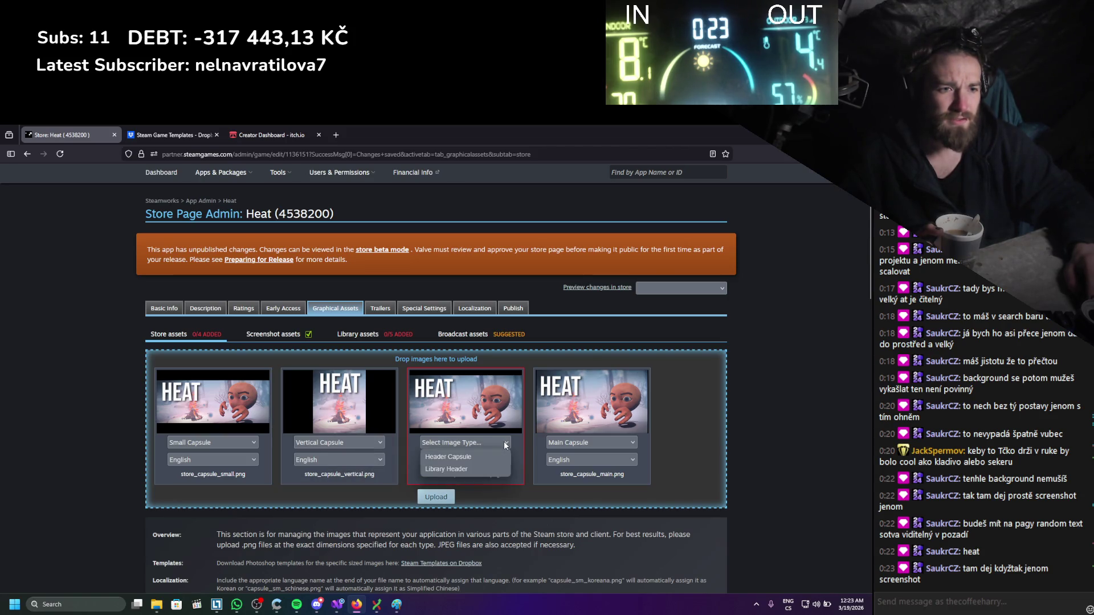
left_click(485, 456)
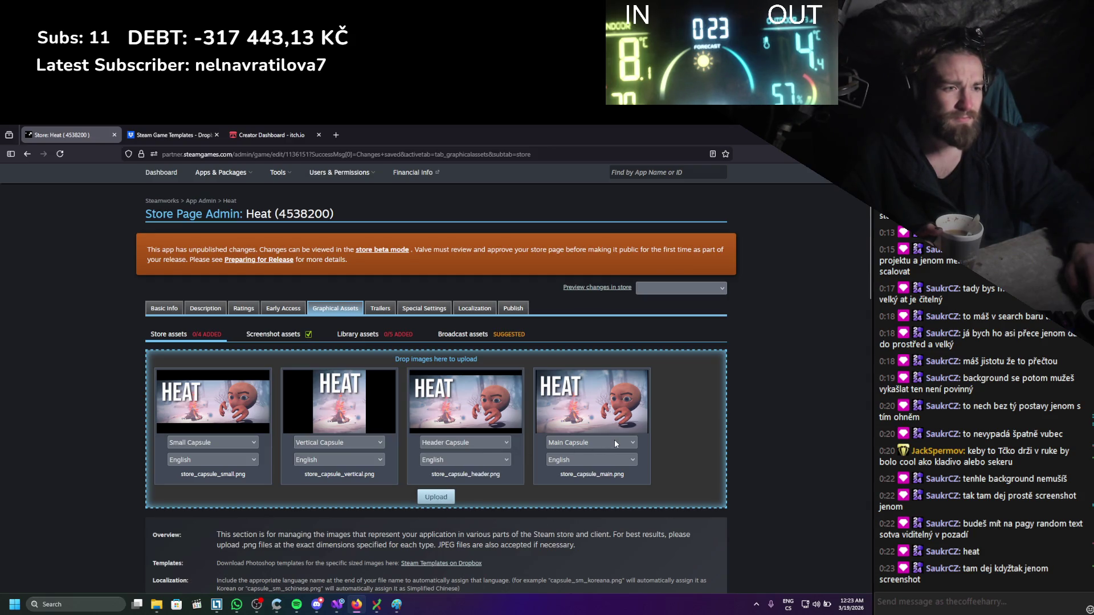
Upload the capsules, confirming legible logos and no extra text for the Small, Header and Main Capsules.
left_click(435, 498)
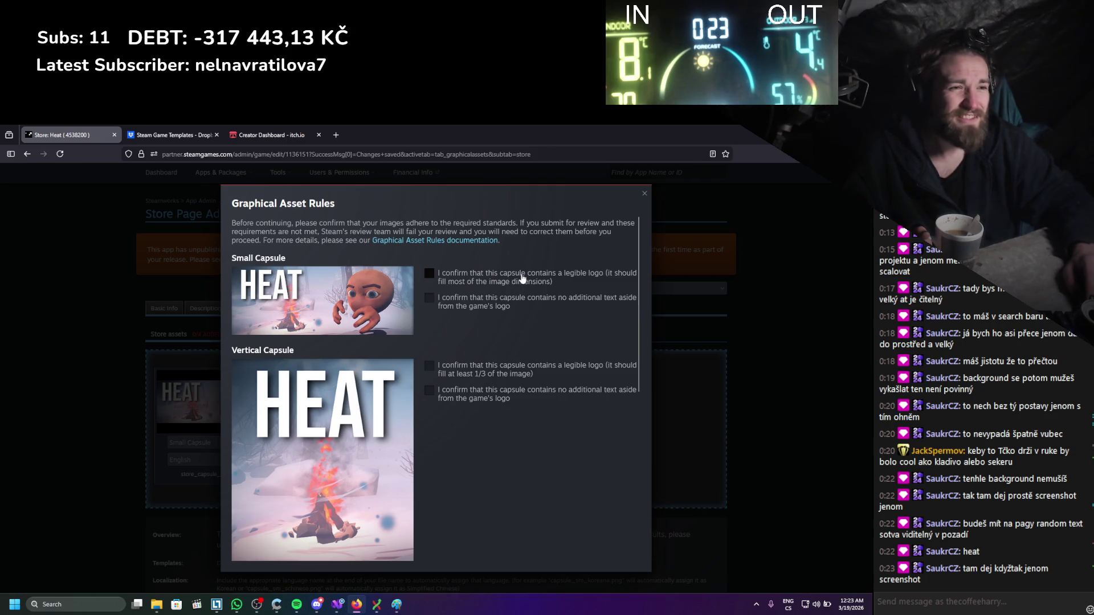
left_click(522, 278)
left_click(493, 305)
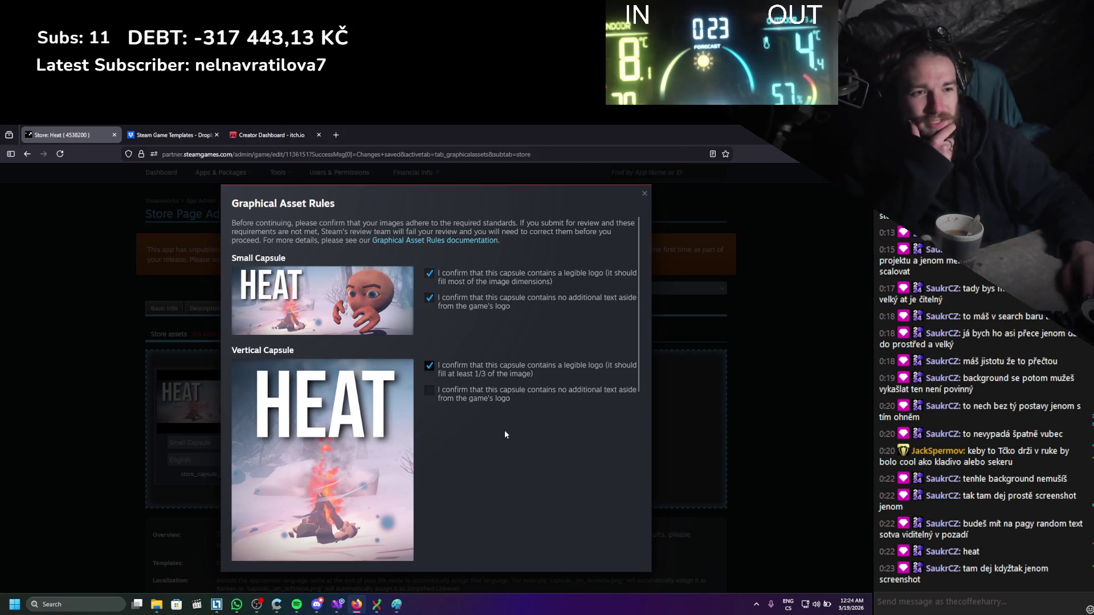
scroll(490, 409, "down", 5)
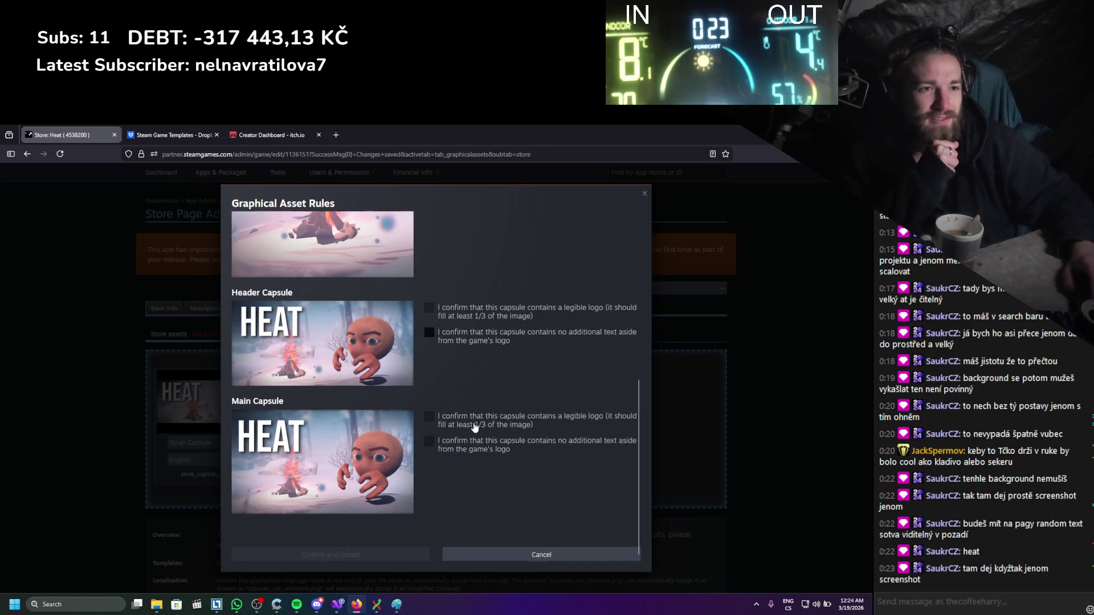
left_click(494, 317)
left_click(482, 418)
left_click(480, 443)
left_click(330, 554)
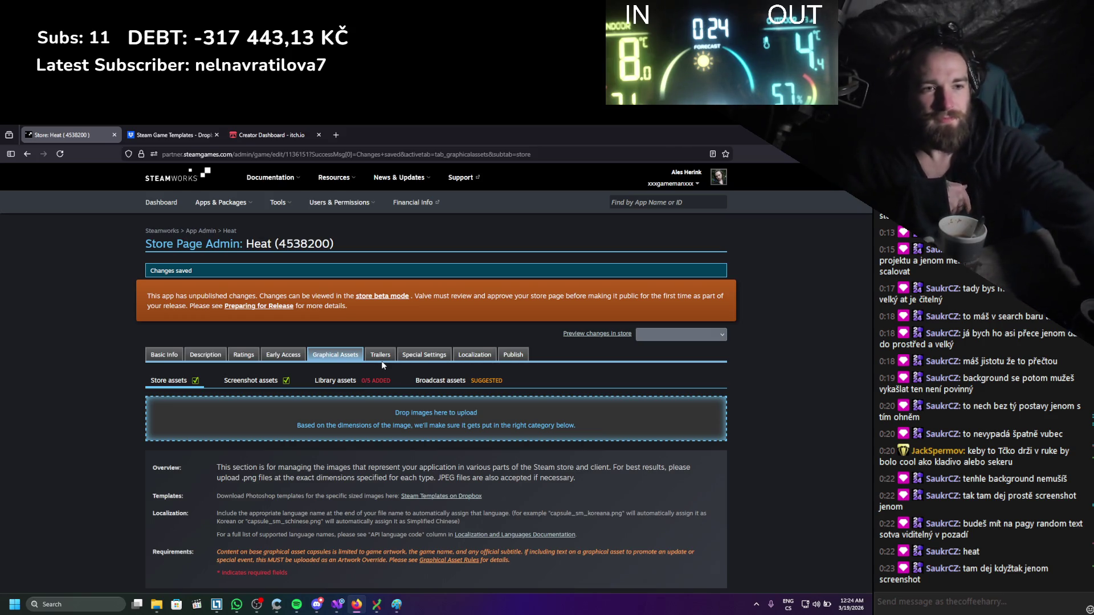
scroll(384, 361, "down", 3)
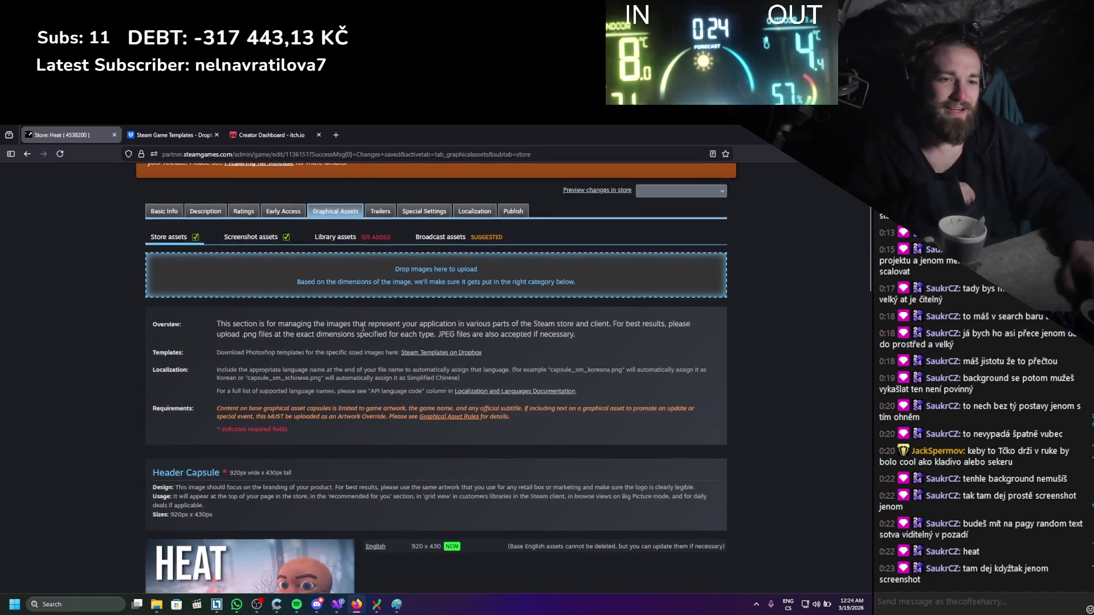
scroll(363, 328, "down", 2)
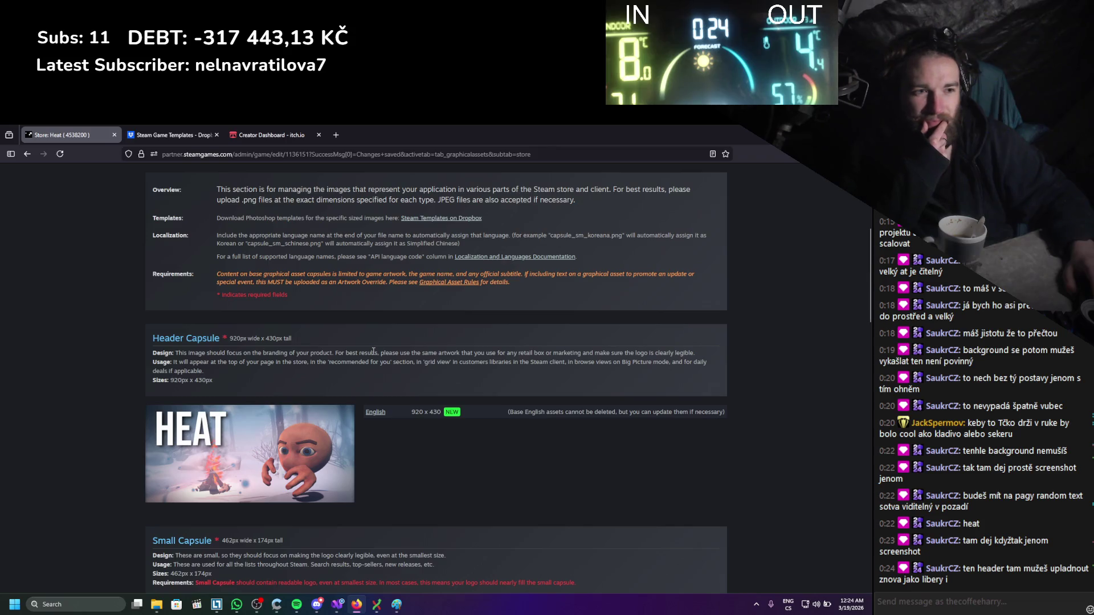
scroll(376, 351, "down", 10)
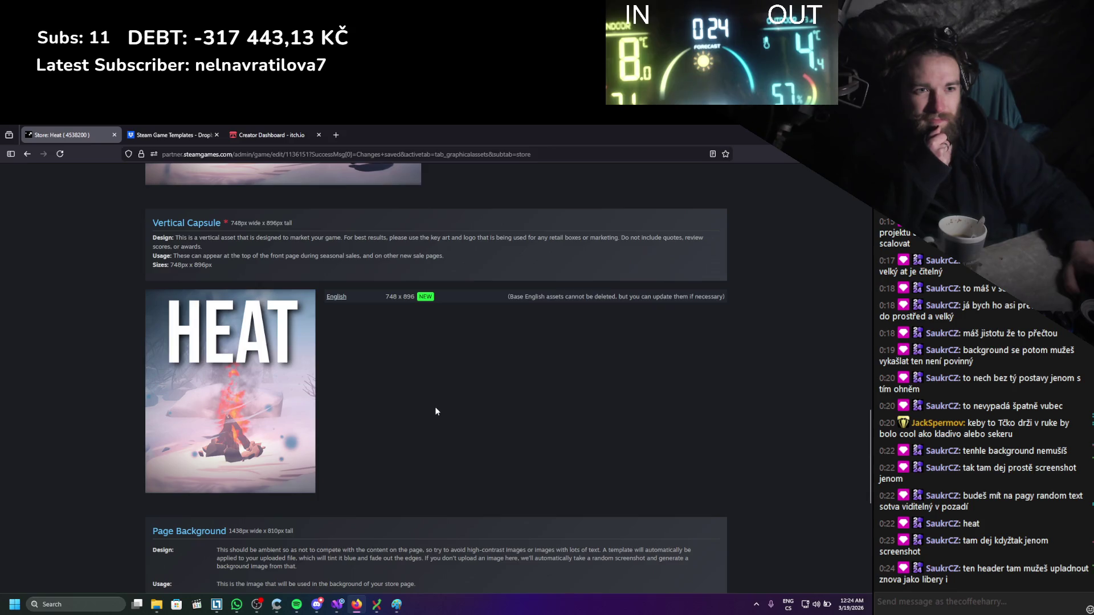
scroll(436, 411, "up", 8)
scroll(436, 411, "up", 2)
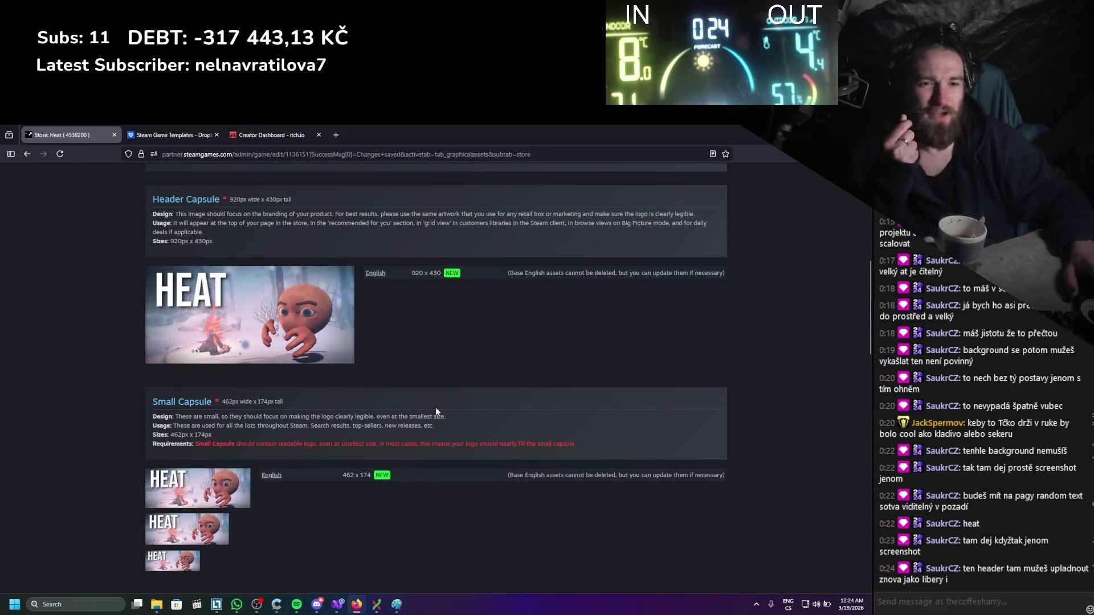
scroll(436, 411, "up", 2)
scroll(437, 408, "down", 7)
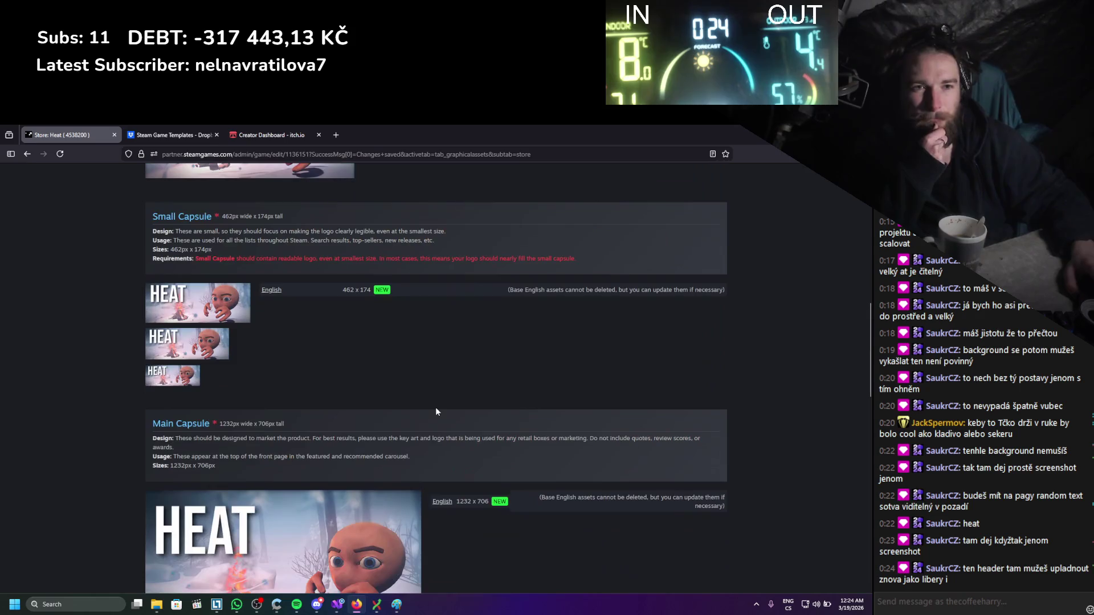
scroll(436, 411, "down", 10)
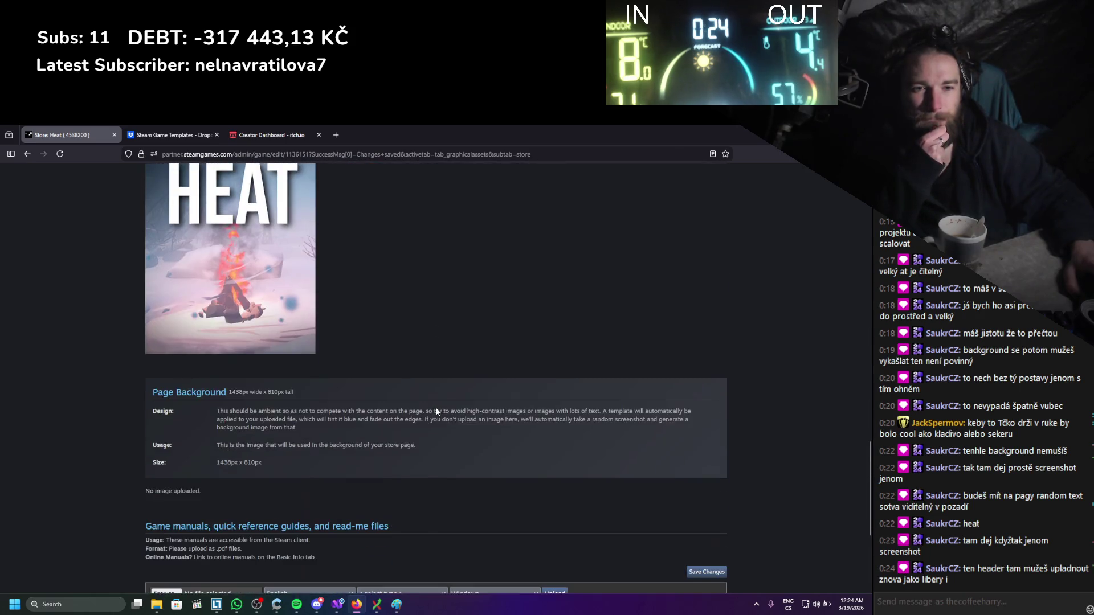
scroll(436, 411, "up", 15)
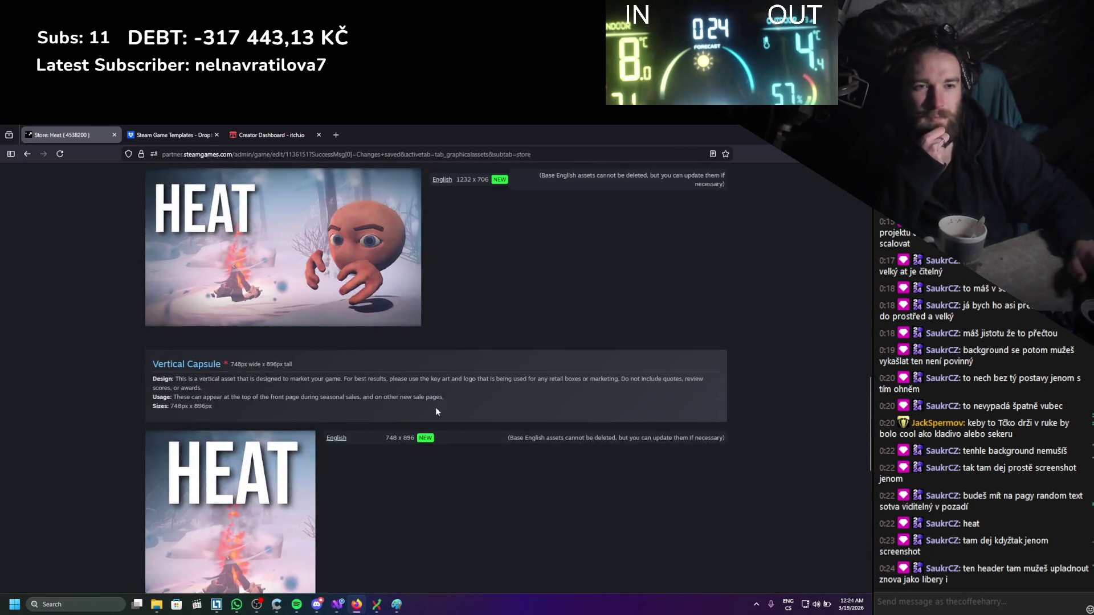
scroll(437, 411, "up", 1)
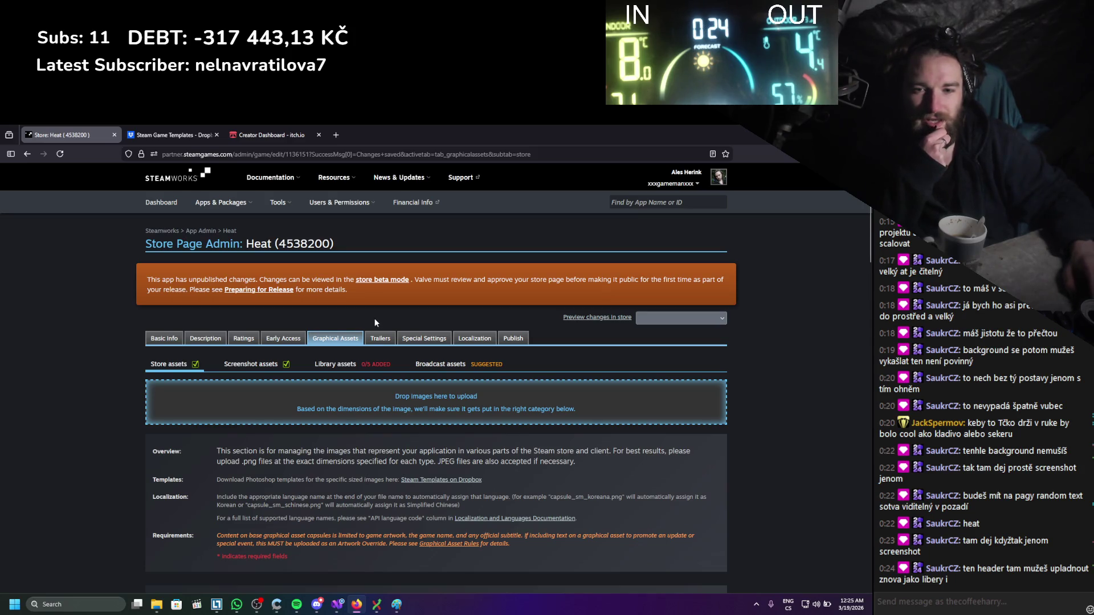
Scroll through the Library Capsule, Header and Hero size guidelines, then minimize Firefox to show Downloads.
left_click(384, 366)
scroll(487, 421, "down", 3)
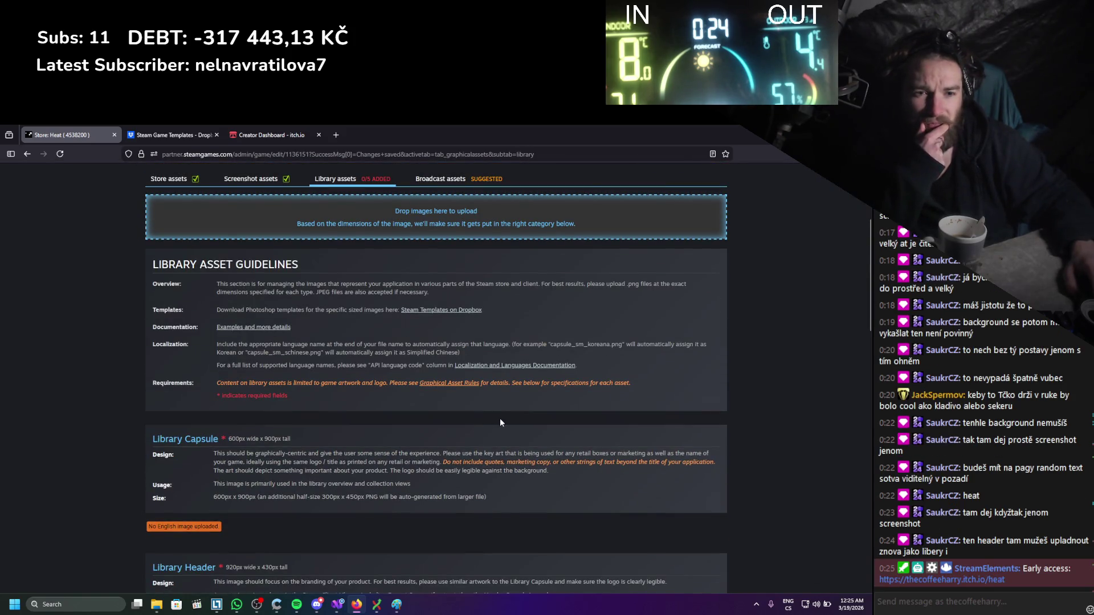
scroll(499, 410, "down", 1)
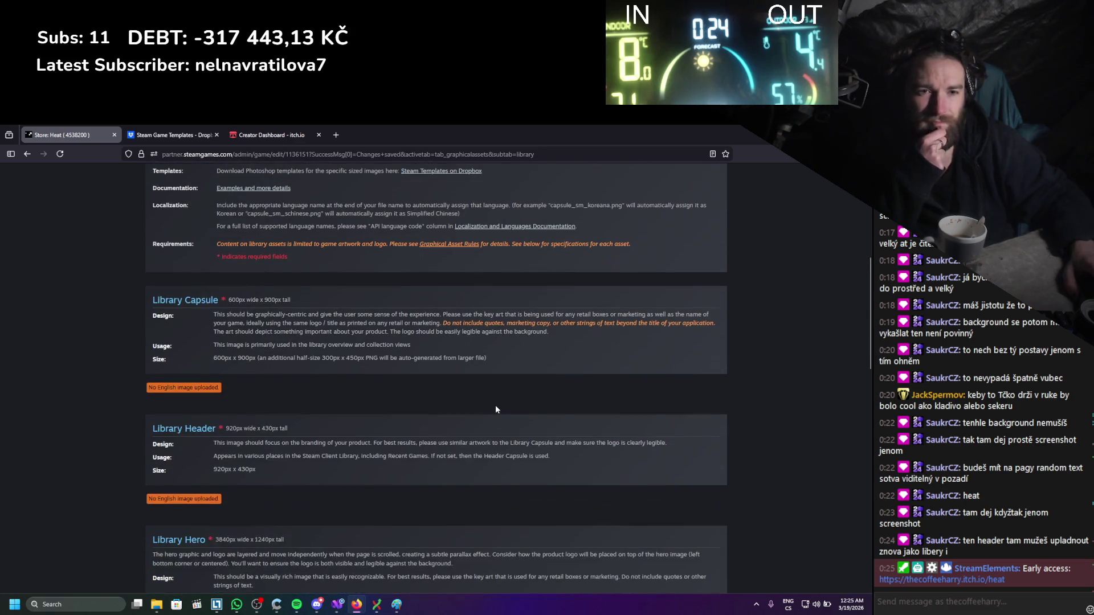
scroll(499, 404, "down", 2)
scroll(500, 414, "down", 1)
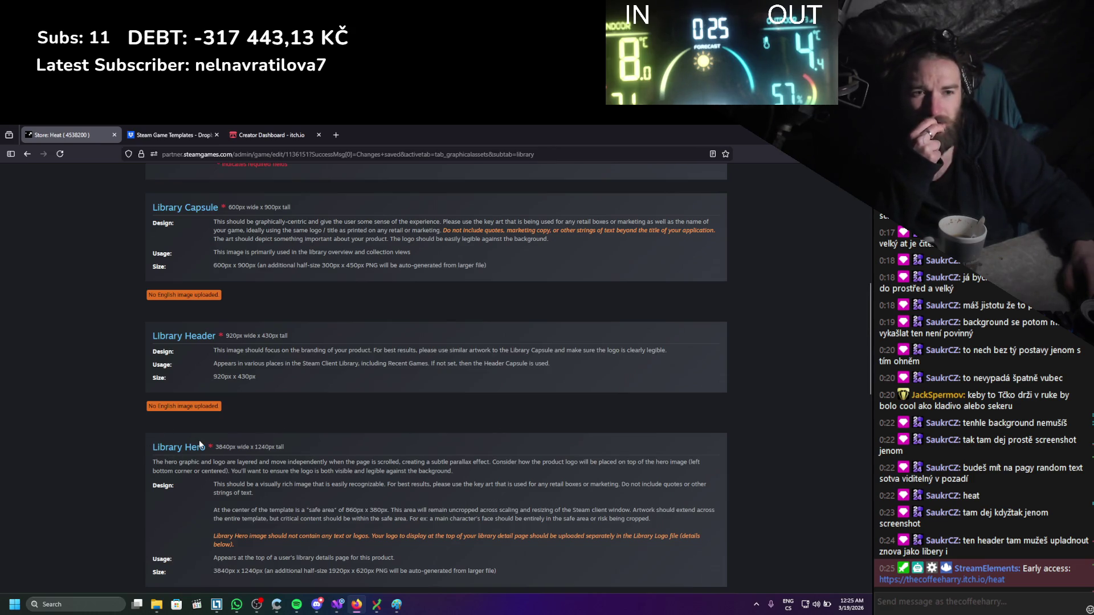
scroll(199, 445, "up", 1)
scroll(200, 445, "down", 2)
scroll(199, 444, "up", 3)
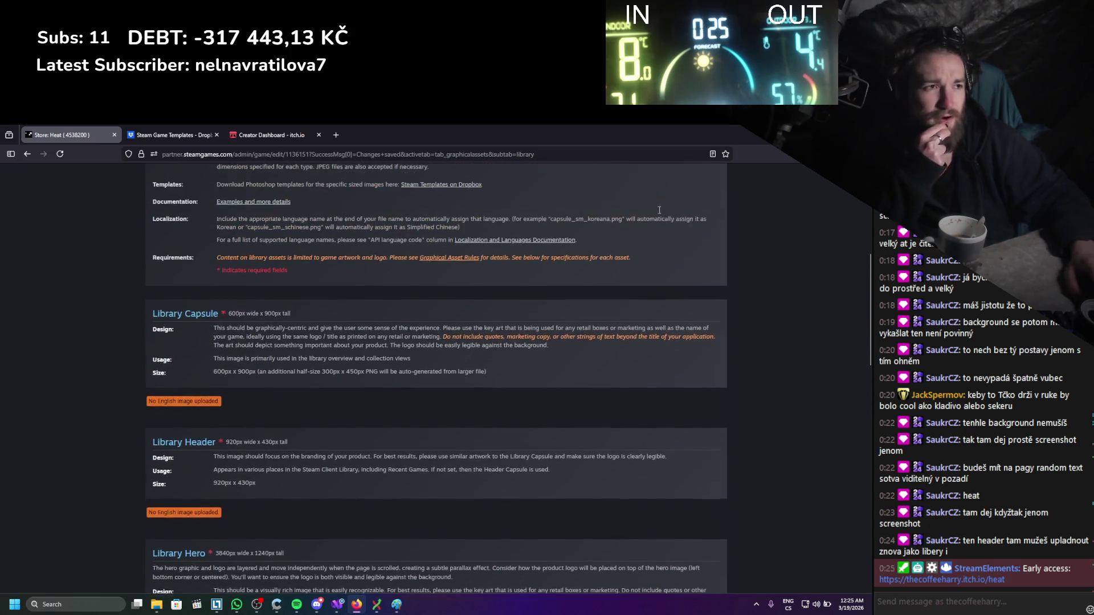
scroll(659, 210, "up", 1)
key("super+Down")
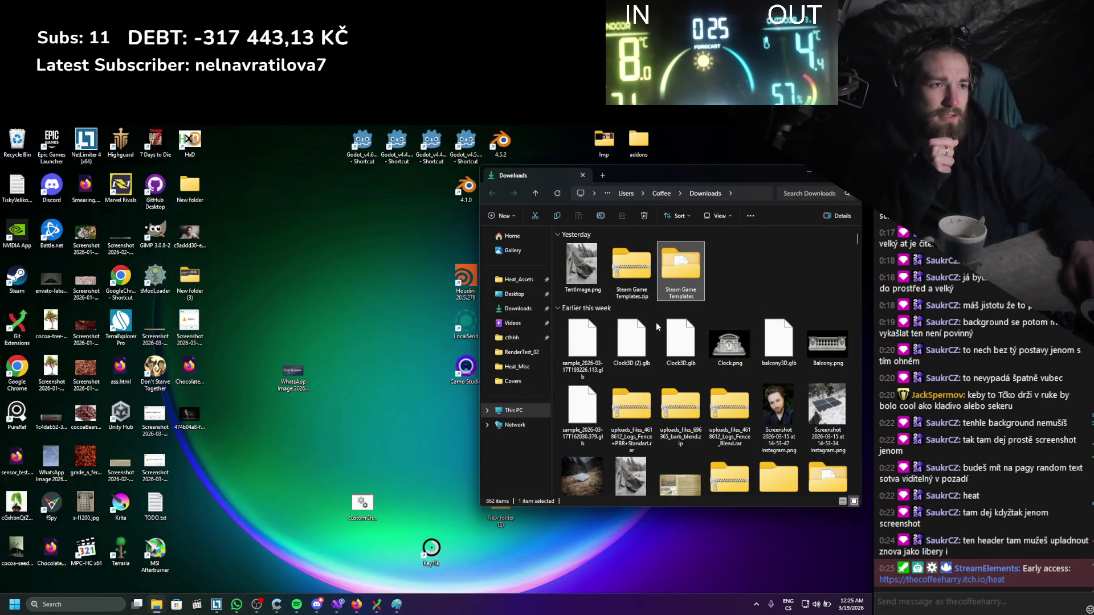
In the store page assets window, go to Steam Game Templates > library assets and select library_capsule.psd.
mouse_move(157, 604)
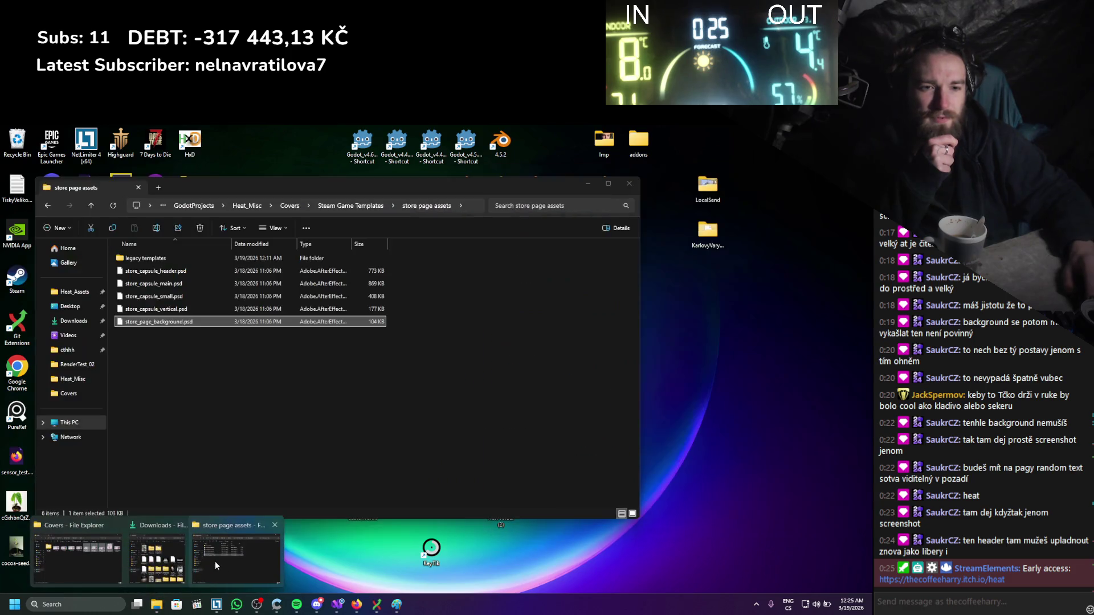
left_click(217, 566)
left_click(344, 207)
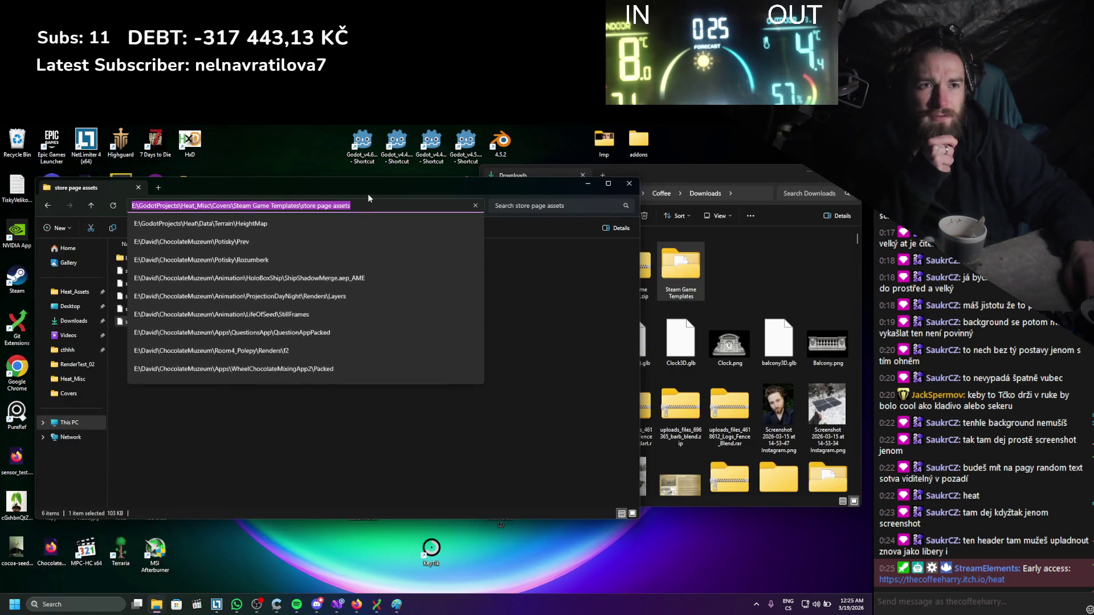
key("Escape")
left_click(354, 205)
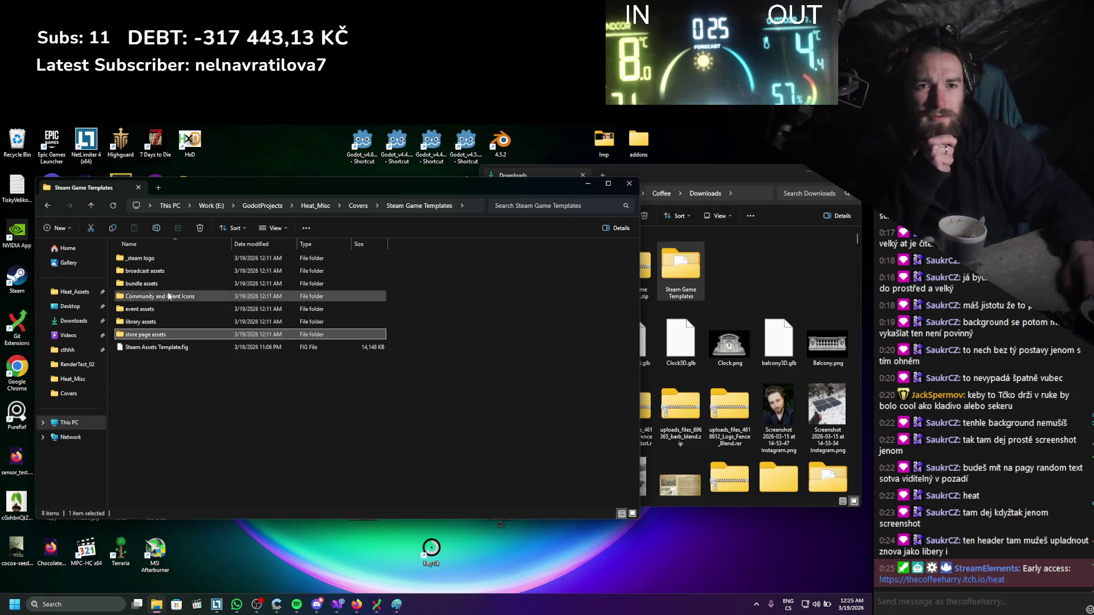
double_click(169, 324)
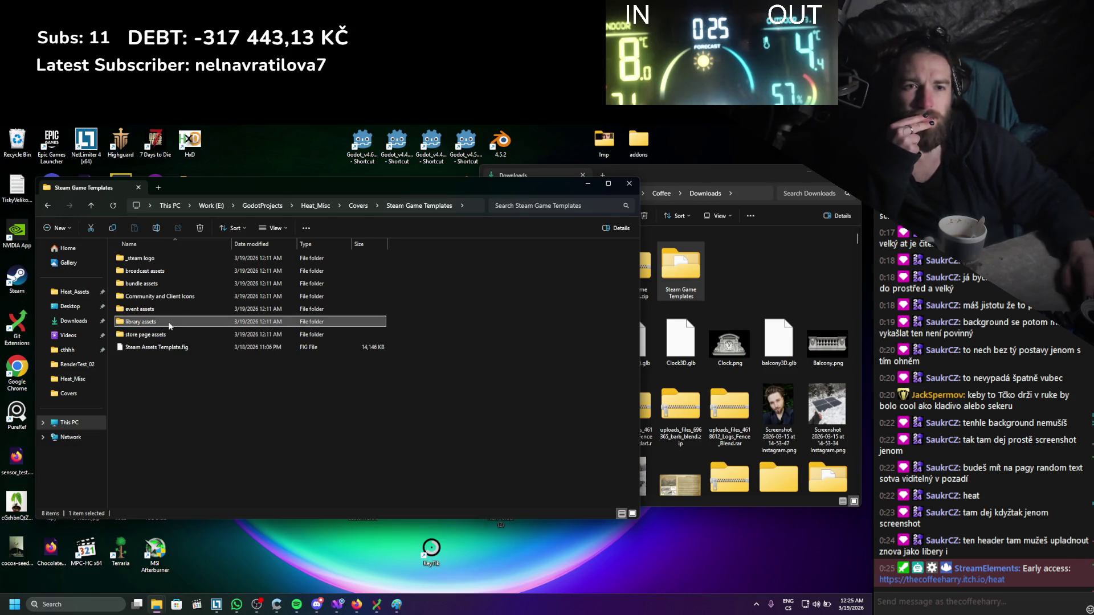
double_click(166, 259)
left_click(371, 208)
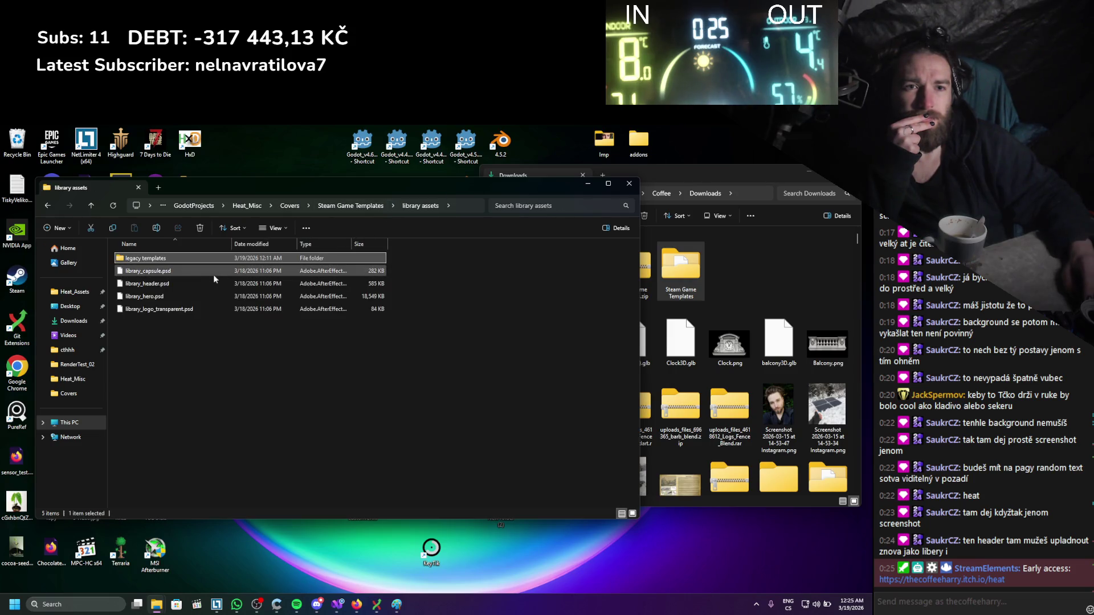
left_click(201, 272)
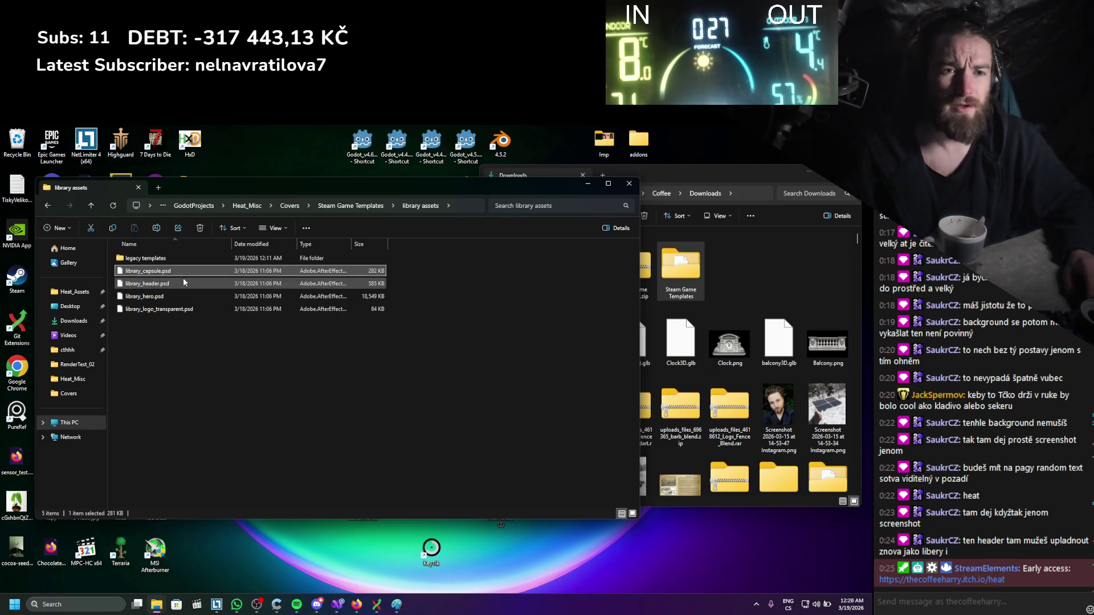
right_click(183, 273)
Open library_capsule.psd in Affinity, skip the update, widen the right dock and show the GUIDES layer.
left_click(230, 313)
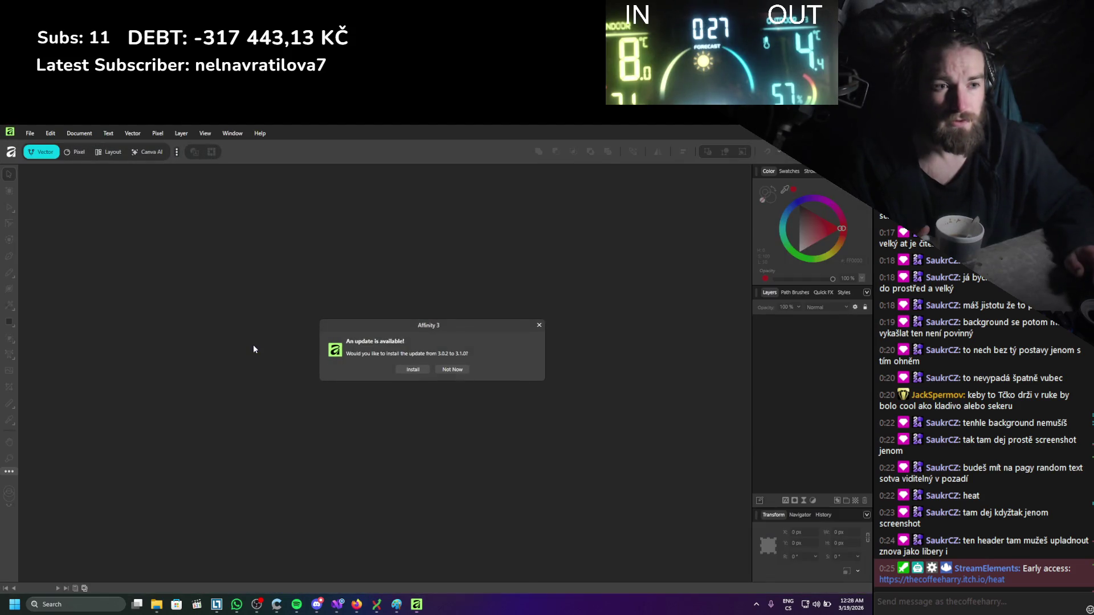
left_click(441, 369)
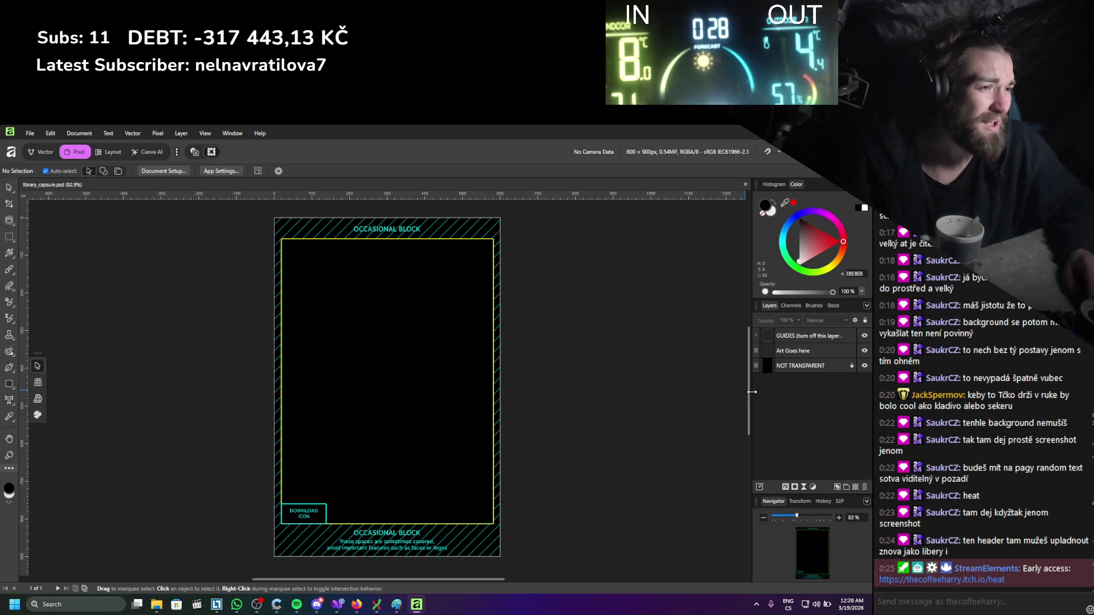
mouse_move(752, 392)
left_mouse_down()
mouse_move(586, 397)
mouse_move(609, 398)
left_mouse_up()
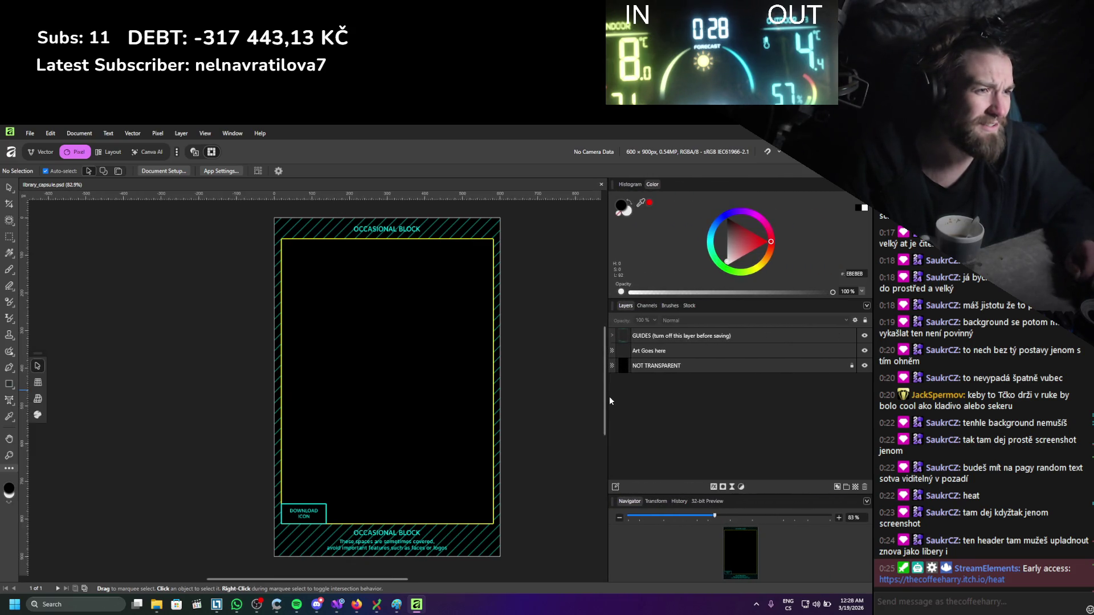
left_click(867, 337)
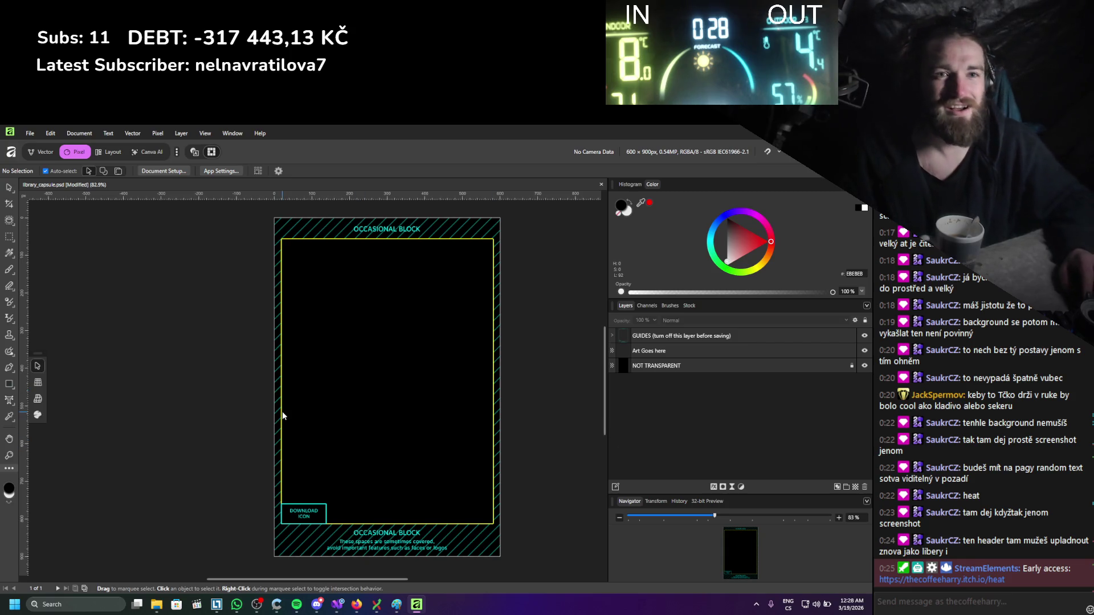
mouse_move(157, 603)
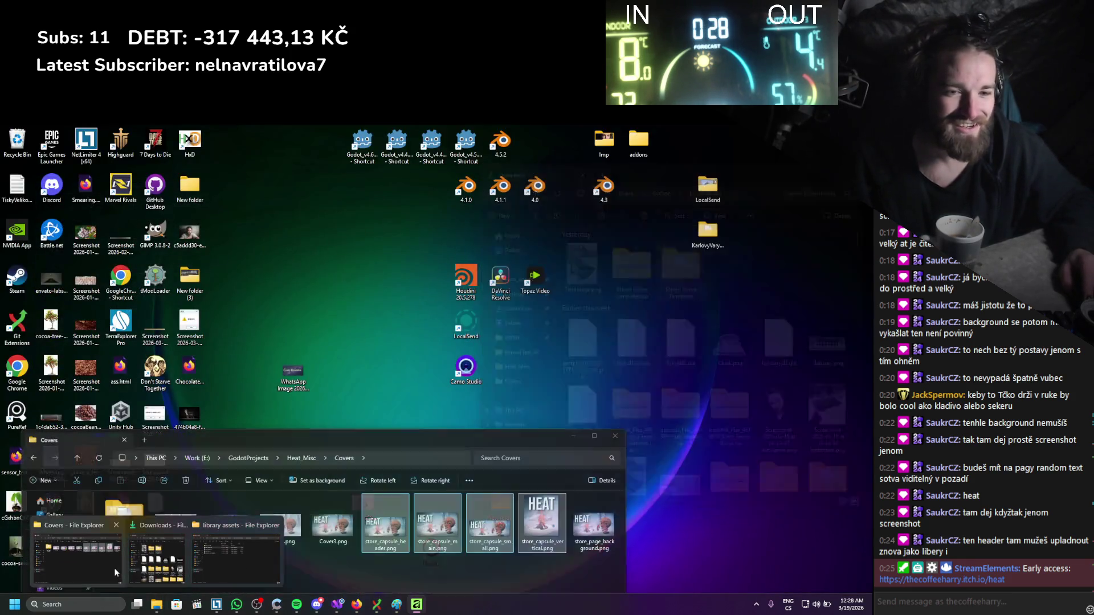
left_click(77, 556)
Place Cover2.af below the GUIDES layer, then reposition and enlarge it so HEAT fits.
mouse_move(238, 527)
left_mouse_down()
mouse_move(257, 366)
mouse_move(281, 387)
mouse_move(262, 388)
mouse_move(326, 374)
left_mouse_up()
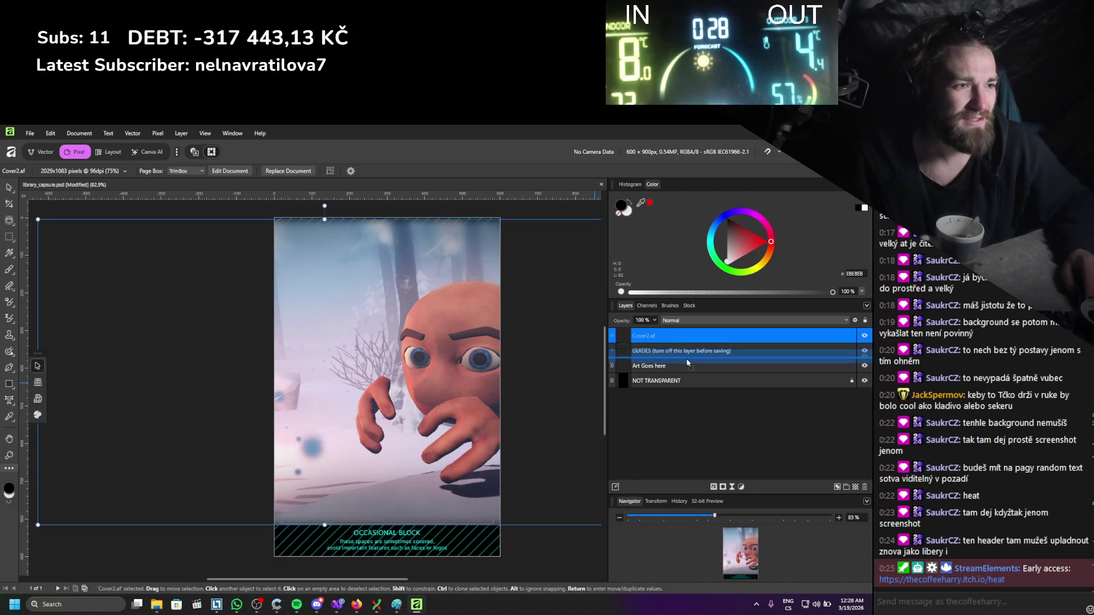
left_click_drag(688, 362, 687, 360)
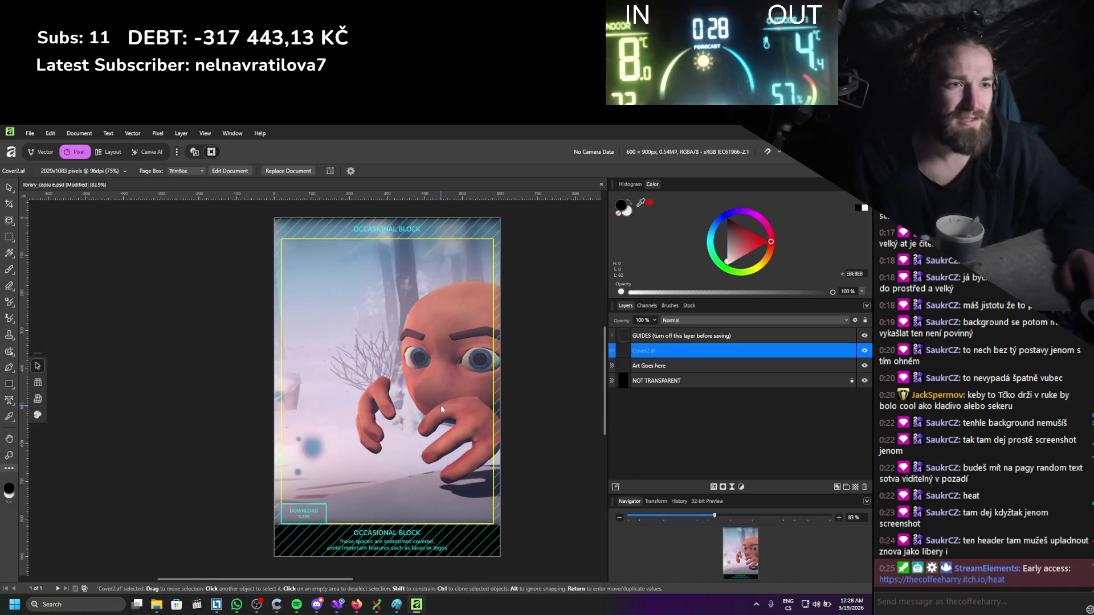
scroll(440, 405, "down", 3)
left_click_drag(409, 421, 484, 418)
key("ctrl+z")
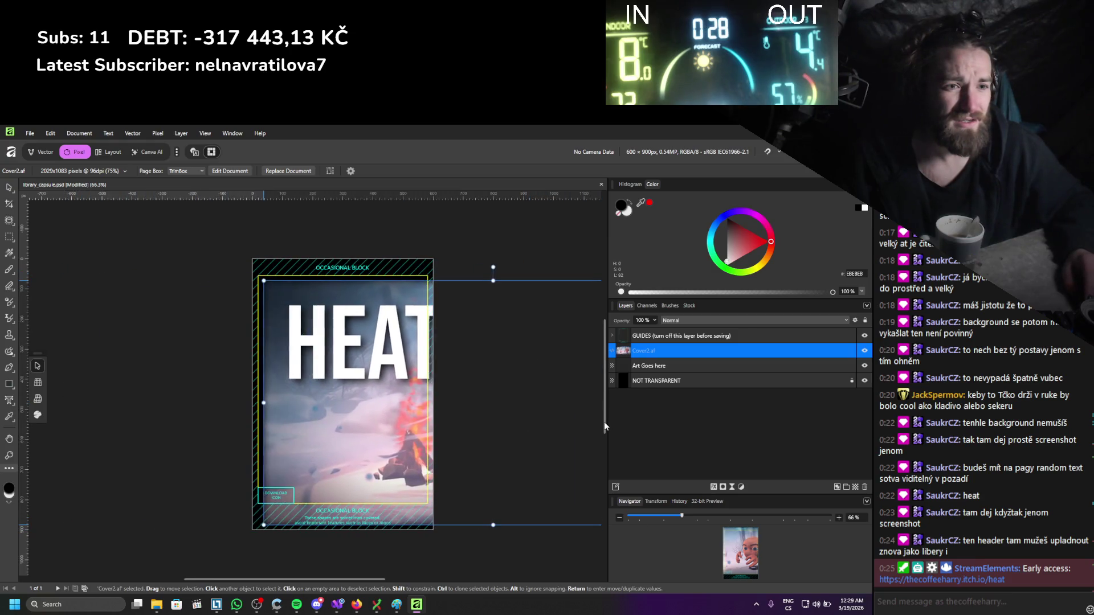
scroll(604, 421, "right", 3)
left_click_drag(541, 419, 536, 398)
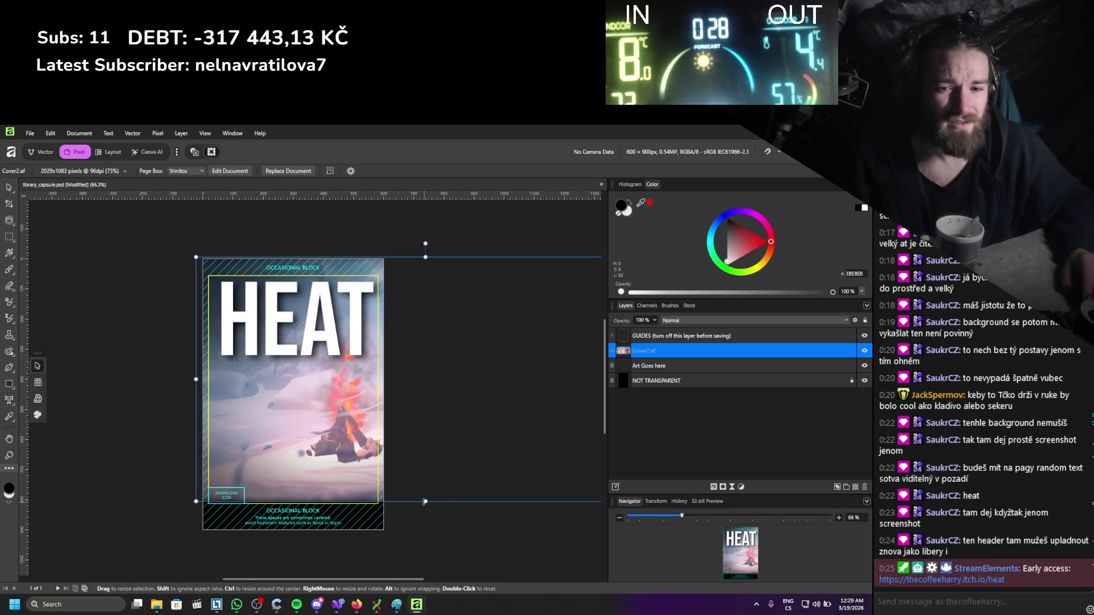
left_click_drag(425, 502, 430, 533)
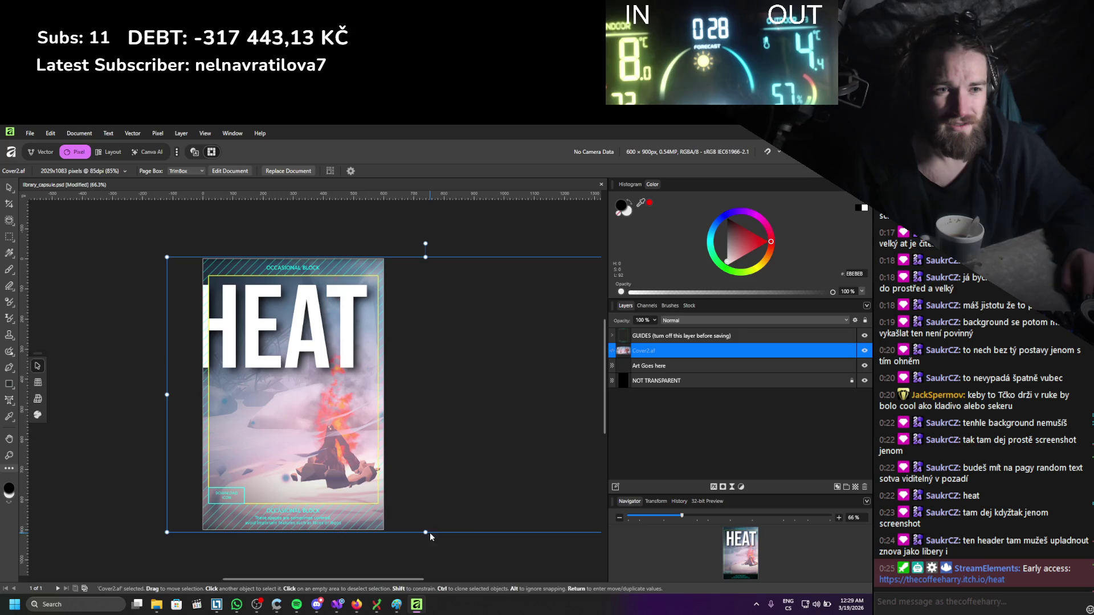
left_click_drag(388, 468, 392, 466)
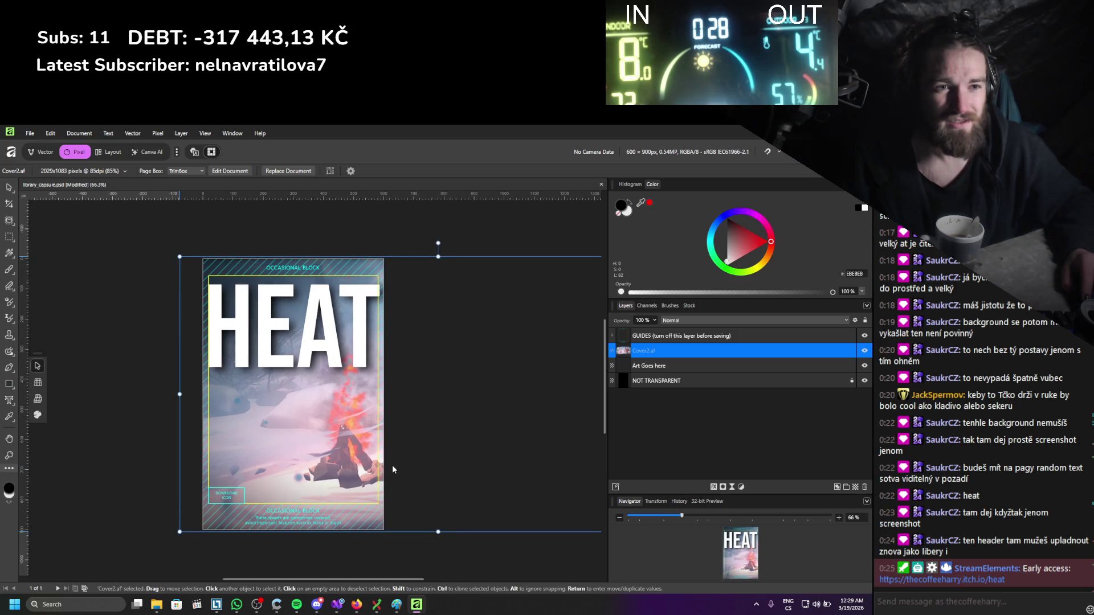
left_click_drag(392, 466, 394, 465)
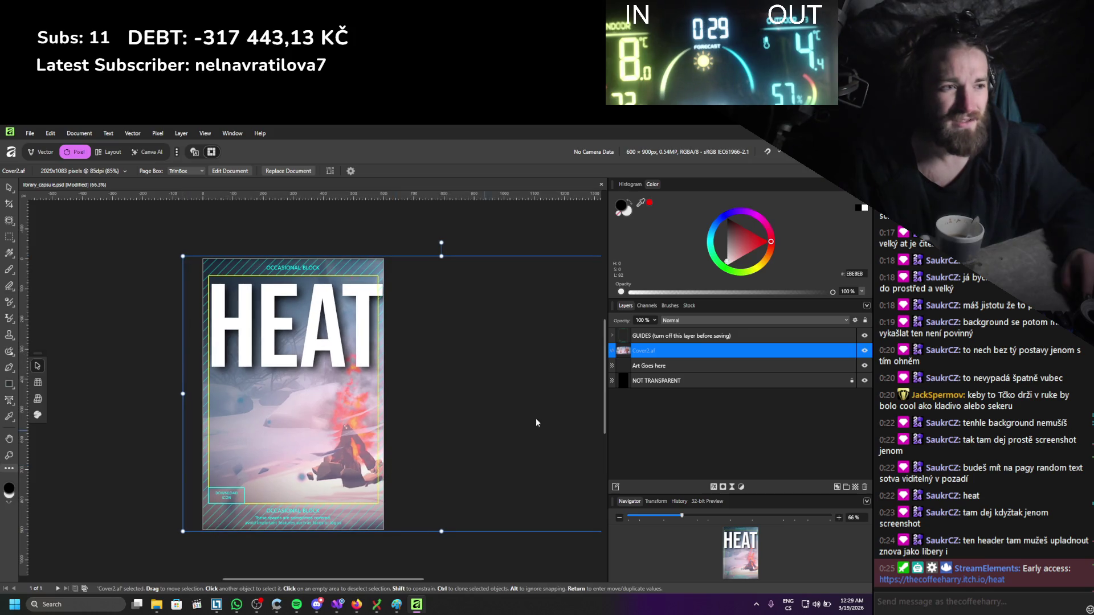
Open the embedded Cover2.af document for editing from the canvas.
double_click(660, 351)
left_click(655, 420)
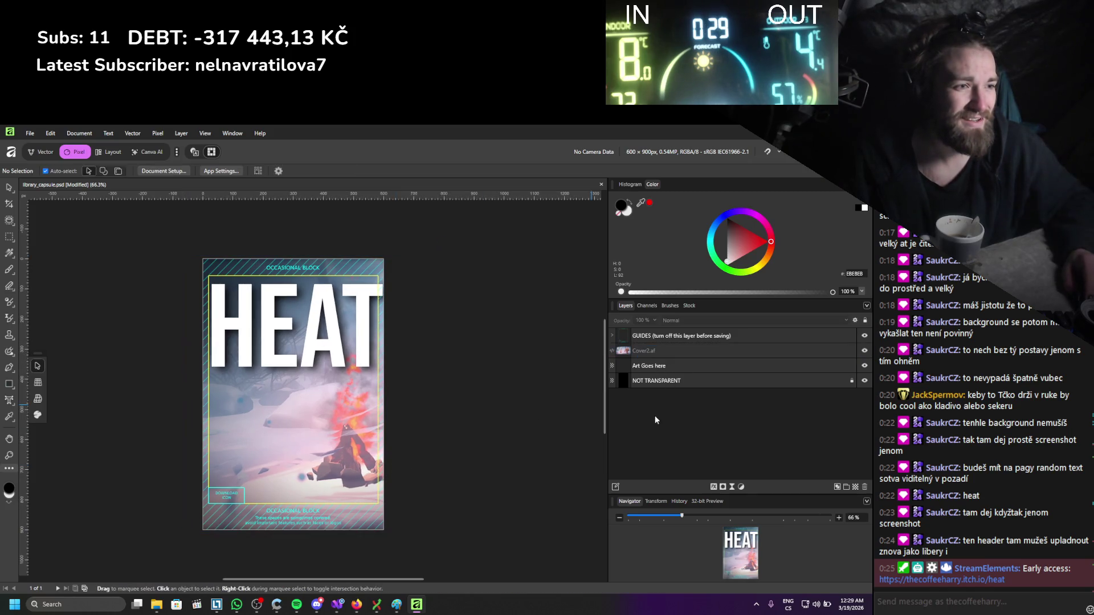
left_click(642, 351)
left_click(642, 399)
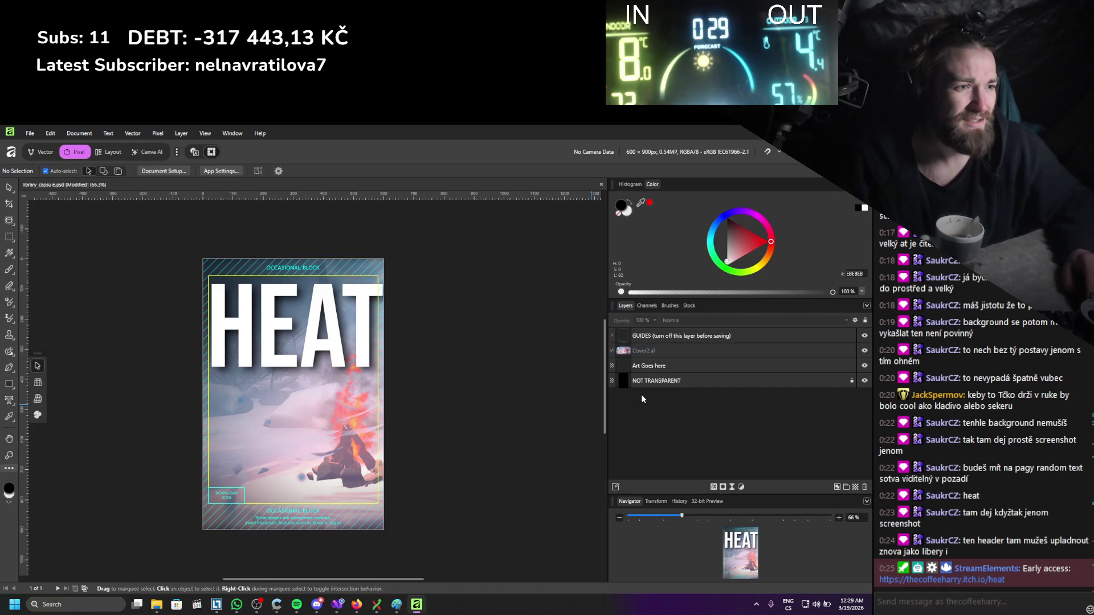
double_click(277, 421)
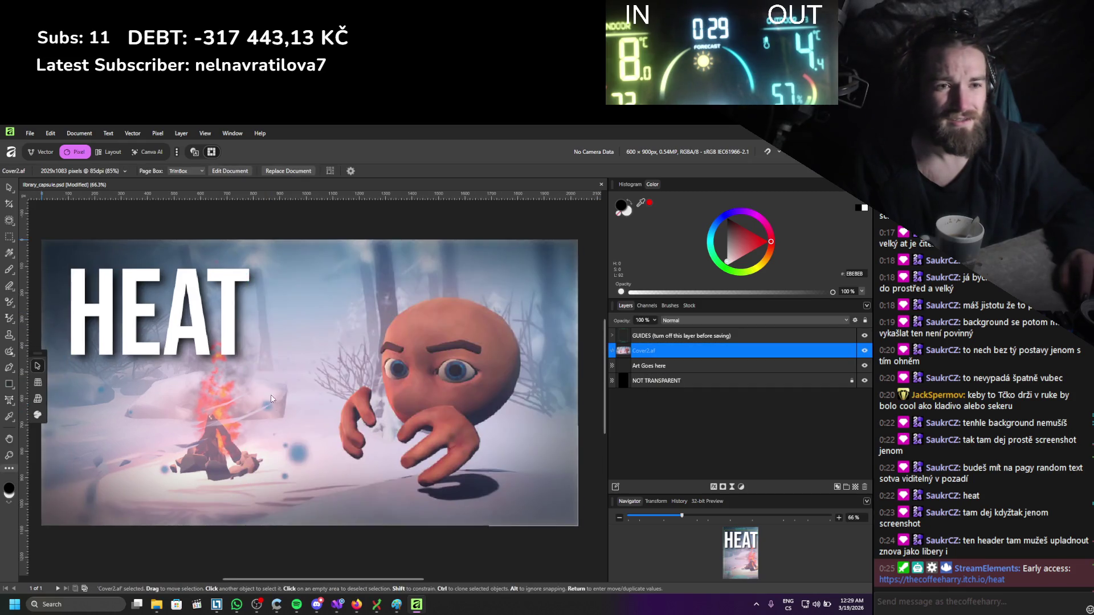
In the embedded cover, shrink the HEAT title, then check it in library_capsule.psd.
left_click(704, 339)
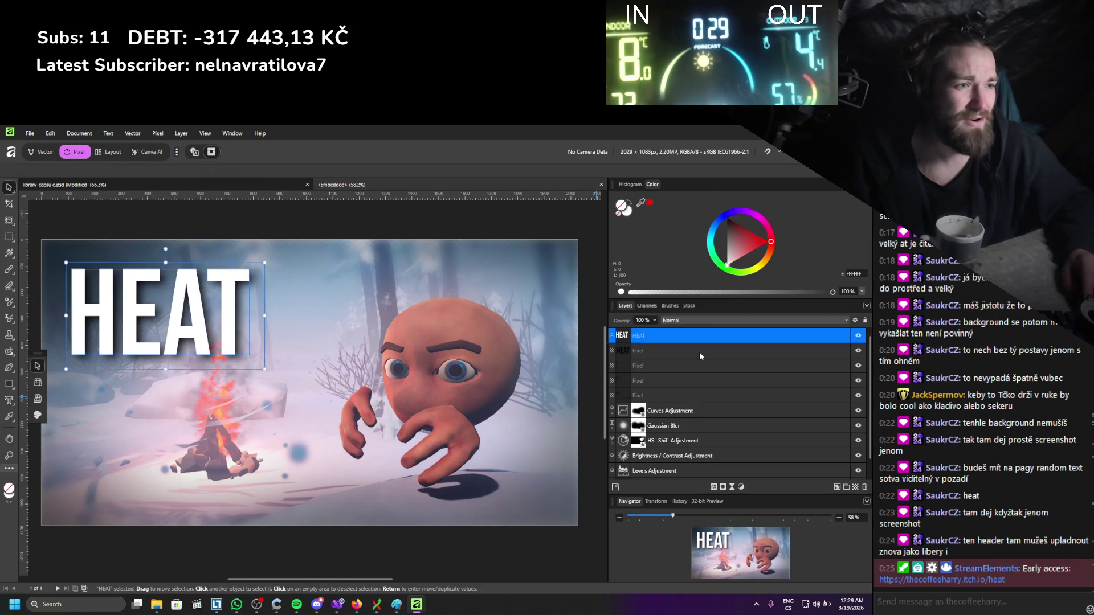
left_click(699, 351, "shift")
left_click_drag(266, 371, 218, 331)
left_click(128, 186)
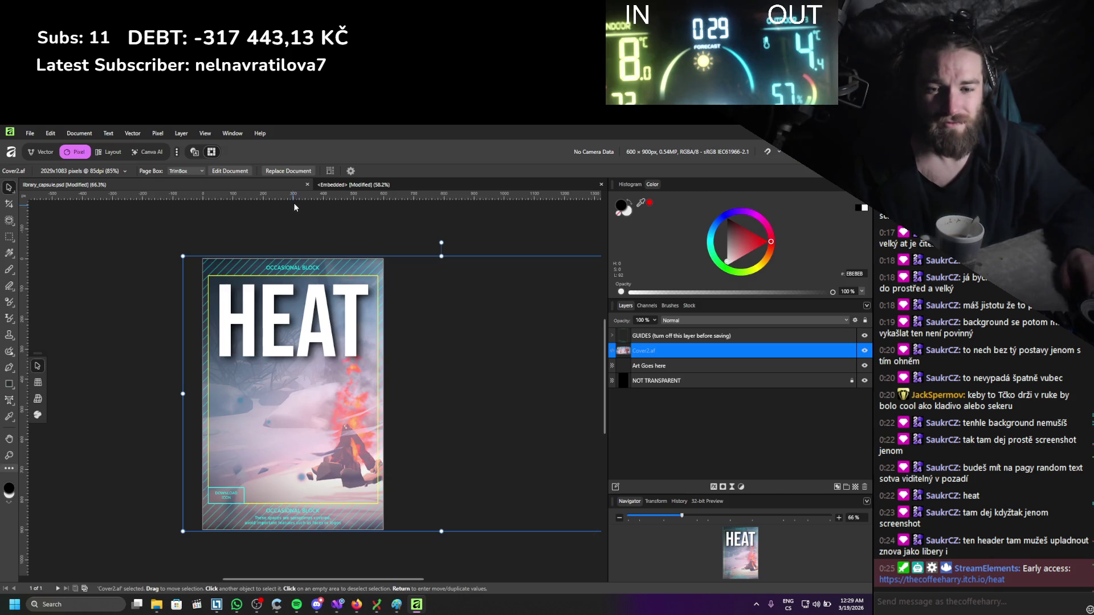
Shift the cover's lower Pixel layers left about 120 px and return to the capsule document.
left_click(353, 185)
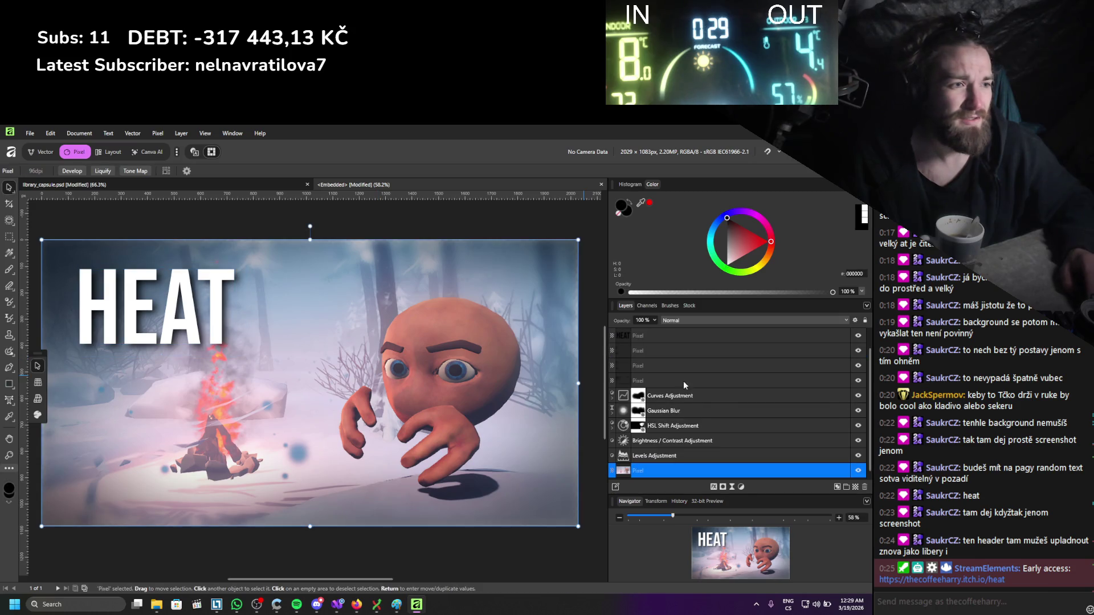
left_click(673, 364, "shift")
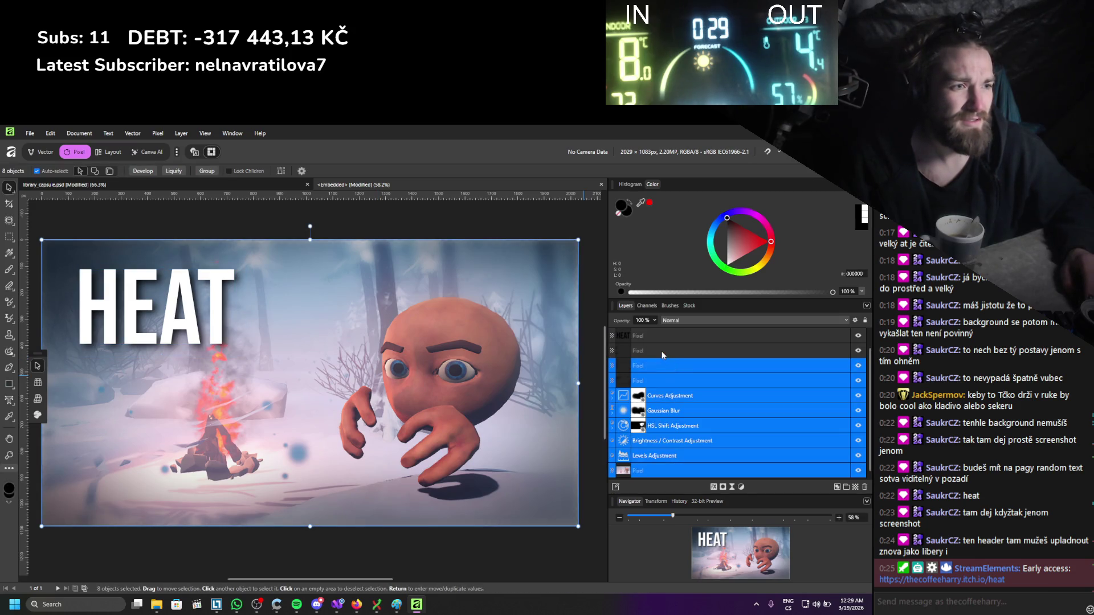
left_click(661, 351, "shift")
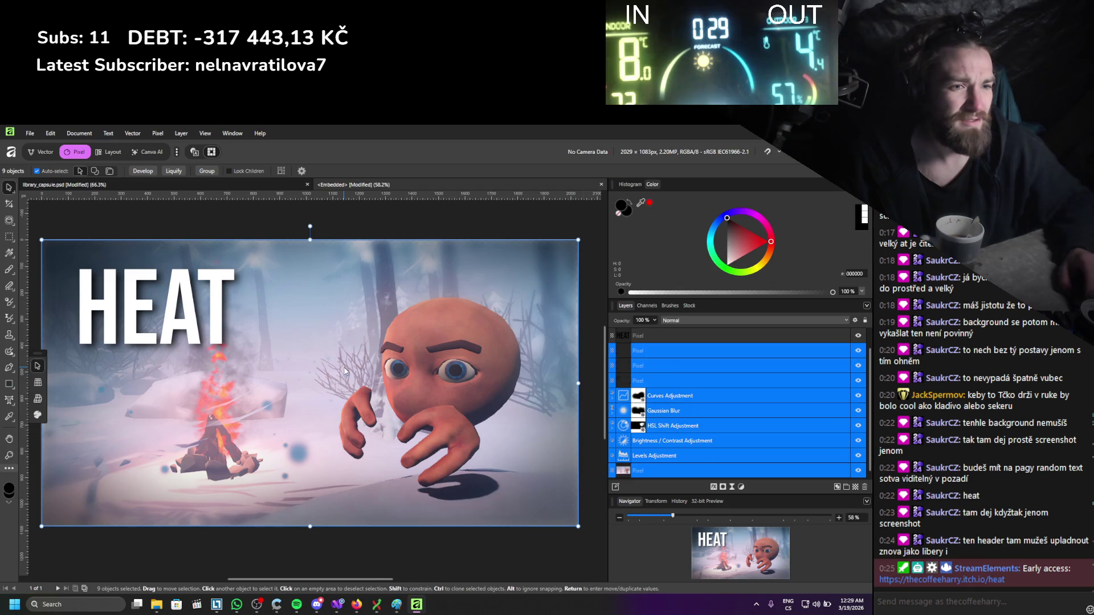
mouse_move(345, 371)
left_mouse_down()
mouse_move(299, 393)
mouse_move(309, 395)
left_mouse_up()
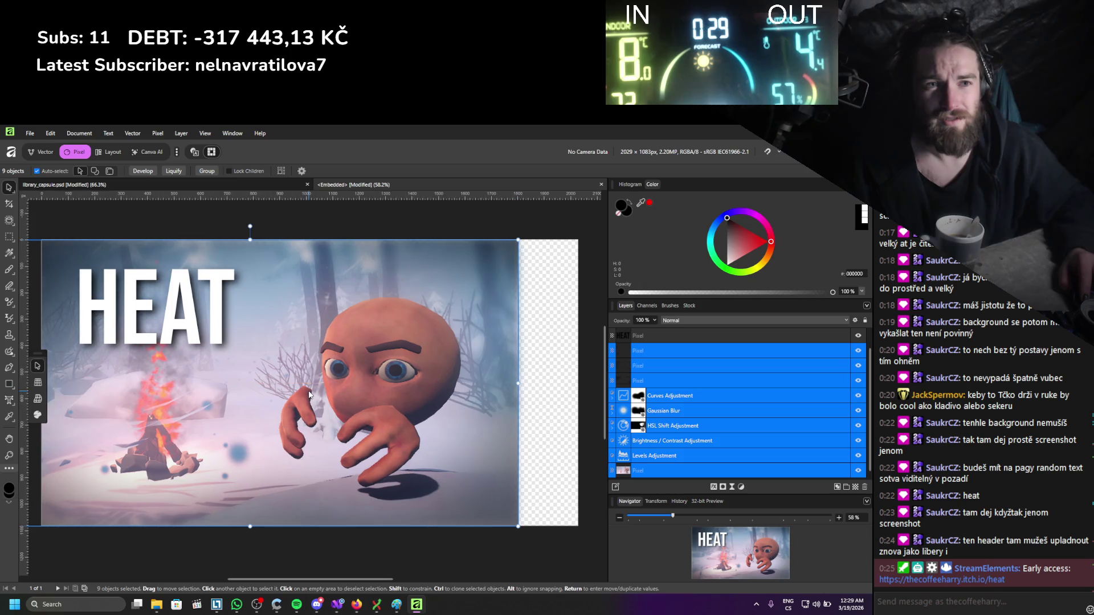
left_click(221, 184)
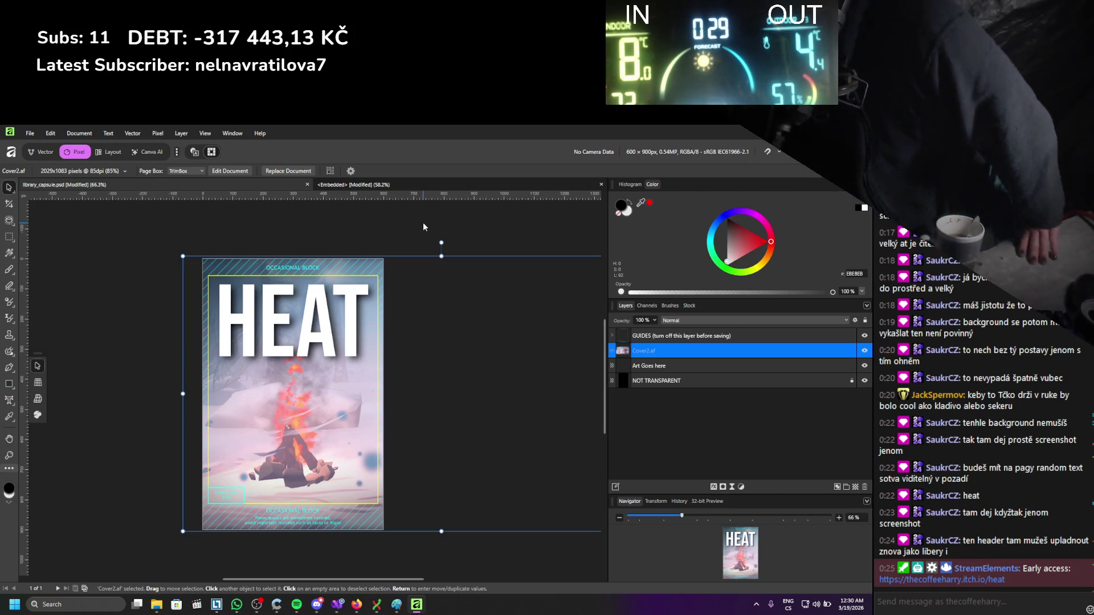
Hide the GUIDES layer, export the capsule as library_capsule.png, and close the embedded Cover2.af tab.
left_click(865, 337)
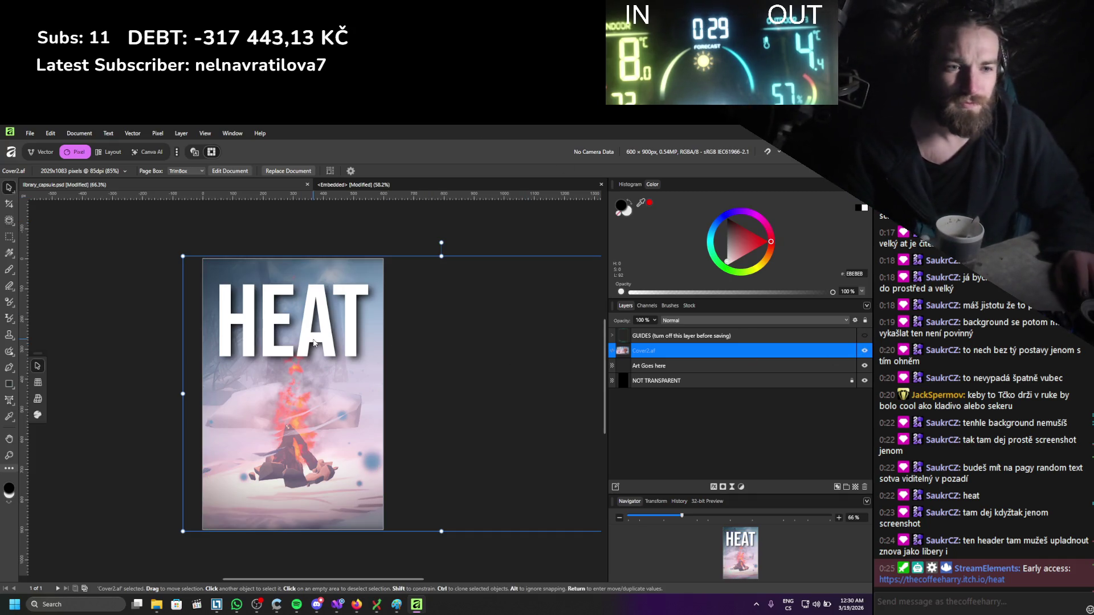
left_click(29, 135)
mouse_move(53, 376)
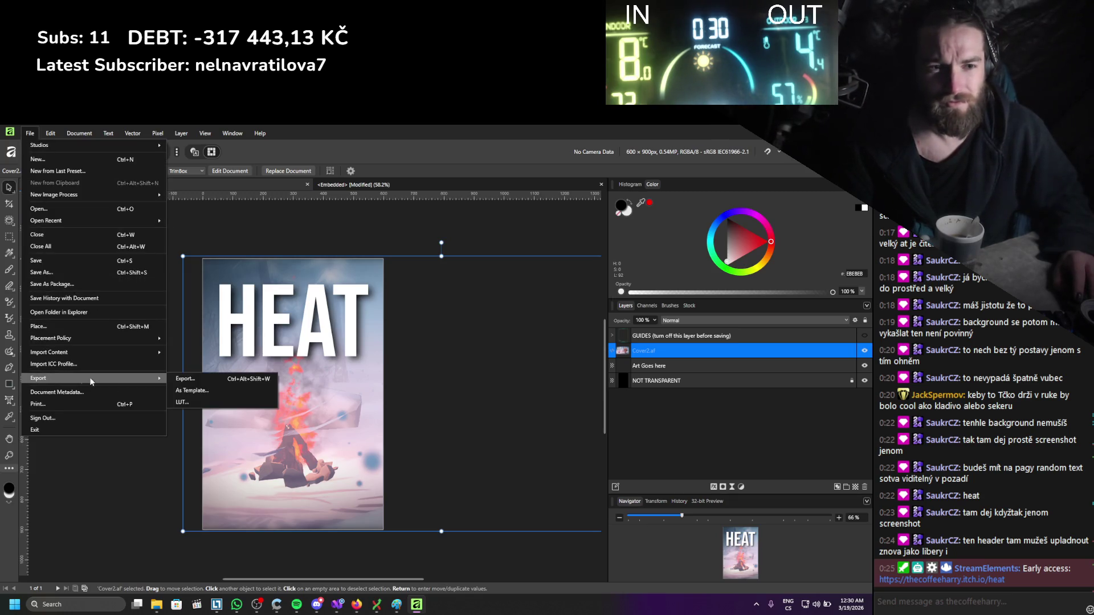
left_click(213, 381)
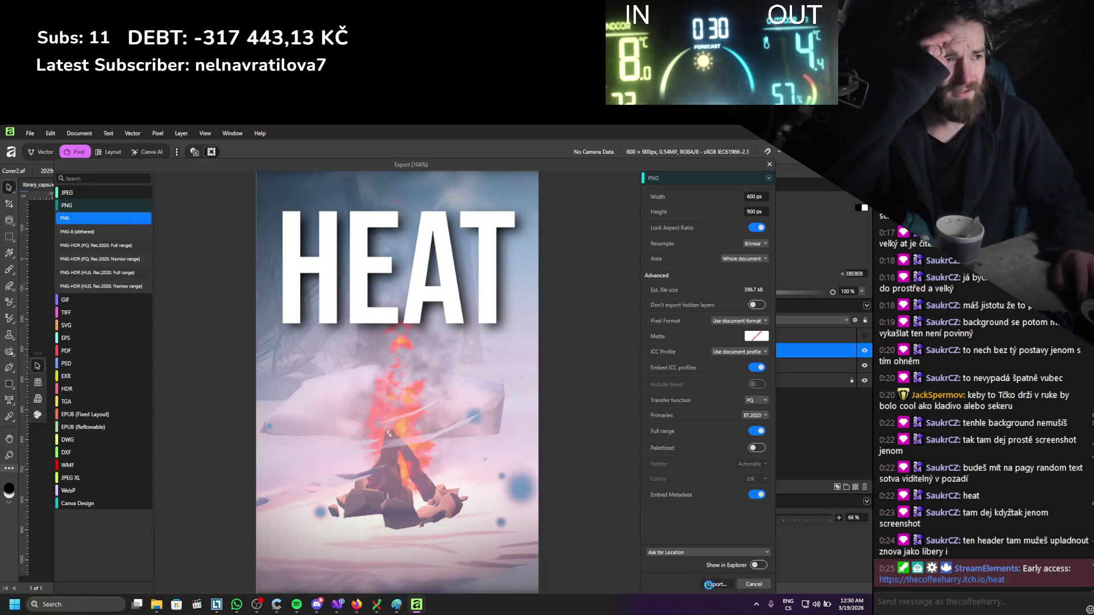
left_click(713, 585)
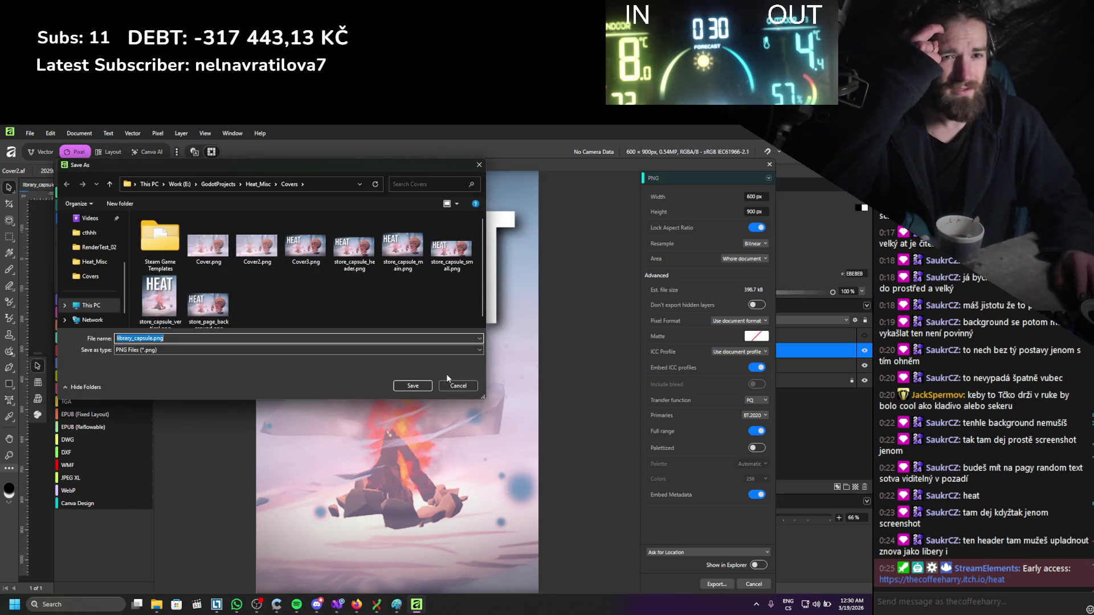
left_click(414, 386)
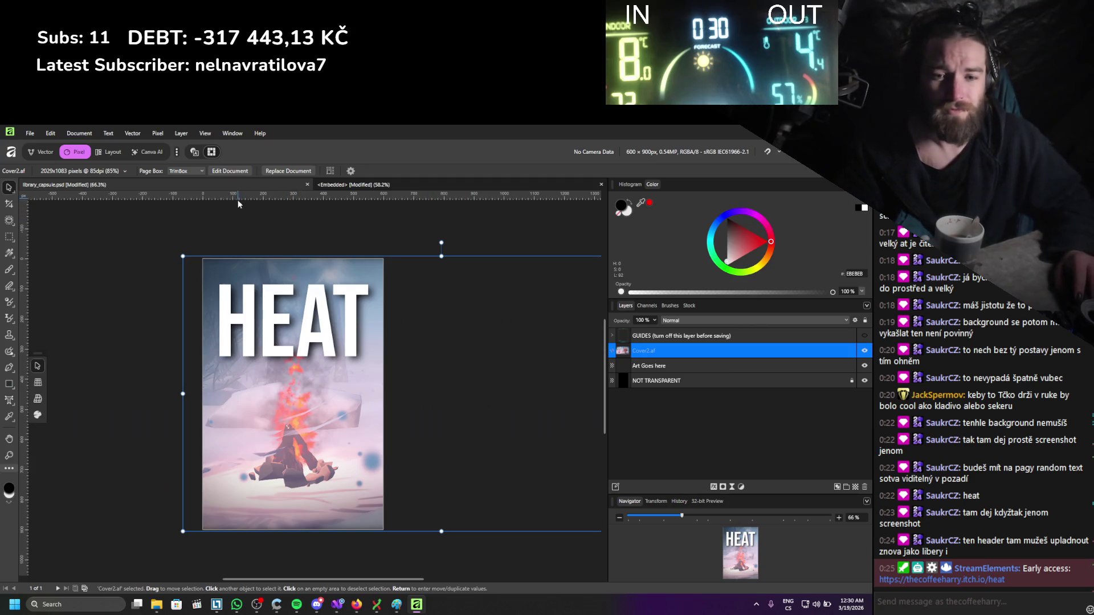
key("ctrl+w")
left_click(428, 372)
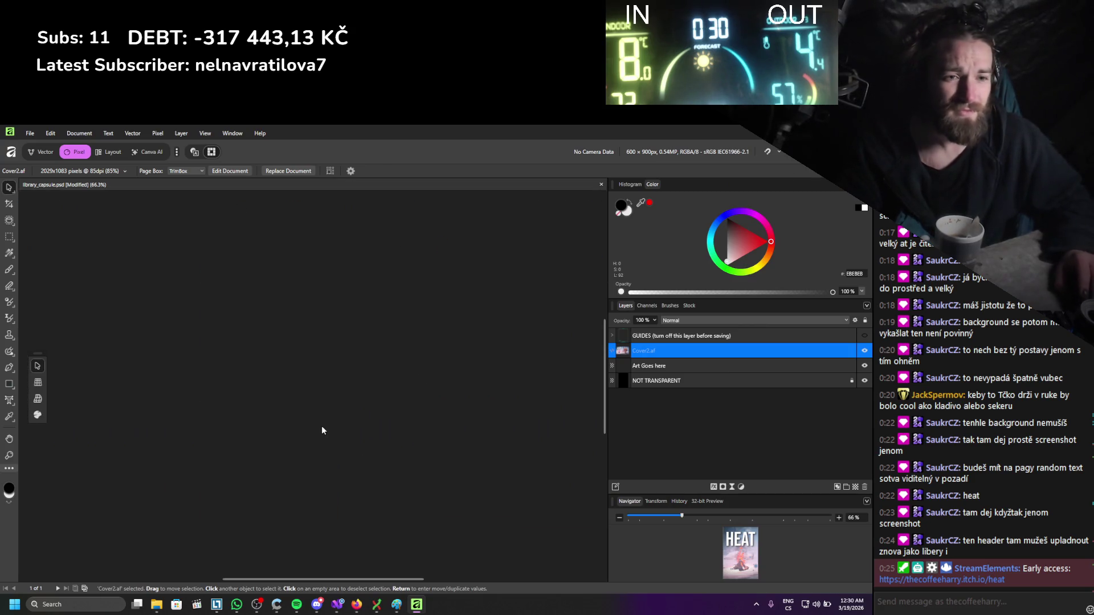
Close Affinity and open library_header.psd from the library assets folder with Affinity.
key("alt+F4")
left_click(155, 285)
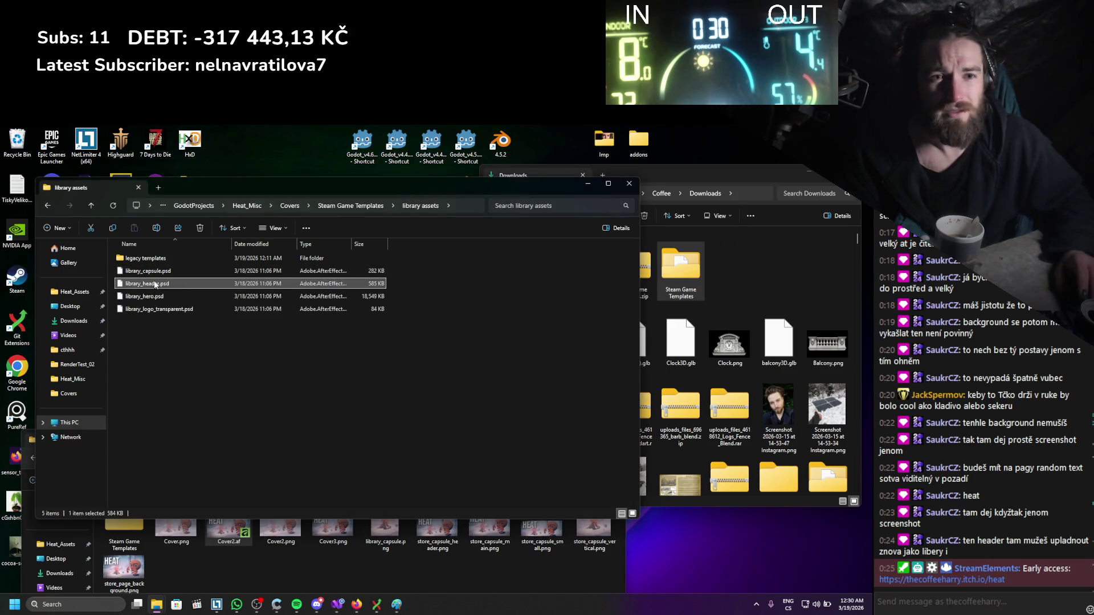
right_click(155, 284)
mouse_move(228, 331)
left_click(352, 348)
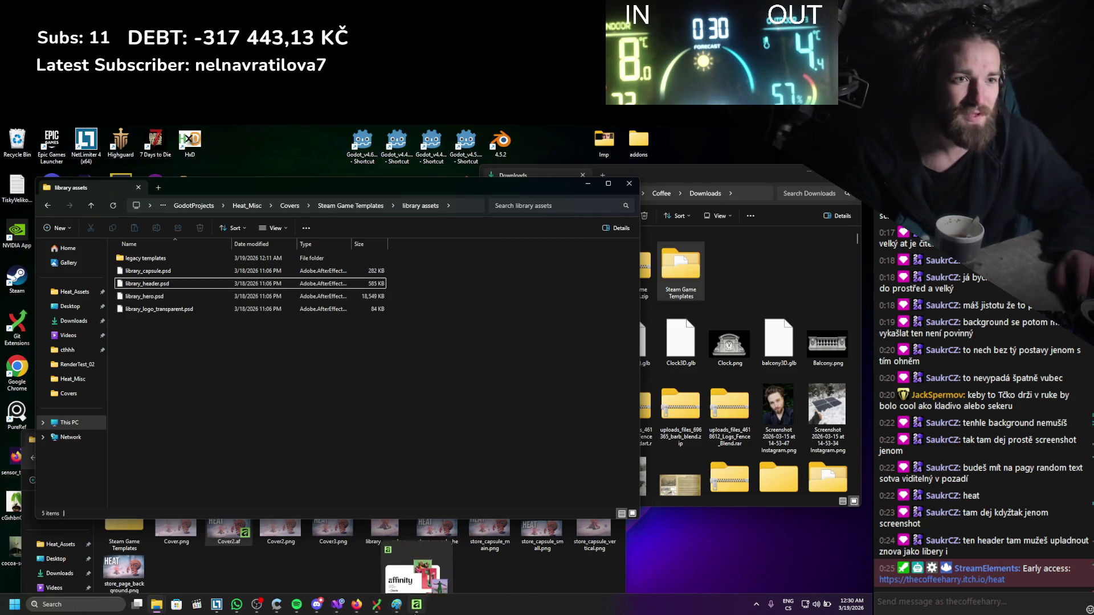
left_click(416, 606)
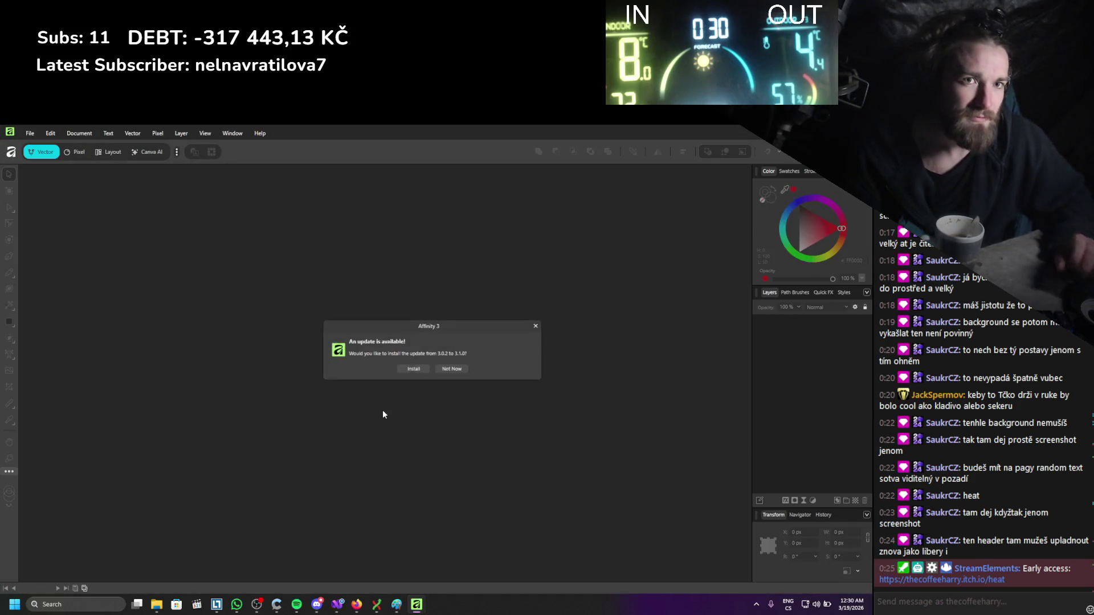
Postpone the Affinity update and close the opened-document information for library_header.psd.
left_click(450, 370)
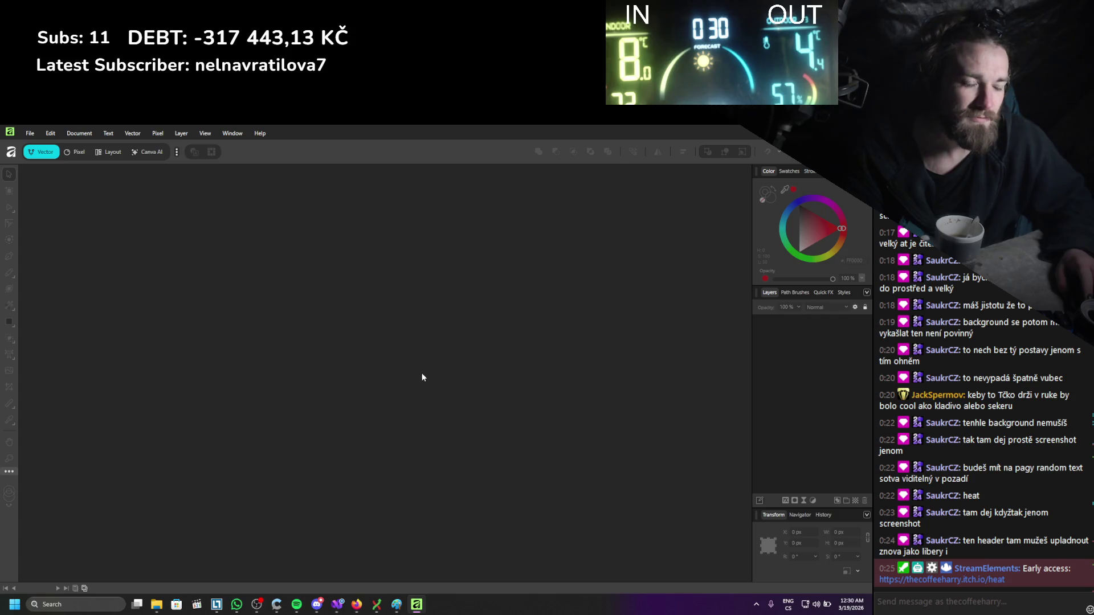
left_click(425, 381)
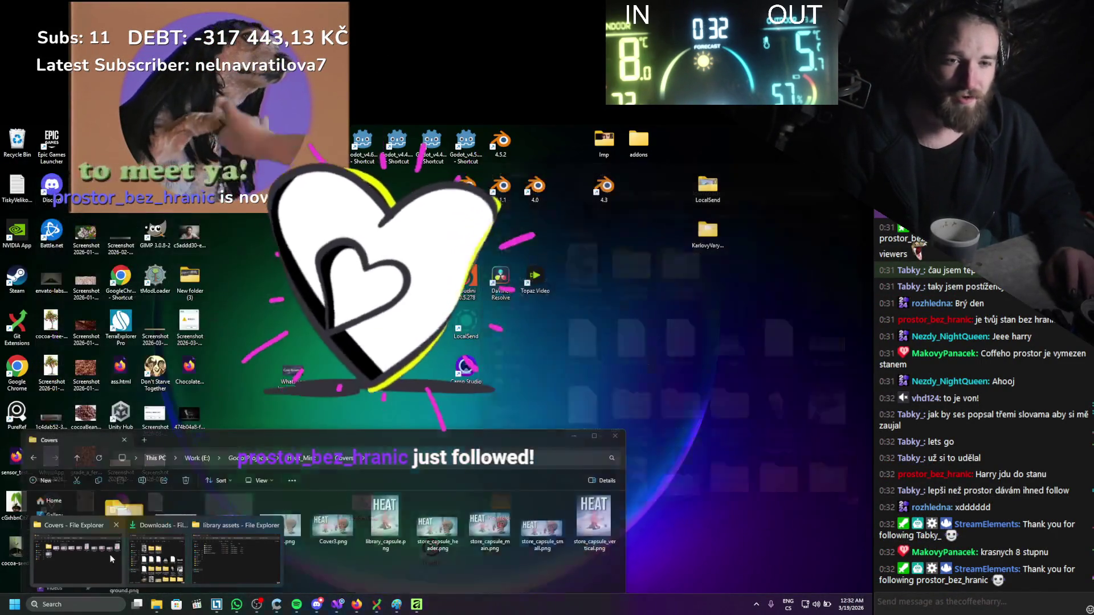
In a new Explorer window, run Heat from GodotProjects > Heat_Builds > 06_03_2026_PreAlpha.
left_click(77, 572)
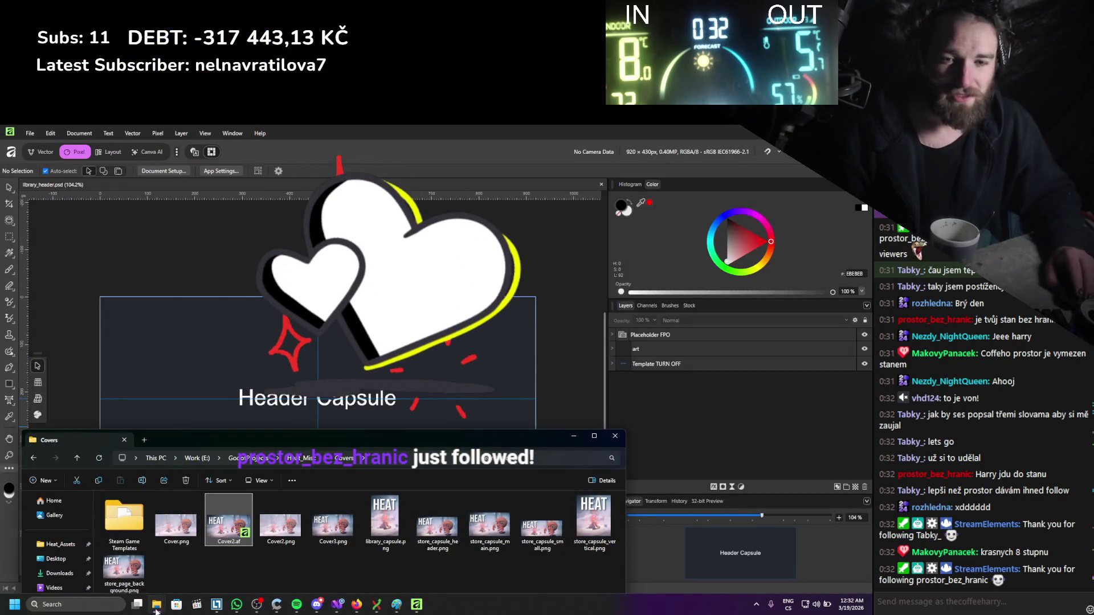
middle_click(156, 609)
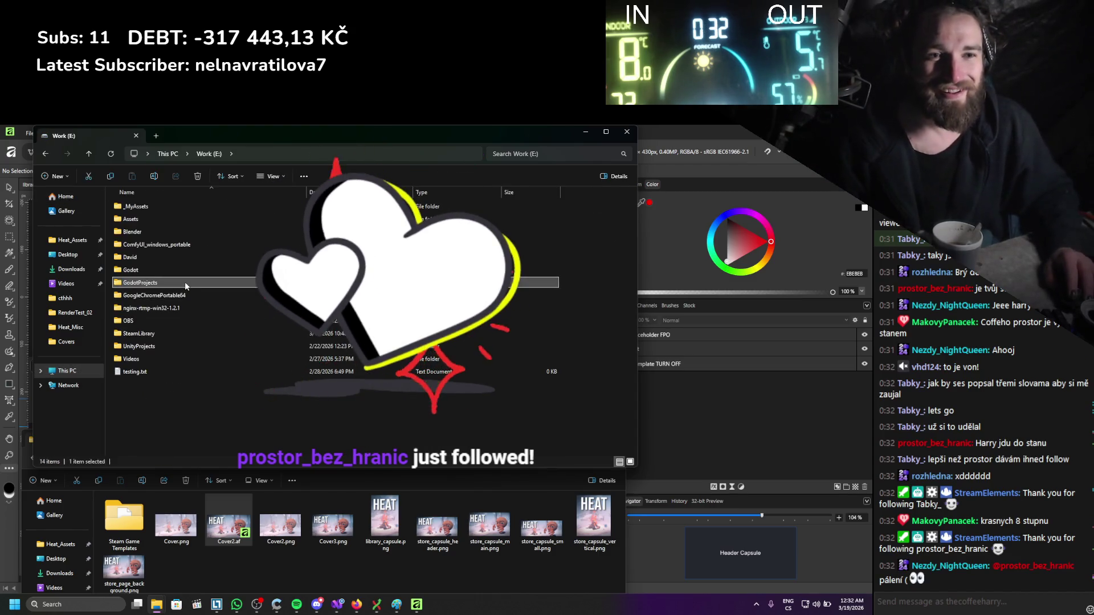
double_click(185, 281)
double_click(160, 244)
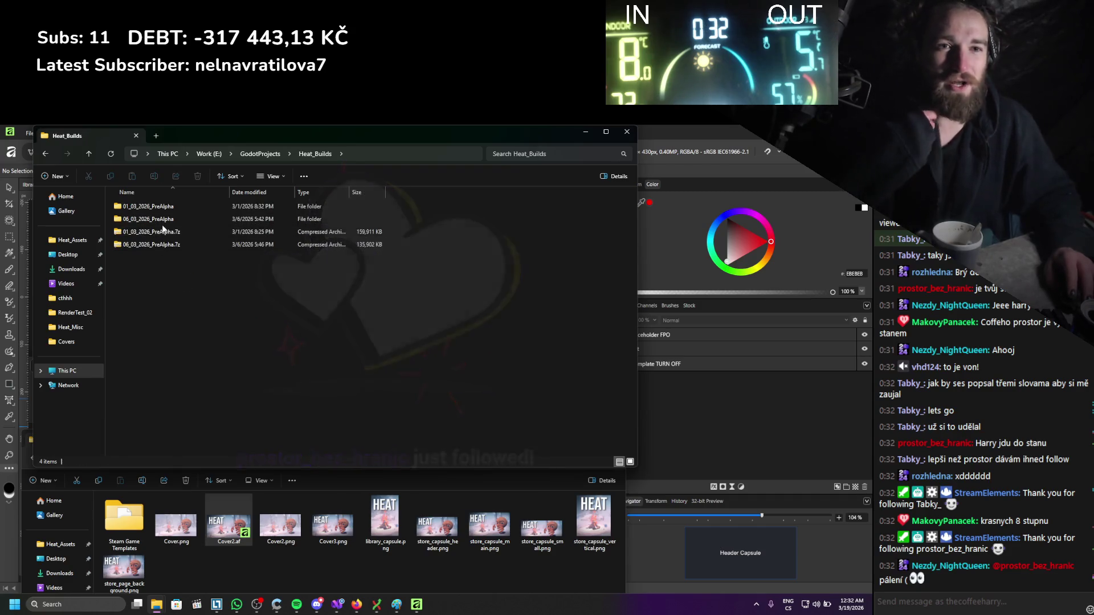
double_click(163, 220)
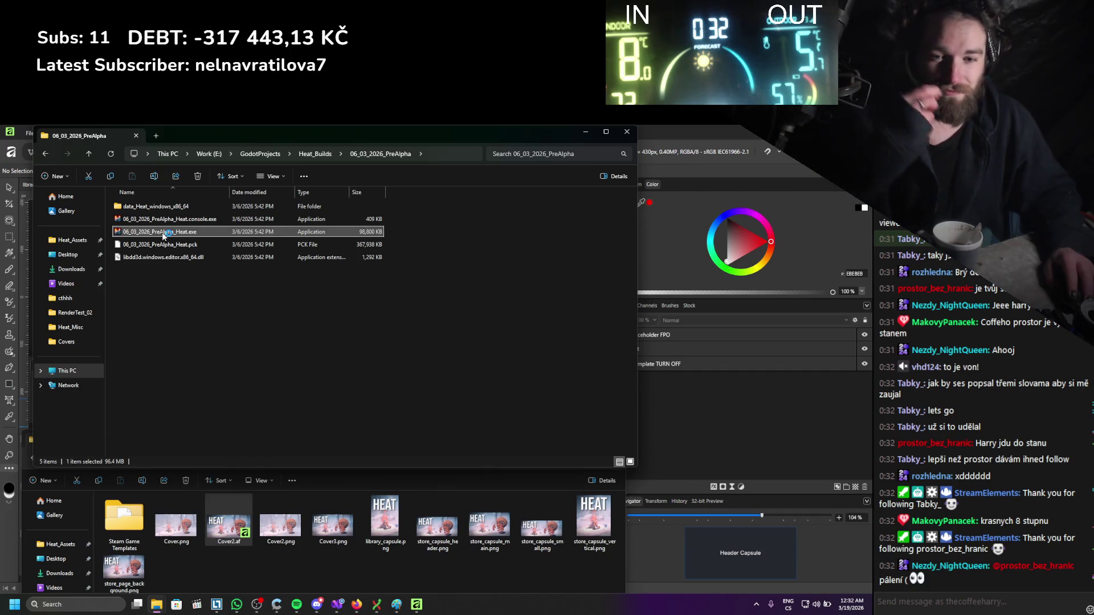
double_click(162, 234)
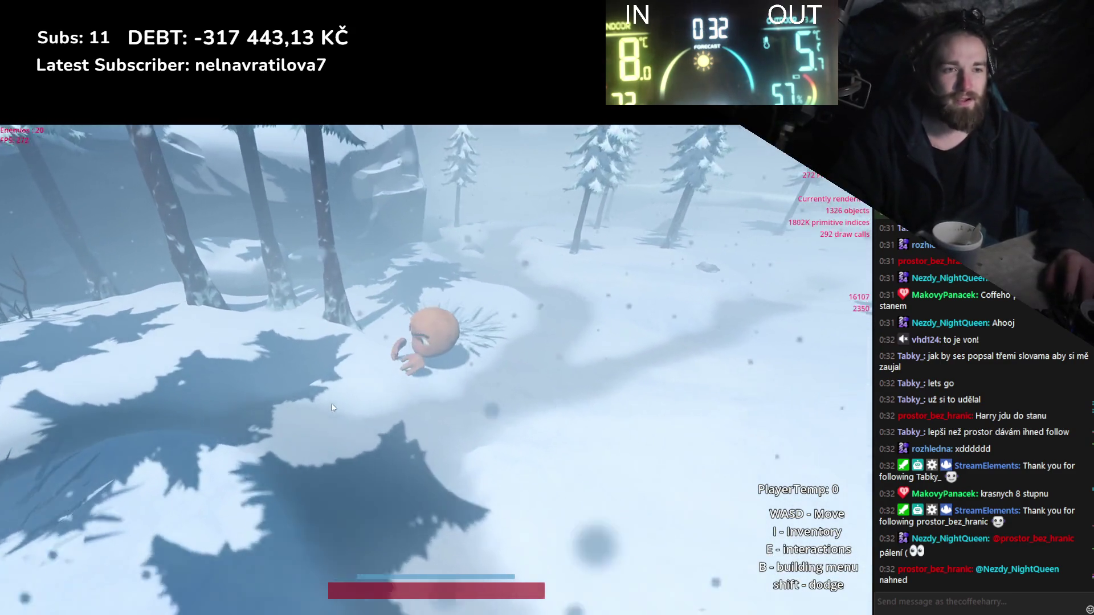
Walk the character around the tree into the spiky bush, then open the equipment and inventory panels.
key("d")
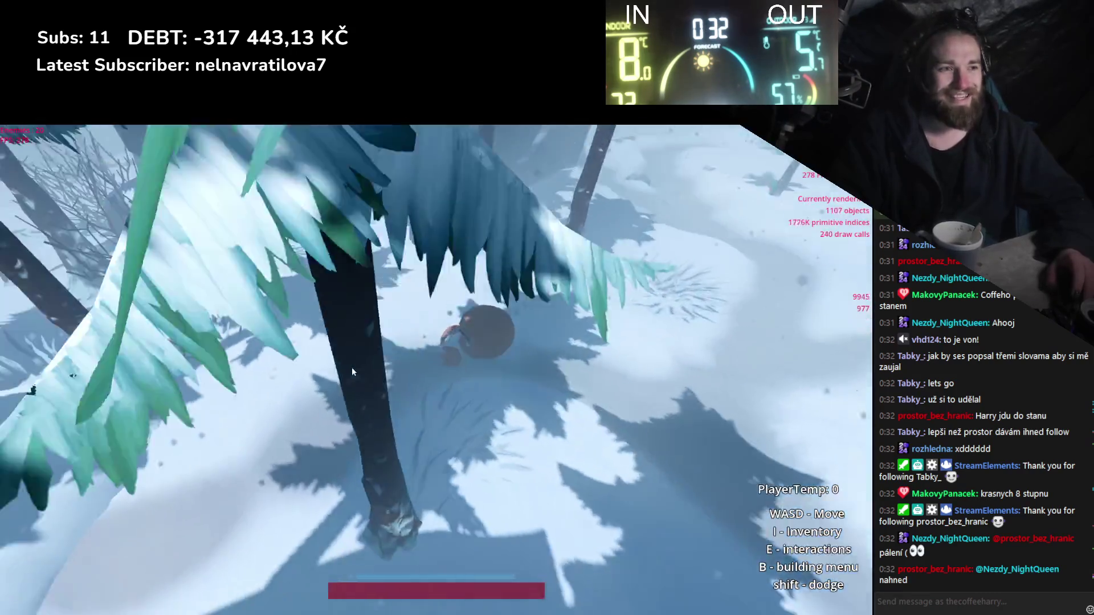
key("w")
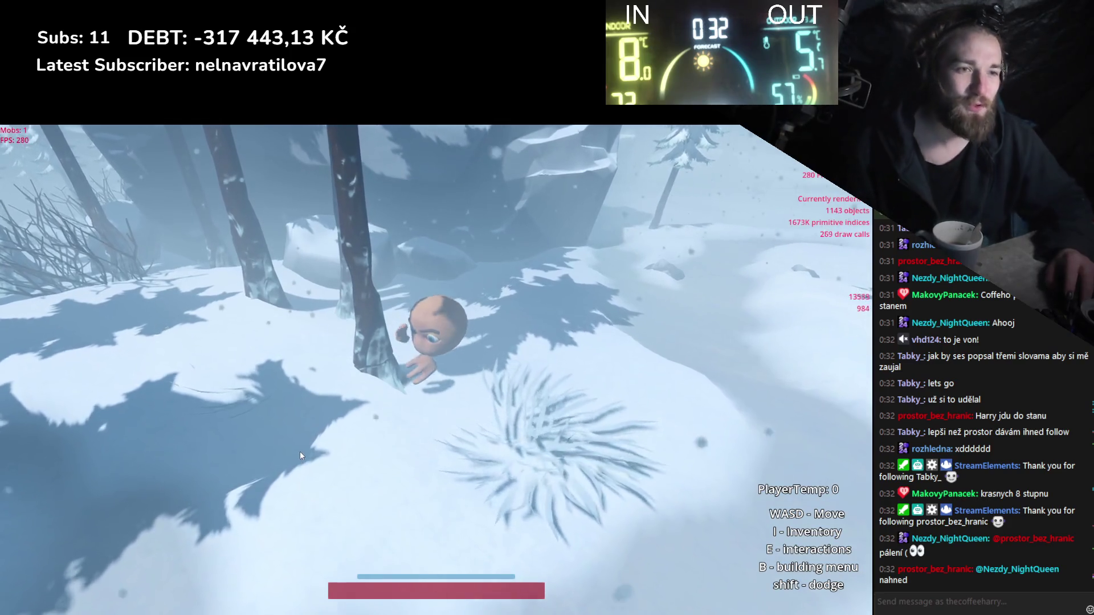
key("s")
key("w")
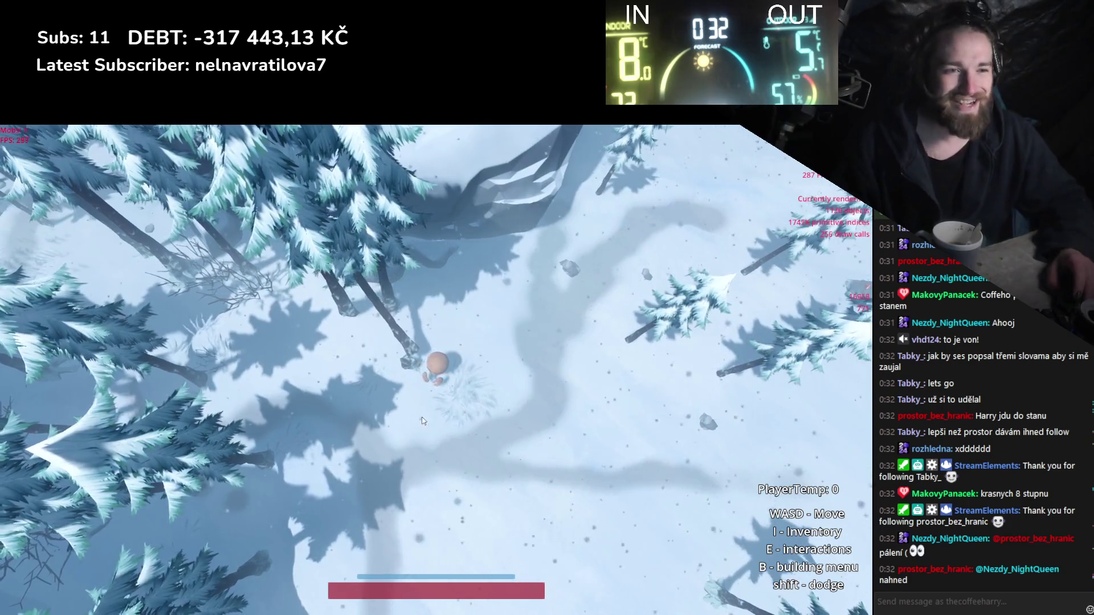
key("s")
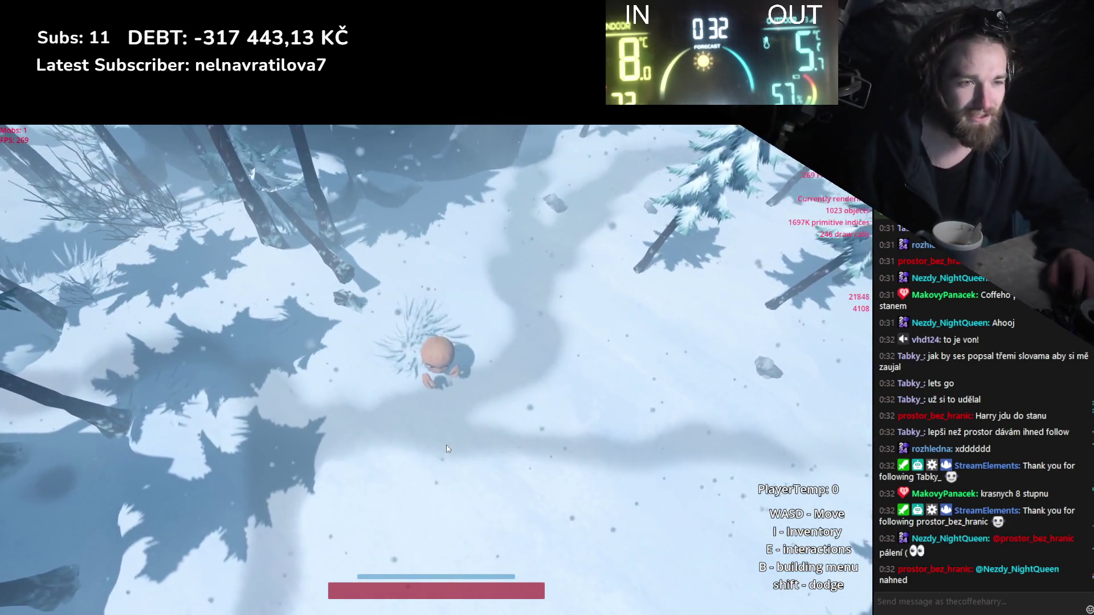
key("i")
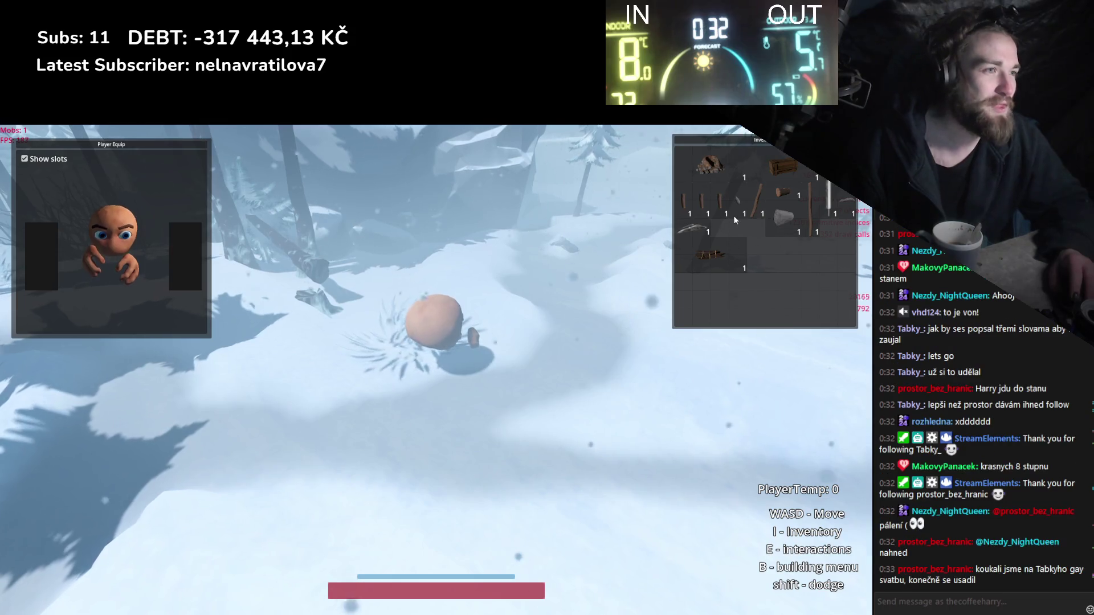
Edit the wooden hammer, drag its stick handle into an inventory slot, and close the editor.
left_click(761, 224)
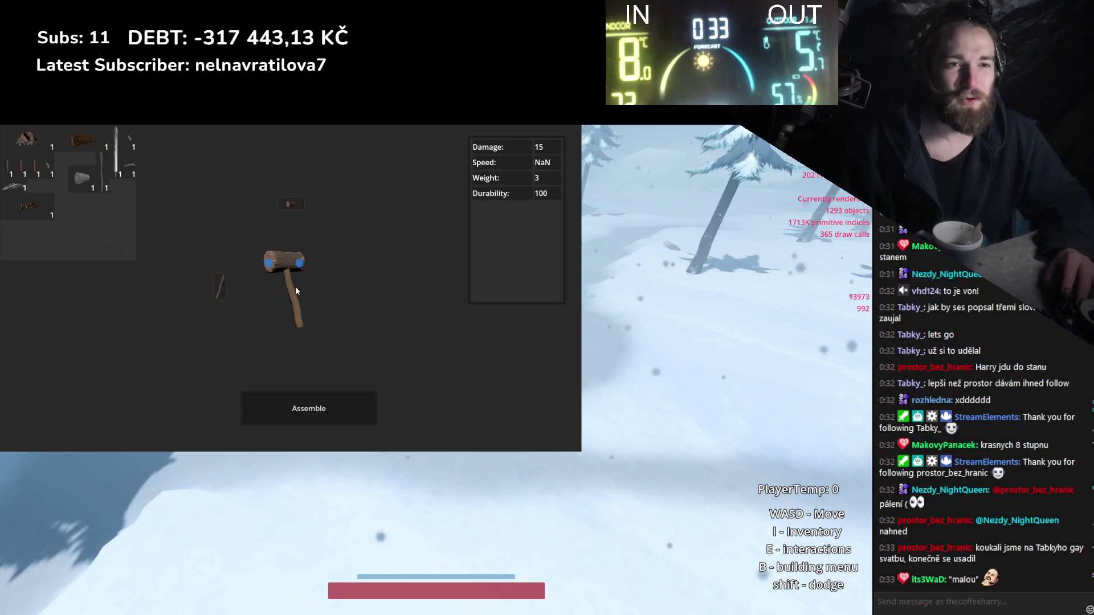
left_click_drag(295, 290, 115, 234)
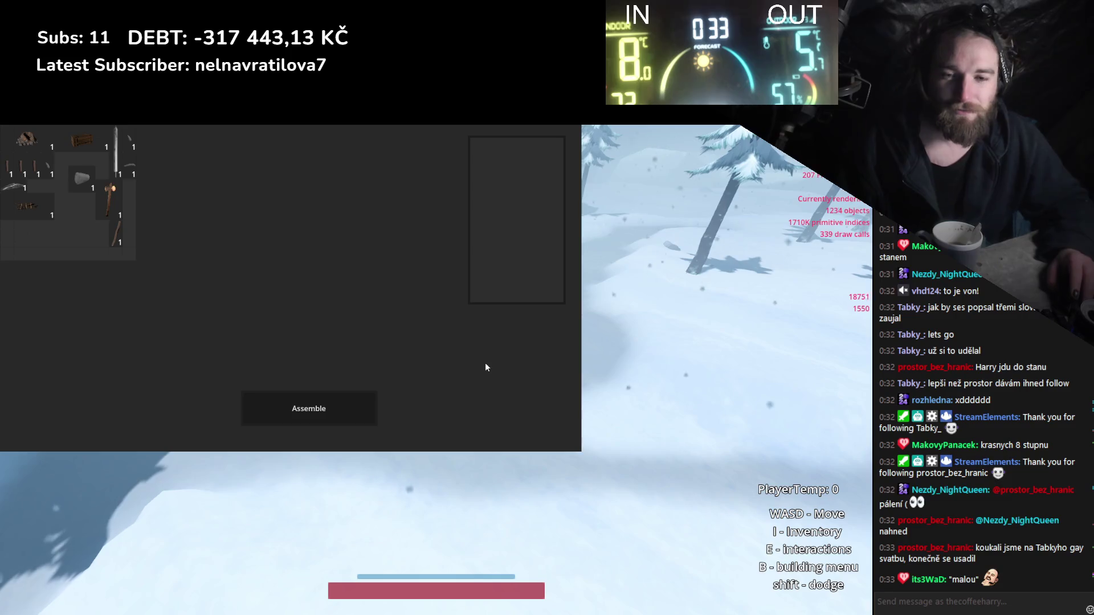
key("Escape")
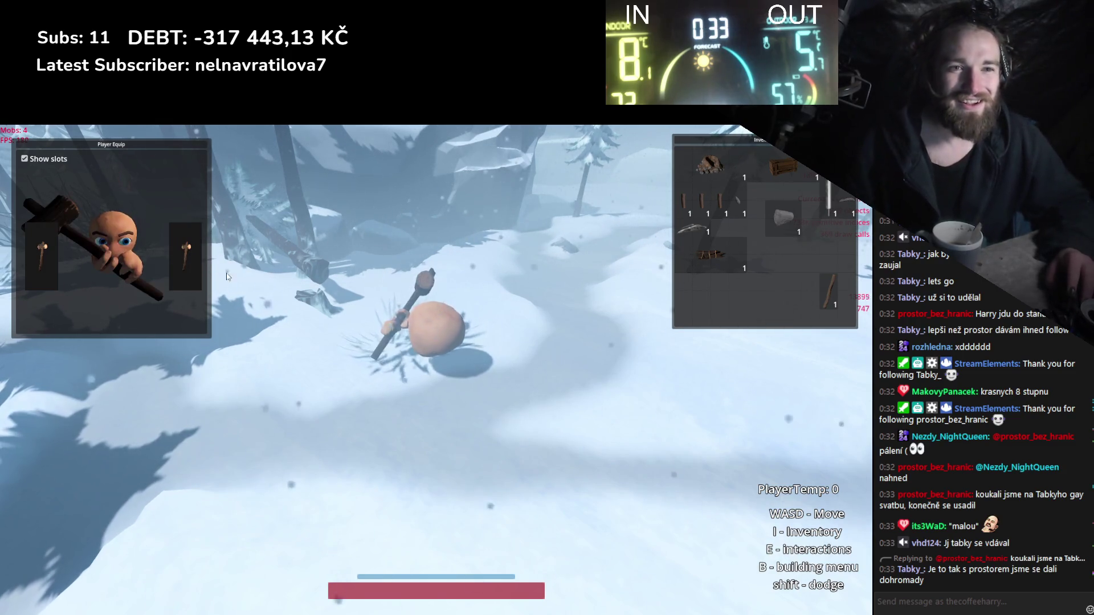
Close the inventory, run across the snow and ready the fence piece in the building menu.
key("i")
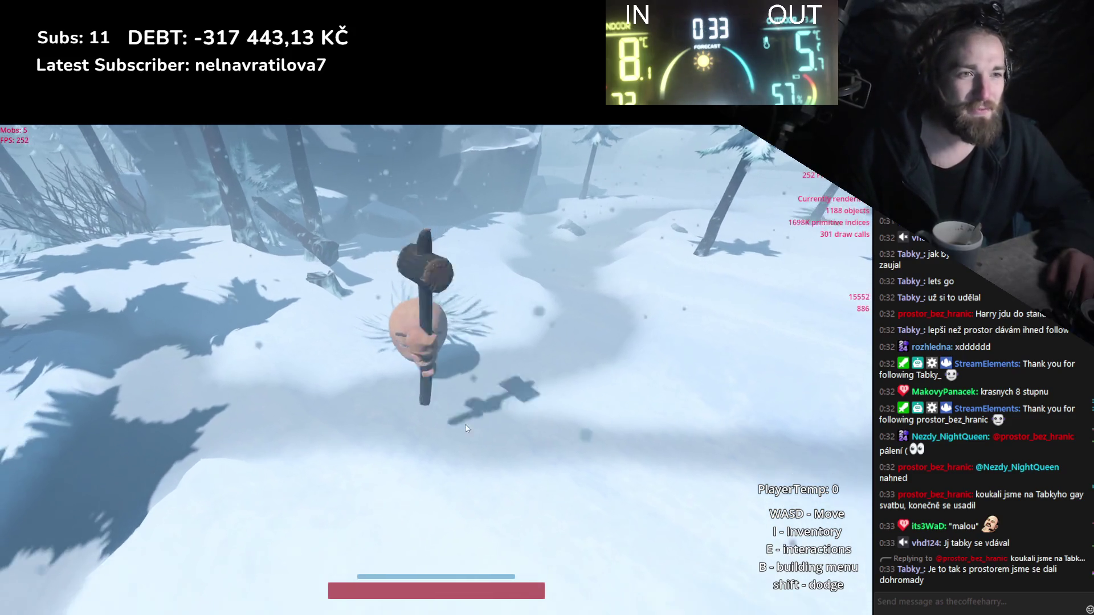
key("w")
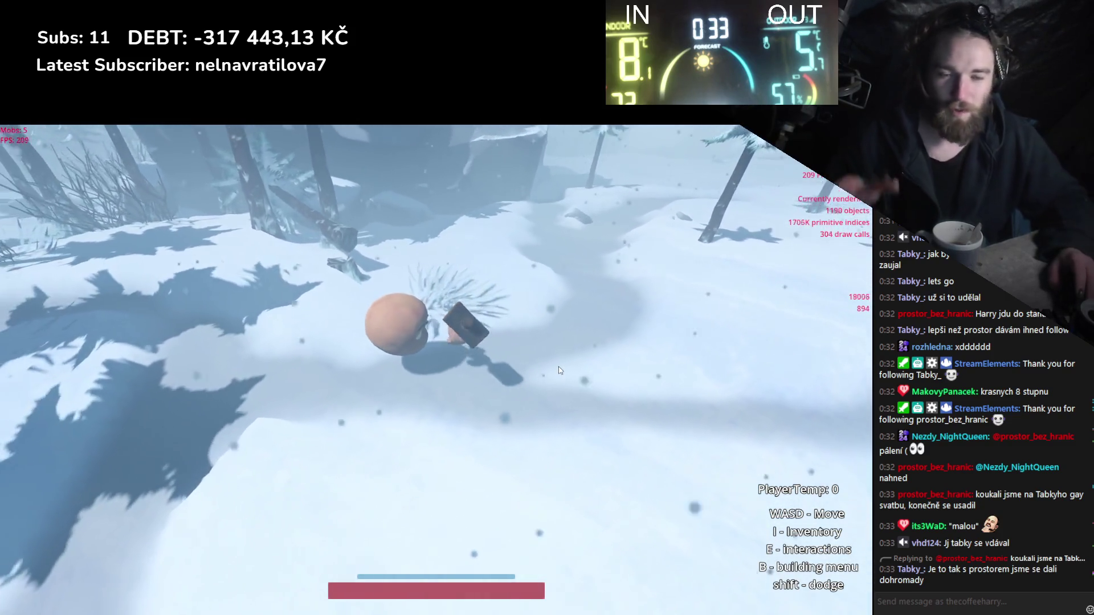
key("b")
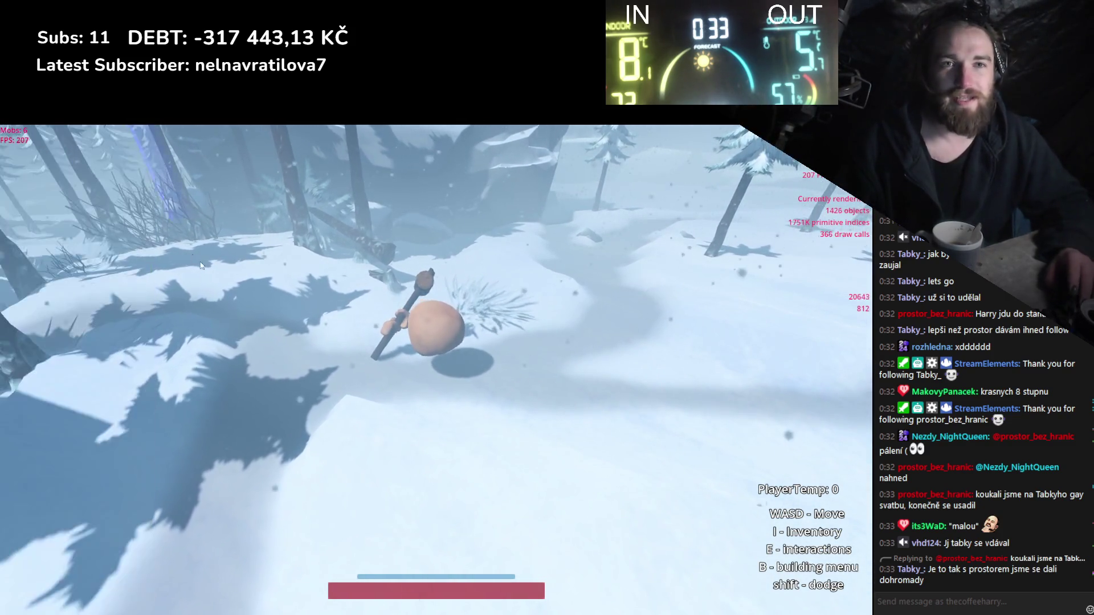
key("w")
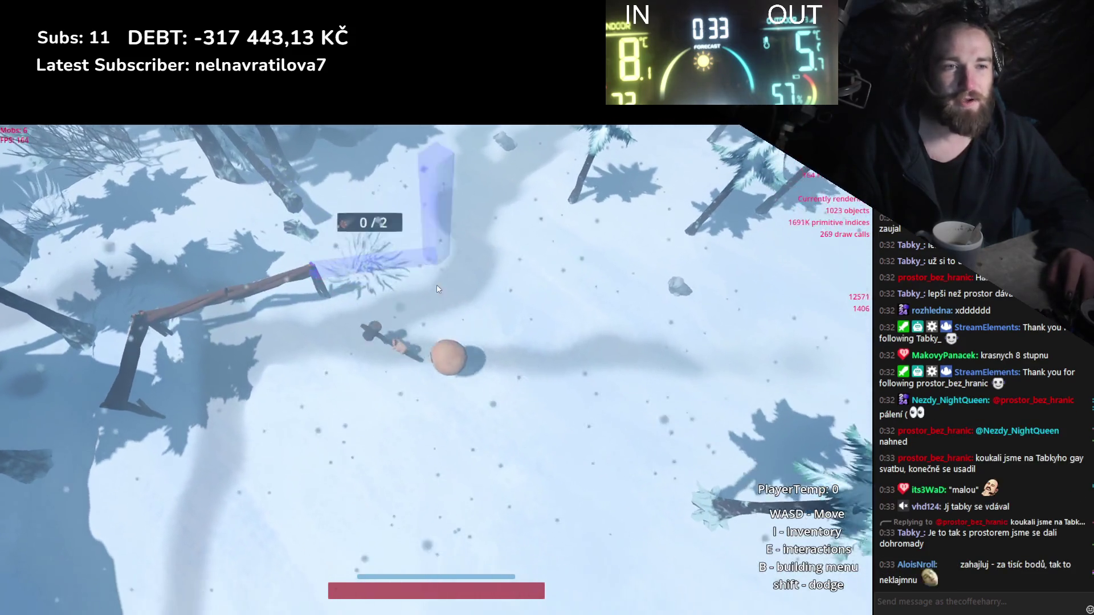
key("w")
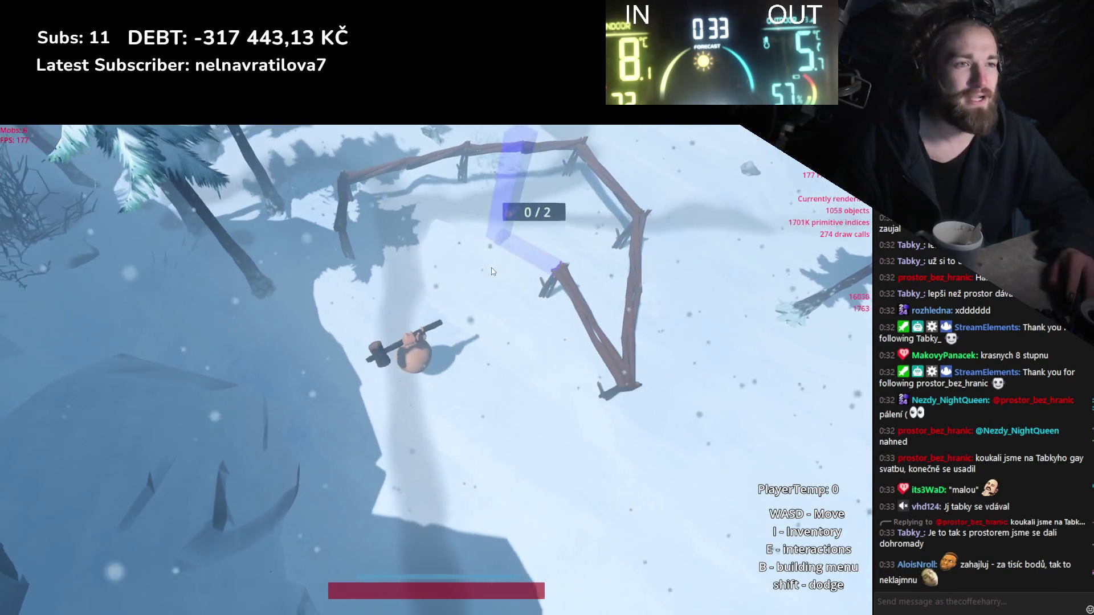
key("w")
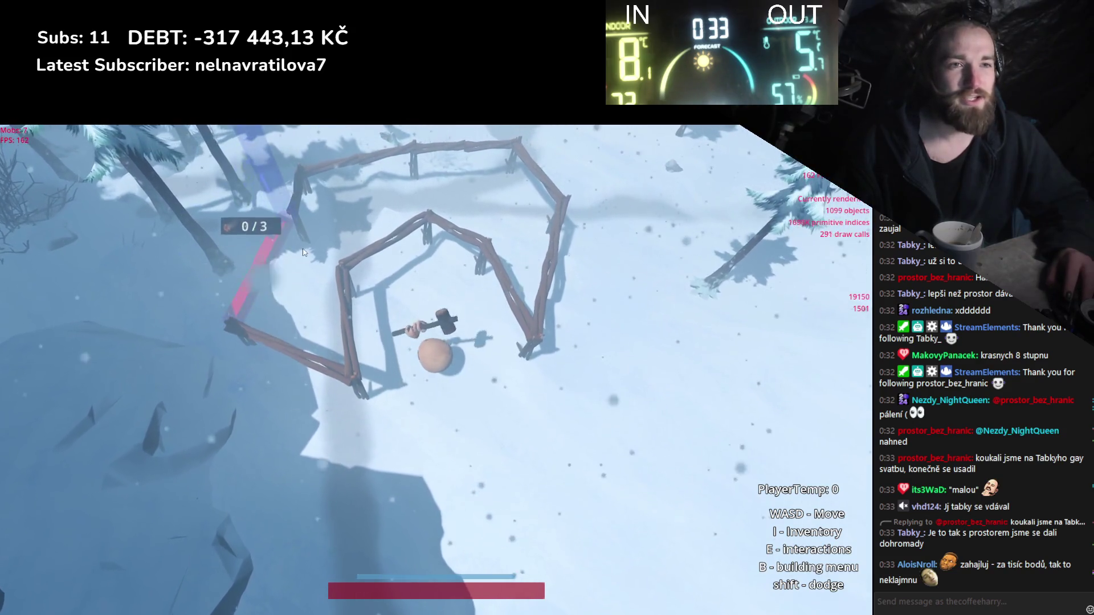
key("w")
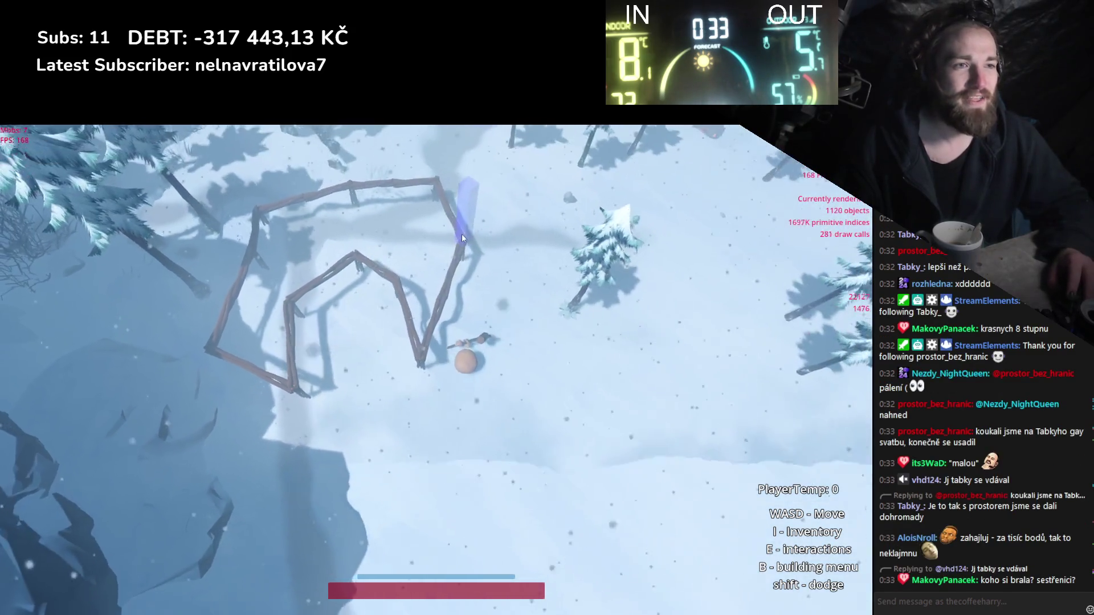
key("w")
Place fence segments off the right corner that rise into a pointed peak.
left_click(486, 253)
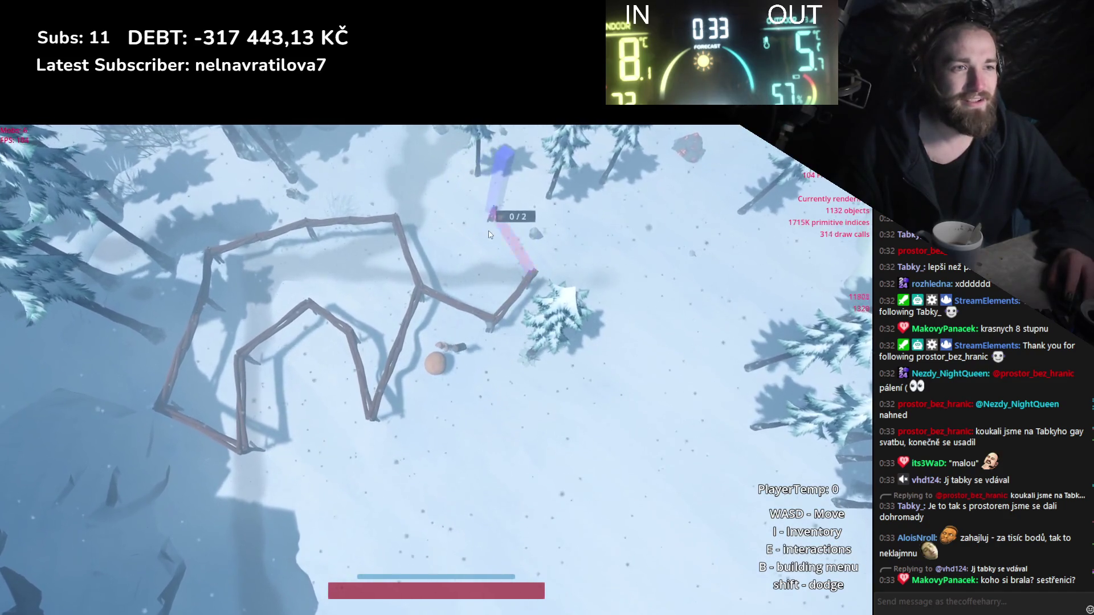
left_click(422, 183)
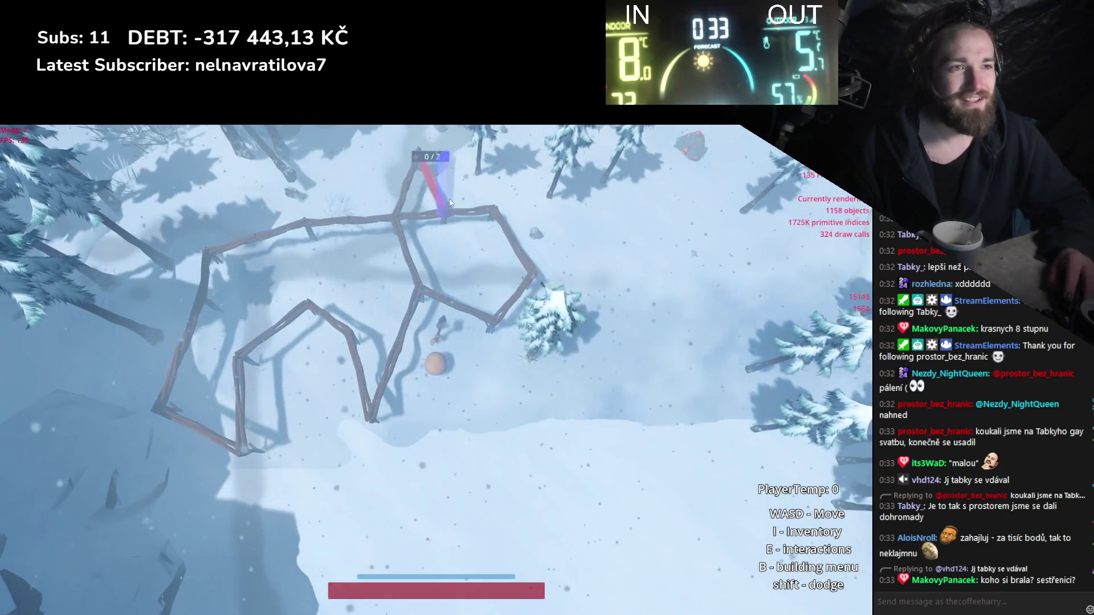
left_click(456, 177)
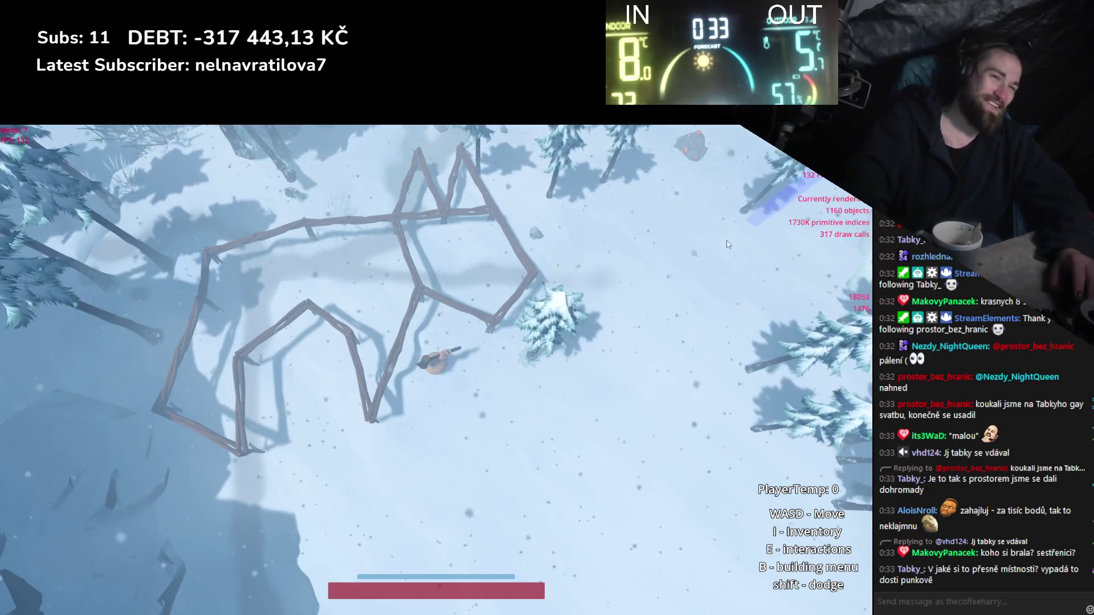
key("b")
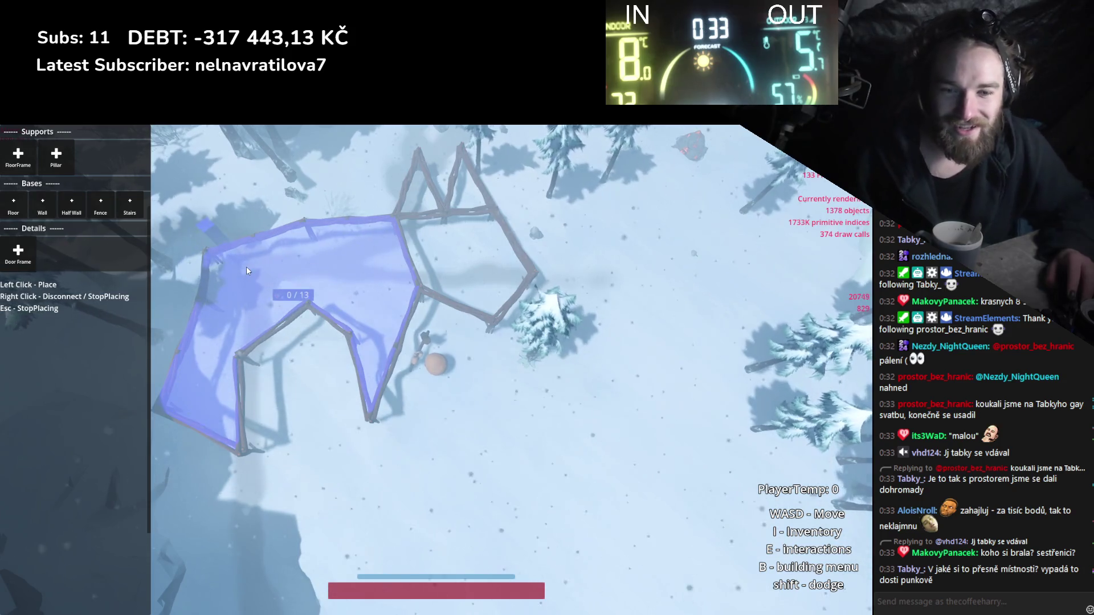
Place a wooden floor inside the fence outline and walk off across the snow.
left_click(392, 275)
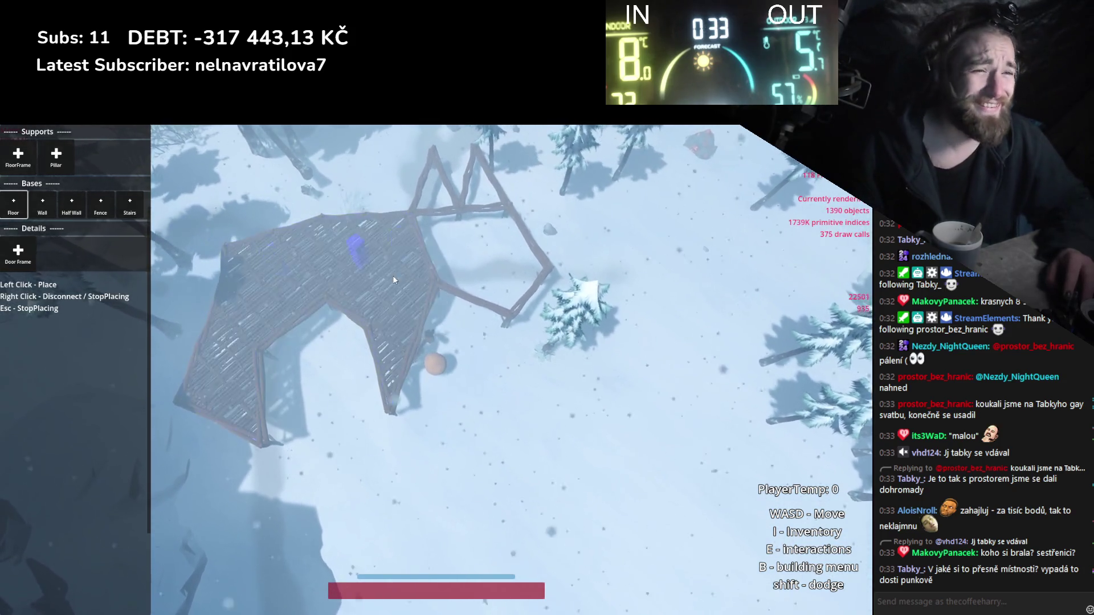
key("s")
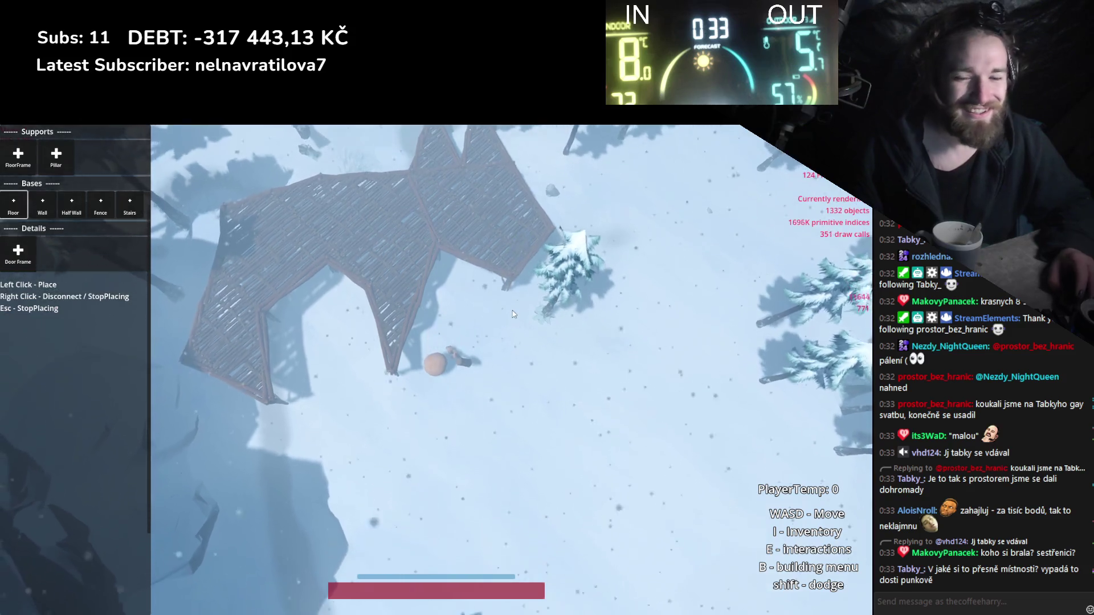
key("b")
key("a")
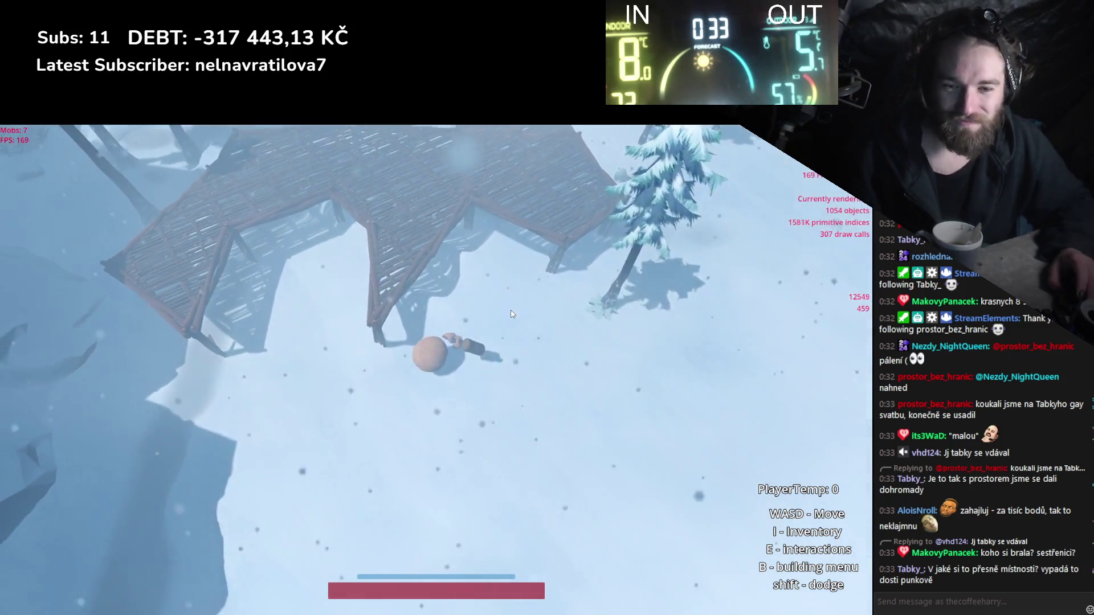
key("a")
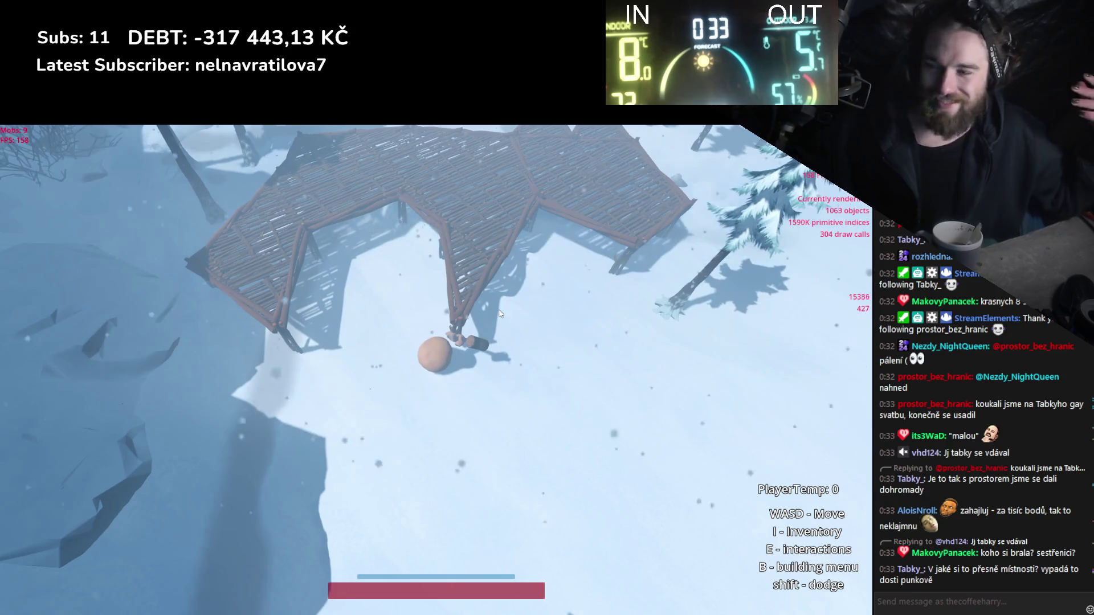
Wander the snowy slope, swing the hammer at a green creature, and head back to the platform.
key("s")
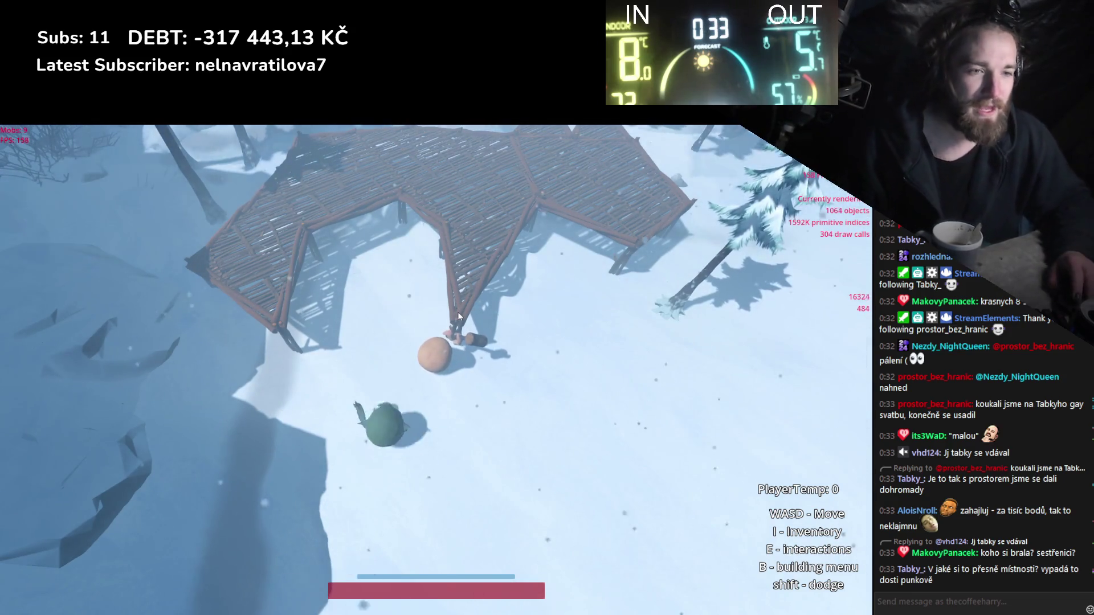
key("s")
key("d")
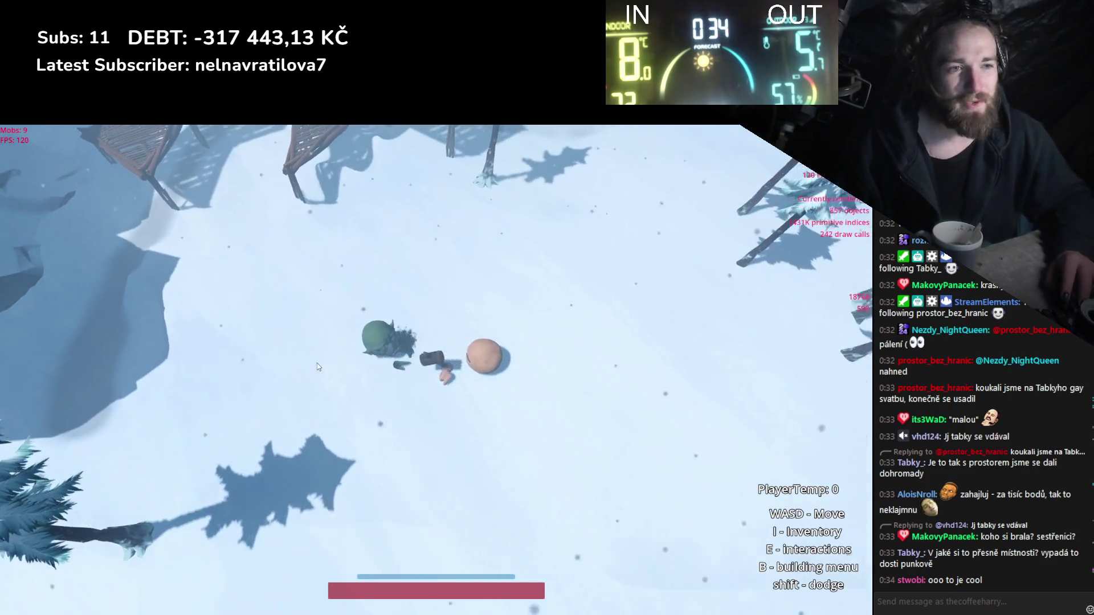
key("w")
key("s")
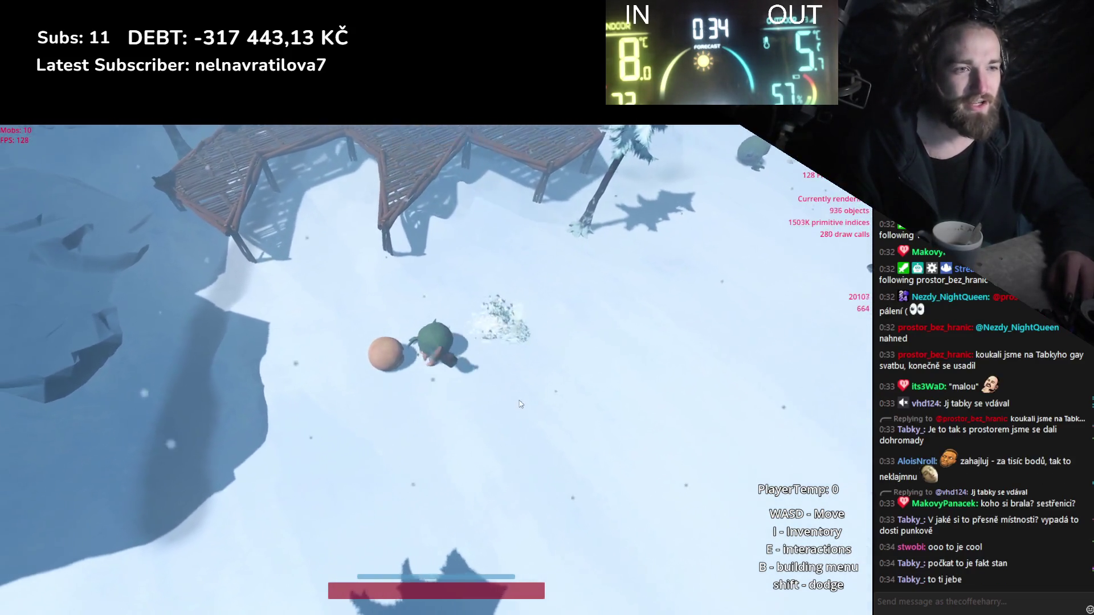
key("w")
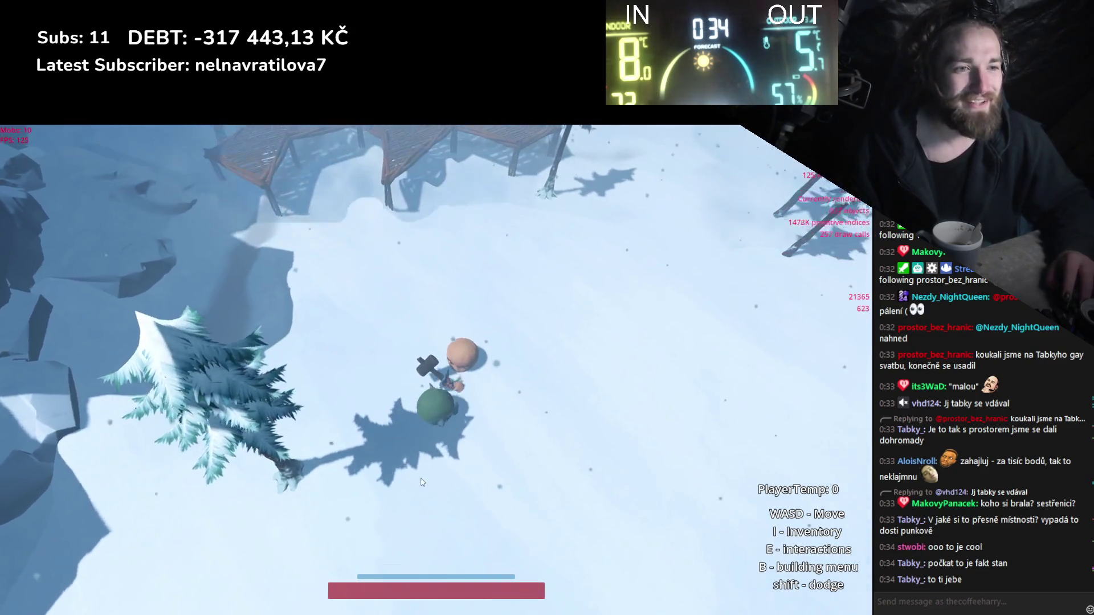
Build two curved staircases at the platform edge.
key("w")
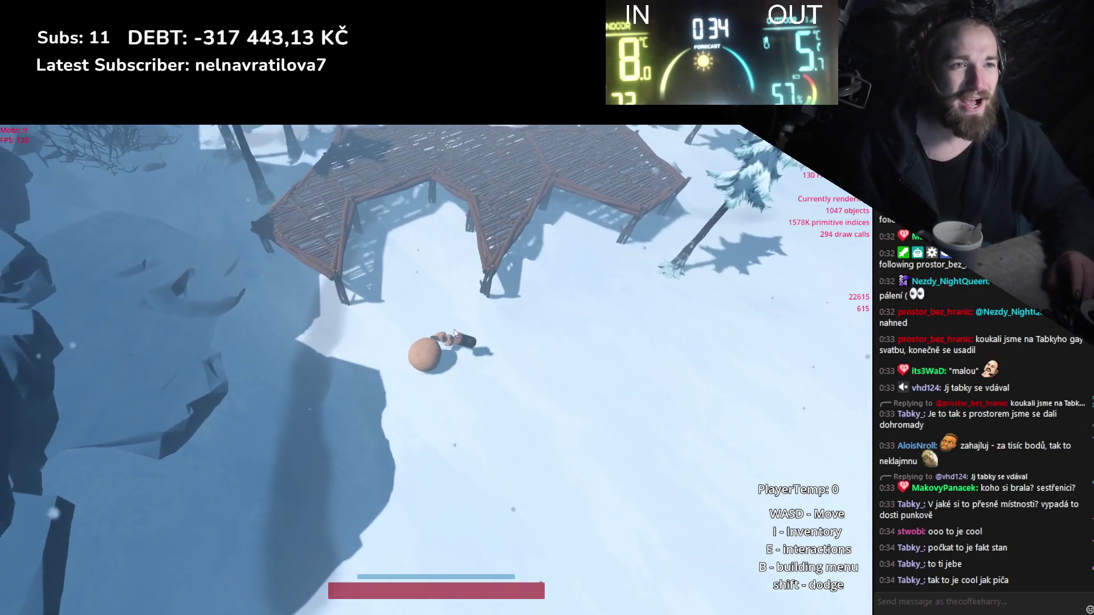
key("b")
left_click(129, 209)
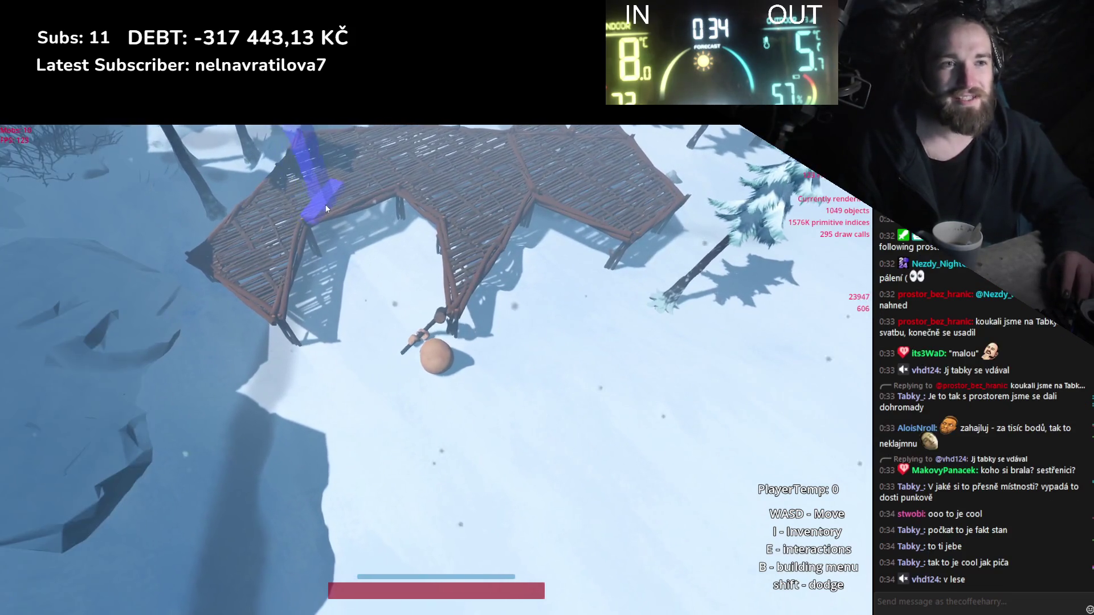
left_click(342, 211)
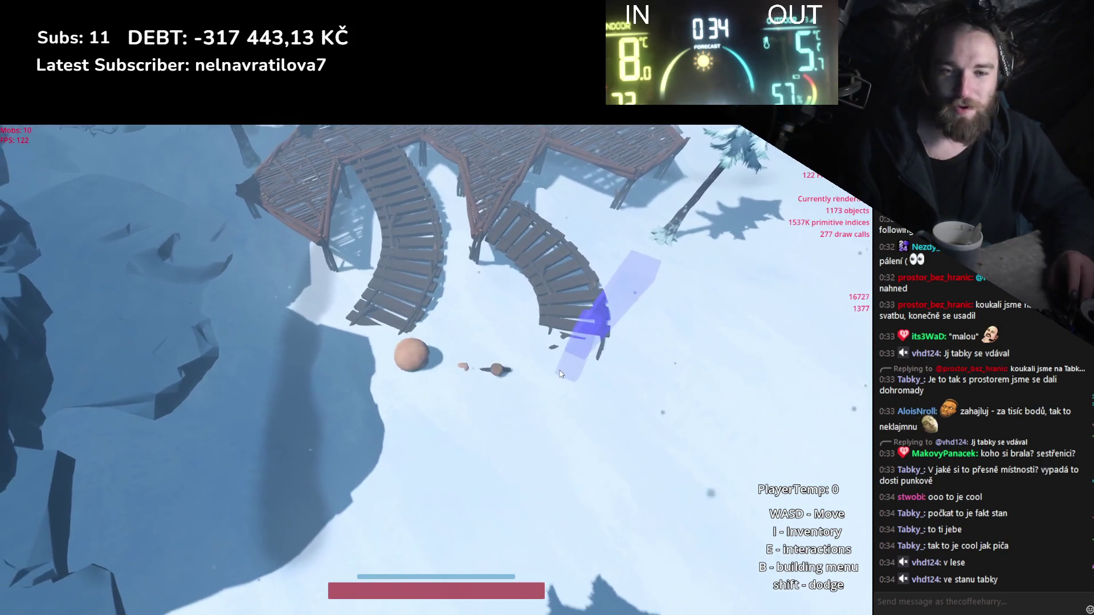
left_click(536, 399)
key("w")
scroll(544, 351, "up", 3)
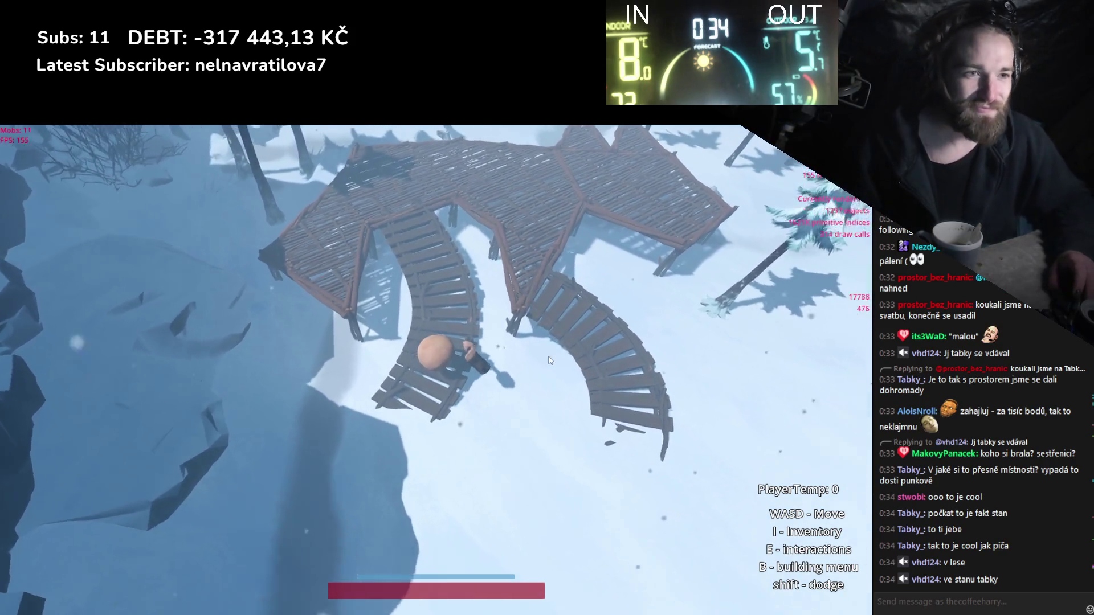
scroll(495, 383, "down", 3)
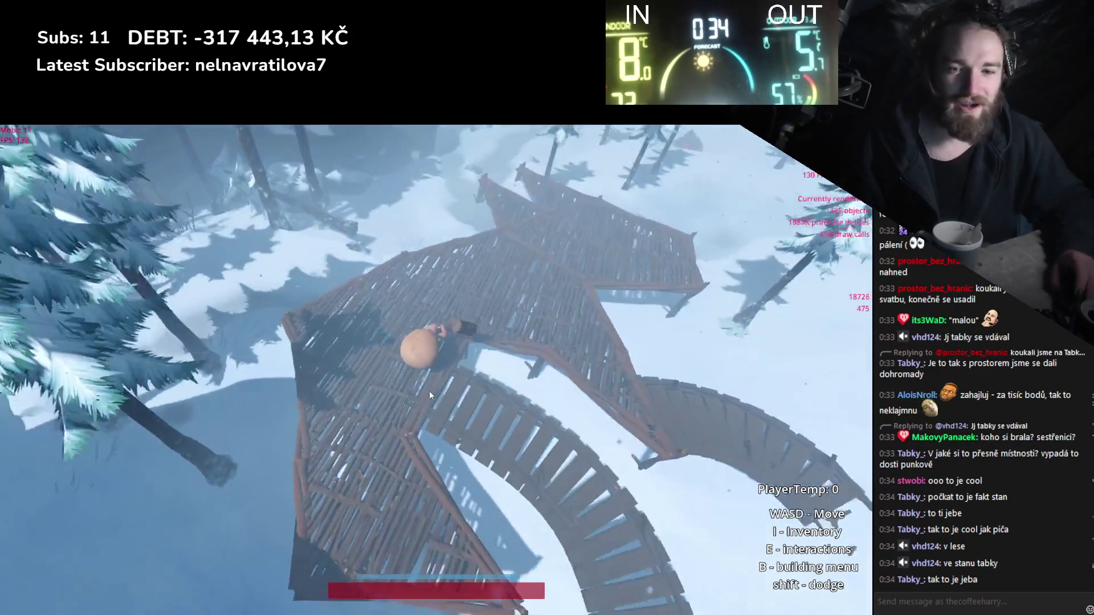
Place walls on the platform's lower, right, top and upper-left edges.
key("b")
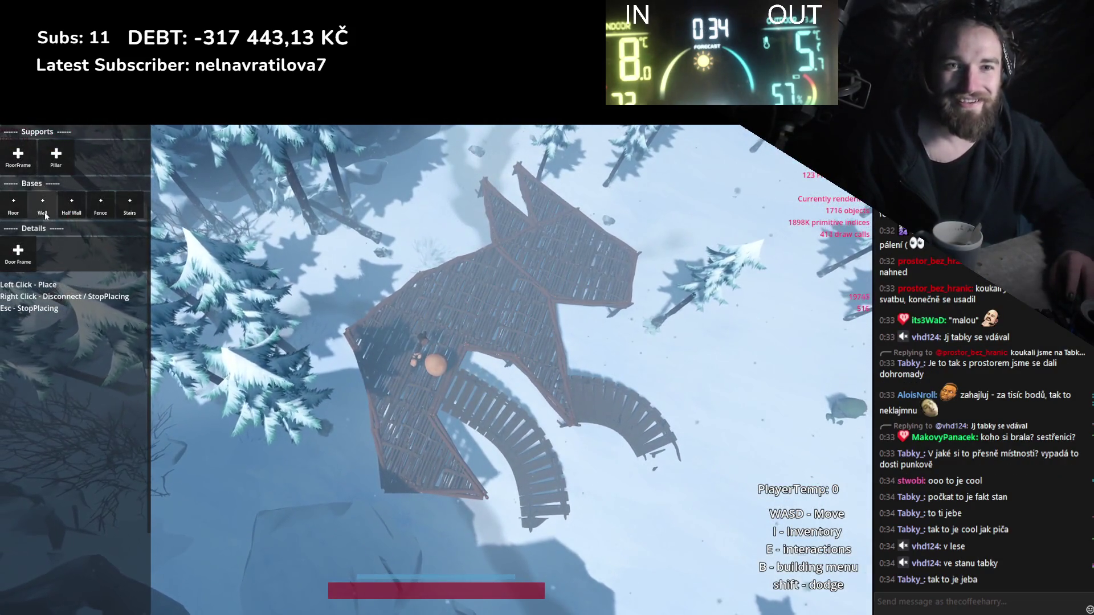
left_click(45, 213)
left_click(493, 353)
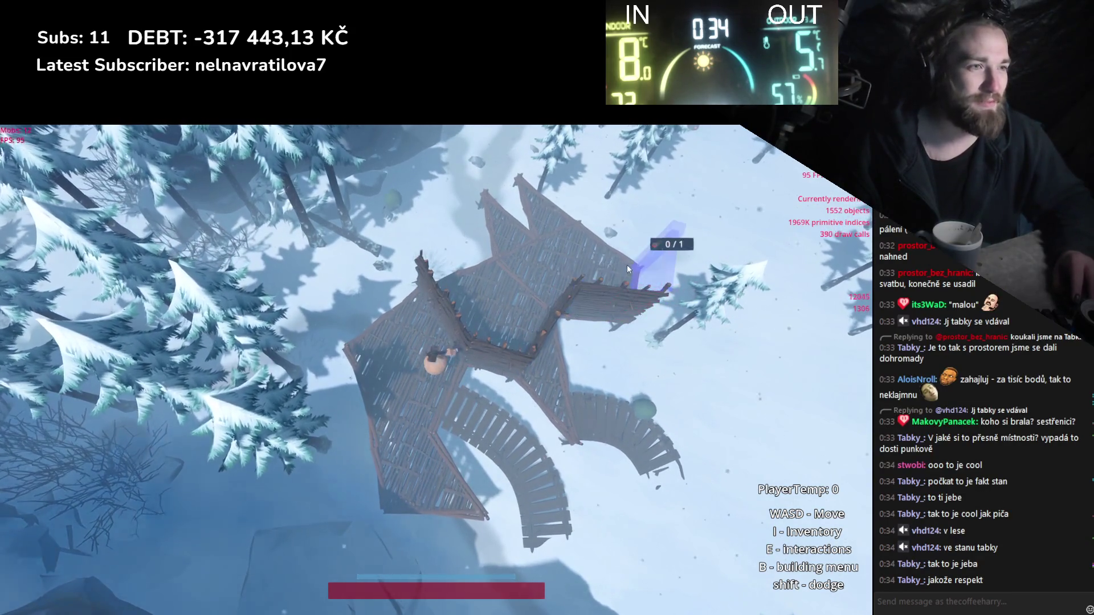
left_click(627, 264)
left_click(495, 273)
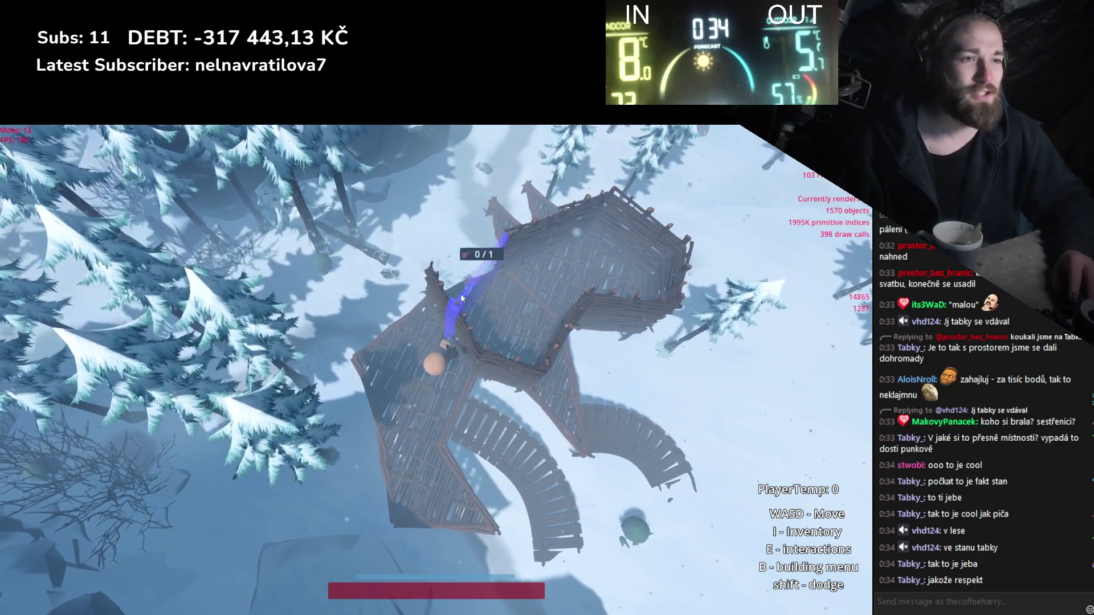
left_click(522, 303)
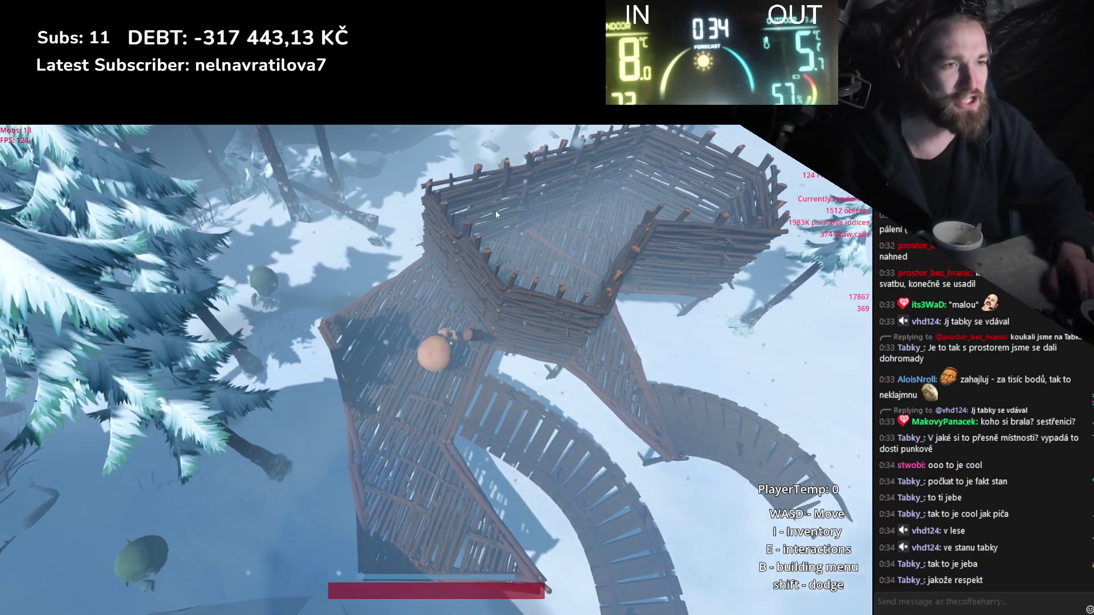
Select a door frame, cancel its placement, and leave building mode.
key("s")
key("b")
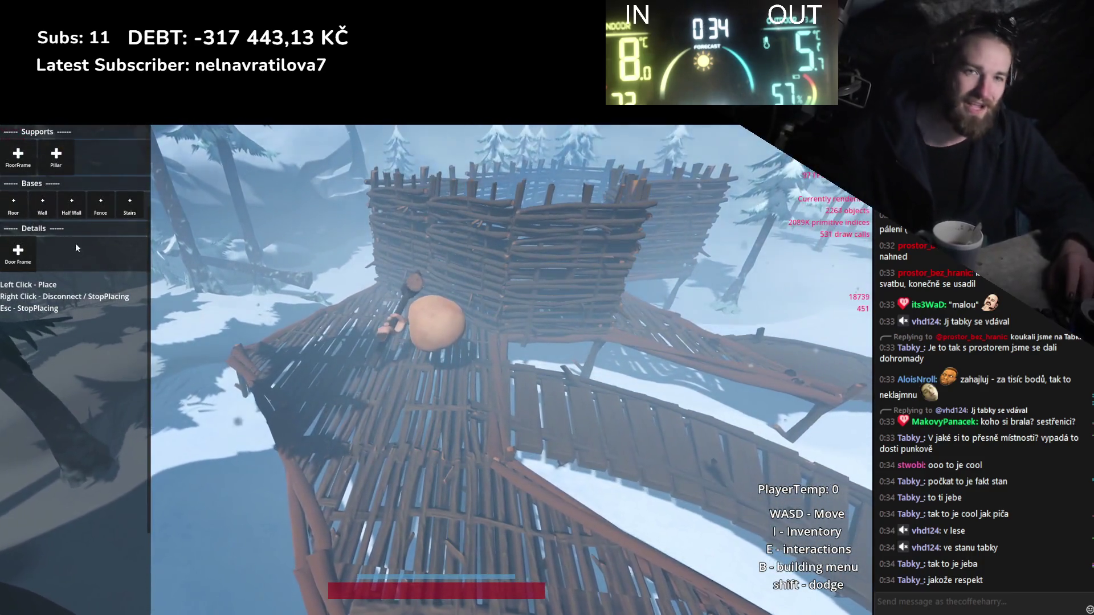
left_click(36, 257)
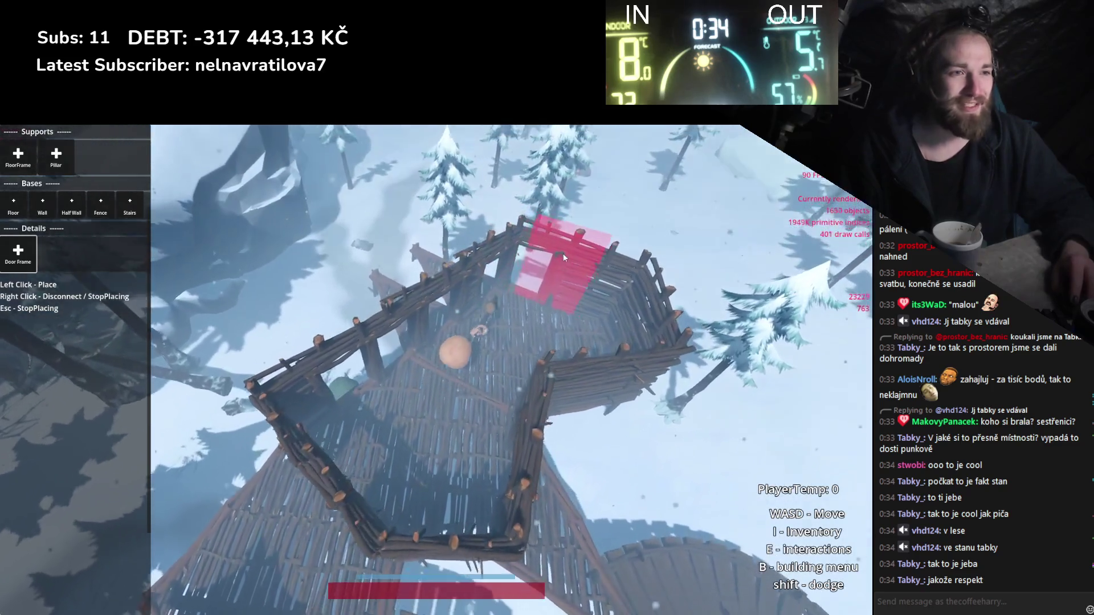
right_click(564, 258)
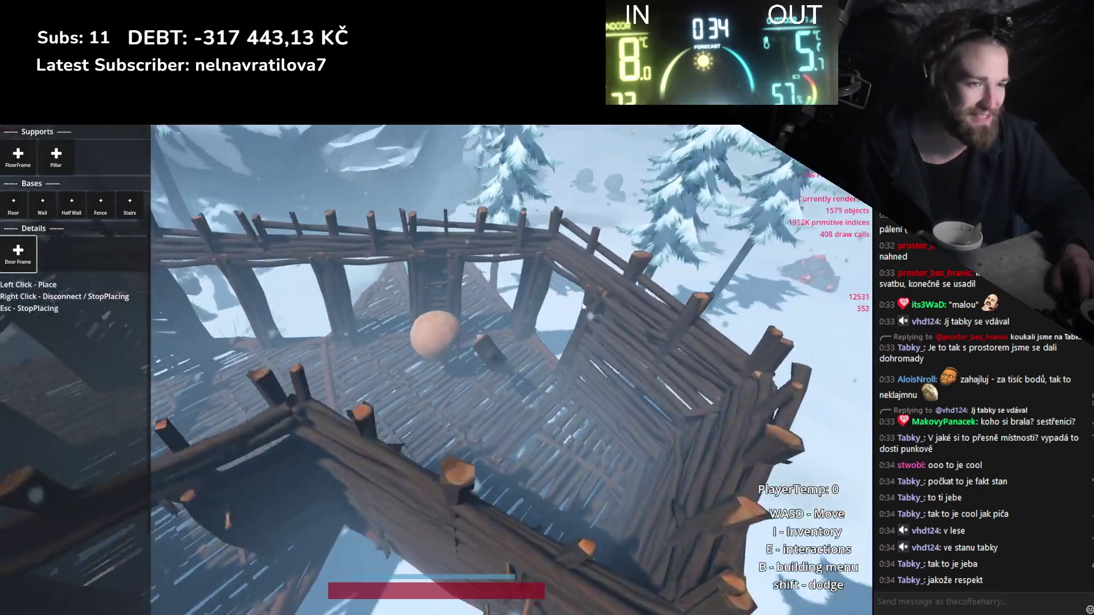
key("b")
scroll(582, 307, "down", 5)
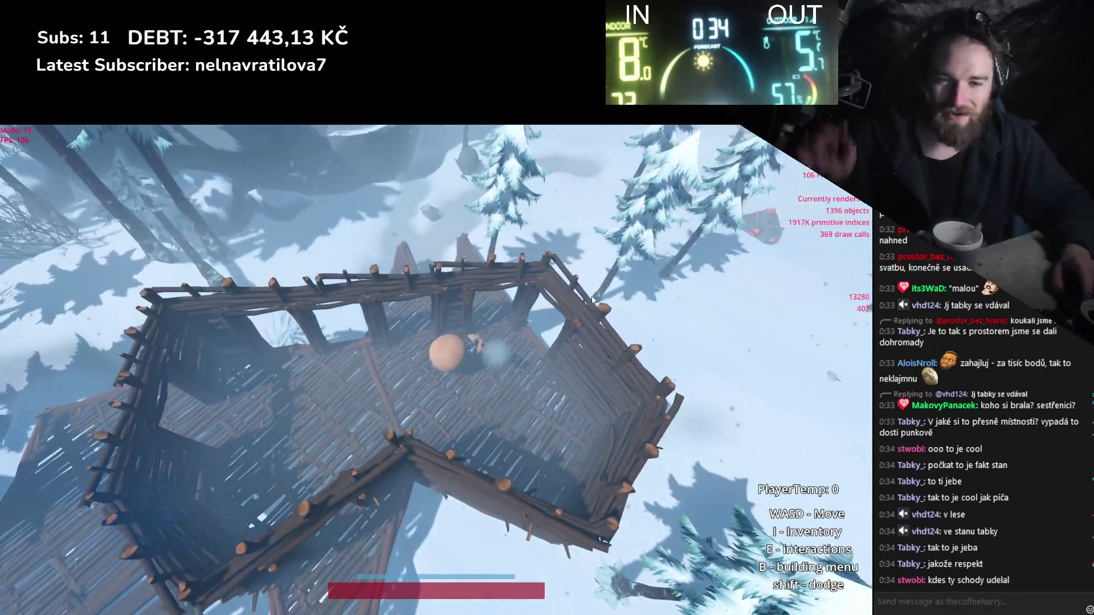
scroll(606, 299, "up", 3)
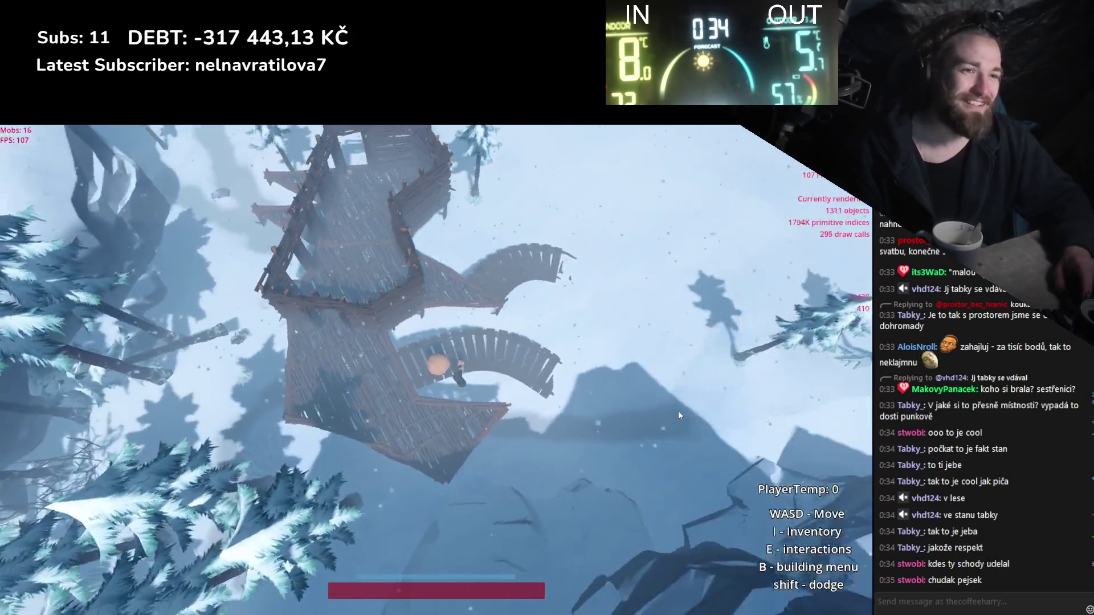
Add a floor section below the wooden platform.
key("b")
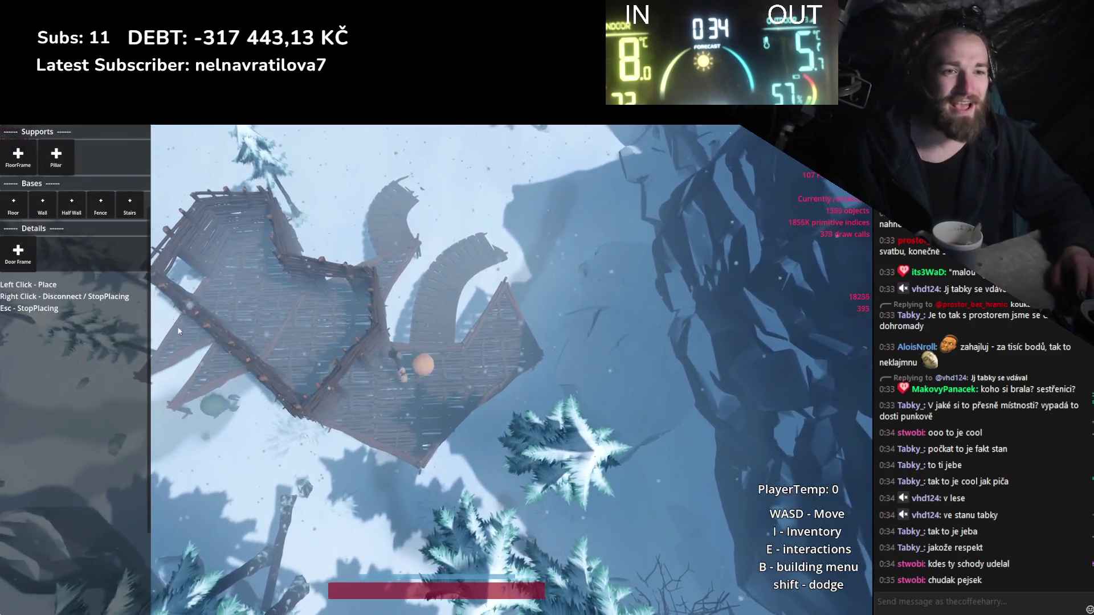
key("b")
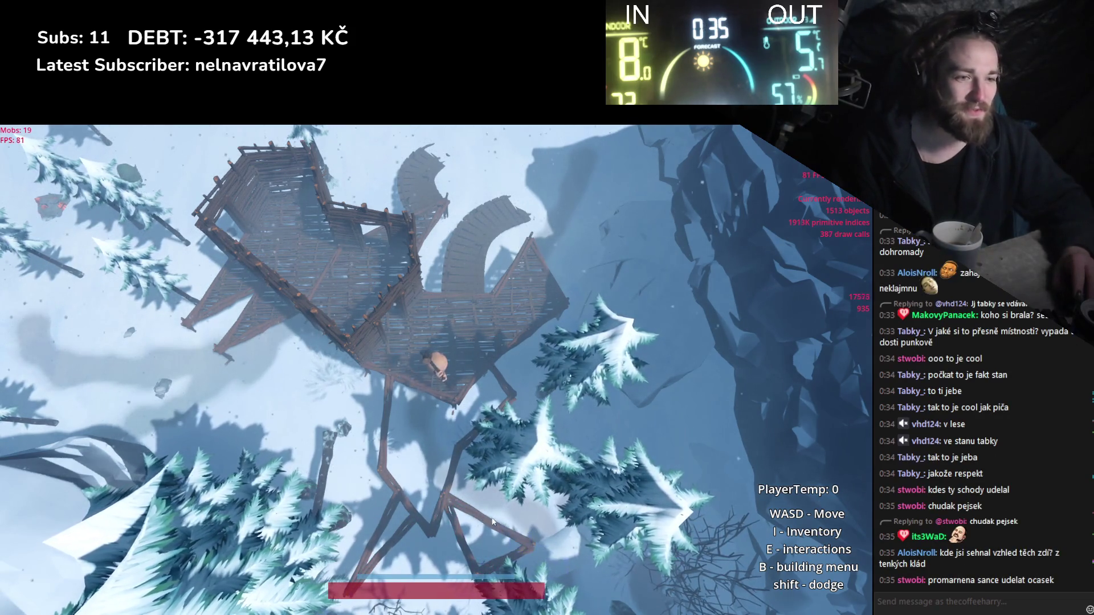
key("b")
left_click(431, 463)
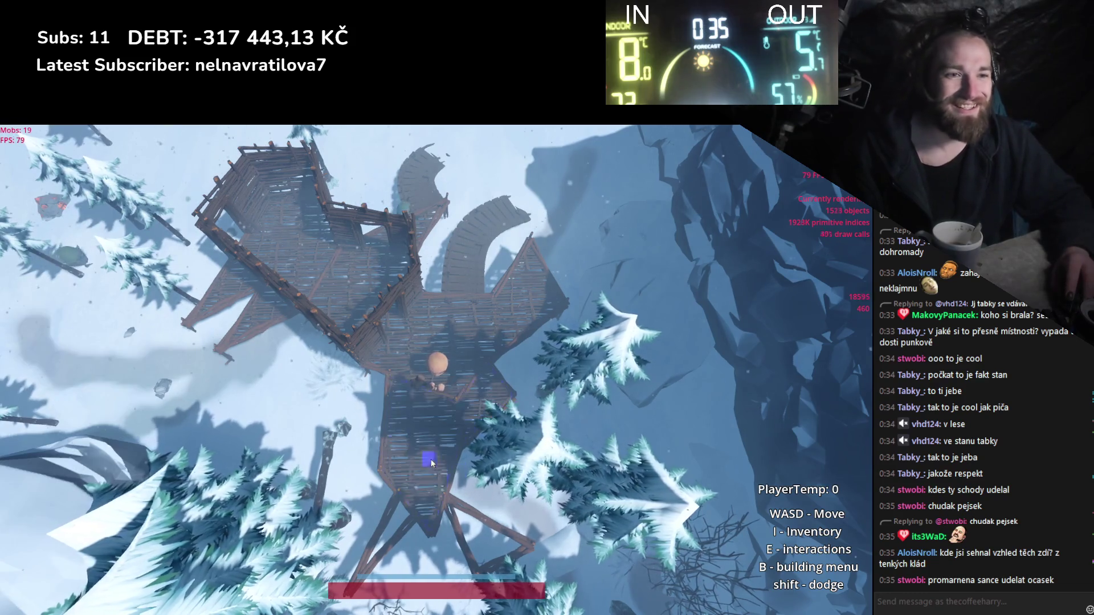
Zoom and rotate the view around the wooden platform to inspect the tower.
scroll(424, 422, "up", 5)
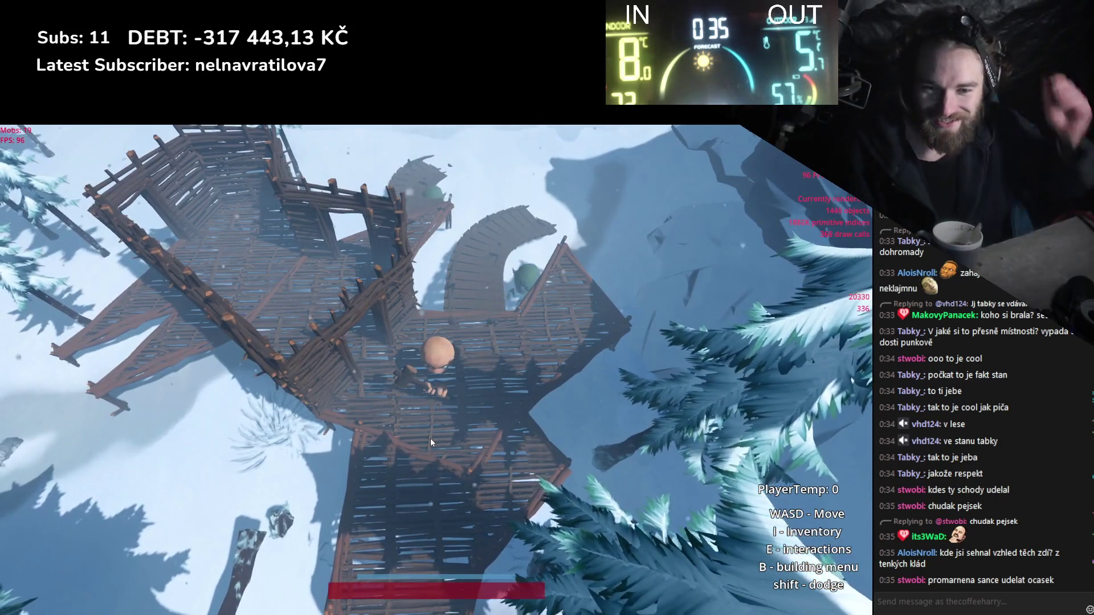
scroll(430, 439, "down", 3)
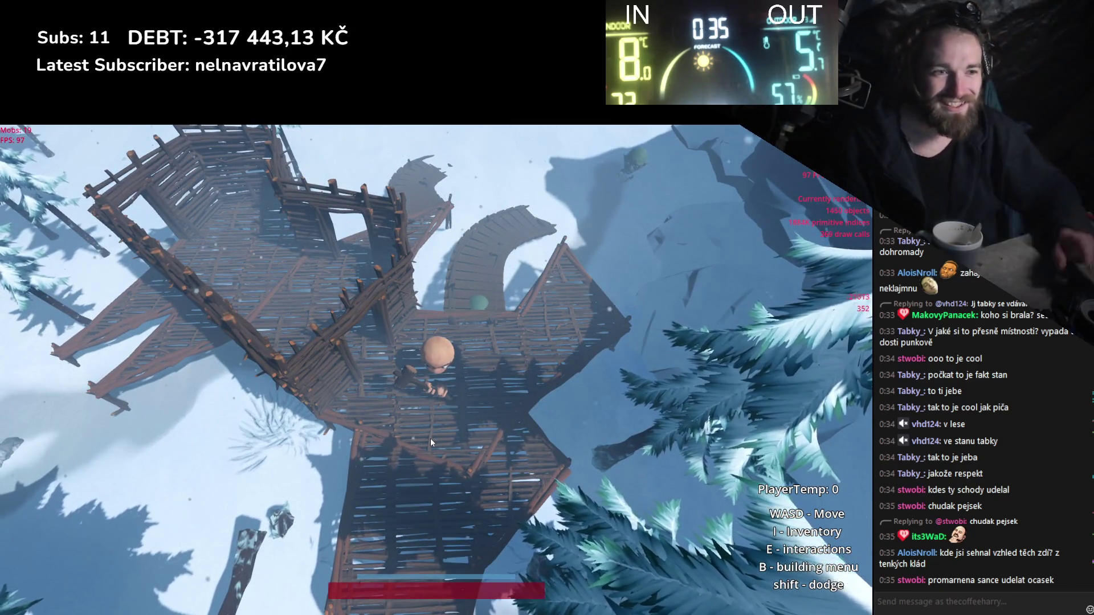
scroll(396, 447, "down", 3)
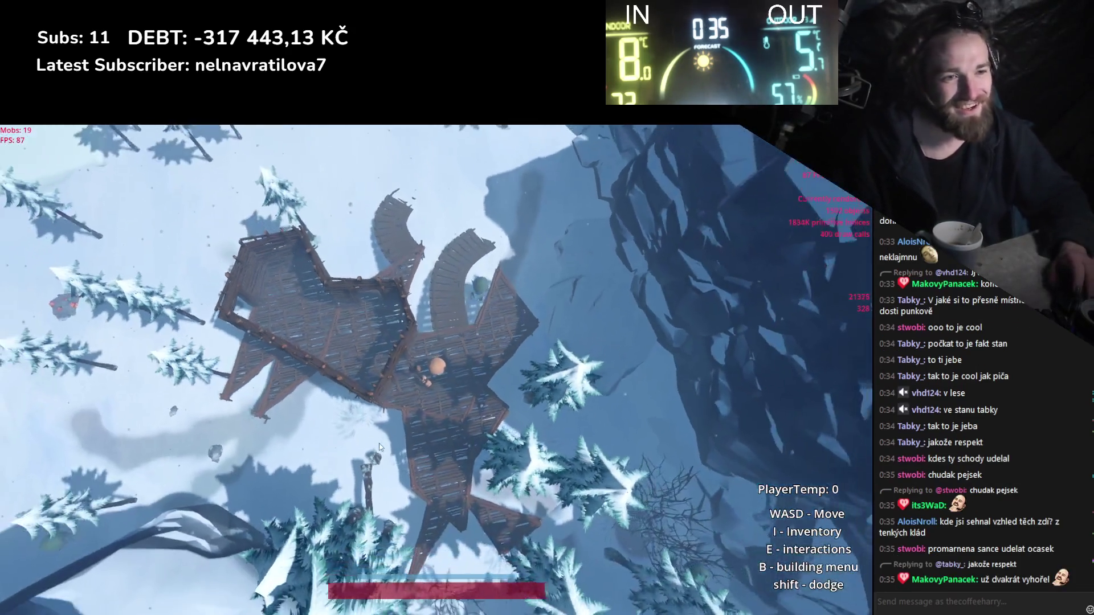
key("b")
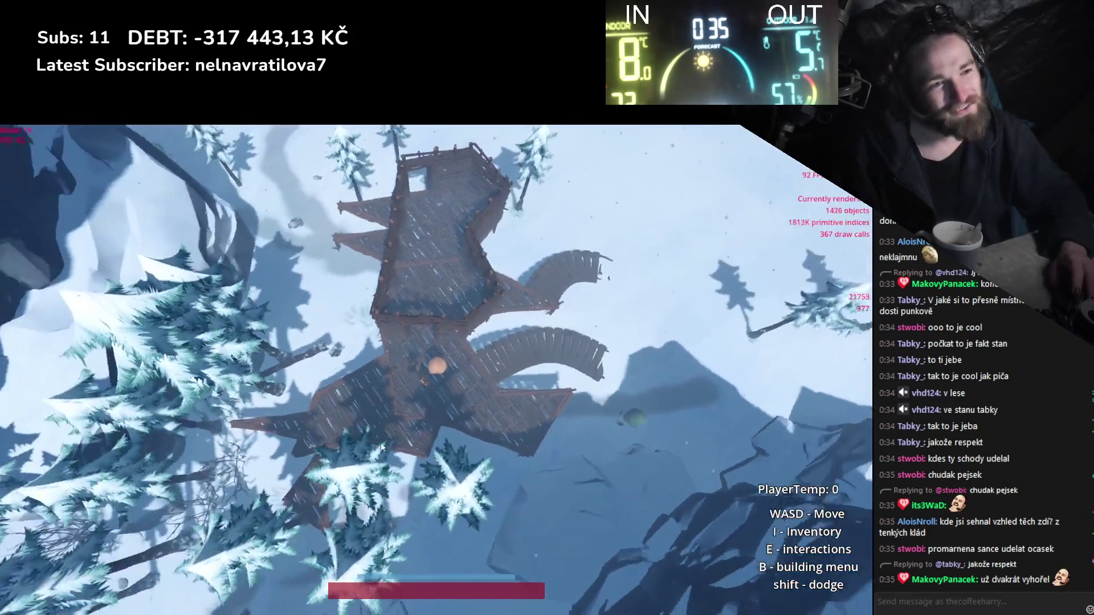
key("b")
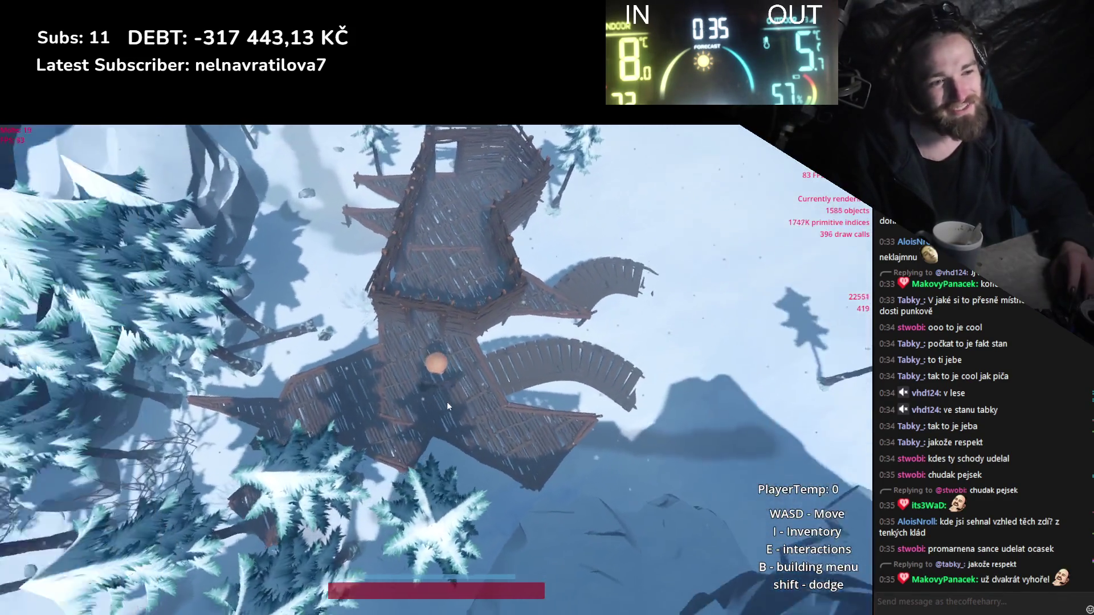
key("q")
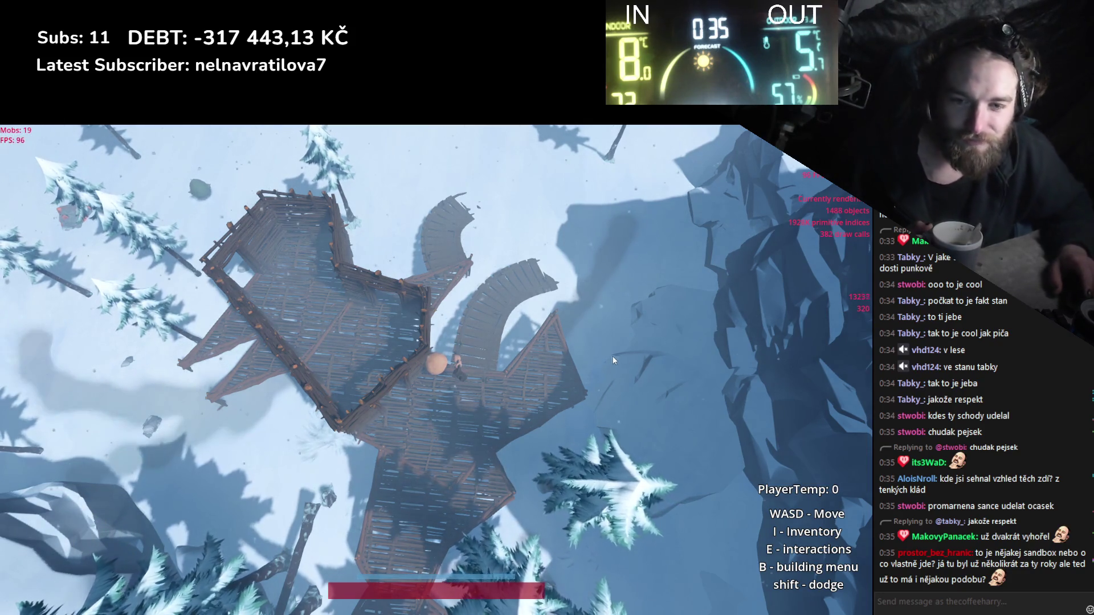
scroll(628, 368, "up", 2)
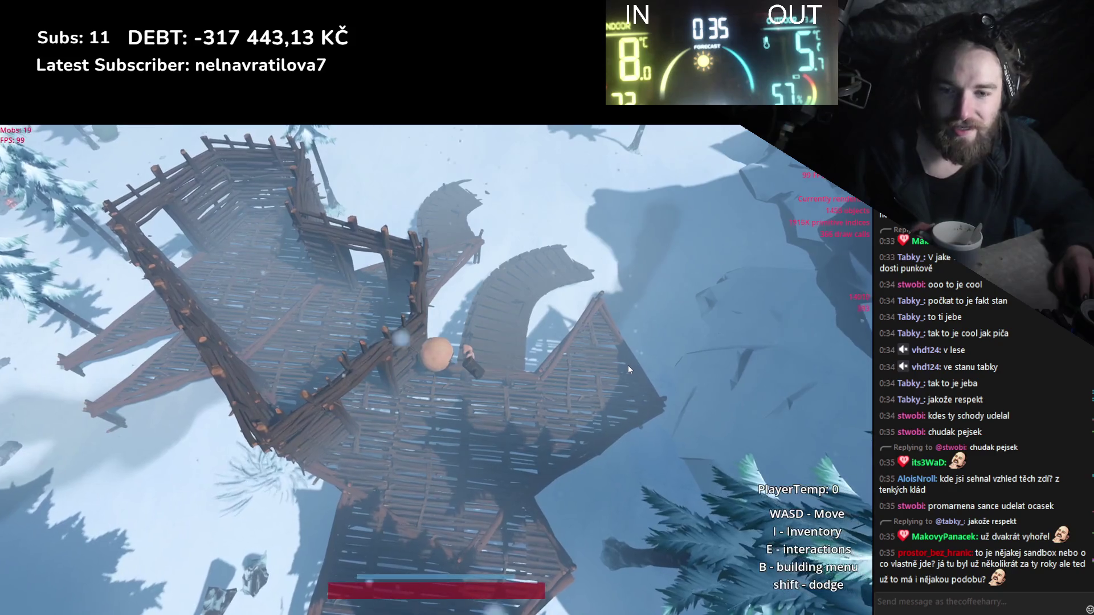
scroll(621, 377, "up", 2)
scroll(599, 401, "down", 5)
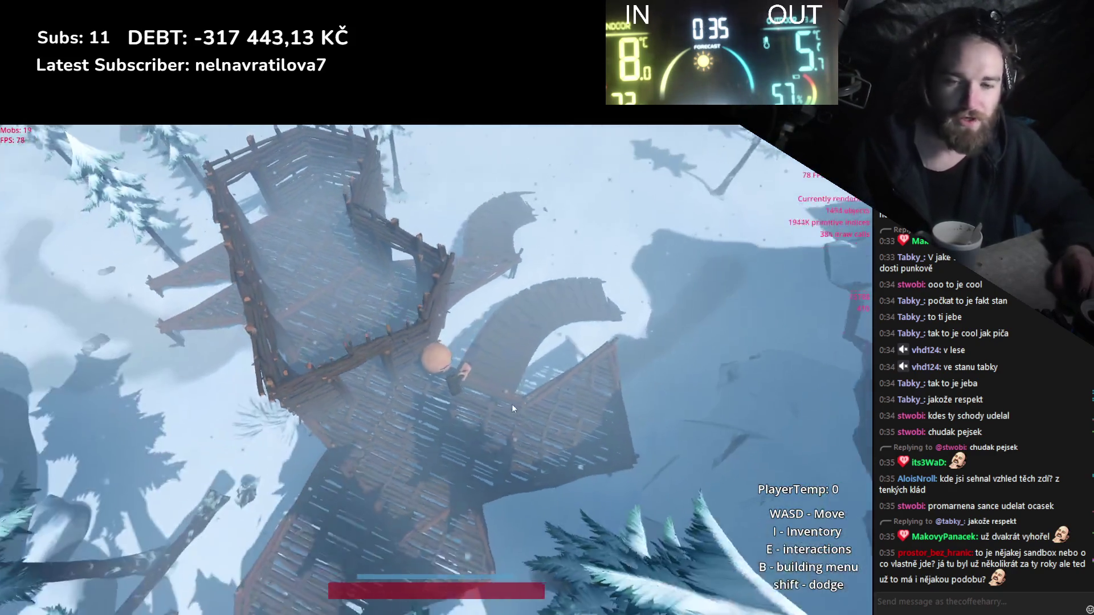
scroll(512, 405, "up", 2)
scroll(515, 402, "up", 3)
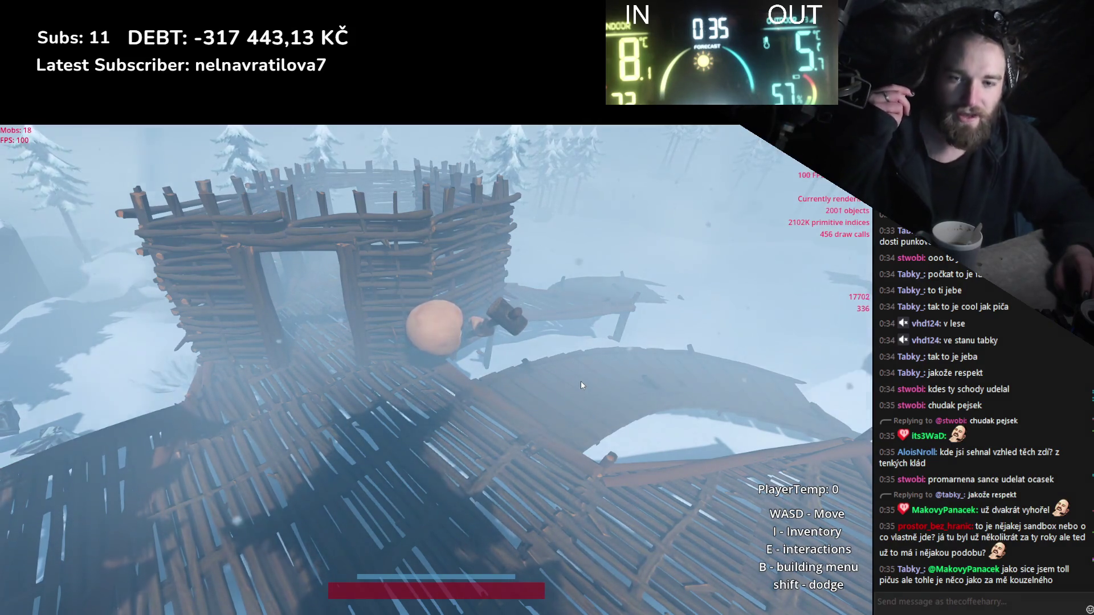
Move the held tool from the equipment panel into the inventory.
key("i")
left_click_drag(185, 251, 691, 323)
key("i")
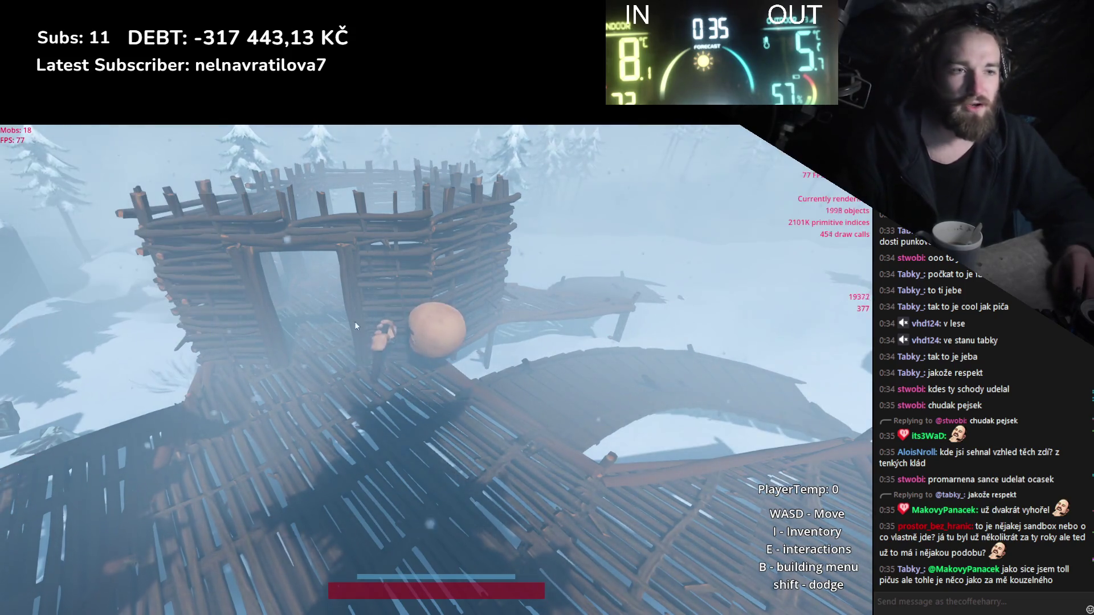
Preview a pillar/wall piece on the tower, then cancel the placement.
key("b")
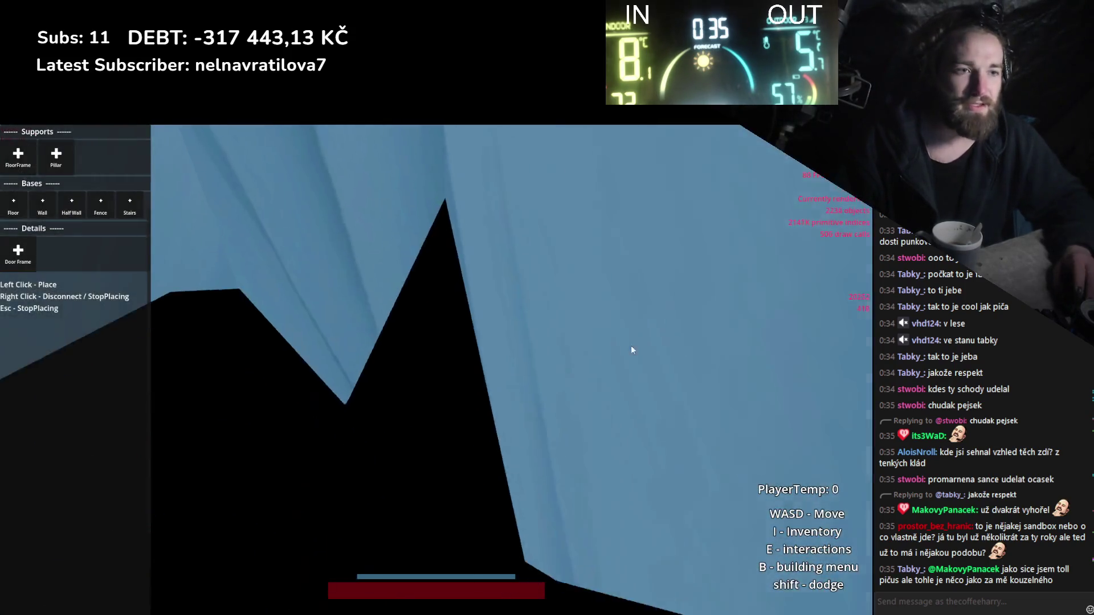
left_click(55, 155)
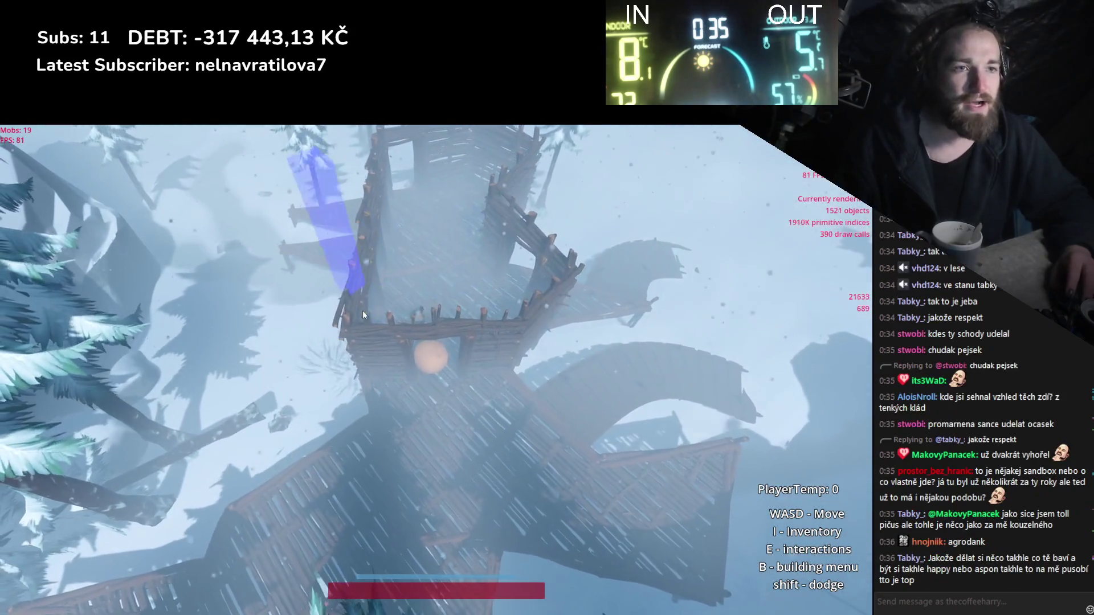
left_click(362, 310)
key("s")
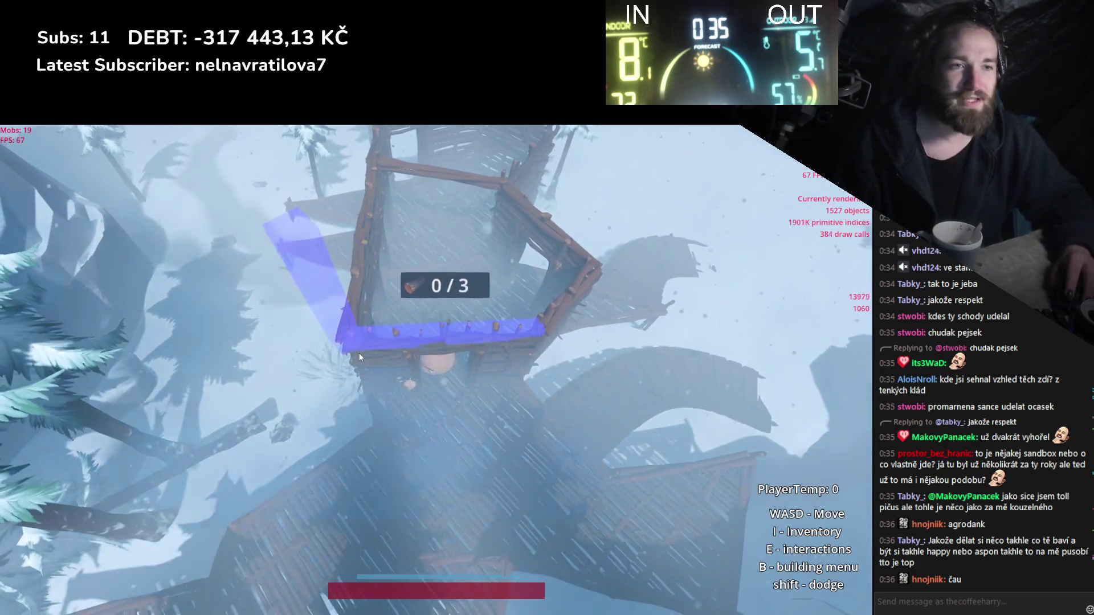
key("Escape")
key("b")
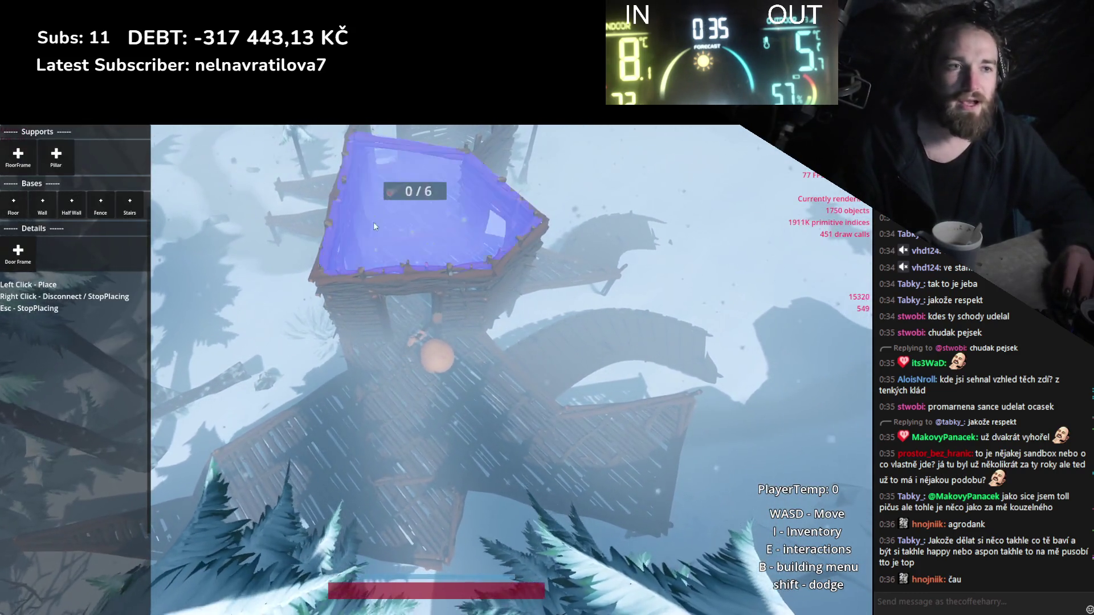
Take the axe out of the character's hand and store it in an inventory slot.
key("b")
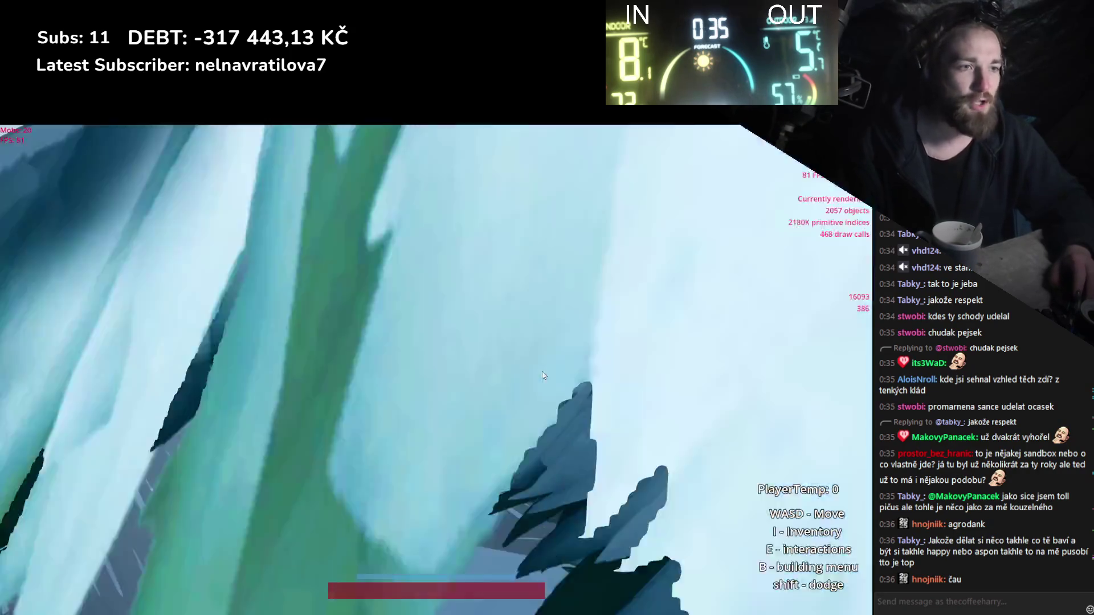
key("i")
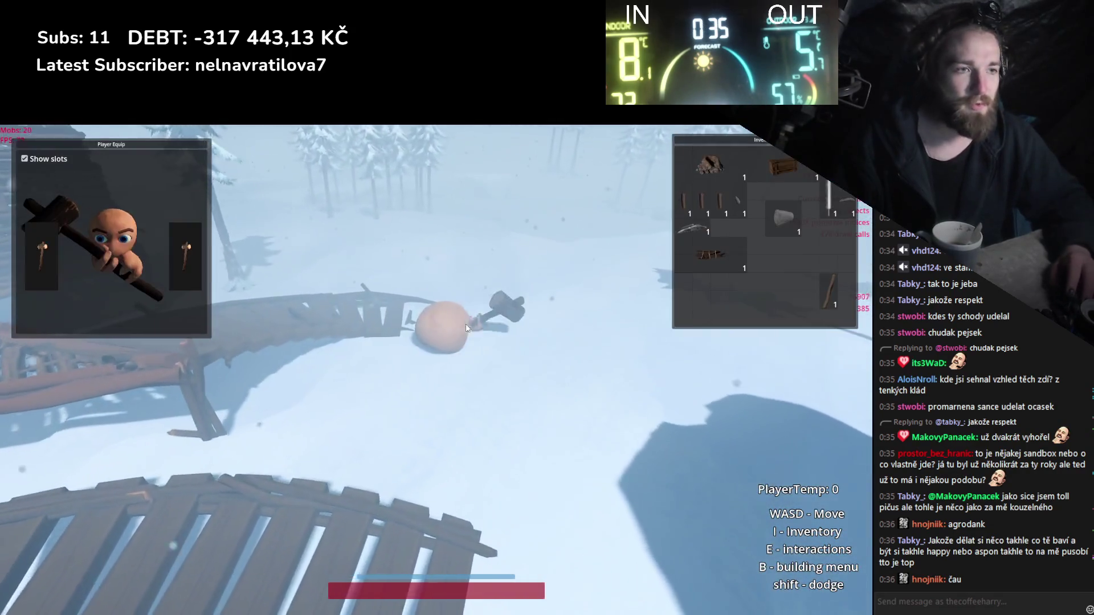
left_click_drag(157, 259, 305, 279)
left_click_drag(781, 289, 779, 288)
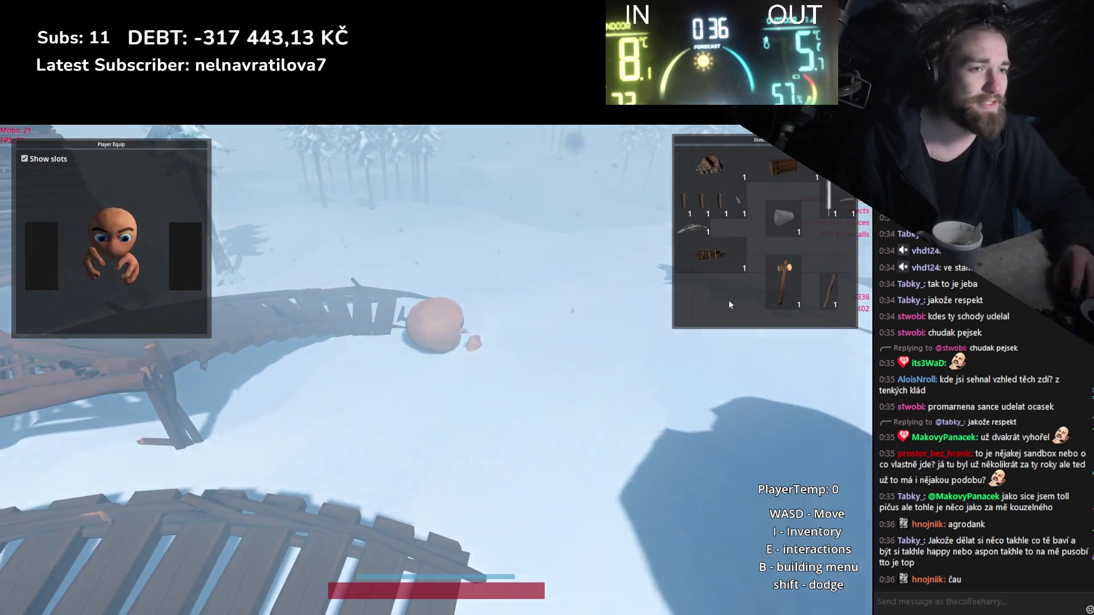
key("w")
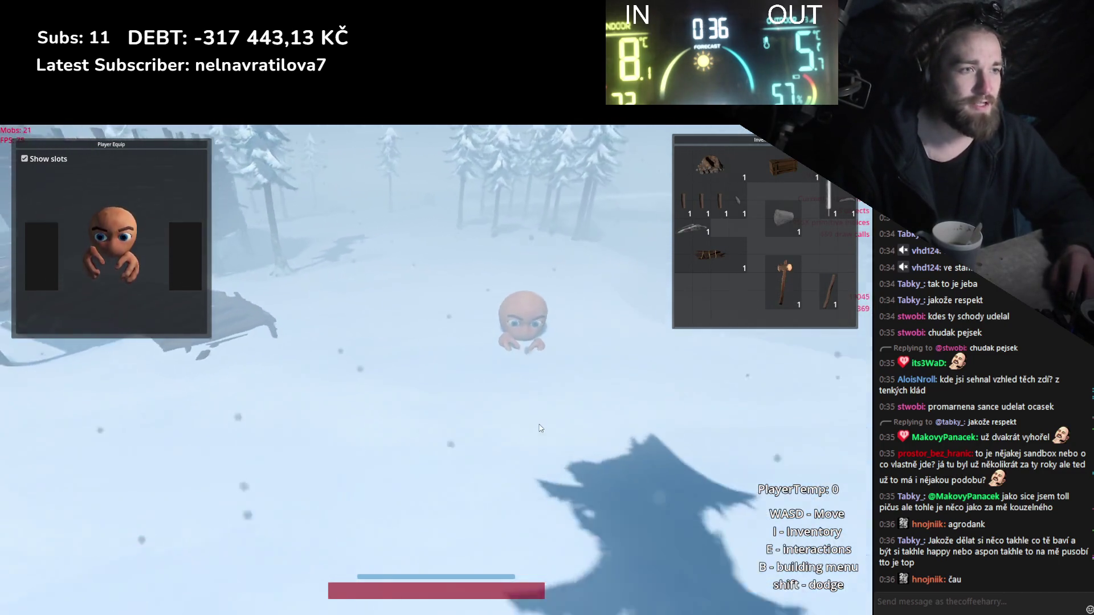
key("a")
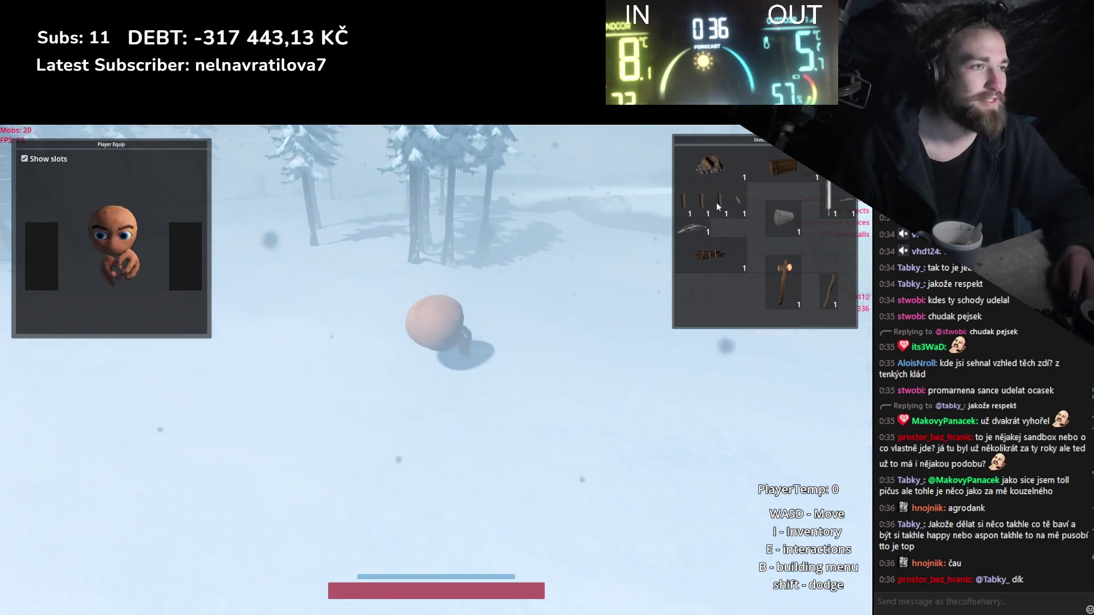
Drag parts into the crafting preview and assemble a new knife.
key("c")
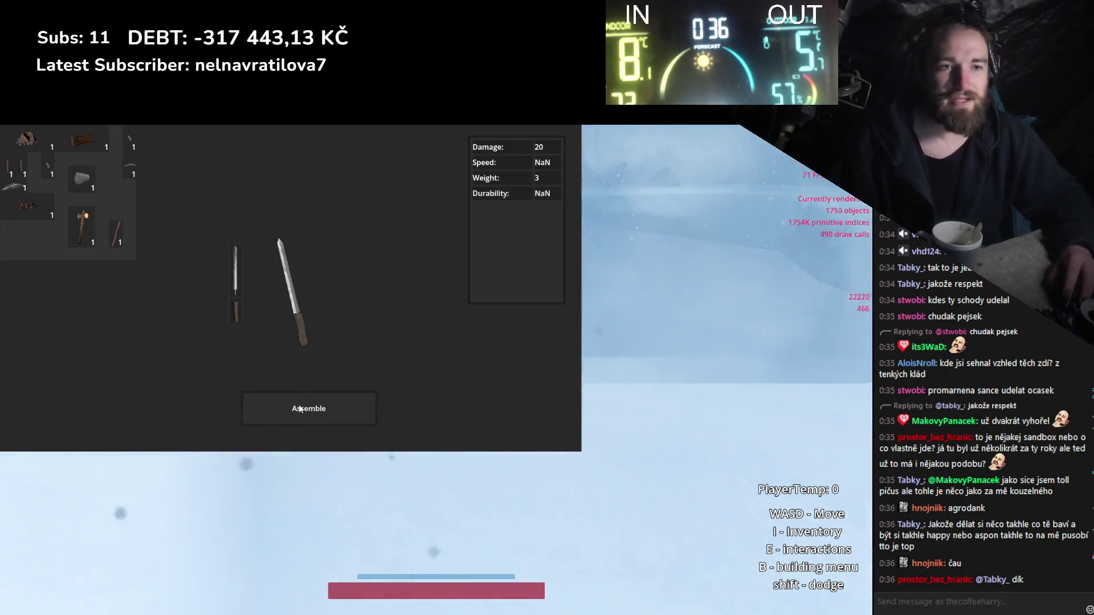
left_click_drag(286, 283, 118, 205)
mouse_move(271, 289)
left_mouse_down()
mouse_move(241, 260)
mouse_move(254, 314)
mouse_move(288, 287)
left_mouse_up()
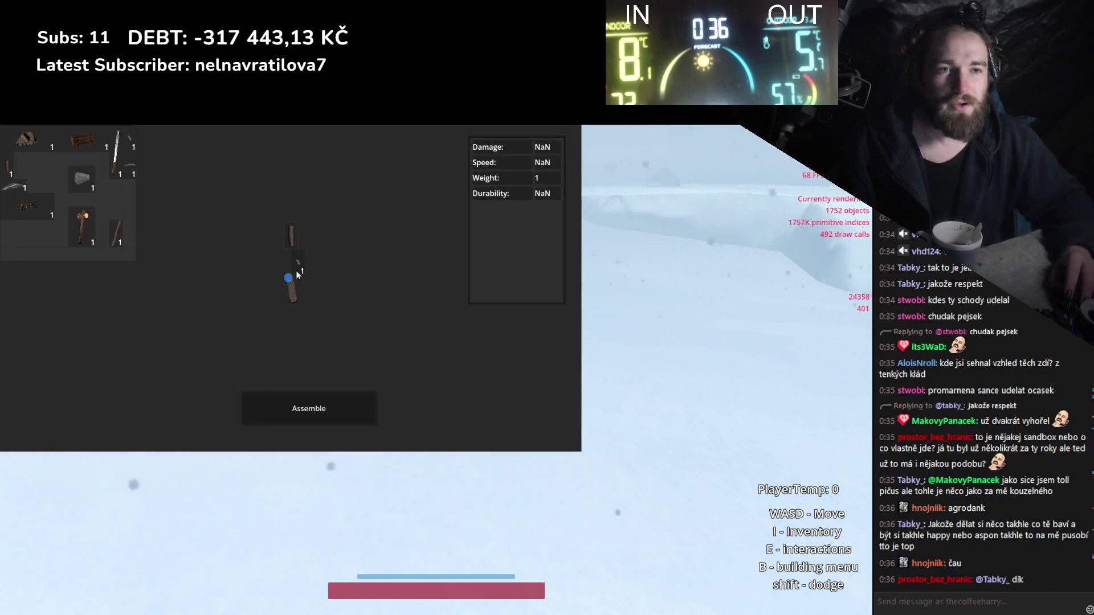
left_click(308, 402)
Equip the knife in one hand and the stone dagger in the other.
key("i")
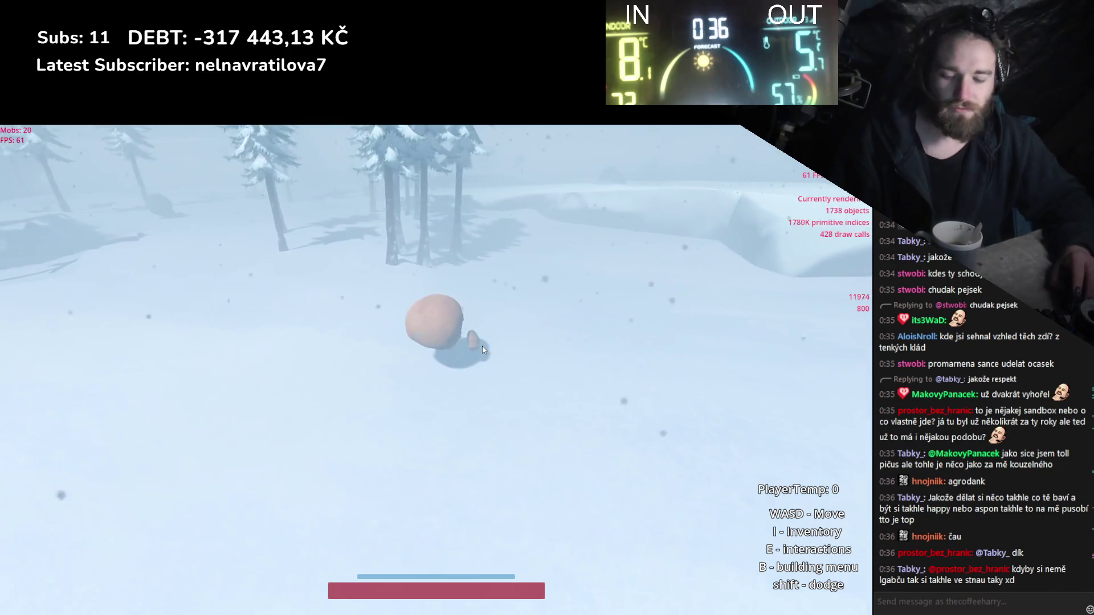
key("i")
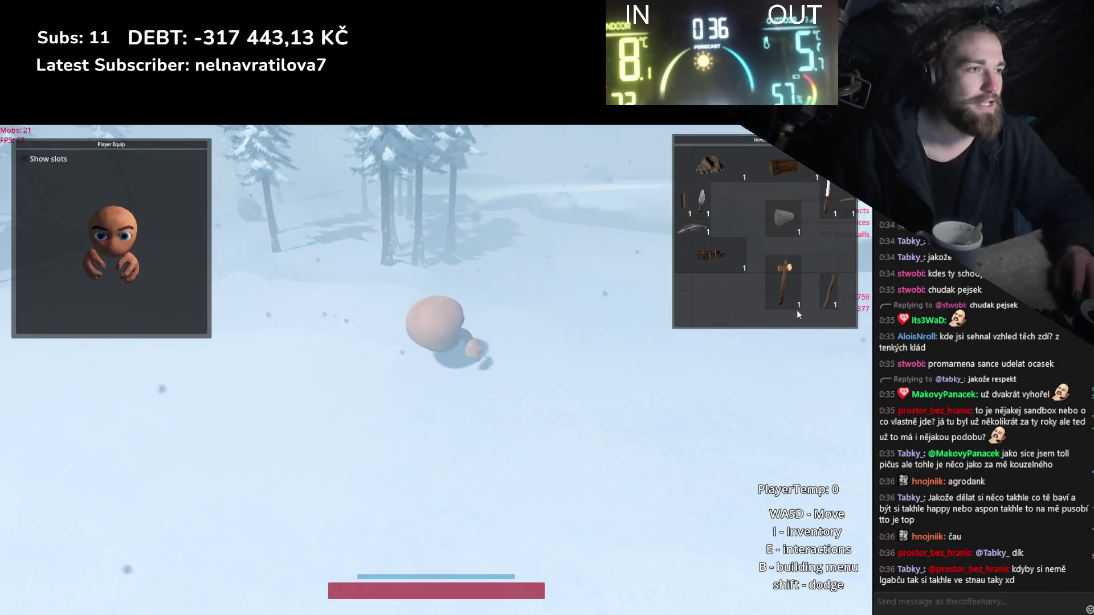
left_click(823, 207)
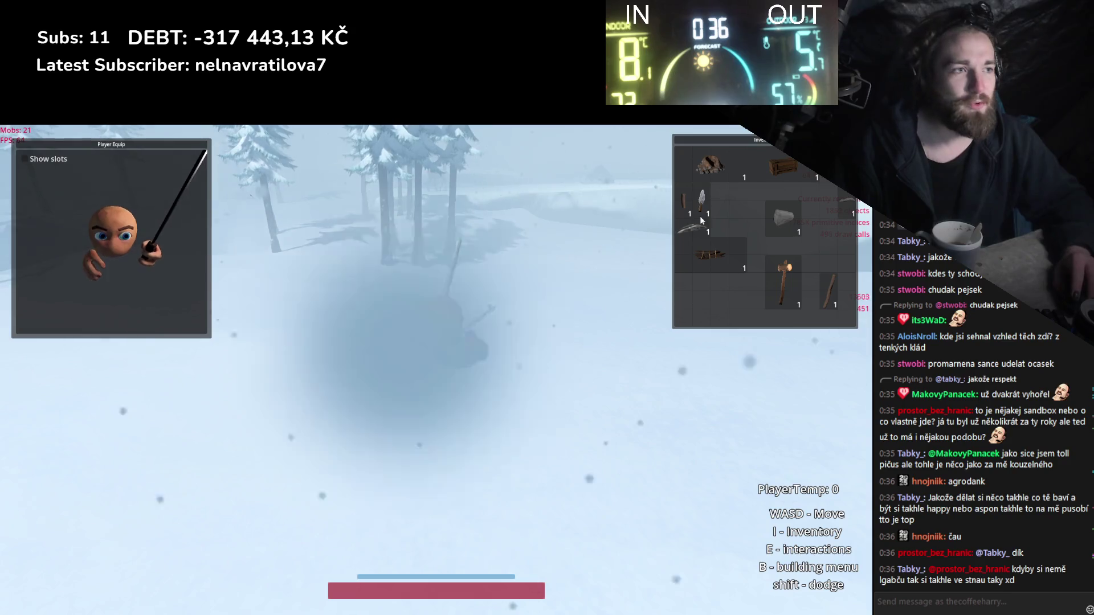
left_click_drag(704, 206, 107, 254)
key("i")
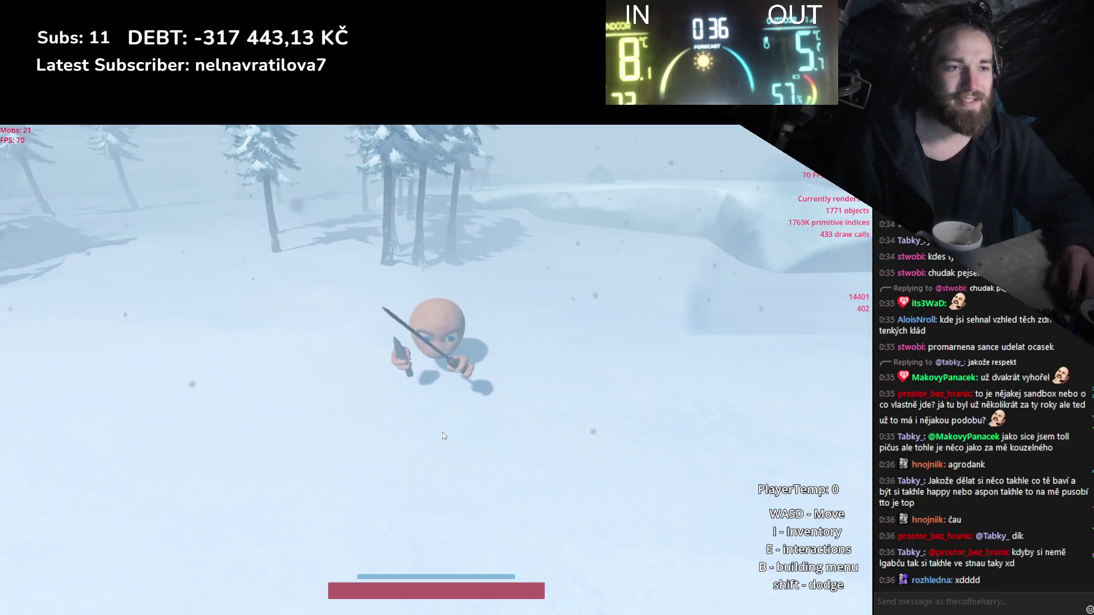
Walk forward and attack the green creature until it is defeated.
key("w")
left_click(444, 436)
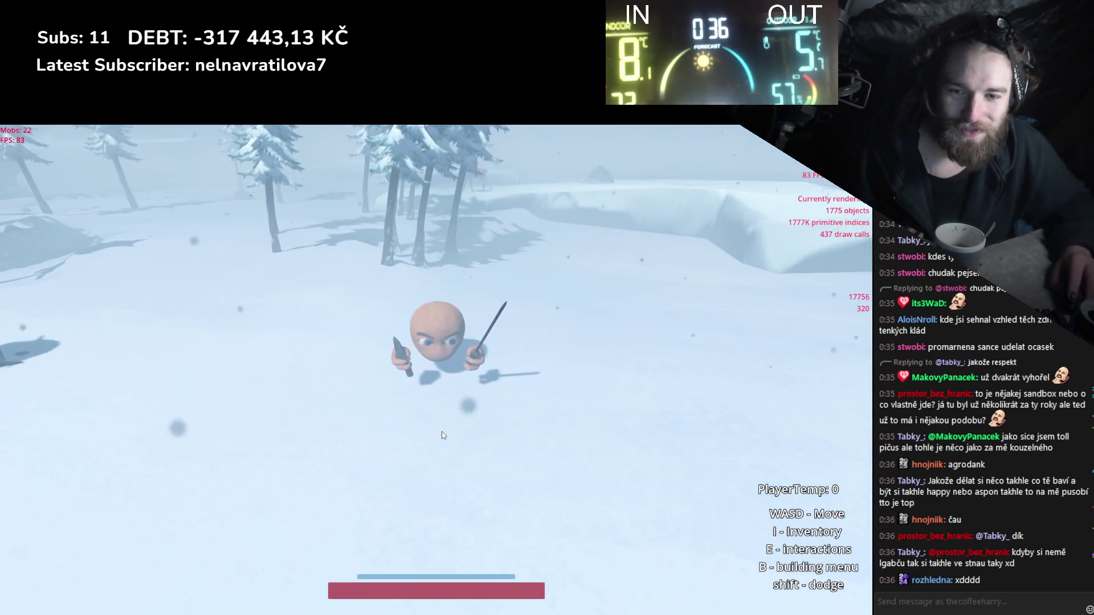
left_click(432, 326)
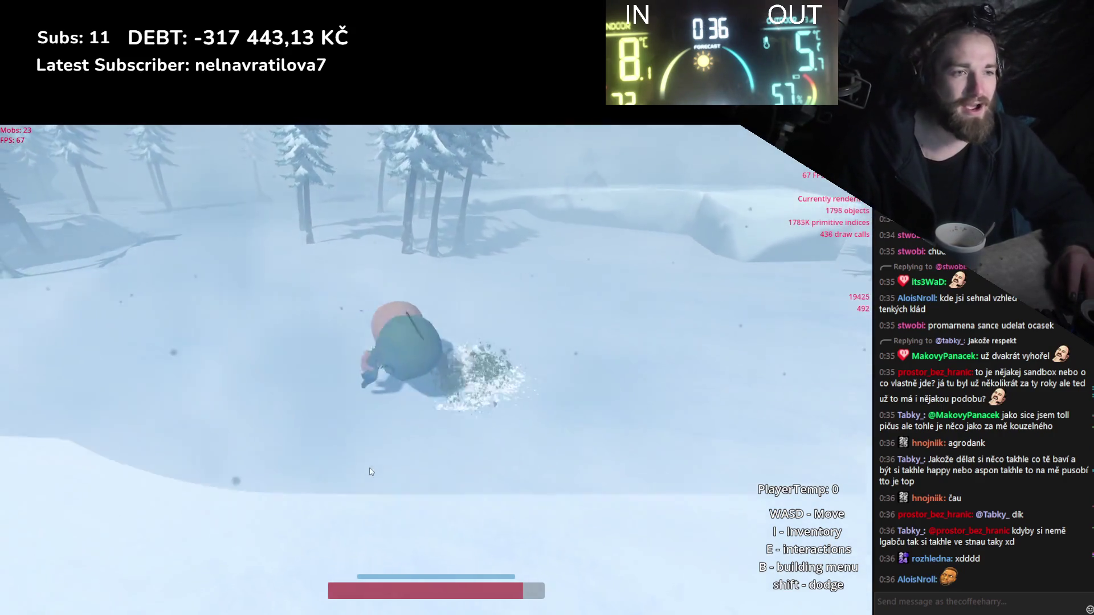
key("w")
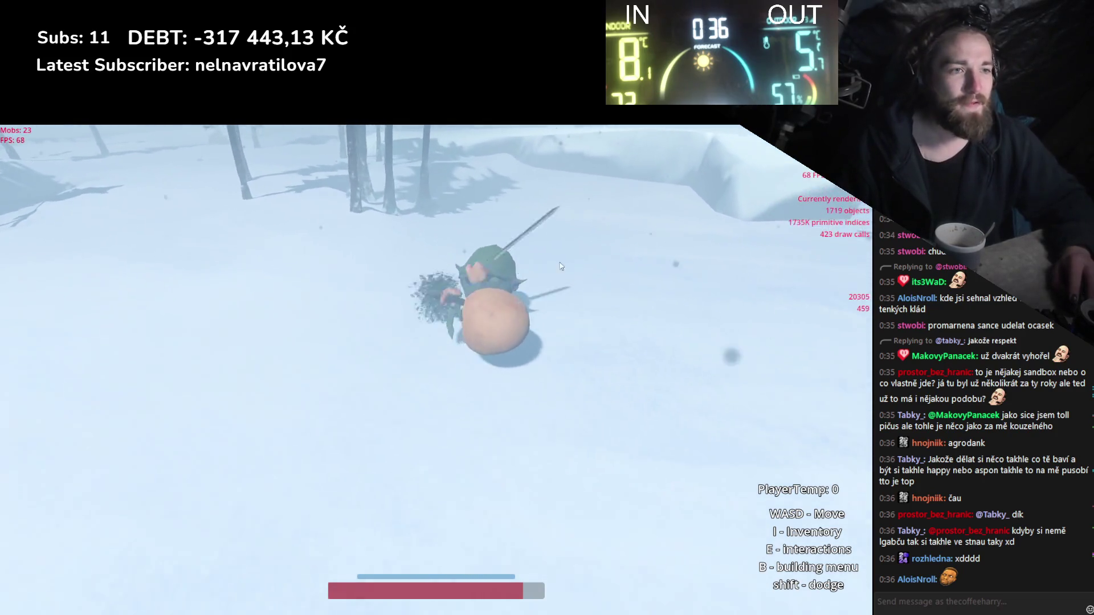
key("s")
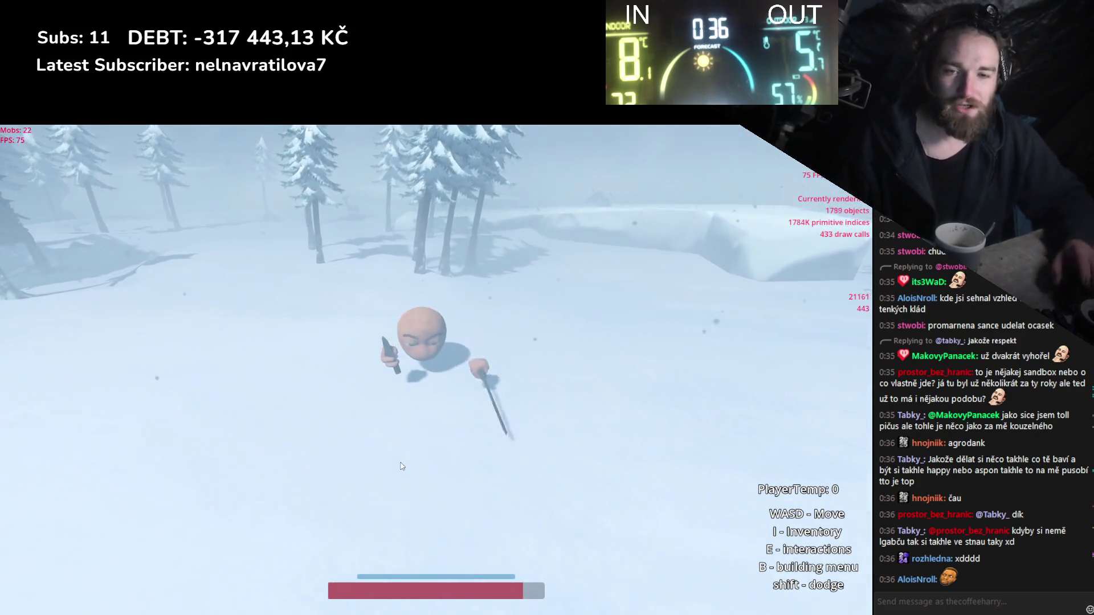
key("w")
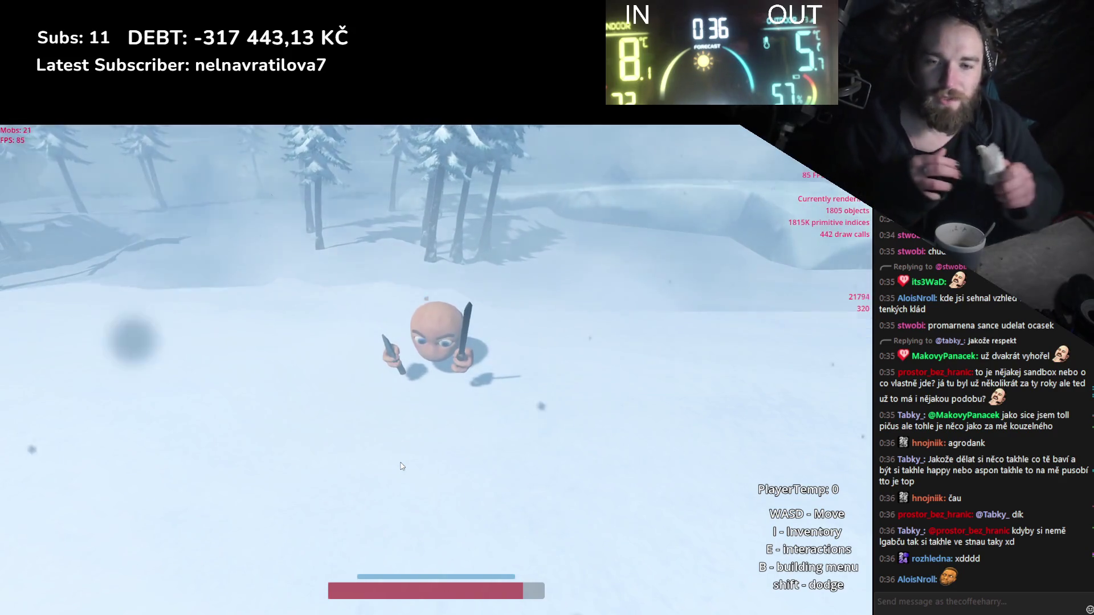
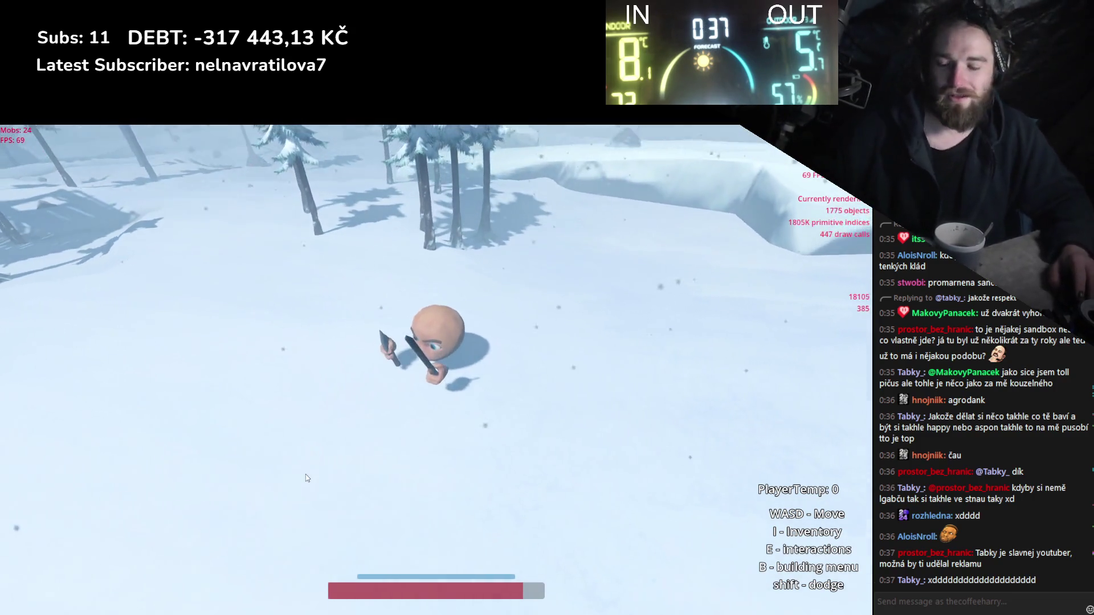
Zoom the camera out over the character in the snowy forest.
scroll(263, 383, "down", 3)
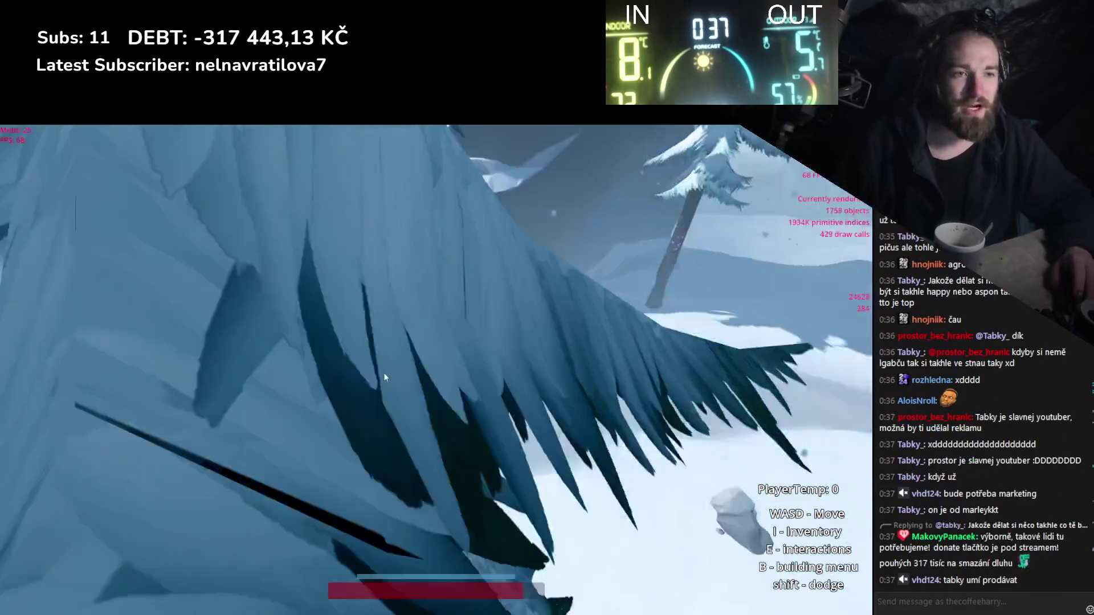
Take a log out of its inventory slot, then walk to a tree and chop it down.
key("i")
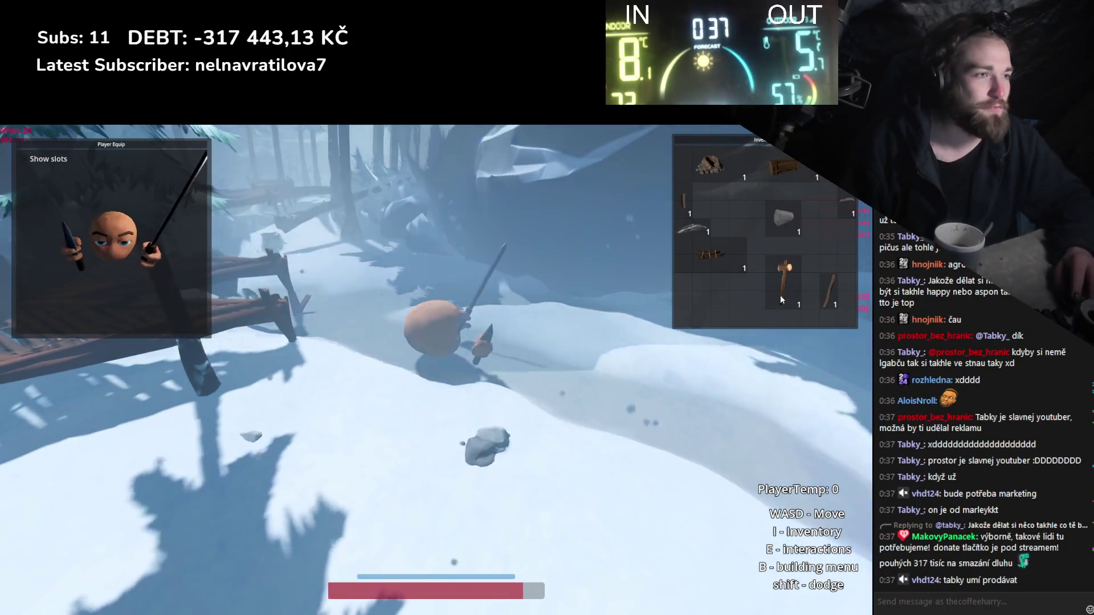
mouse_move(725, 255)
left_mouse_down()
mouse_move(602, 375)
mouse_move(608, 359)
left_mouse_up()
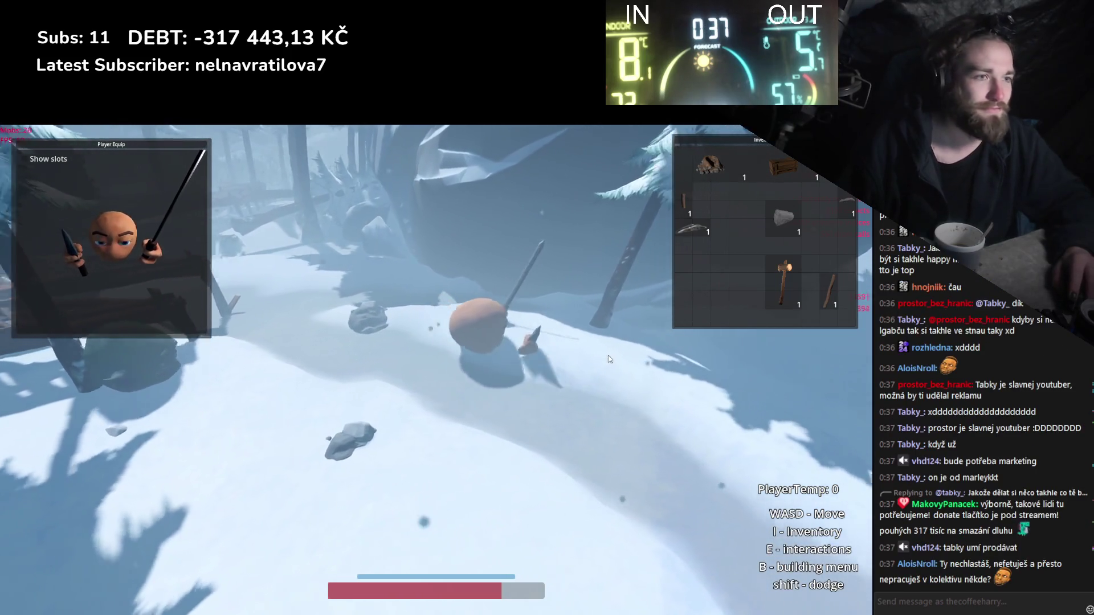
key("w")
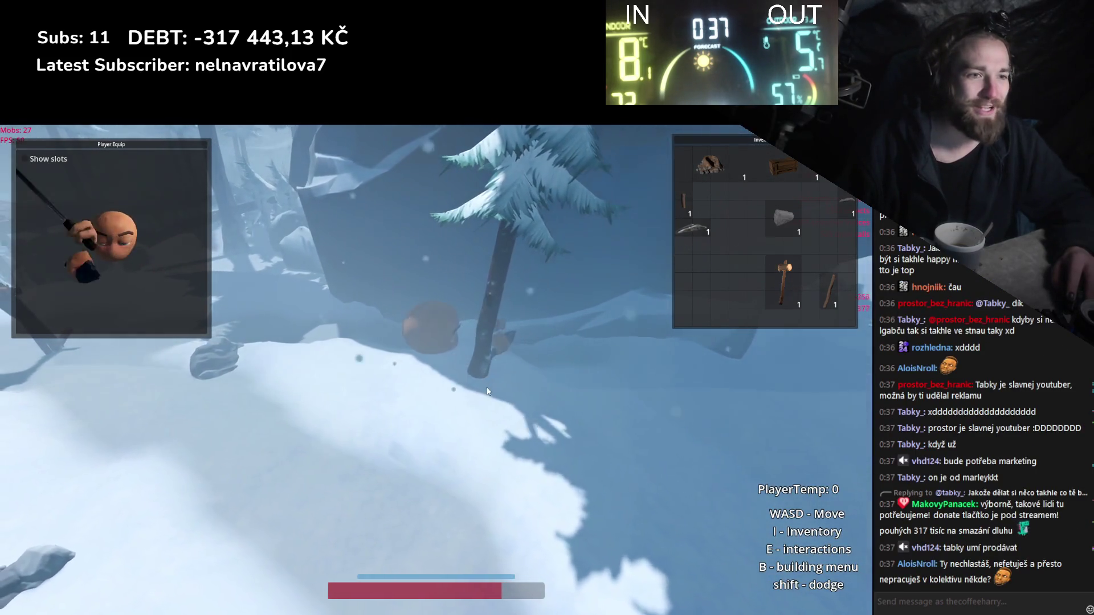
left_click(488, 408)
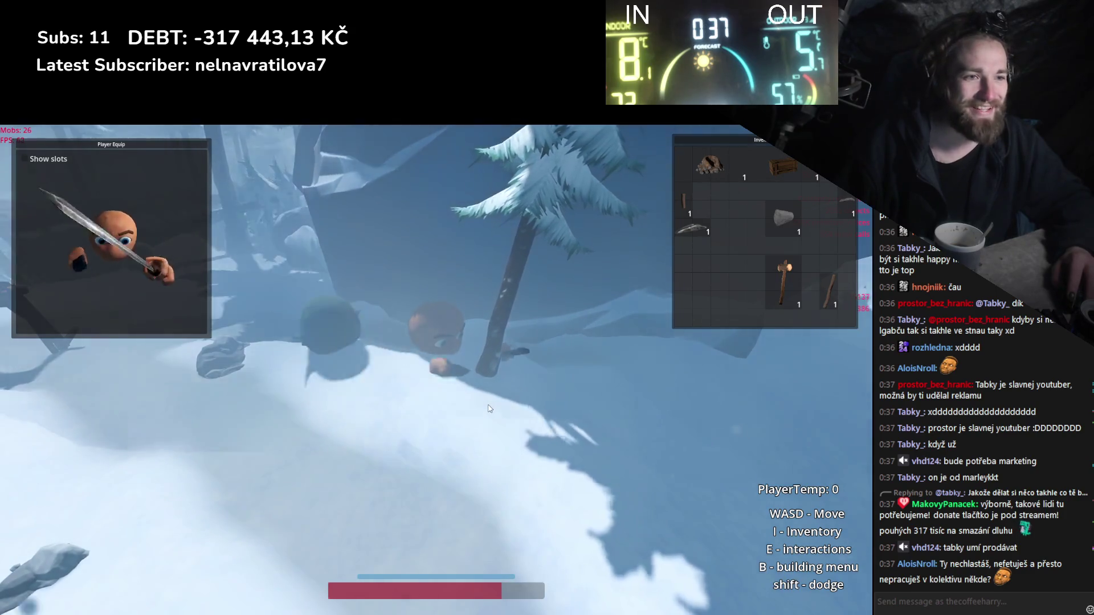
left_click(528, 394)
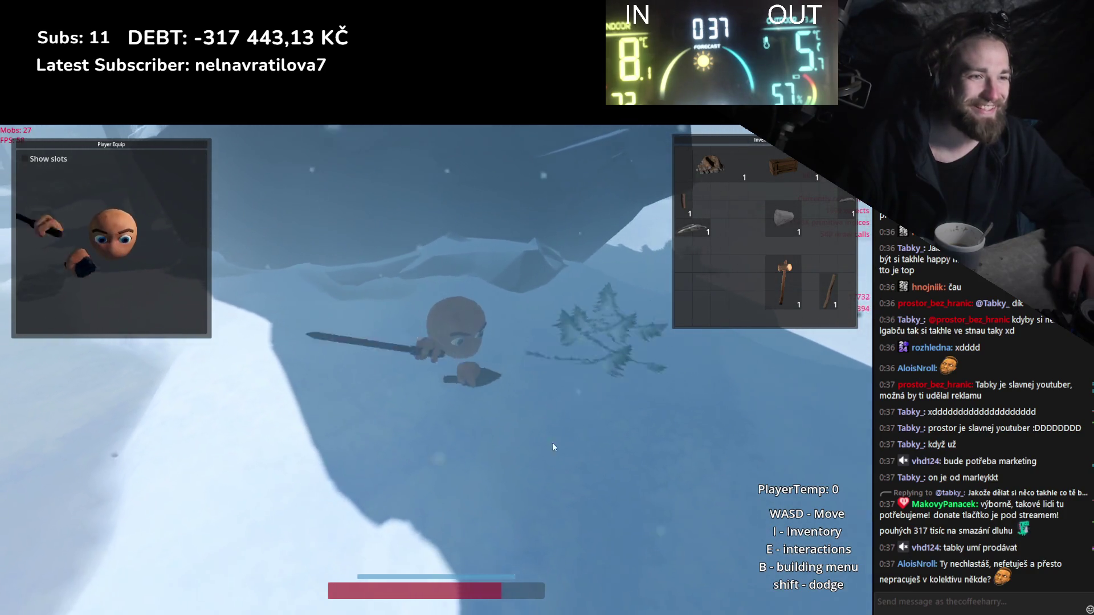
left_click(574, 439)
Kill the green creatures with the sword, collecting a sword and logs.
left_click(548, 455)
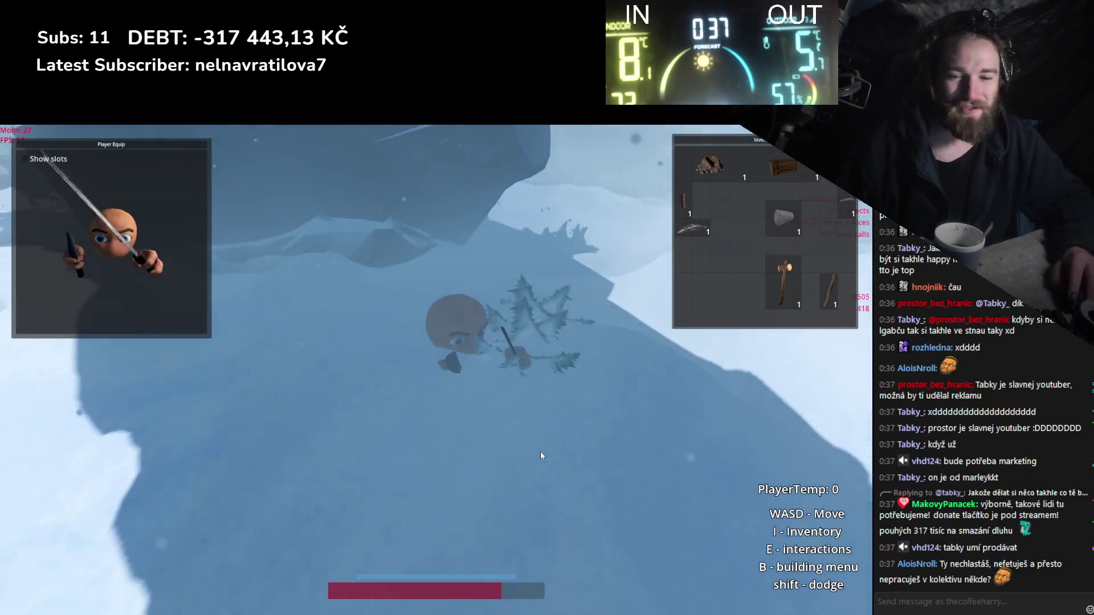
left_click(499, 477)
left_click(500, 481)
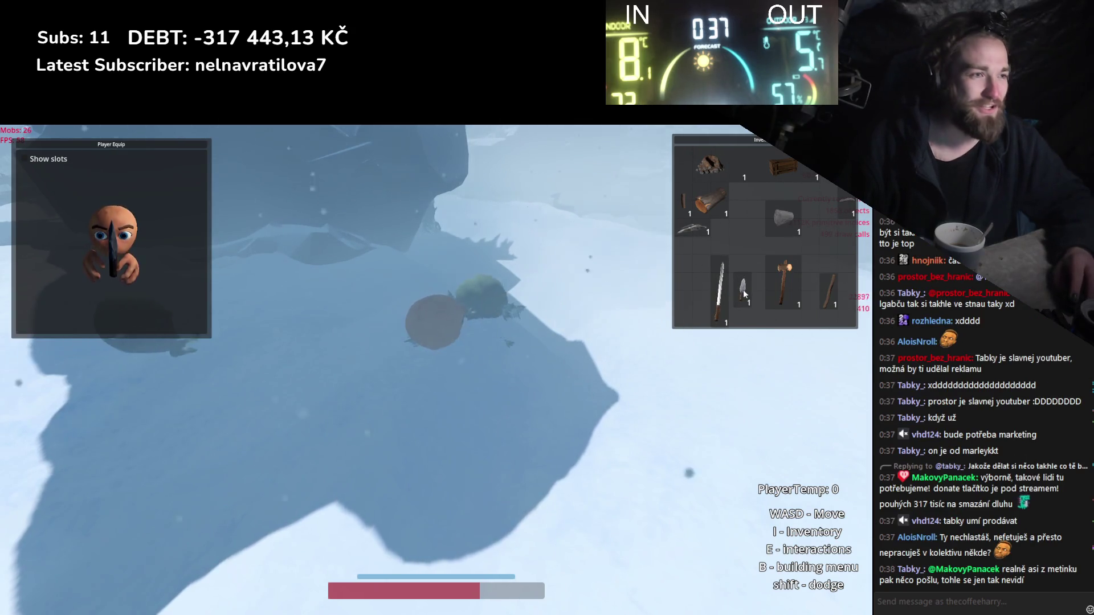
key("w")
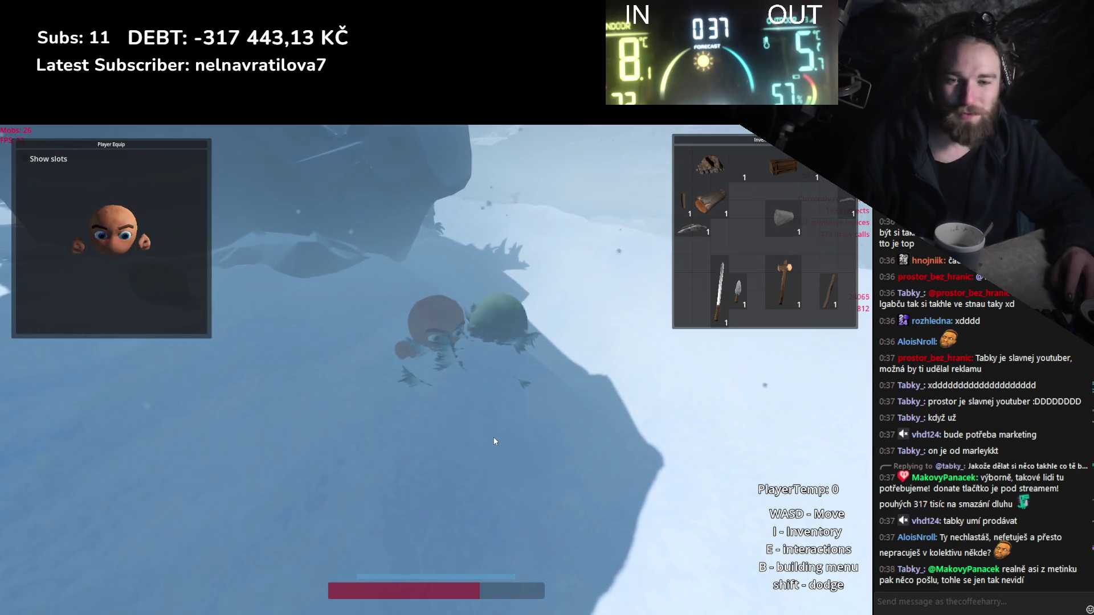
left_click(494, 440)
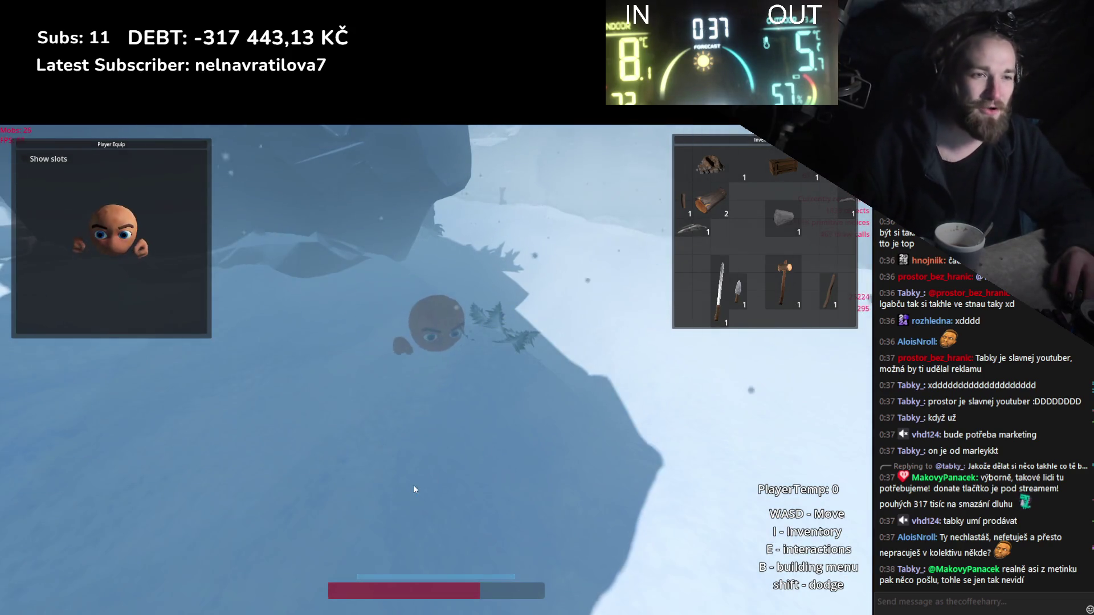
Walk down the slope, collect another log, and close the inventory panels.
key("s")
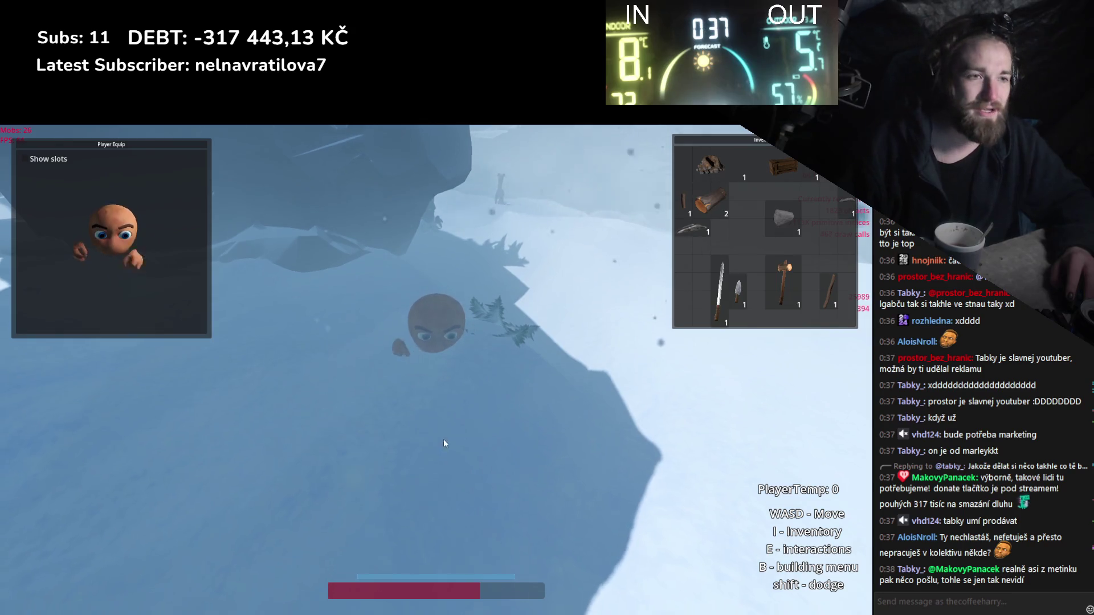
key("s")
key("a")
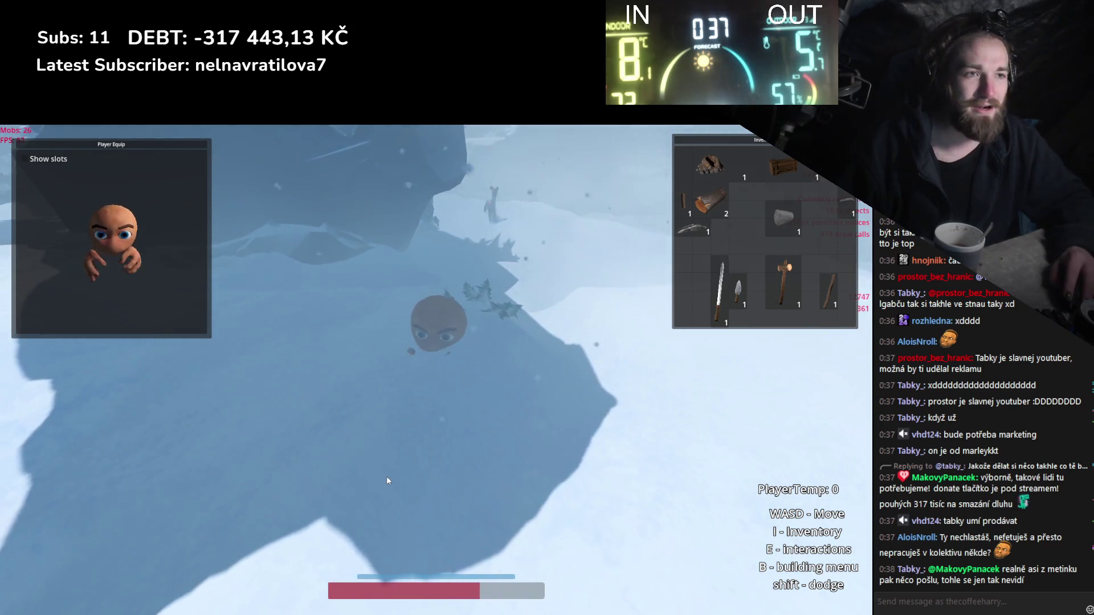
key("i")
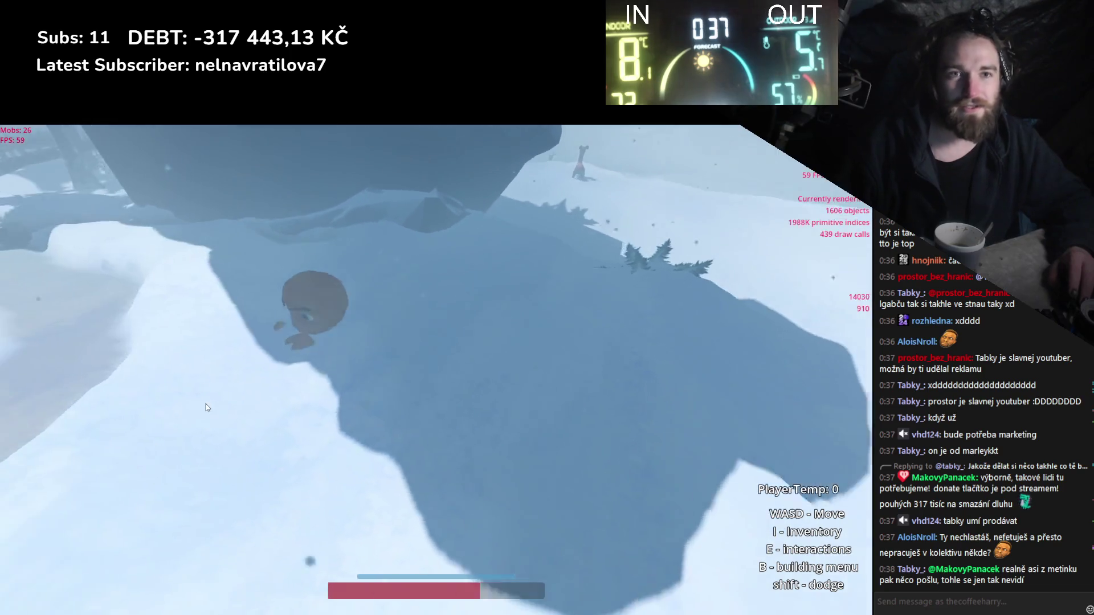
Run to the camp and put a log from the inventory on the campfire.
key("s")
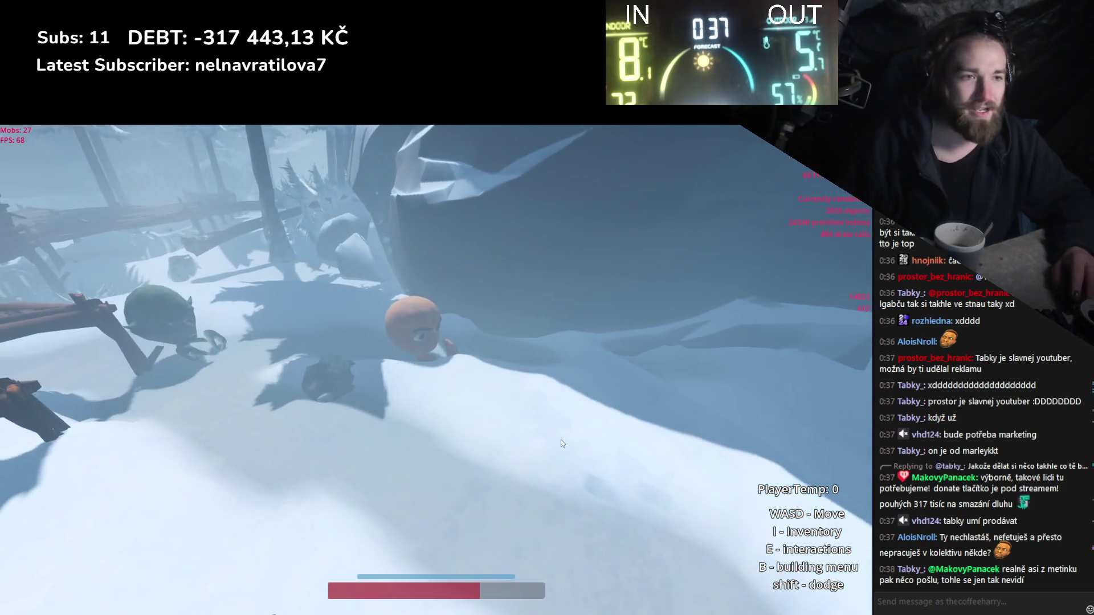
key("w")
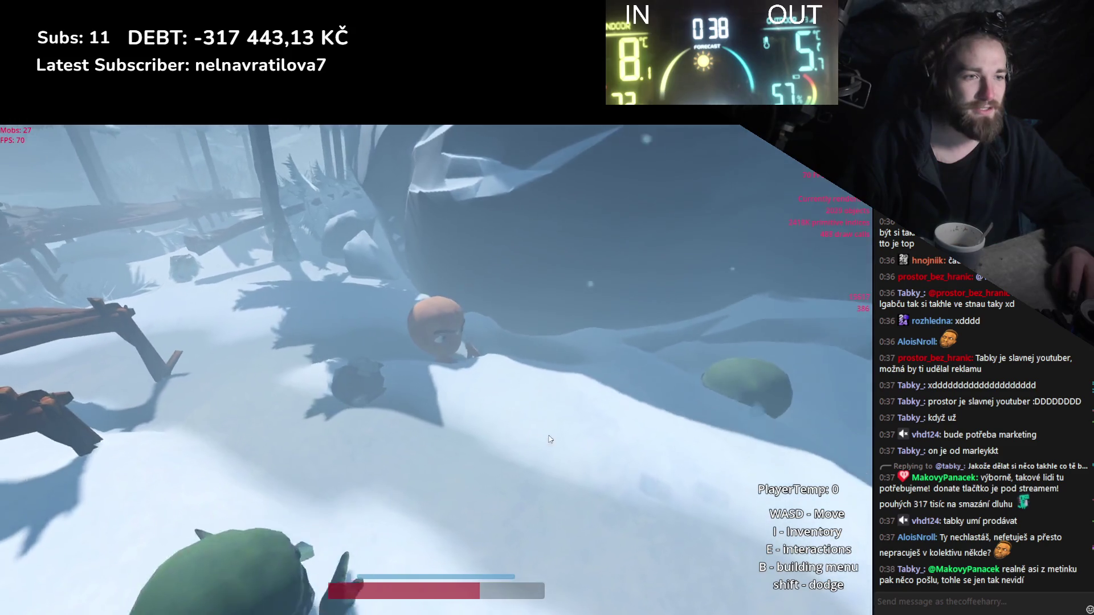
key("Tab")
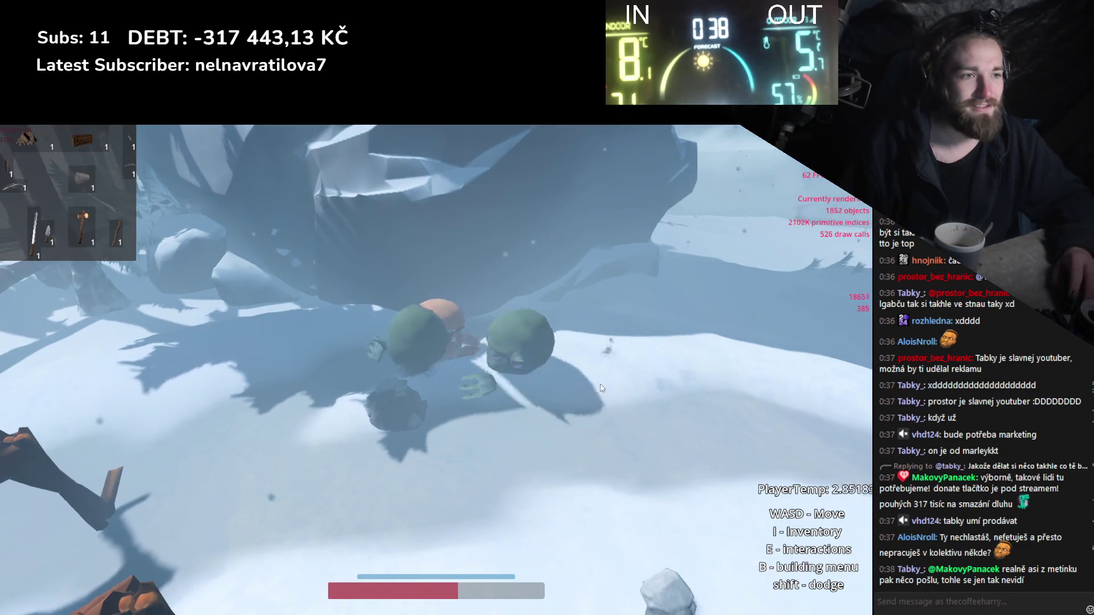
key("Tab")
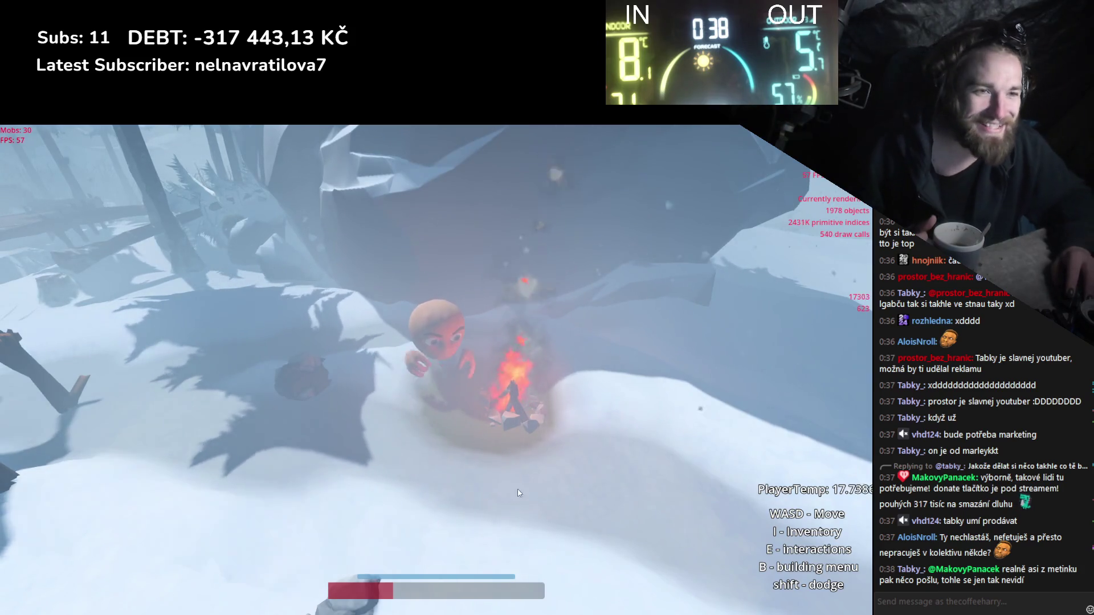
Circle the burning campfire to warm up, then open the inventory as the bear arrives.
key("d")
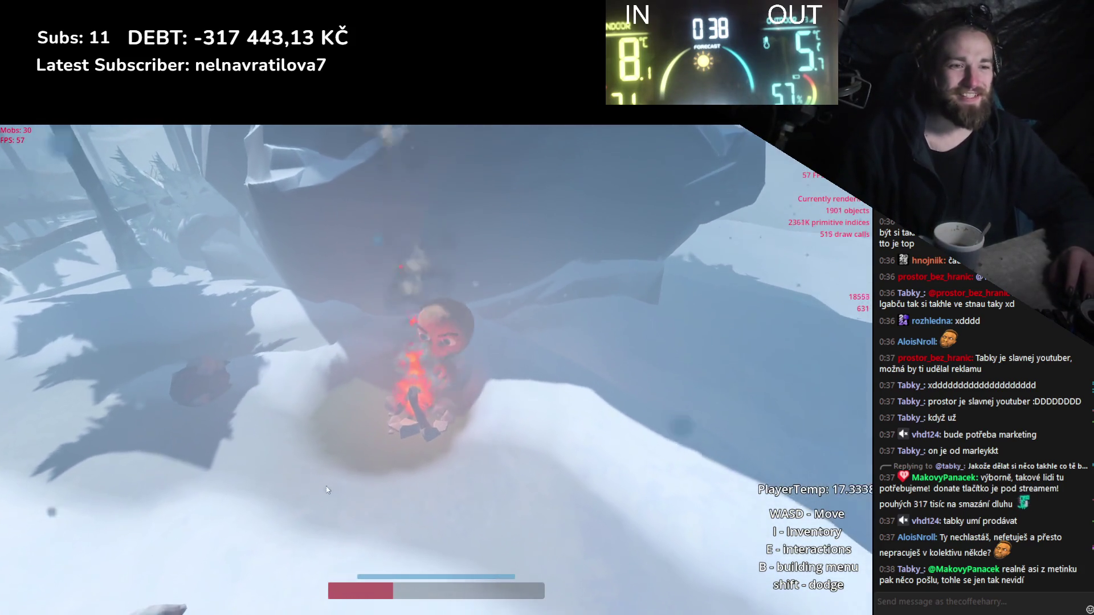
key("w")
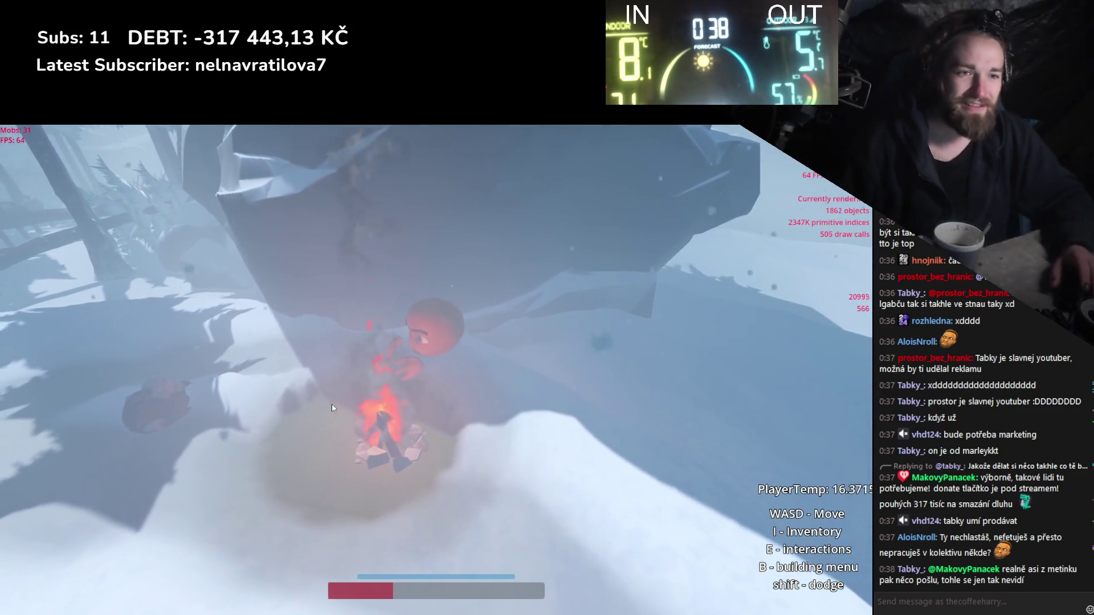
key("s")
key("a")
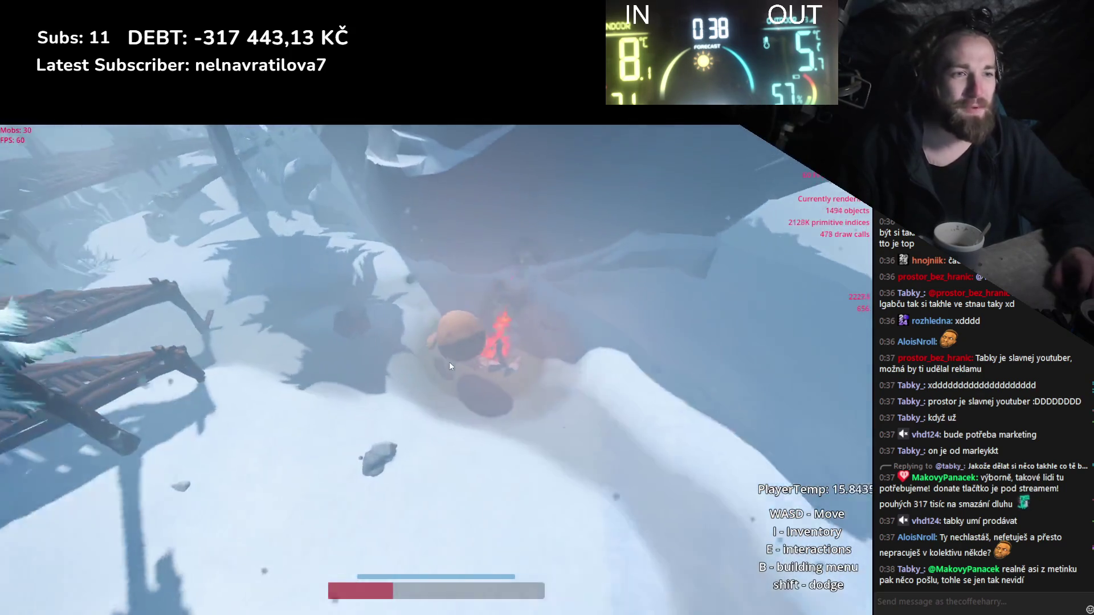
key("i")
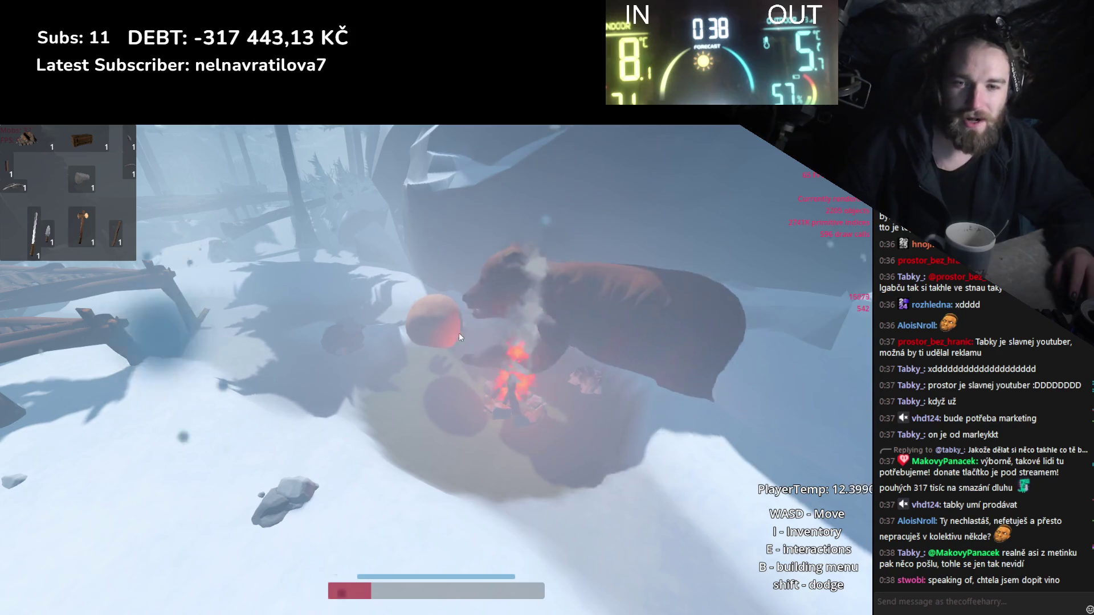
Run through the trees, dodging the bear and keeping away from it.
key("s")
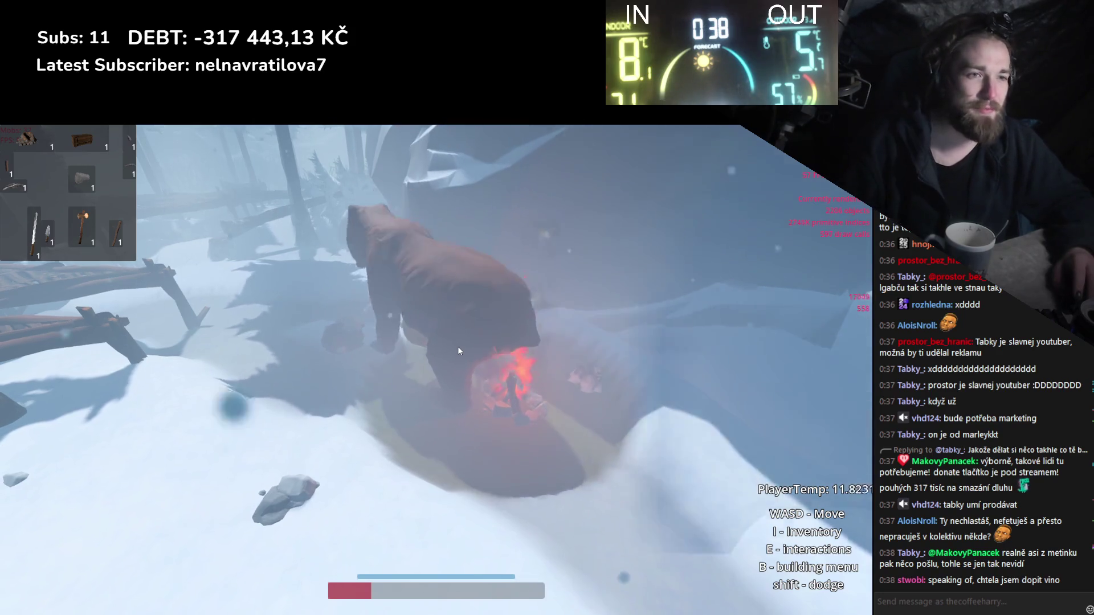
key("d")
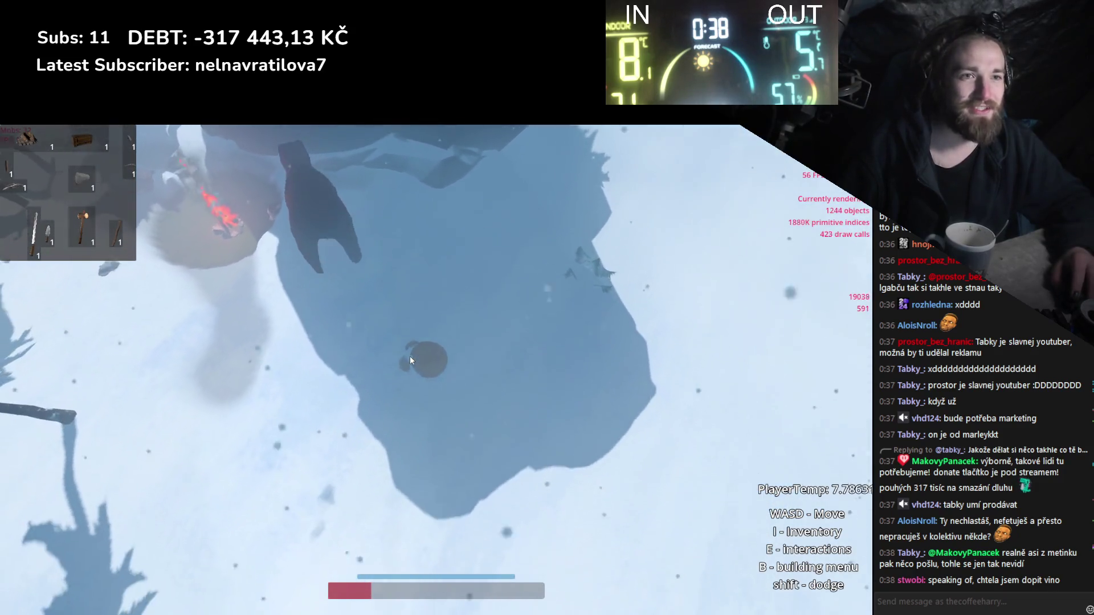
key("a")
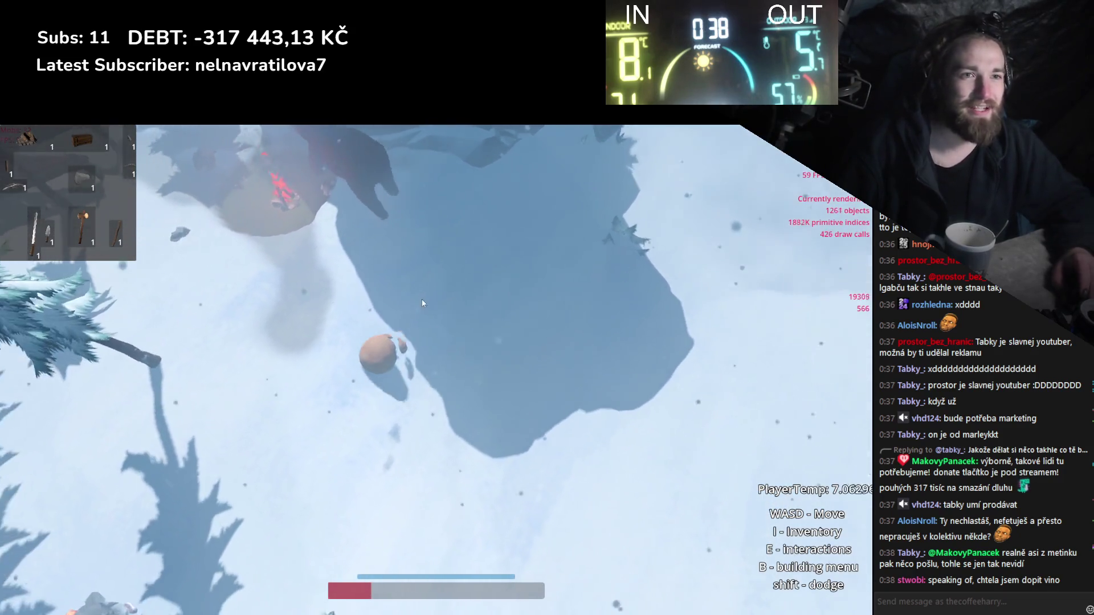
key("s")
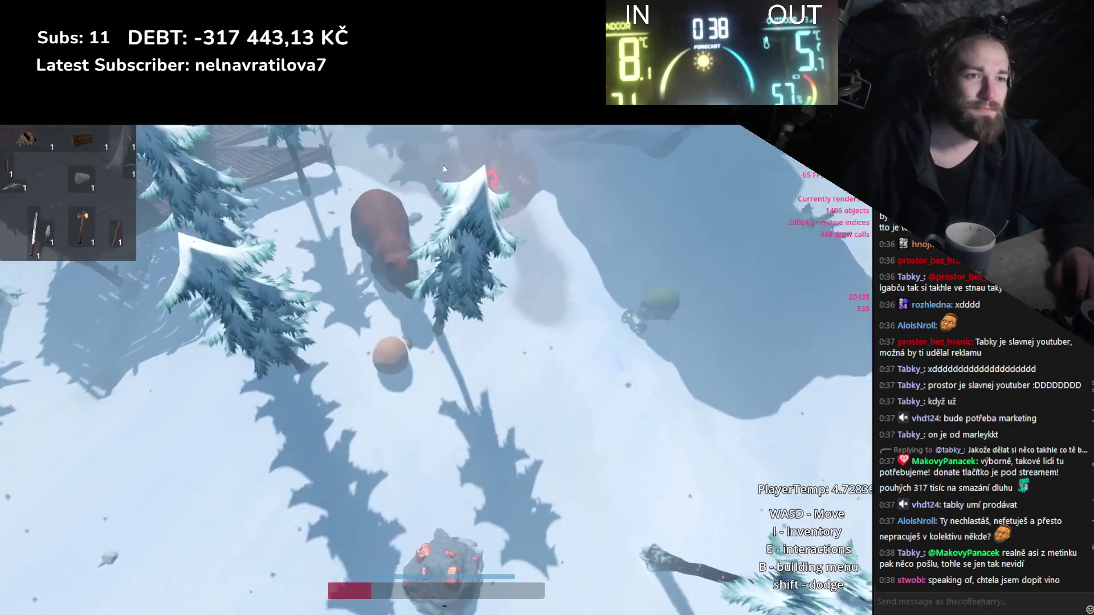
key("w")
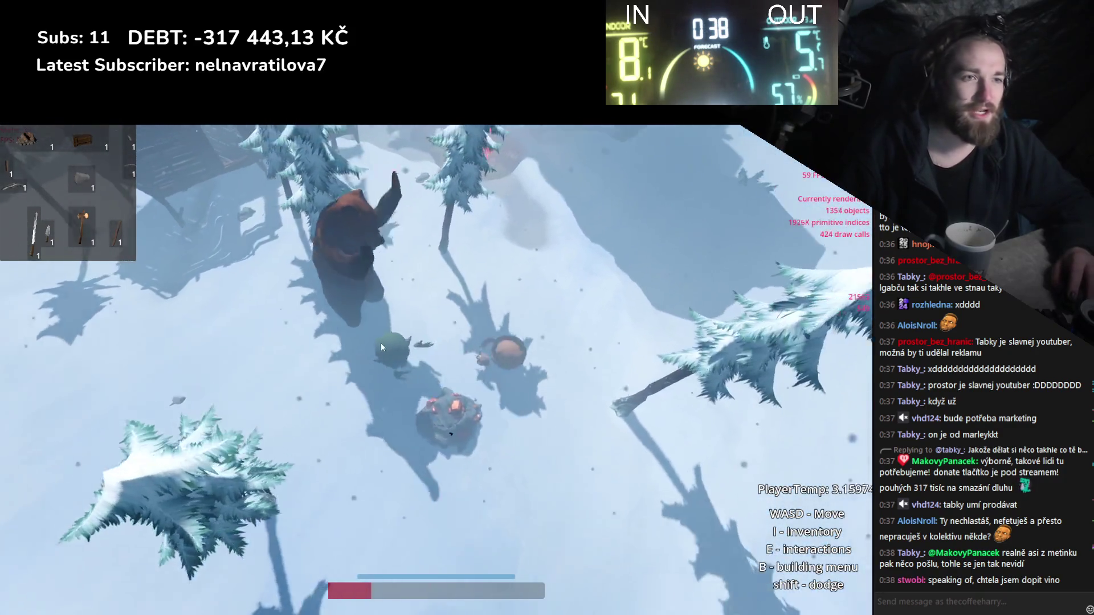
key("s")
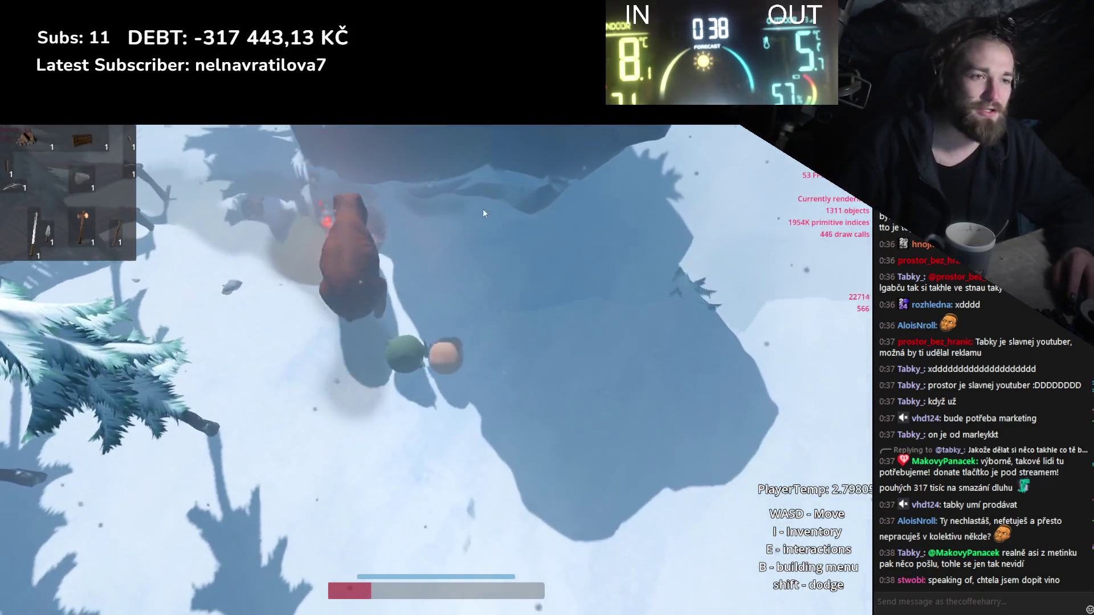
key("a")
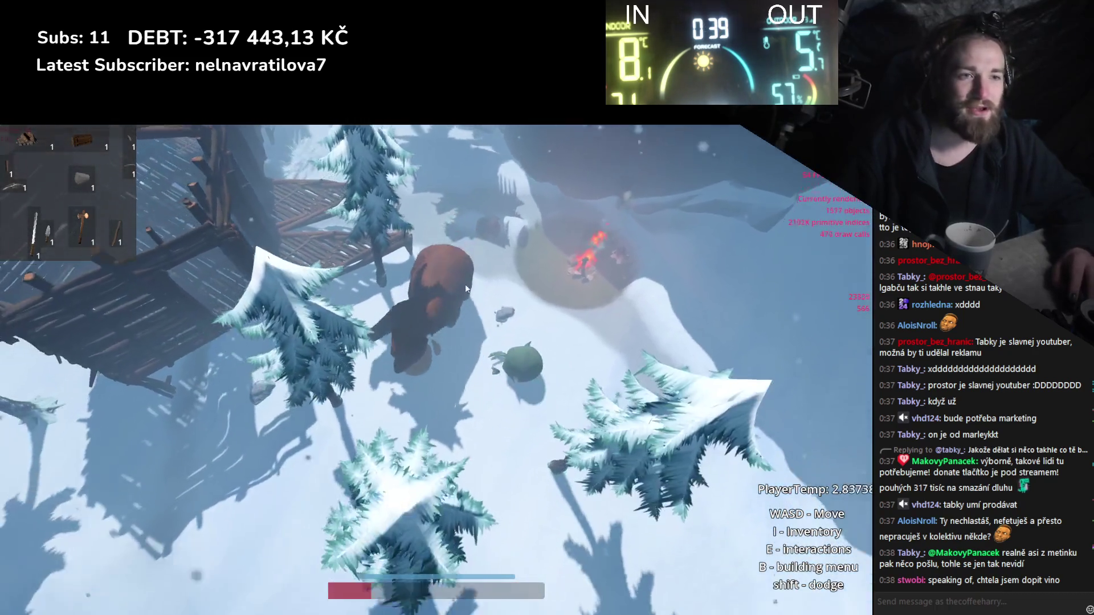
key("w")
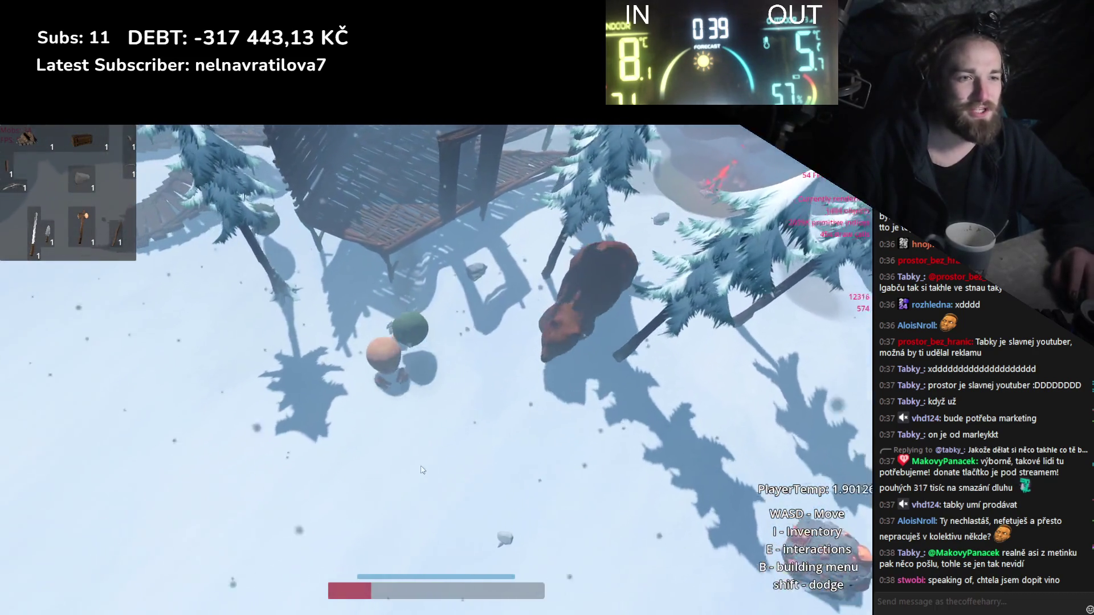
key("d")
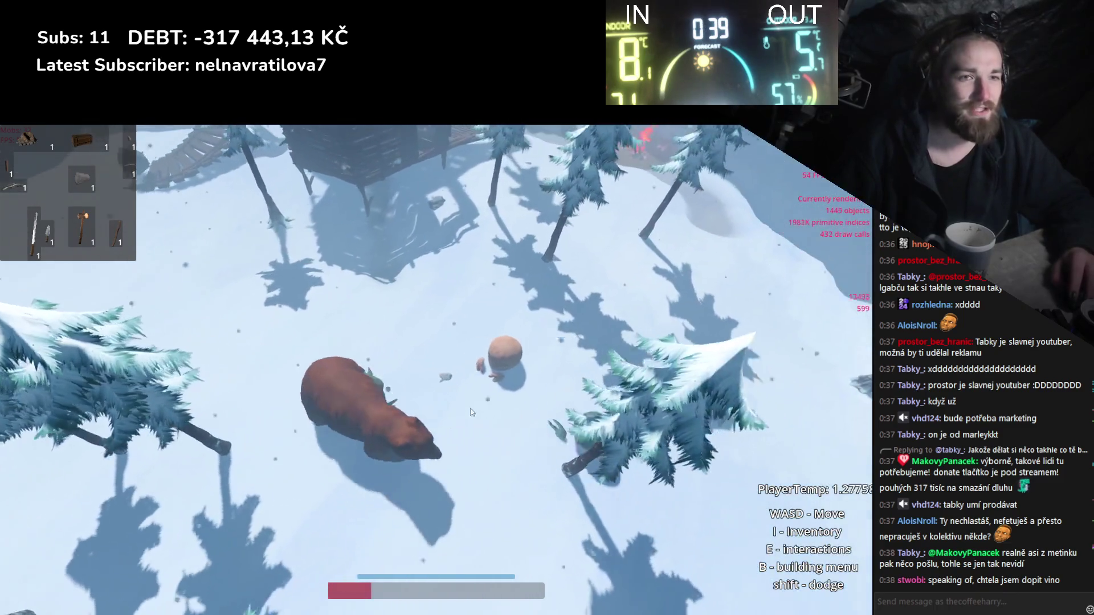
key("d")
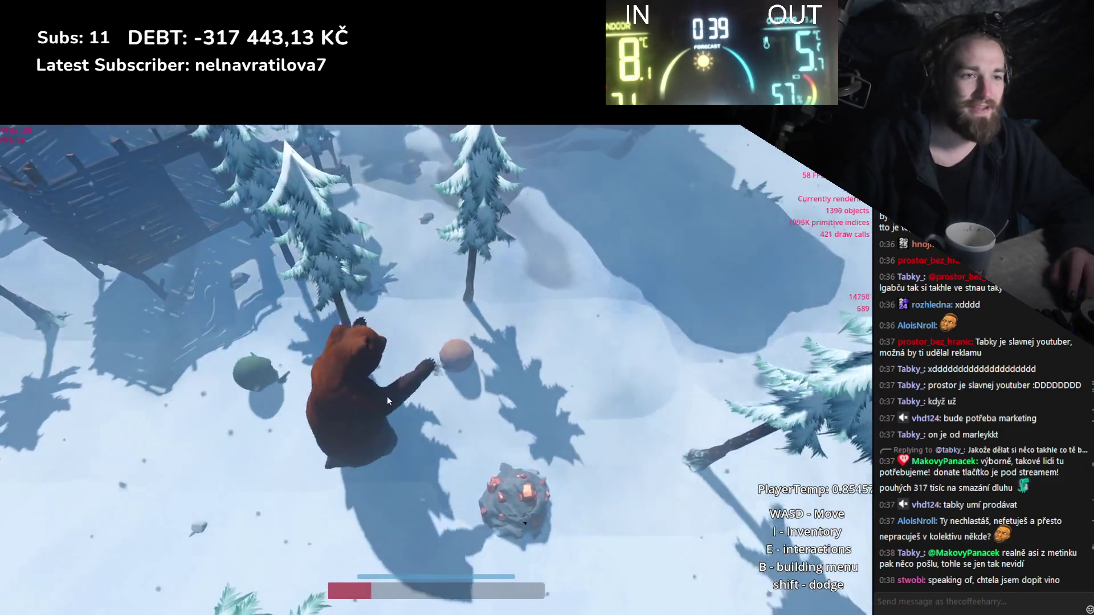
key("s")
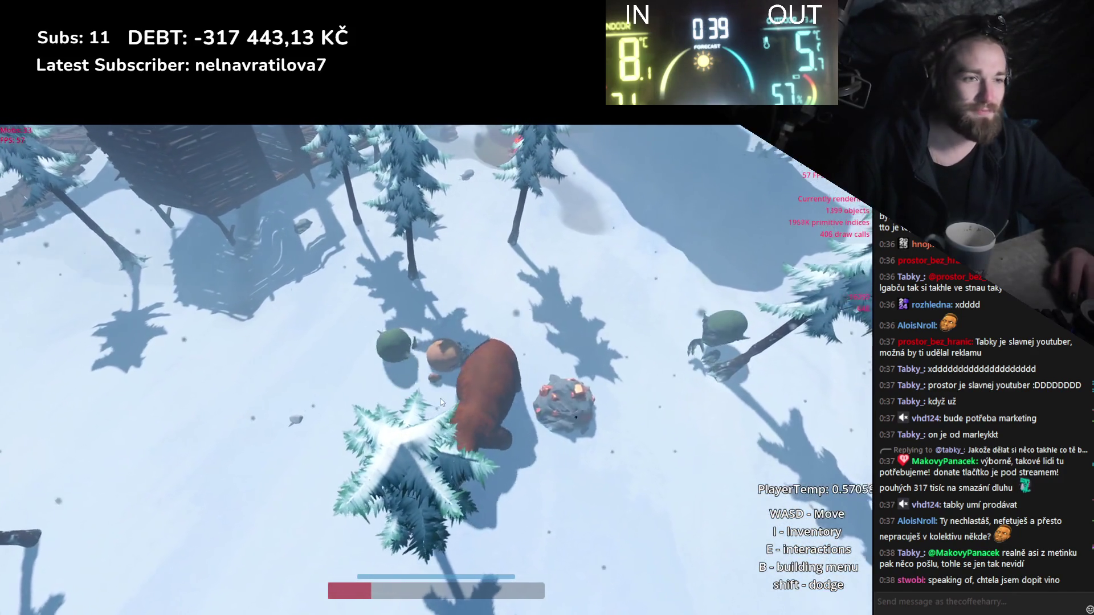
key("d")
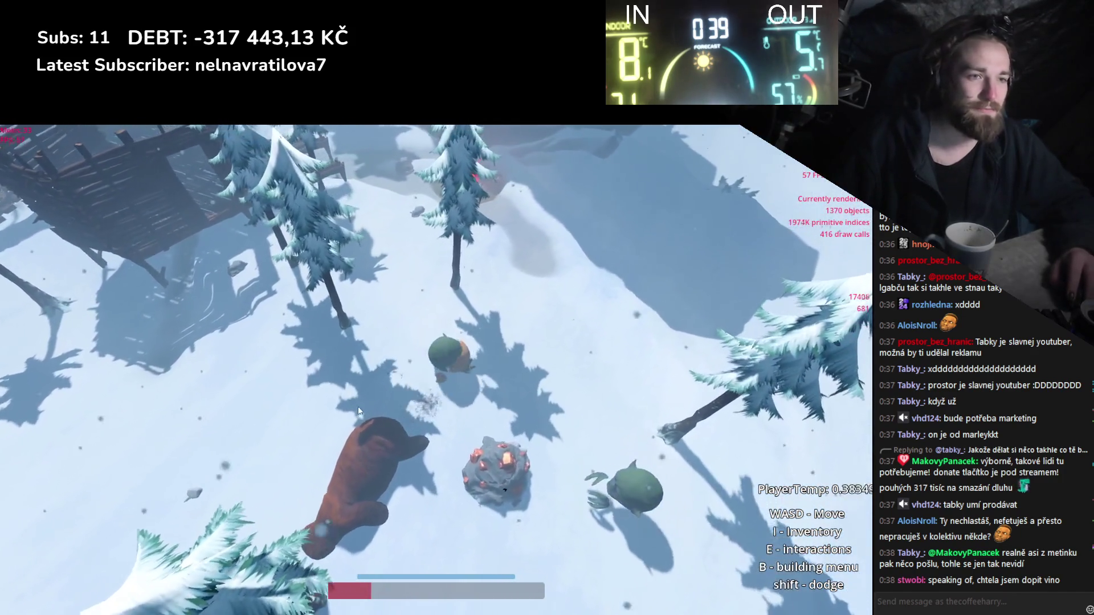
Head north to the campfire, then walk back east to the ore rock.
key("w")
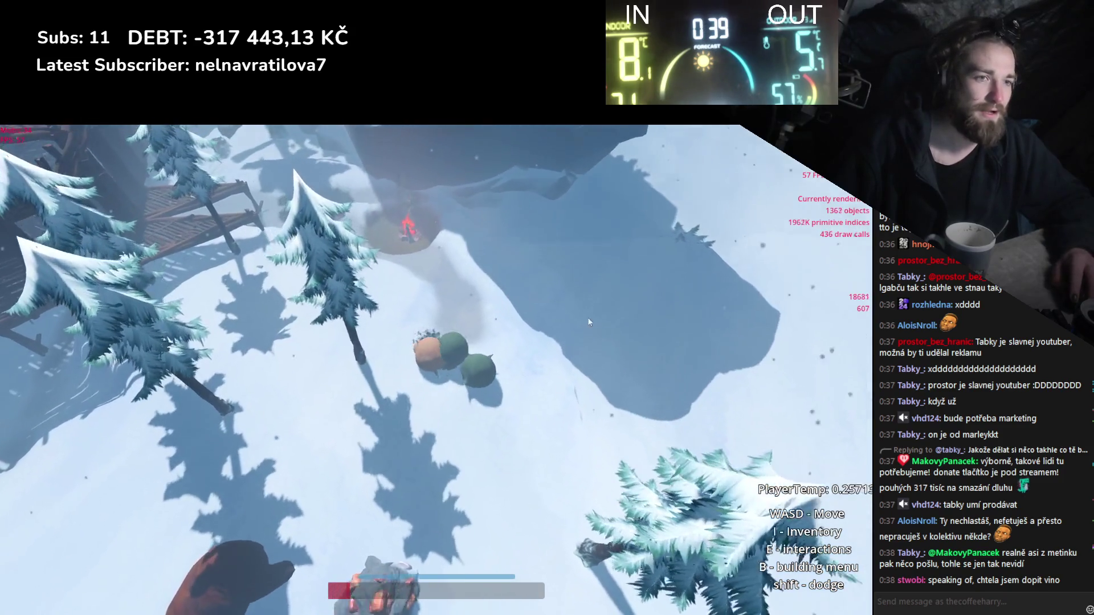
key("w")
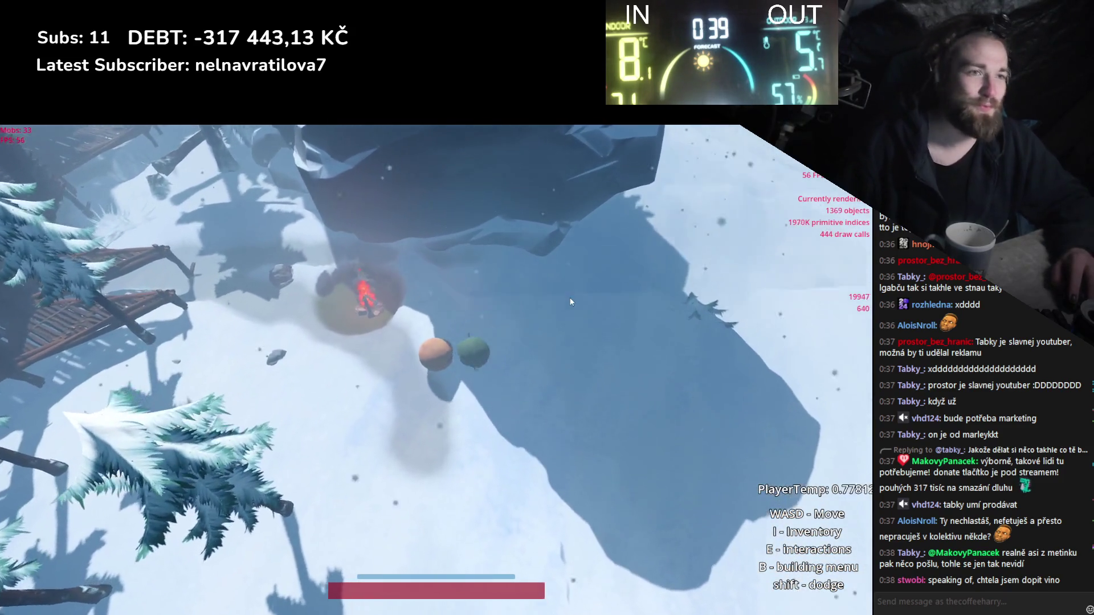
key("s")
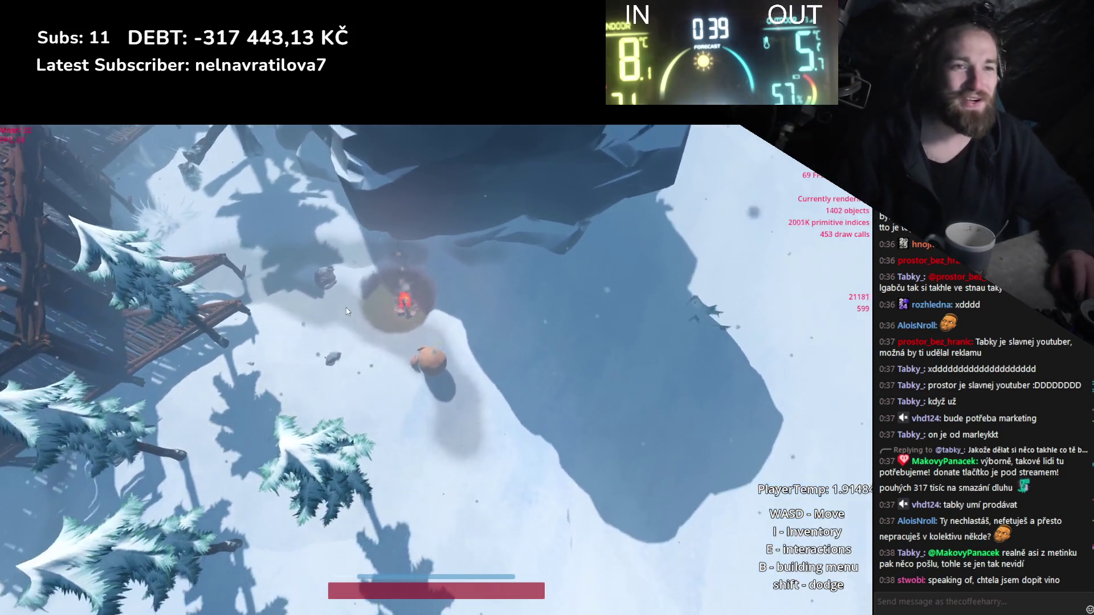
key("d")
scroll(362, 314, "down", 3)
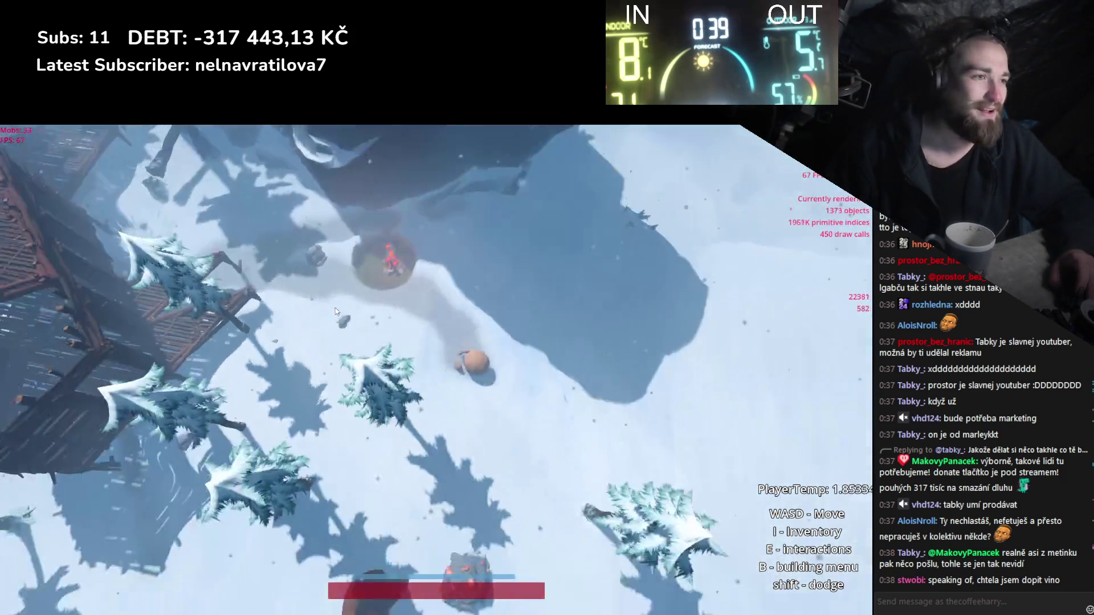
scroll(361, 311, "up", 3)
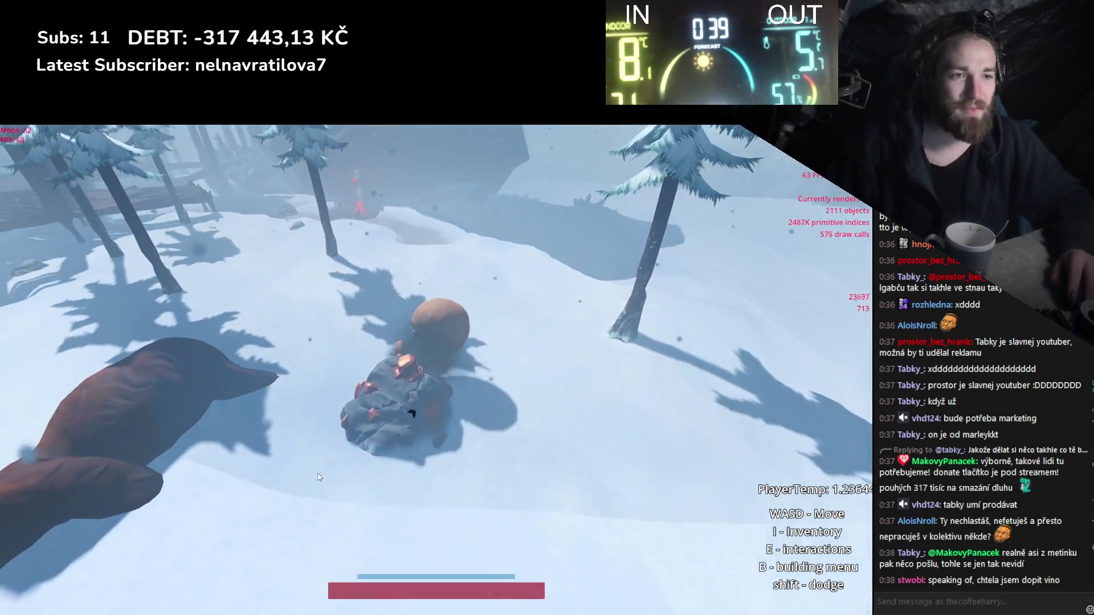
Mine an ore chunk from the rock and pick it up.
key("e")
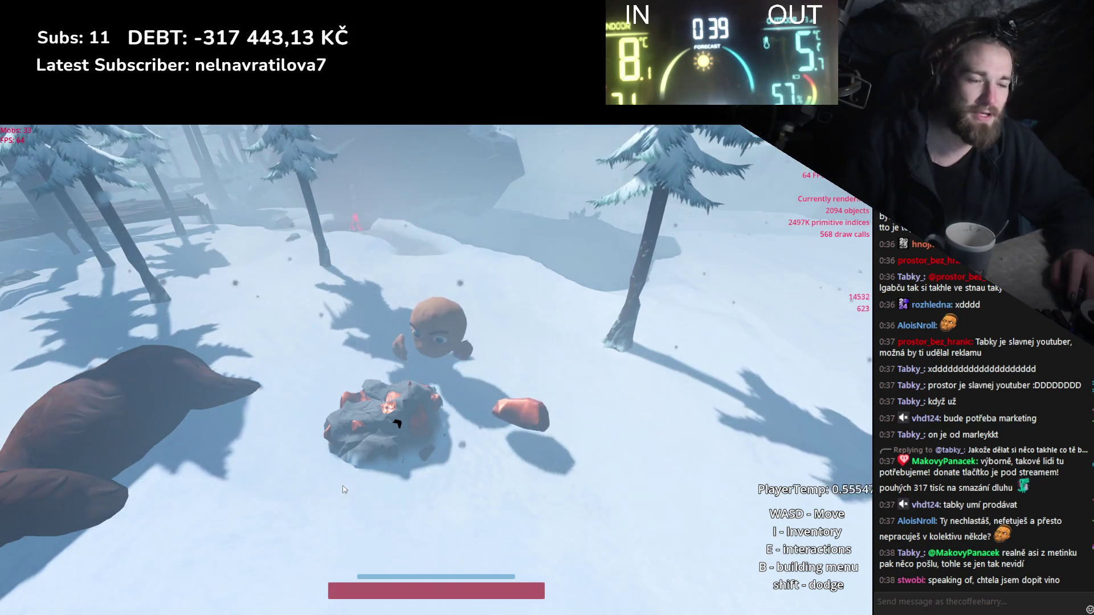
key("e")
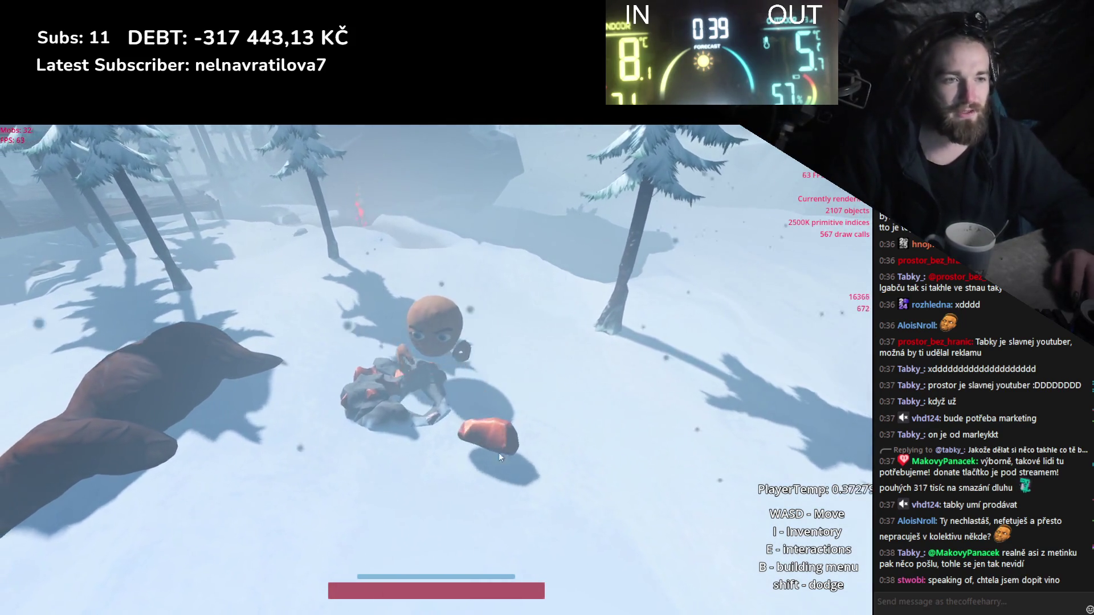
key("w")
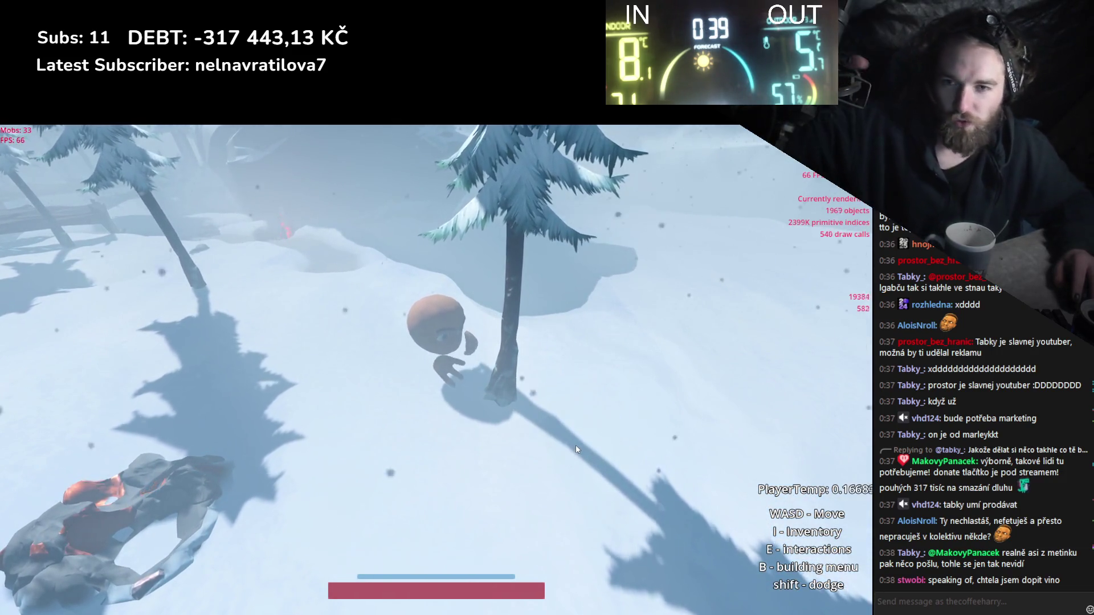
Chop down the nearby pine tree and walk back toward the fire pit.
key("a")
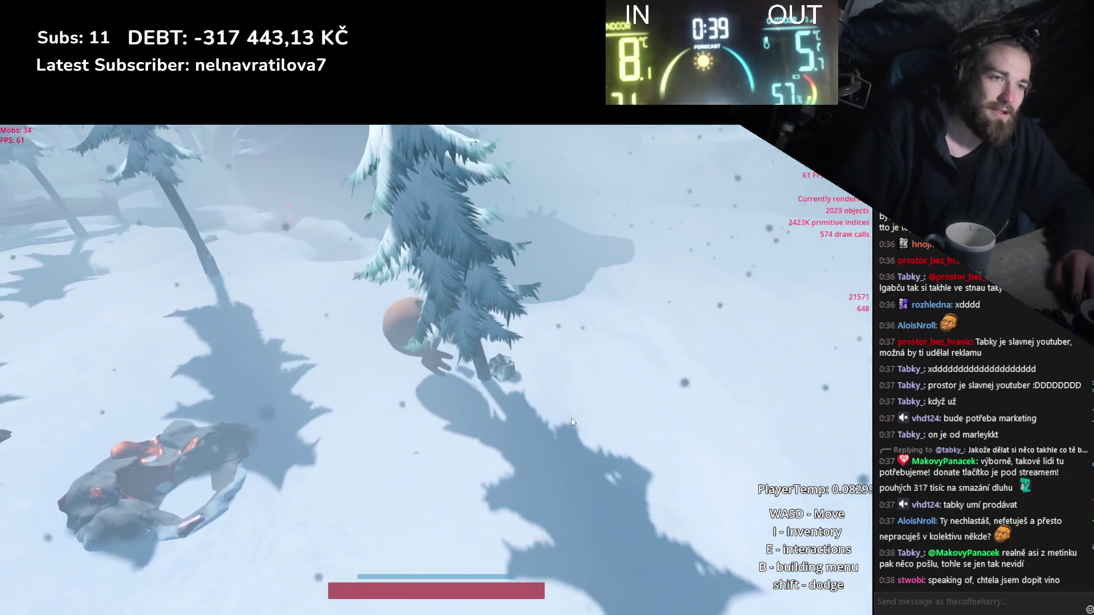
left_click(573, 423)
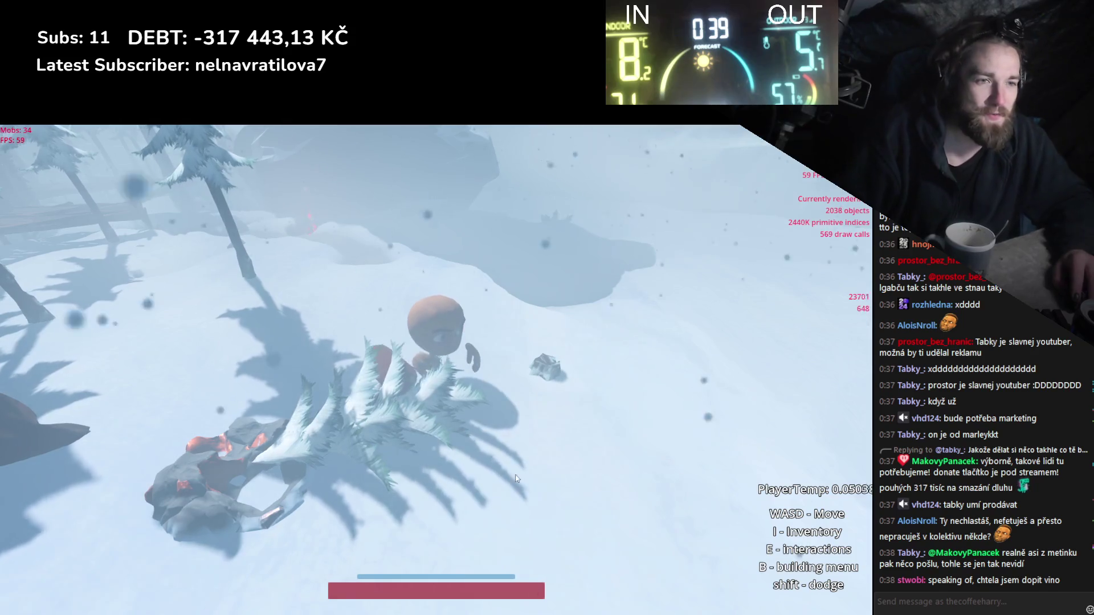
key("a")
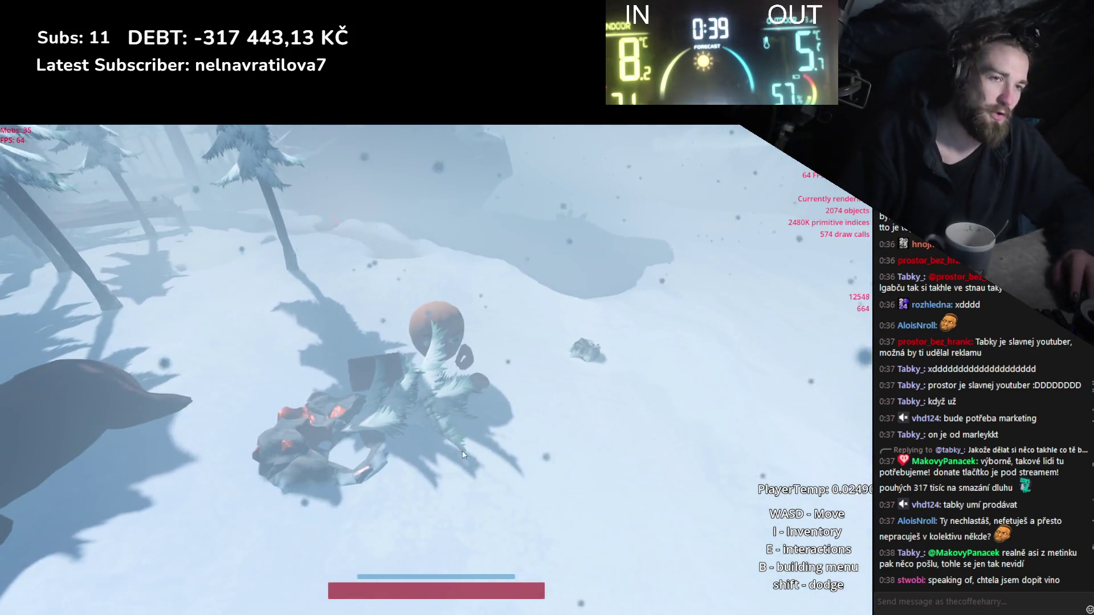
key("w")
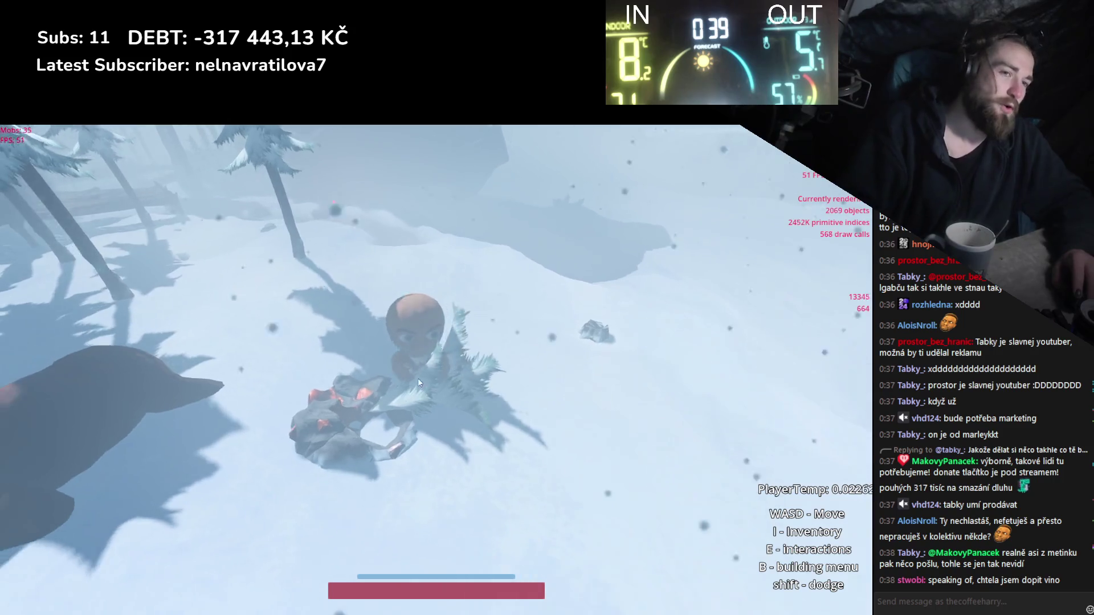
key("a")
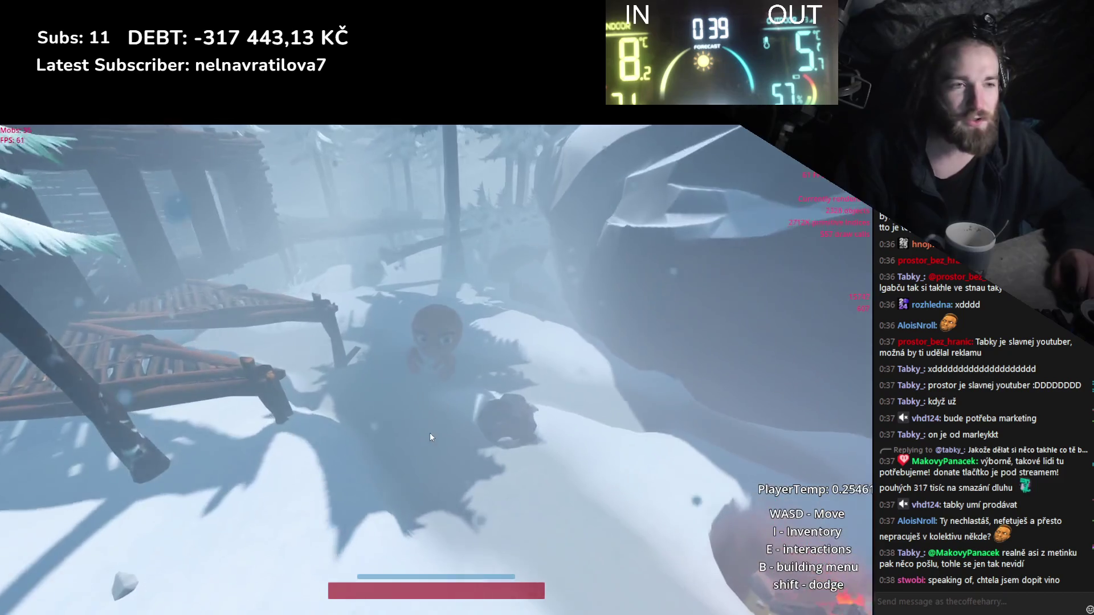
Put wood from the inventory into the fire pit to relight the campfire.
key("i")
mouse_move(691, 180)
left_mouse_down()
mouse_move(564, 365)
mouse_move(406, 425)
mouse_move(407, 457)
left_mouse_up()
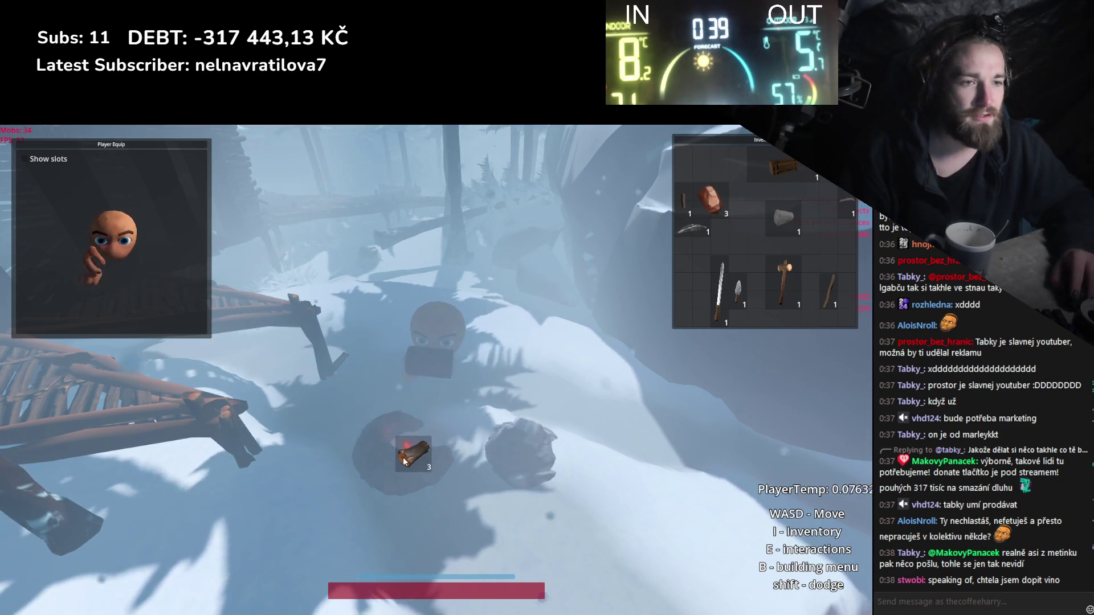
key("i")
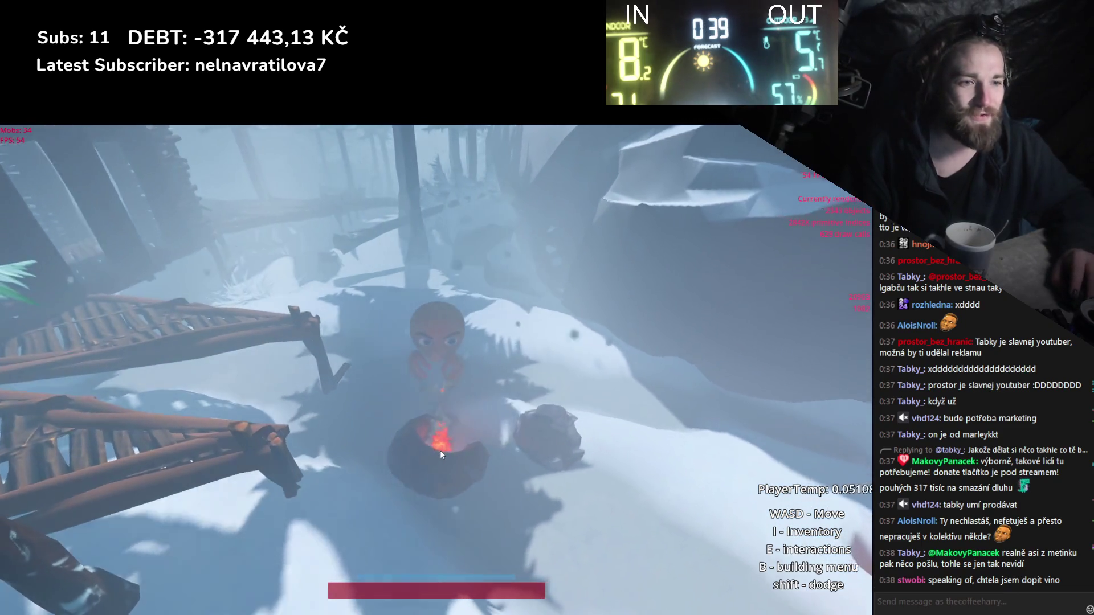
Drag the raw meat from the inventory onto the campfire.
key("i")
key("w")
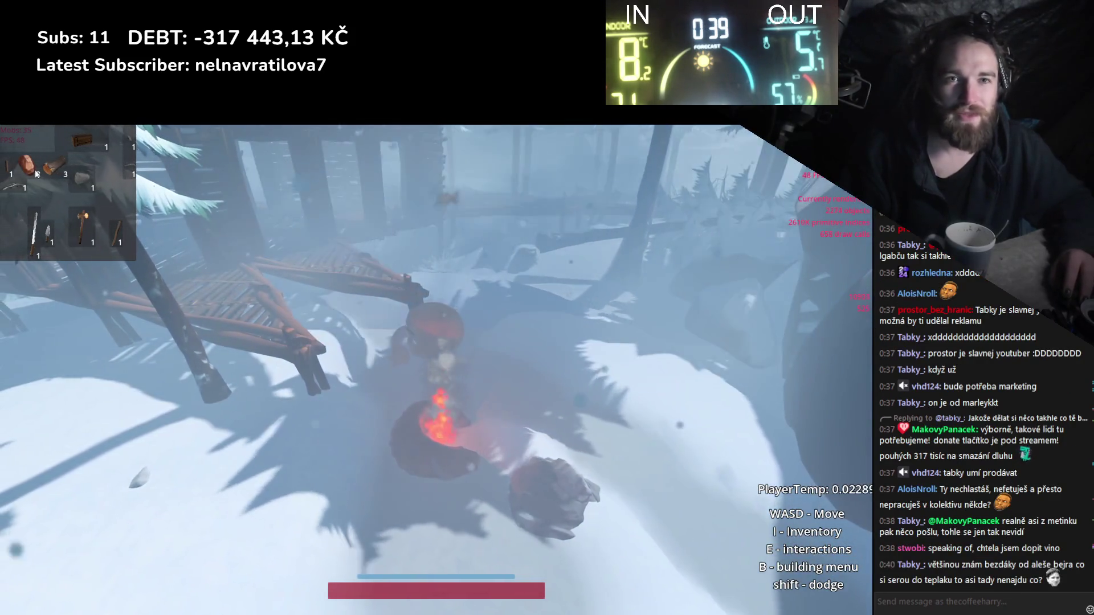
mouse_move(36, 170)
left_mouse_down()
mouse_move(488, 452)
mouse_move(392, 449)
left_mouse_up()
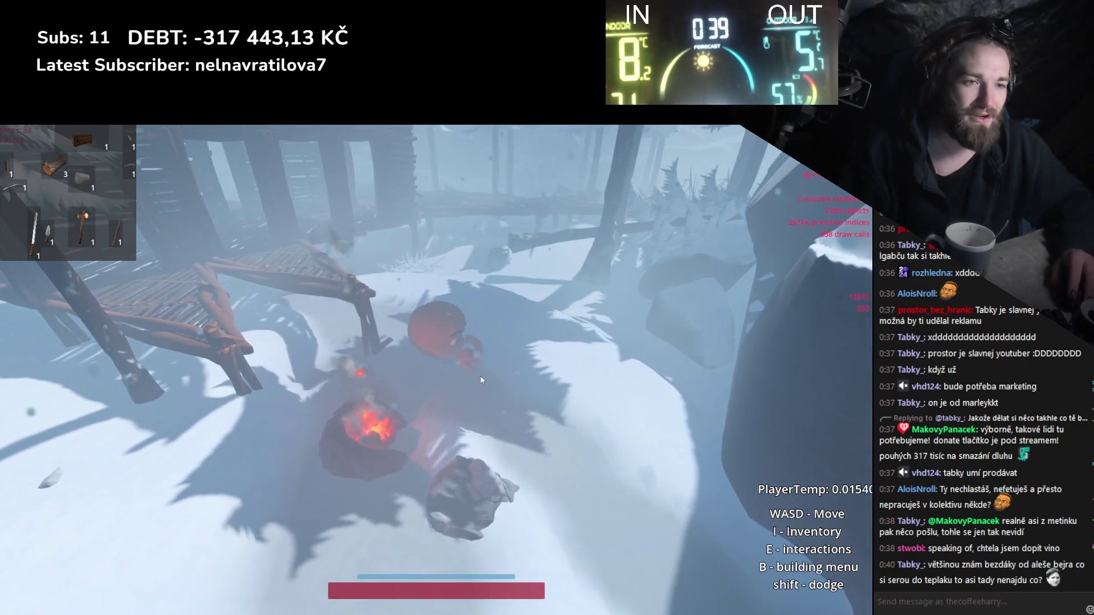
key("i")
Take the glowing red item from the fire and move around the flames to warm up.
key("d")
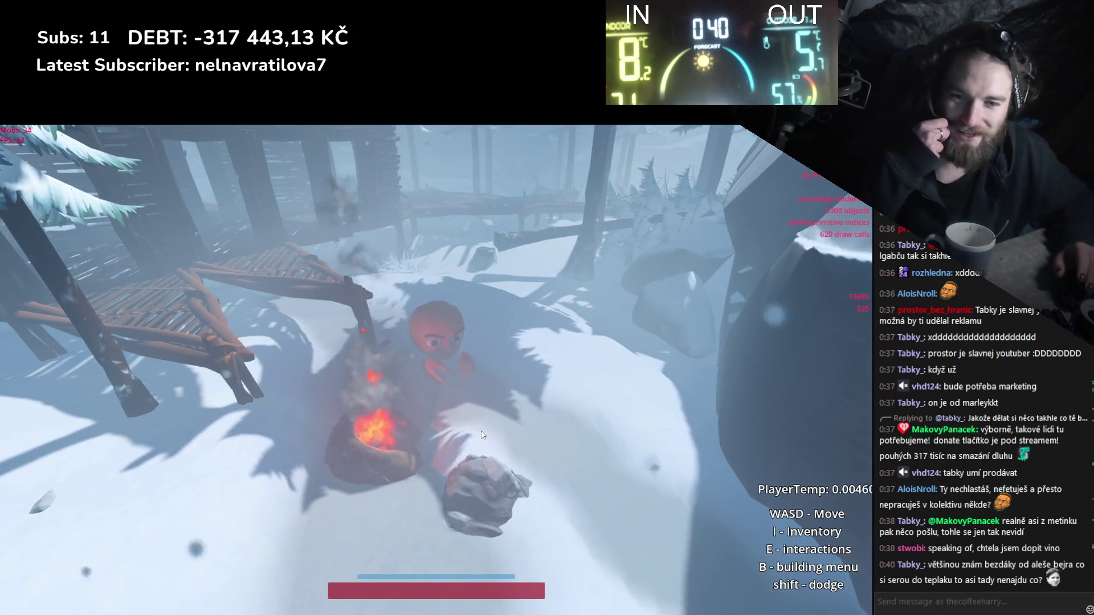
key("s")
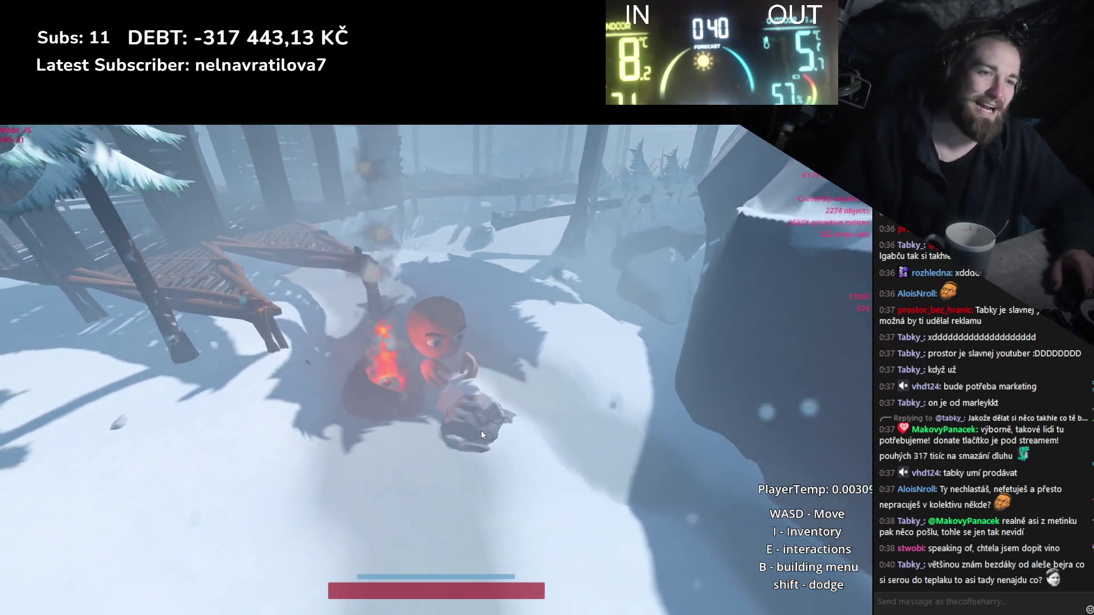
key("e")
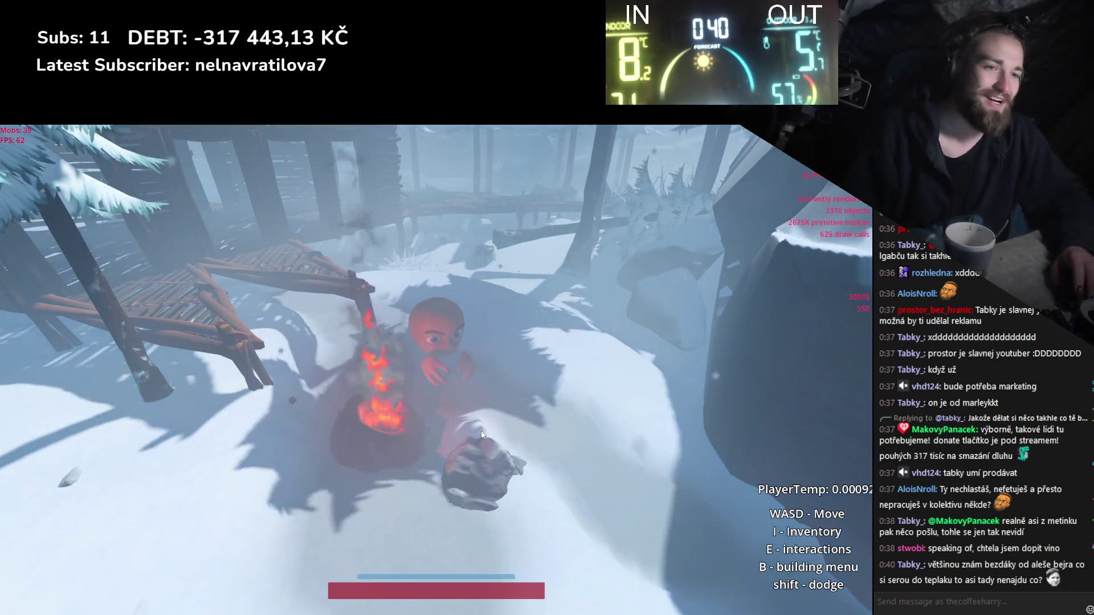
key("w")
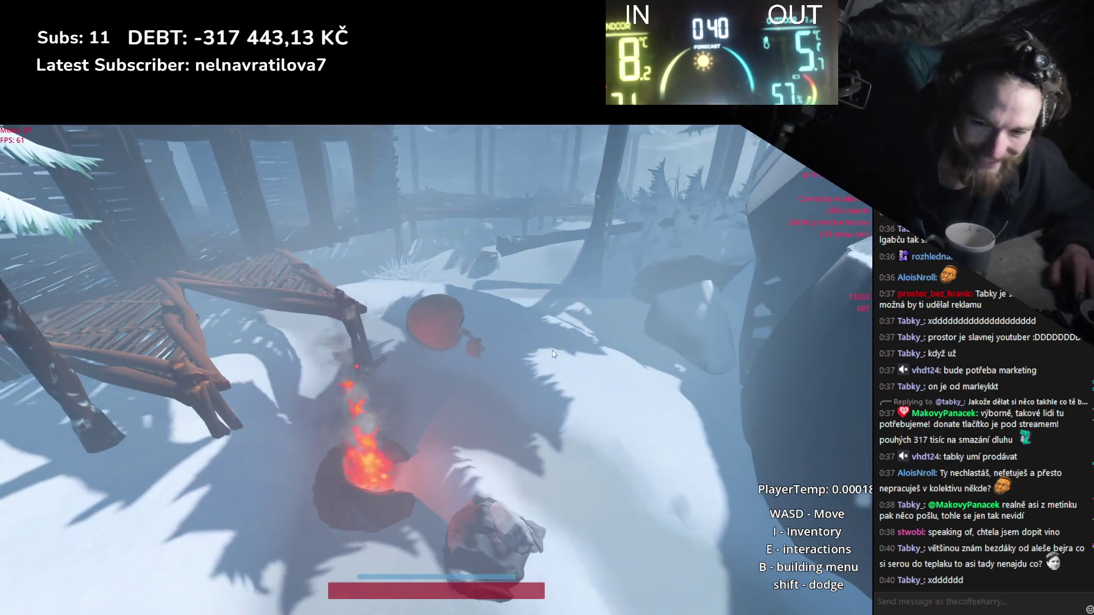
key("d")
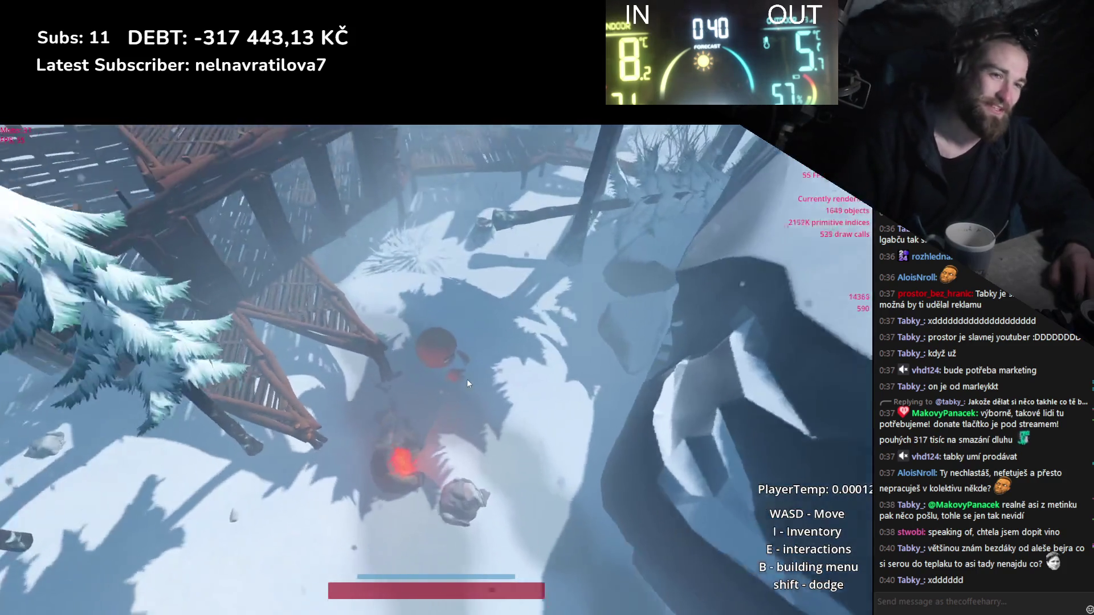
key("b")
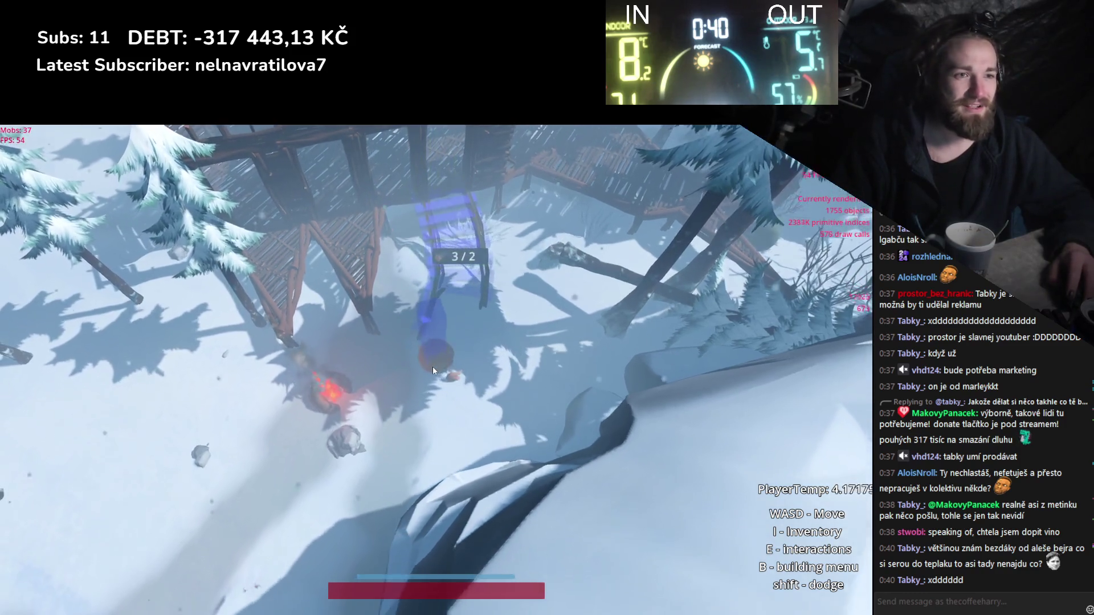
Place a wooden staircase by the platform, climb it, and walk across the wooden structures.
left_click(466, 330)
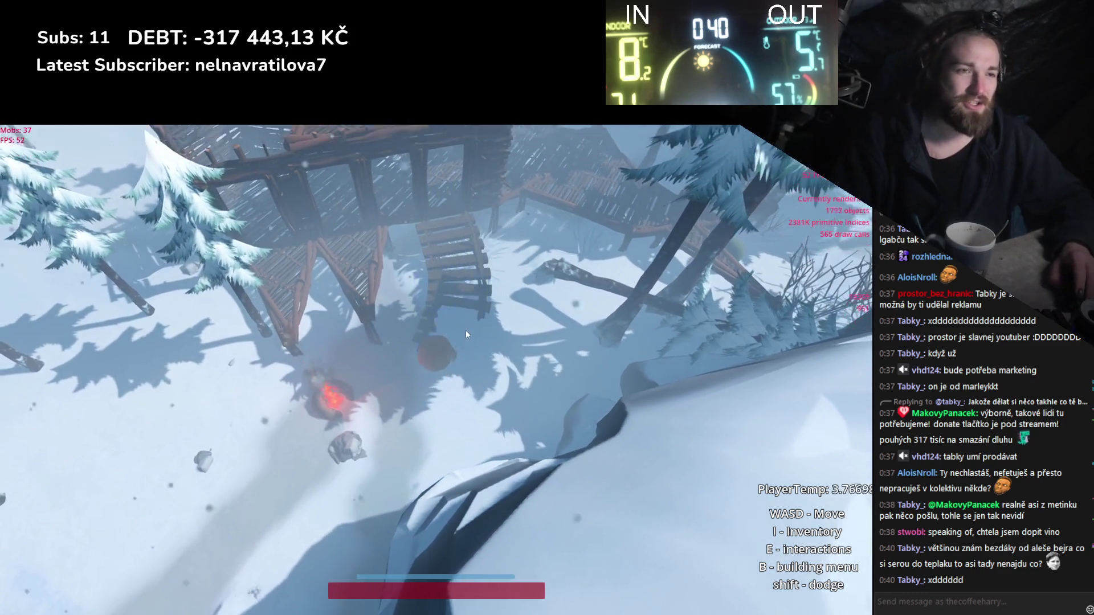
key("w")
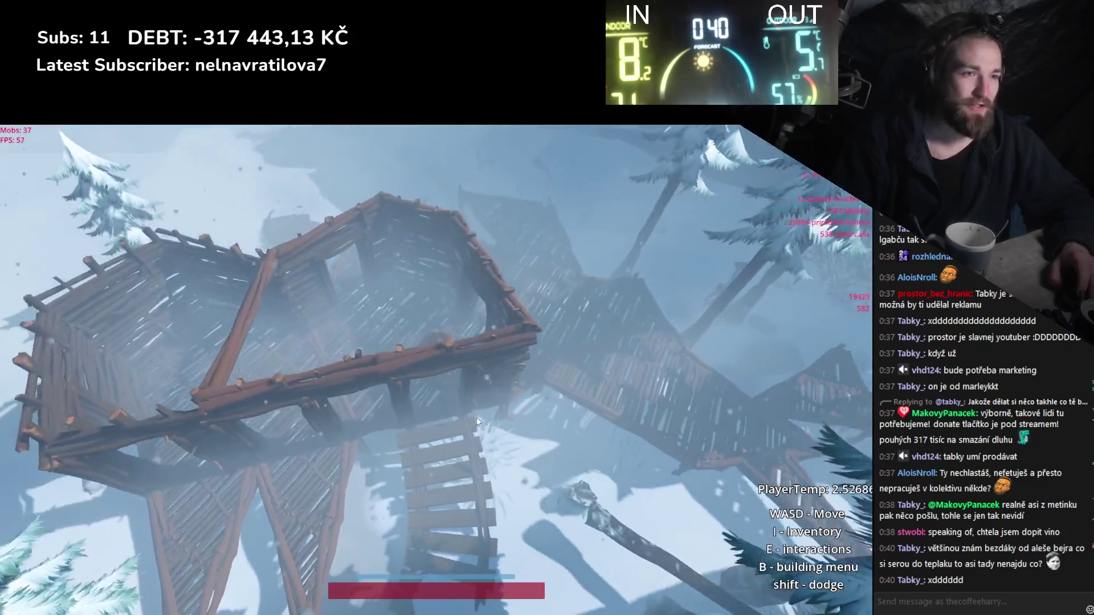
key("w")
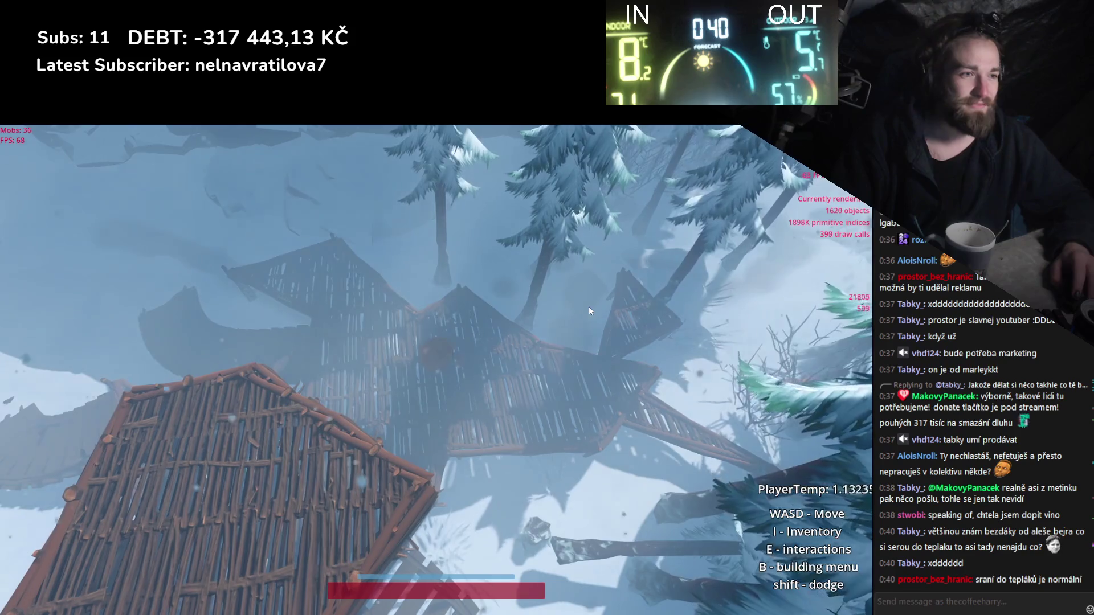
key("a")
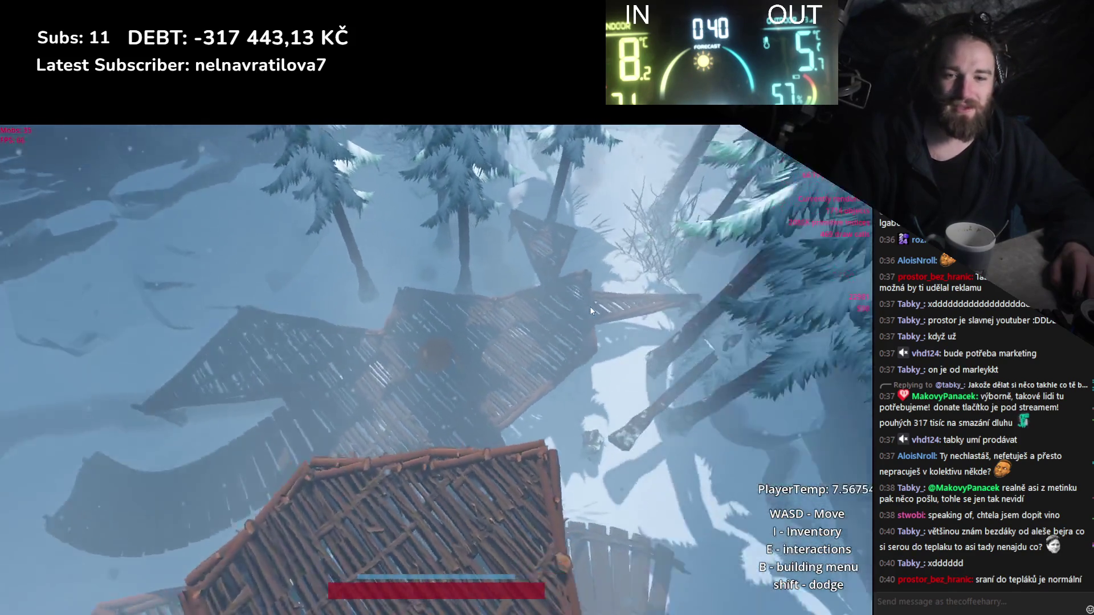
key("s")
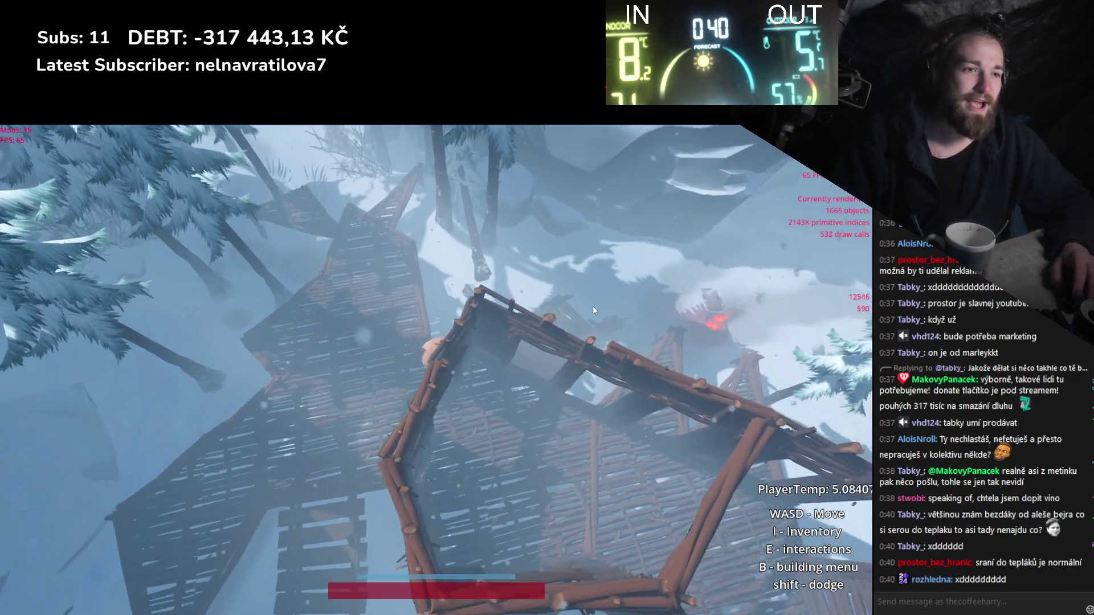
key("d")
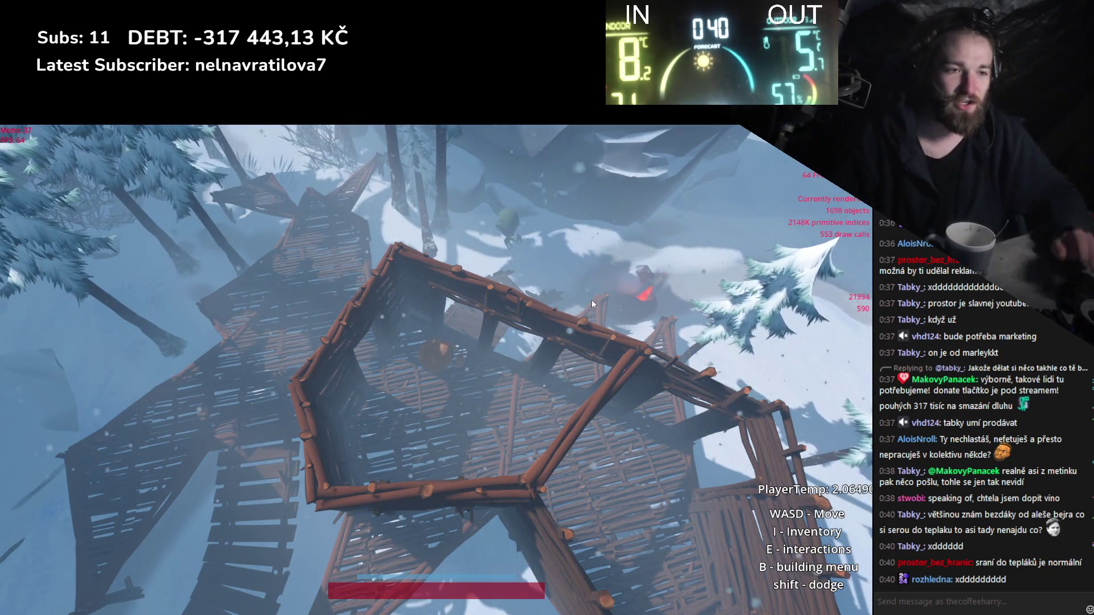
scroll(466, 371, "up", 5)
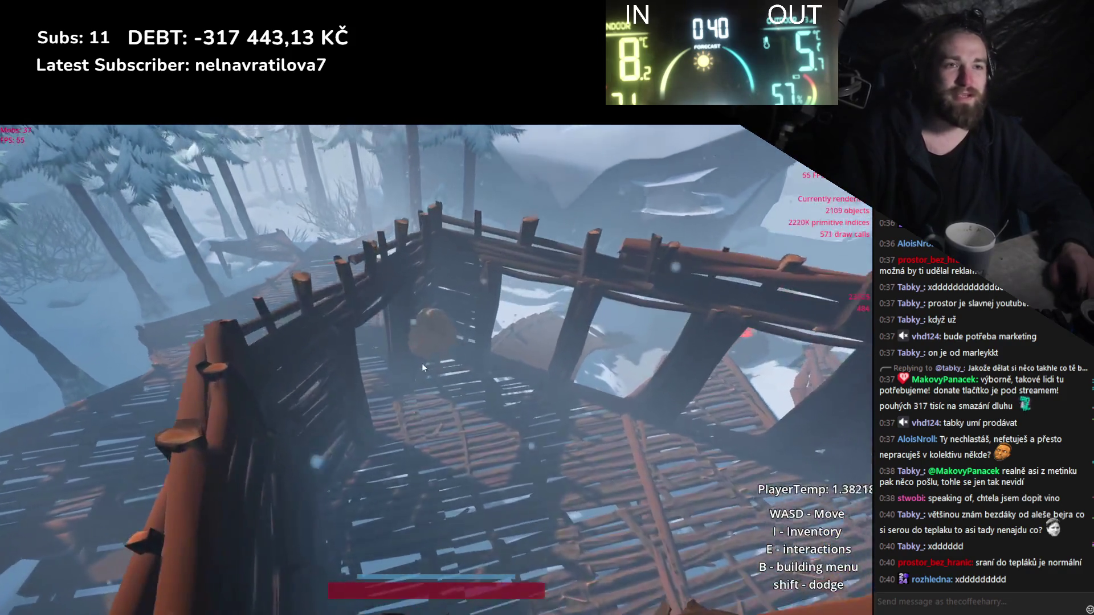